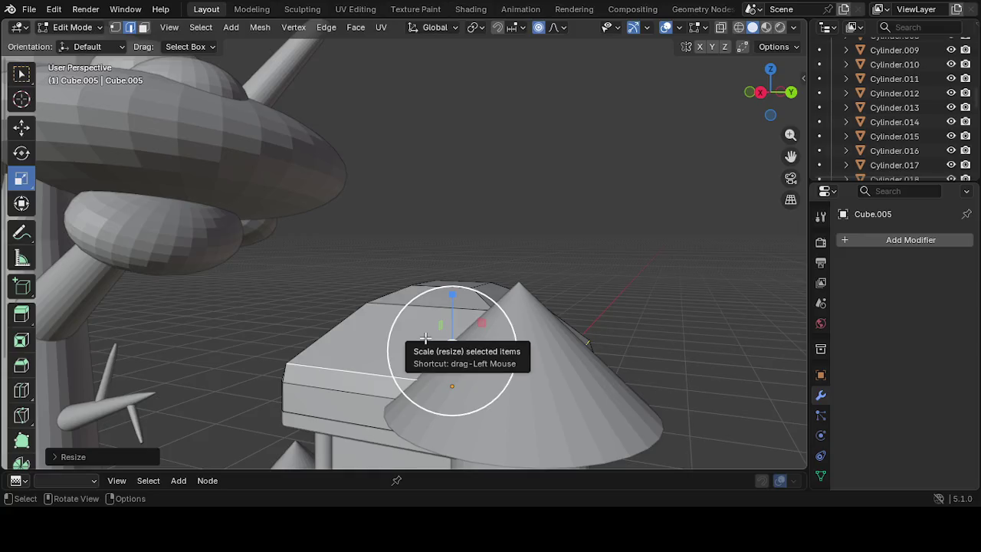
# Scale the roof edge loop slightly, then select edges at the roof's right corner
pyautogui.moveTo(425, 337); pyautogui.dragTo(441, 328)
pyautogui.moveTo(456, 330)
pyautogui.mouseDown(button='middle')
pyautogui.moveTo(573, 357)
pyautogui.moveTo(784, 341)
pyautogui.moveTo(614, 338)
pyautogui.mouseUp(button='middle')
pyautogui.moveTo(453, 389); pyautogui.dragTo(375, 364, button='middle')
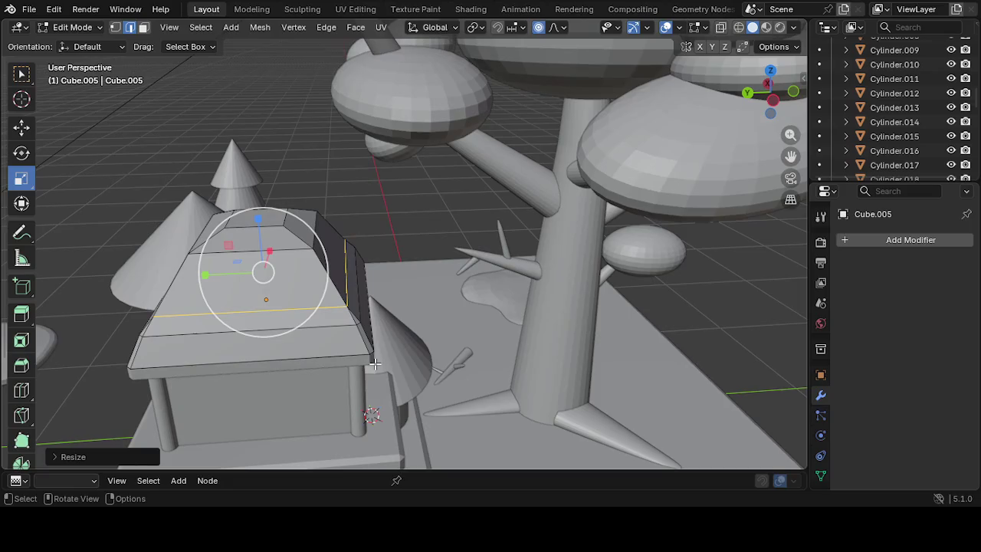
pyautogui.moveTo(374, 320)
pyautogui.mouseDown(button='middle')
pyautogui.moveTo(390, 335)
pyautogui.moveTo(357, 351)
pyautogui.mouseUp(button='middle')
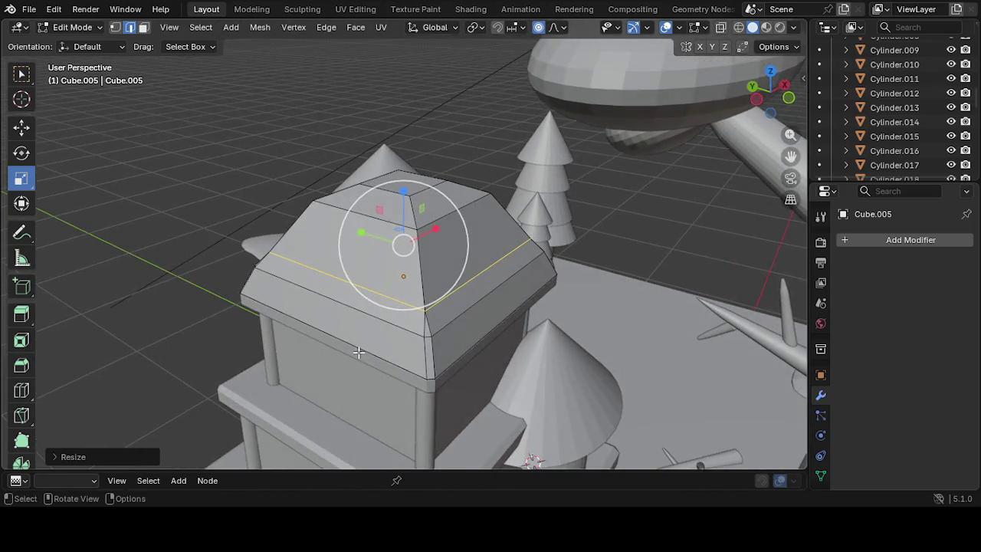
pyautogui.click(354, 314)
pyautogui.click(434, 333)
pyautogui.moveTo(372, 350)
pyautogui.mouseDown(button='middle')
pyautogui.moveTo(481, 350)
pyautogui.moveTo(375, 358)
pyautogui.moveTo(444, 361)
pyautogui.mouseUp(button='middle')
# Scale the upper horizontal roof edge down vertically, then undo that change
pyautogui.moveTo(480, 211); pyautogui.dragTo(481, 212, button='middle')
pyautogui.click(463, 180)
pyautogui.moveTo(465, 118); pyautogui.dragTo(461, 161)
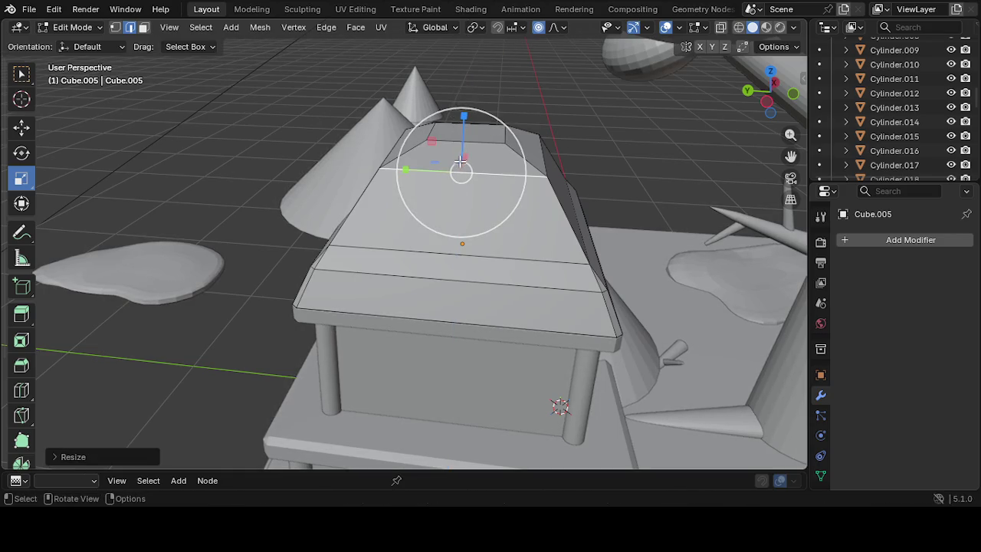
pyautogui.hotkey('ctrl', 'z')
pyautogui.hotkey('ctrl', 'z')
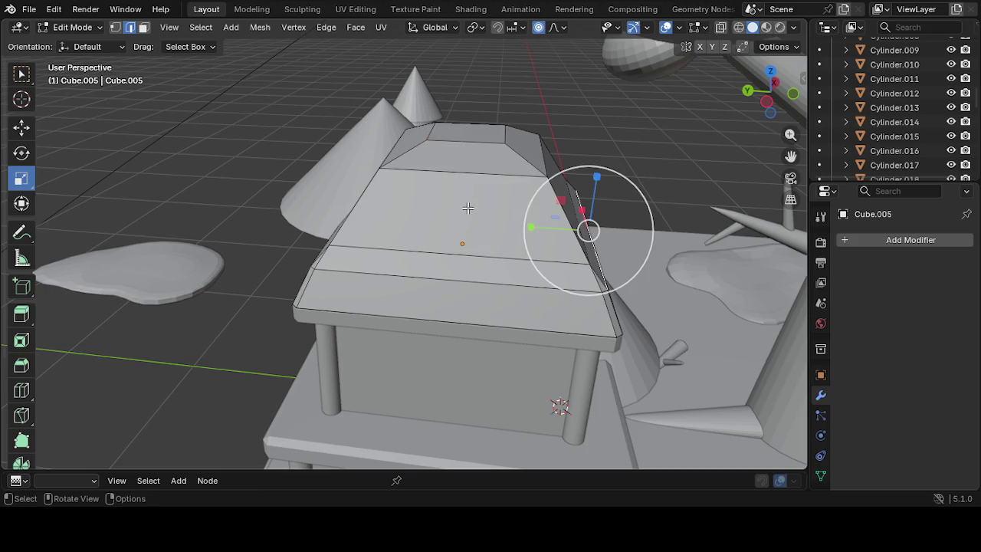
# Select and deselect horizontal roof edges while viewing the roof from new angles
pyautogui.click(522, 267)
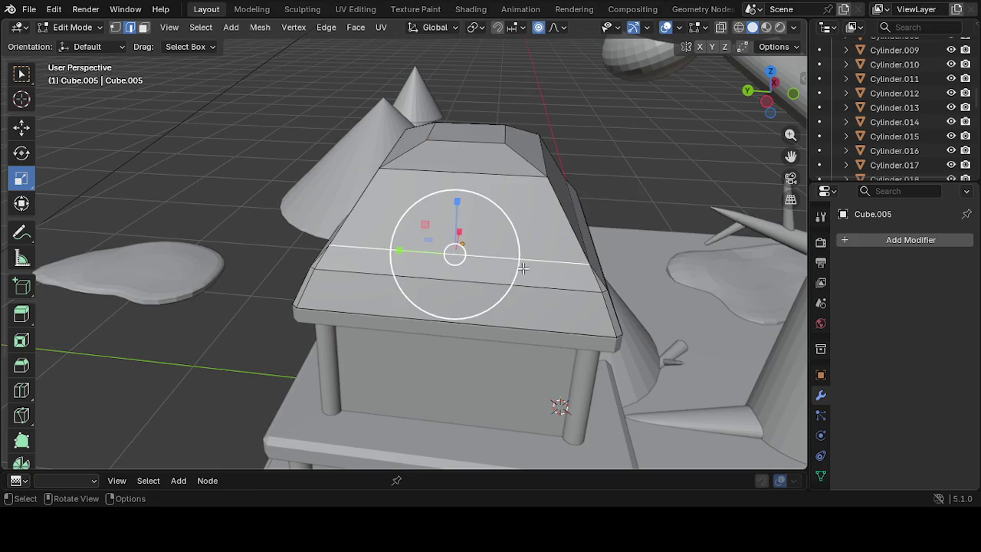
pyautogui.keyDown('shift'); pyautogui.click(525, 266); pyautogui.keyUp('shift')
pyautogui.moveTo(636, 266)
pyautogui.mouseDown(button='middle')
pyautogui.moveTo(640, 280)
pyautogui.moveTo(574, 295)
pyautogui.mouseUp(button='middle')
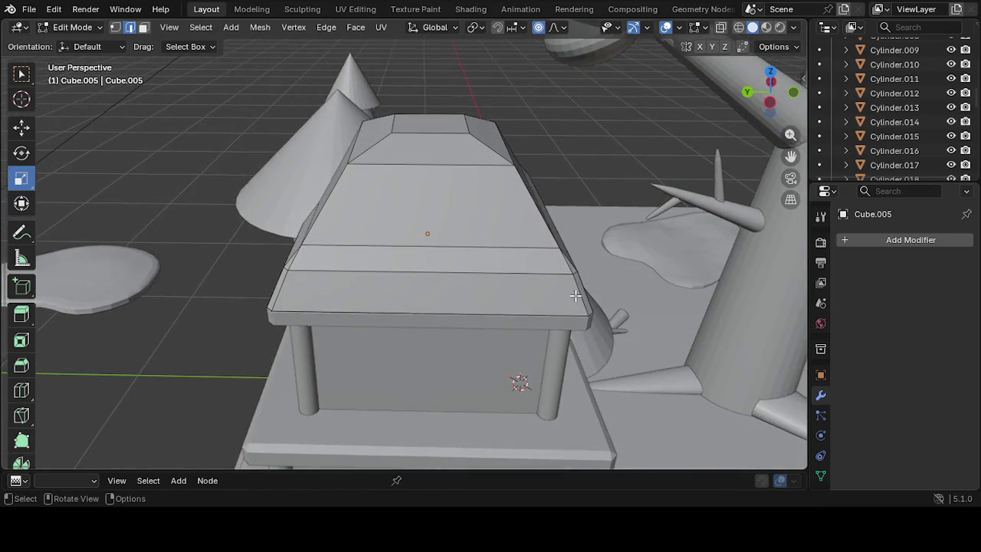
pyautogui.click(367, 271)
pyautogui.keyDown('shift'); pyautogui.click(319, 281); pyautogui.keyUp('shift')
pyautogui.click(313, 271)
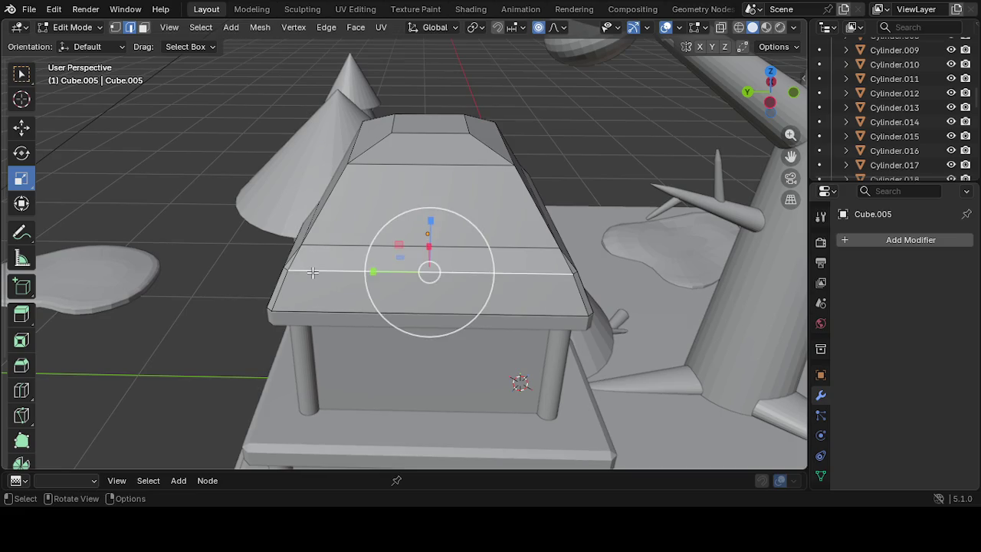
pyautogui.moveTo(278, 257); pyautogui.dragTo(388, 281, button='middle')
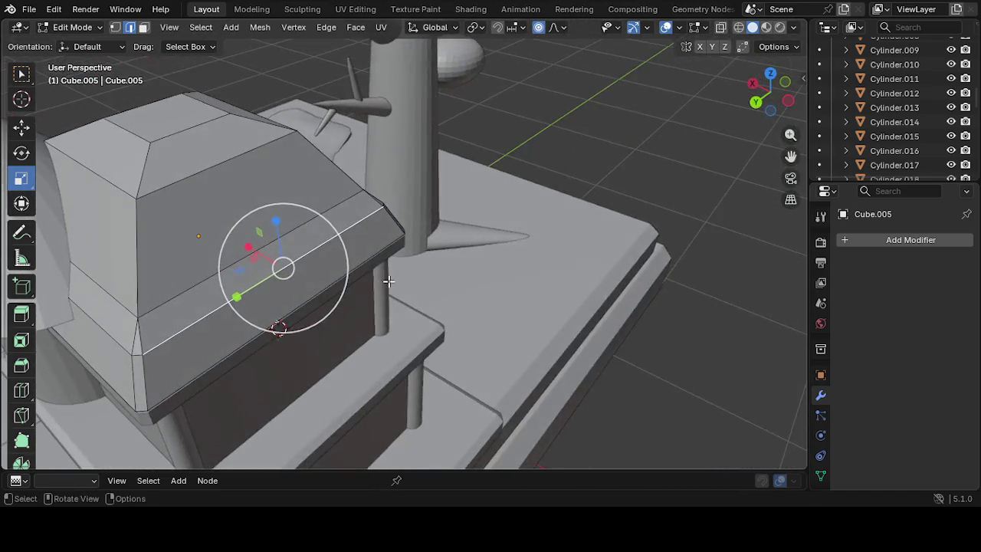
pyautogui.moveTo(790, 156)
pyautogui.mouseDown()
pyautogui.moveTo(815, 146)
pyautogui.moveTo(791, 155)
pyautogui.mouseUp()
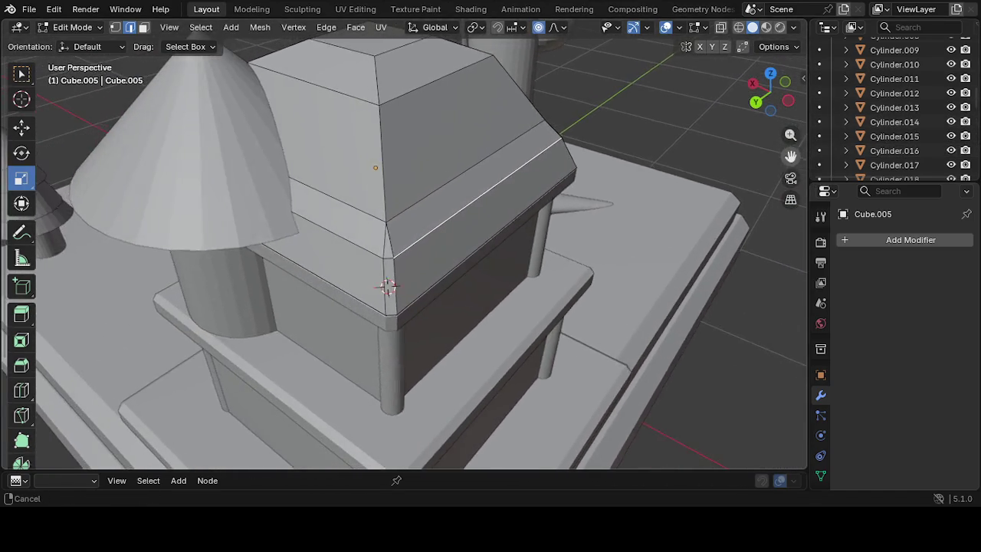
# Add the corner edge and long horizontal roof edges to the edge selection
pyautogui.keyDown('shift'); pyautogui.click(363, 253); pyautogui.keyUp('shift')
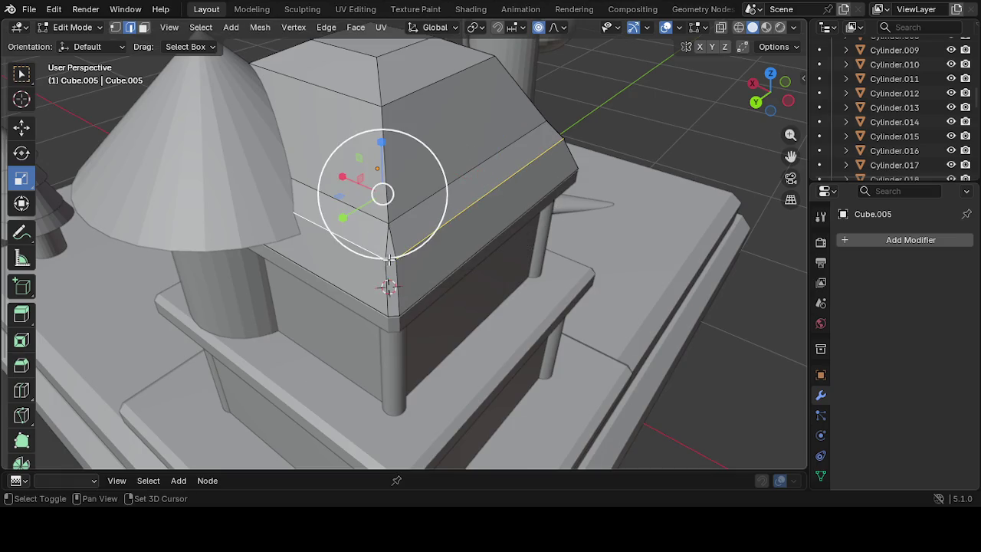
pyautogui.moveTo(486, 254); pyautogui.dragTo(351, 267, button='middle')
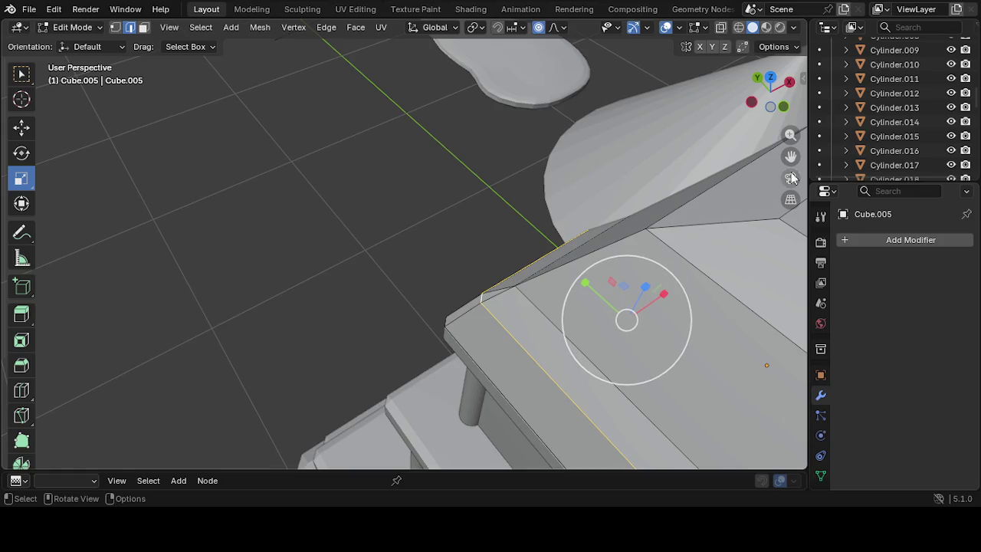
pyautogui.moveTo(790, 135); pyautogui.dragTo(570, 364)
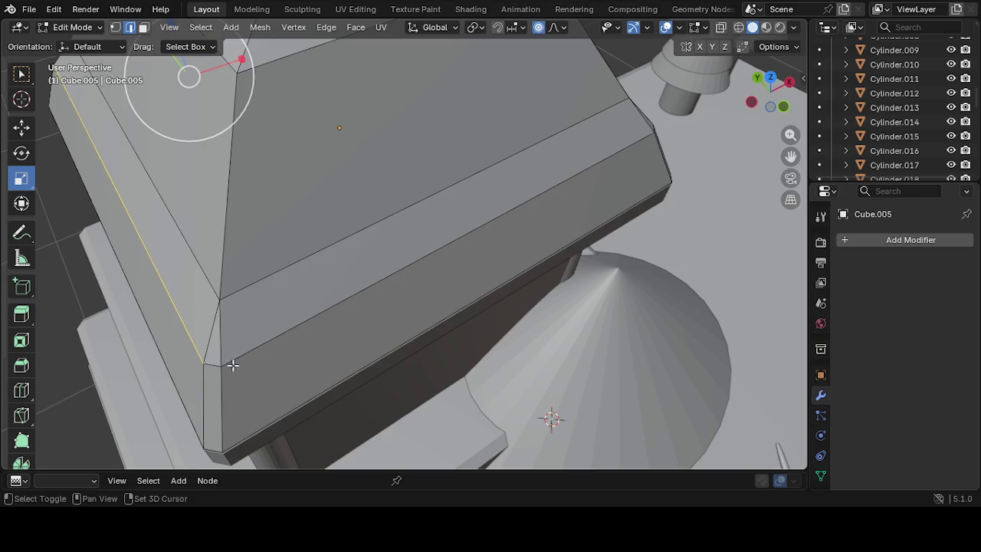
pyautogui.keyDown('shift'); pyautogui.click(301, 323); pyautogui.keyUp('shift')
pyautogui.moveTo(768, 93)
pyautogui.mouseDown()
pyautogui.moveTo(671, 236)
pyautogui.moveTo(486, 283)
pyautogui.moveTo(514, 227)
pyautogui.moveTo(591, 206)
pyautogui.moveTo(571, 208)
pyautogui.mouseUp()
pyautogui.click(445, 286)
pyautogui.moveTo(449, 286)
pyautogui.mouseDown(button='middle')
pyautogui.moveTo(598, 322)
pyautogui.moveTo(459, 249)
pyautogui.moveTo(512, 313)
pyautogui.moveTo(508, 355)
pyautogui.moveTo(534, 340)
pyautogui.moveTo(548, 314)
pyautogui.mouseUp(button='middle')
# Inspect the selected roof edge loop in wireframe, then return to Solid shading
pyautogui.click(739, 28)
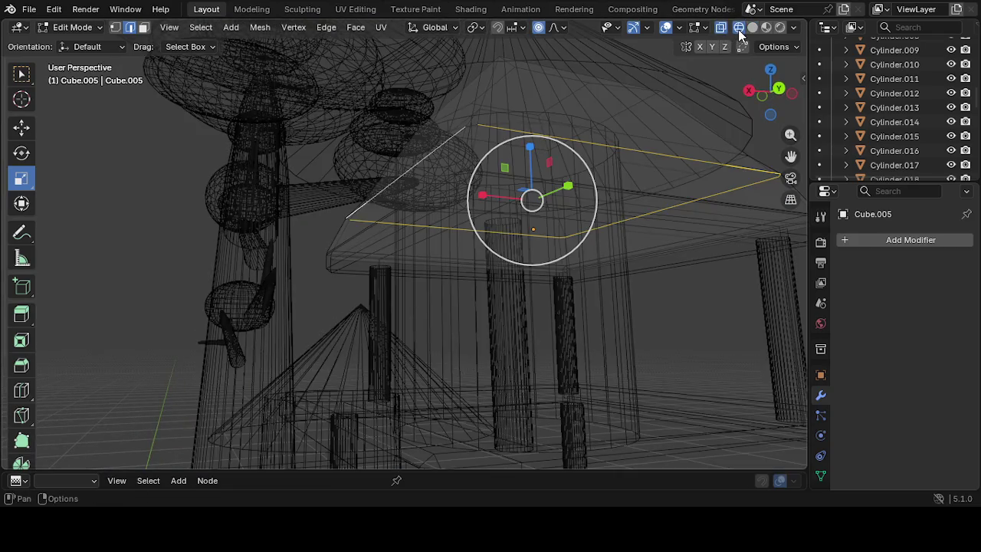
pyautogui.moveTo(547, 234); pyautogui.dragTo(577, 327, button='middle')
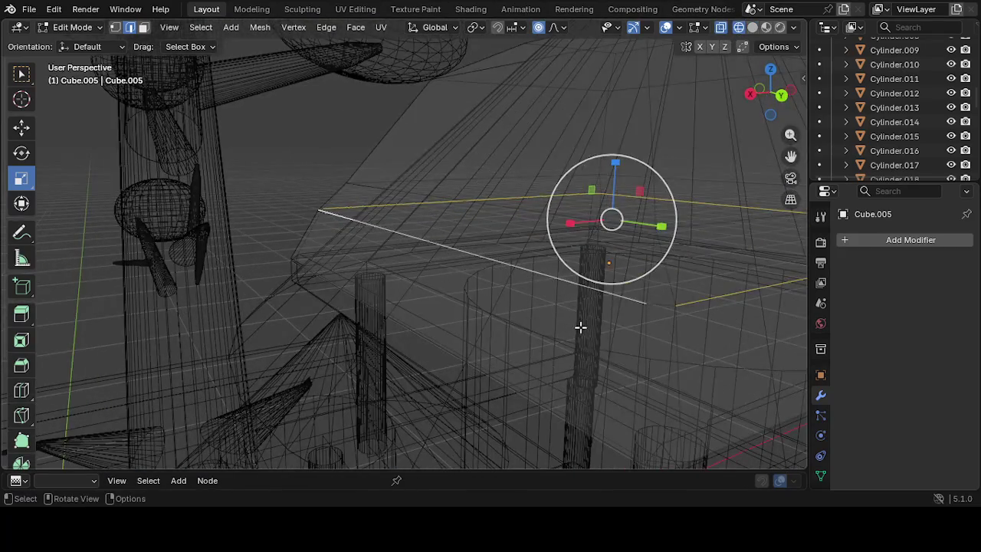
pyautogui.moveTo(667, 312)
pyautogui.mouseDown(button='middle')
pyautogui.moveTo(700, 332)
pyautogui.moveTo(632, 319)
pyautogui.moveTo(574, 324)
pyautogui.moveTo(609, 342)
pyautogui.mouseUp(button='middle')
pyautogui.moveTo(660, 280)
pyautogui.mouseDown(button='middle')
pyautogui.moveTo(615, 300)
pyautogui.moveTo(732, 39)
pyautogui.mouseUp(button='middle')
pyautogui.click(752, 28)
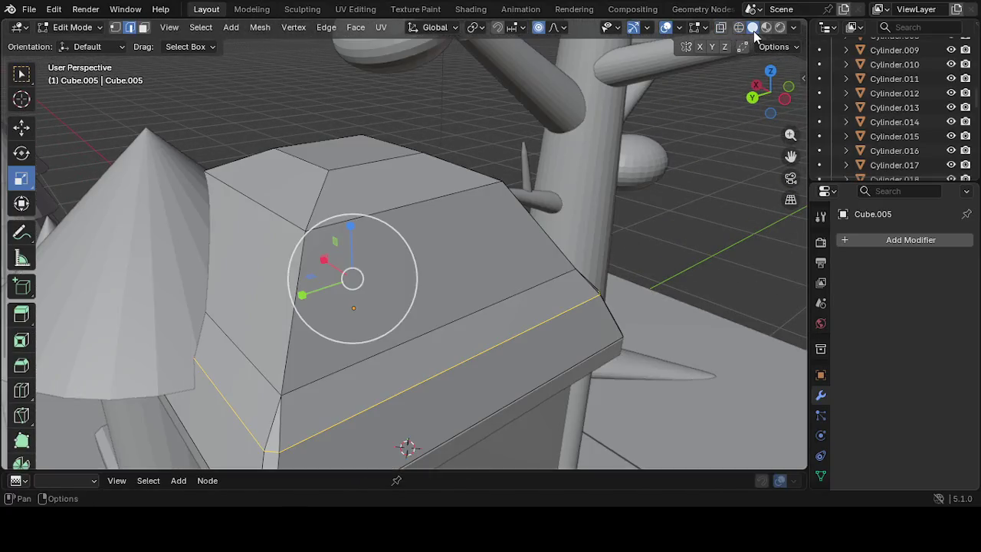
pyautogui.scroll(-1, 382, 413)
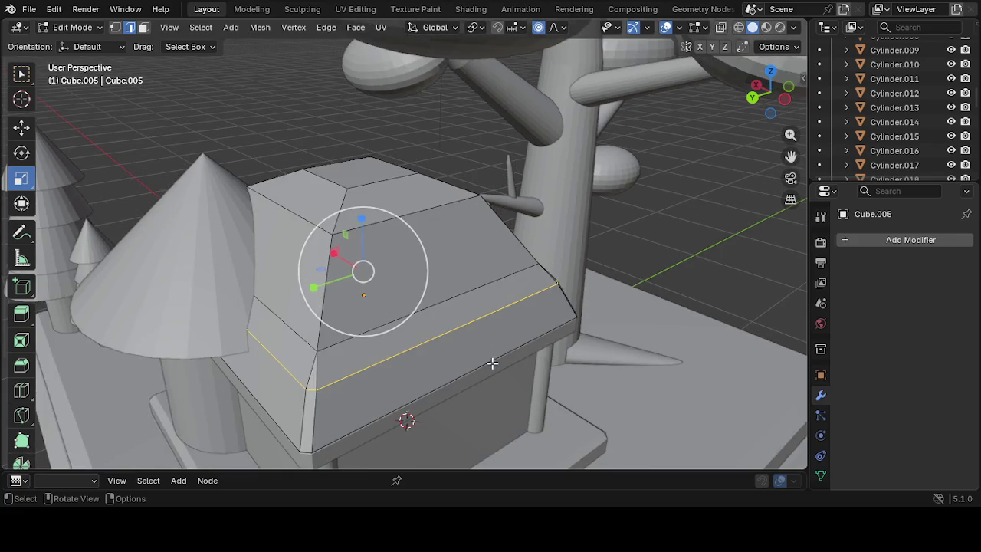
# Scale the roof's lower edge loop to 0.9141 with proportional editing
pyautogui.press('s')
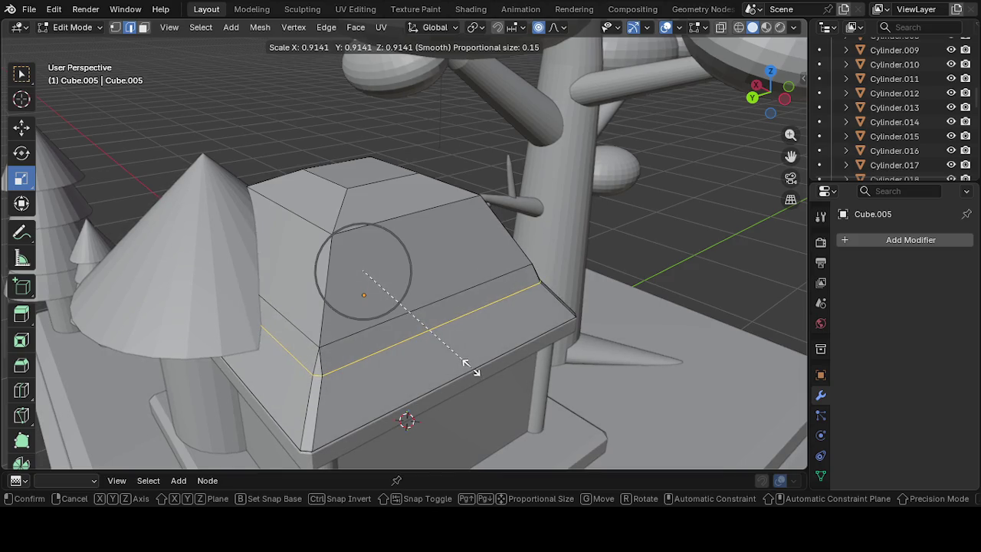
pyautogui.click(475, 370)
pyautogui.moveTo(498, 376)
pyautogui.mouseDown(button='middle')
pyautogui.moveTo(422, 350)
pyautogui.moveTo(402, 293)
pyautogui.mouseUp(button='middle')
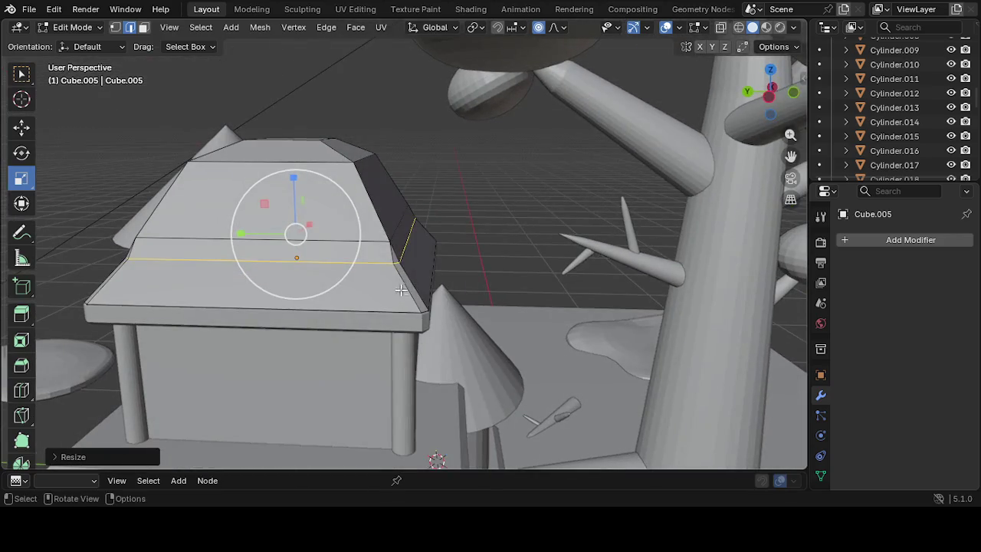
pyautogui.click(391, 243)
pyautogui.moveTo(391, 244); pyautogui.dragTo(386, 317, button='middle')
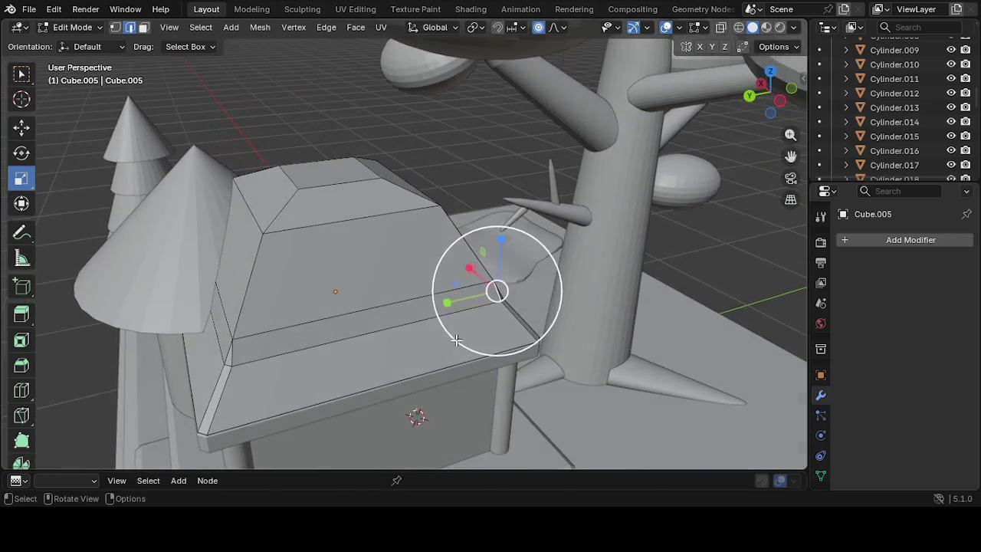
pyautogui.click(235, 335)
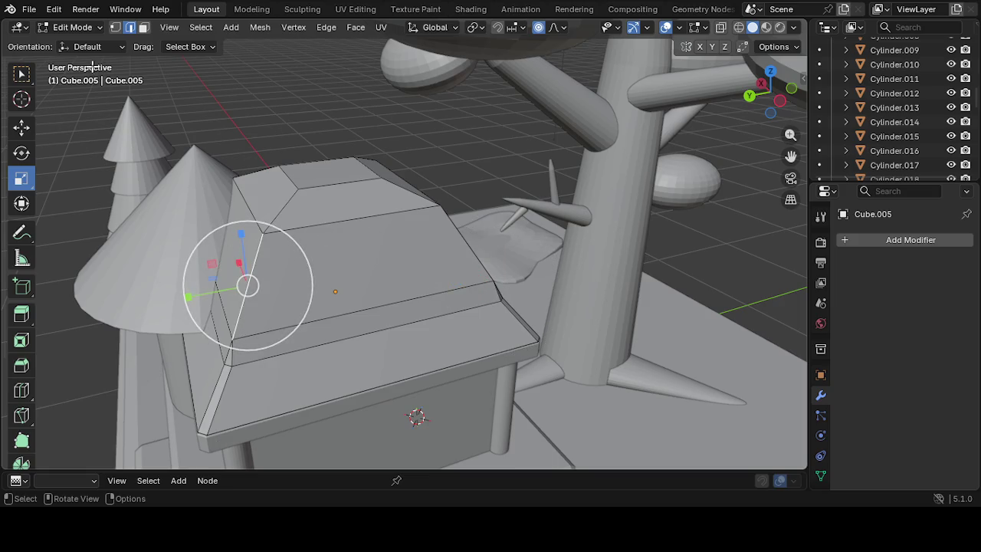
pyautogui.click(144, 29)
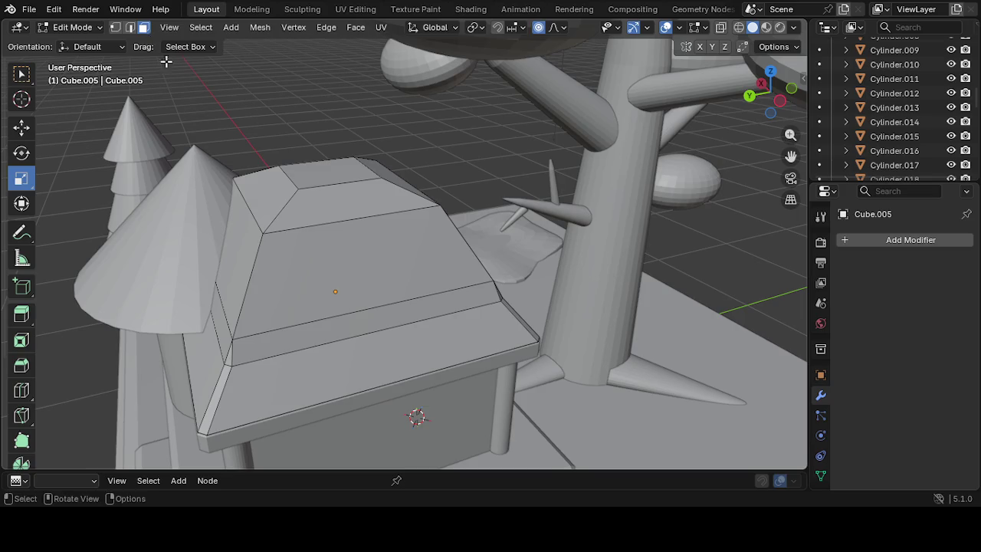
# Select the roof's top face and its left and right sloped faces
pyautogui.click(309, 255)
pyautogui.click(230, 276)
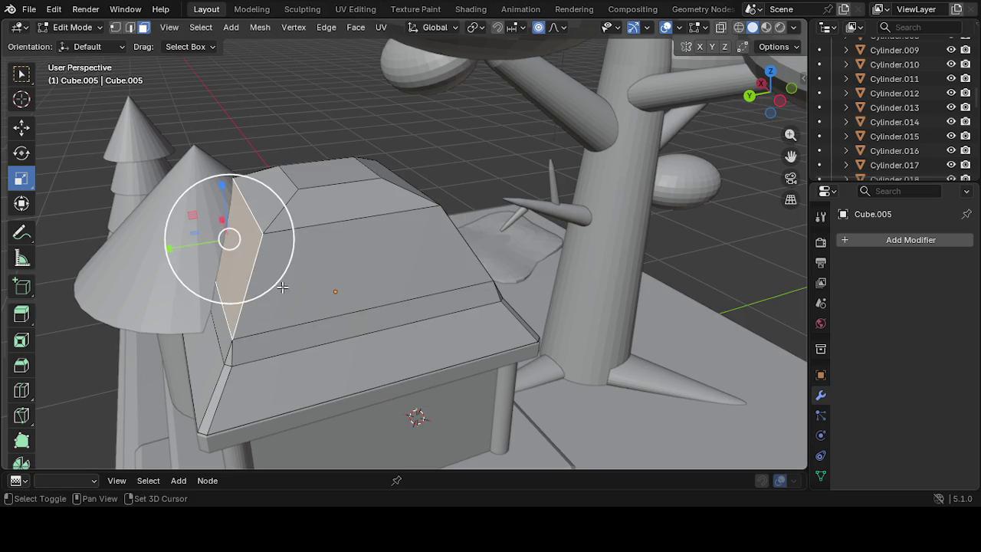
pyautogui.keyDown('shift'); pyautogui.click(295, 264); pyautogui.keyUp('shift')
pyautogui.moveTo(295, 264)
pyautogui.mouseDown(button='middle')
pyautogui.moveTo(325, 198)
pyautogui.moveTo(482, 181)
pyautogui.mouseUp(button='middle')
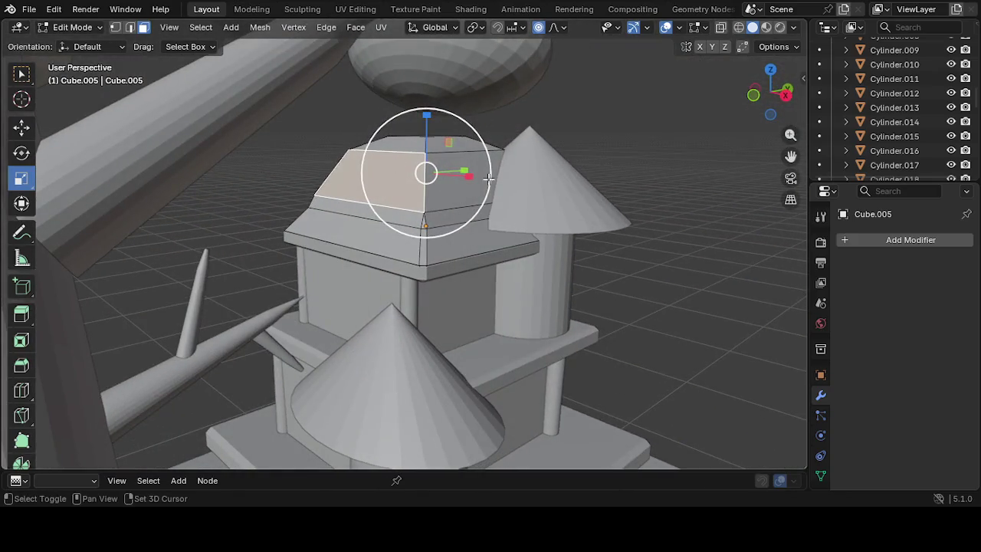
pyautogui.keyDown('shift'); pyautogui.click(472, 179); pyautogui.keyUp('shift')
pyautogui.moveTo(472, 179); pyautogui.dragTo(491, 162, button='middle')
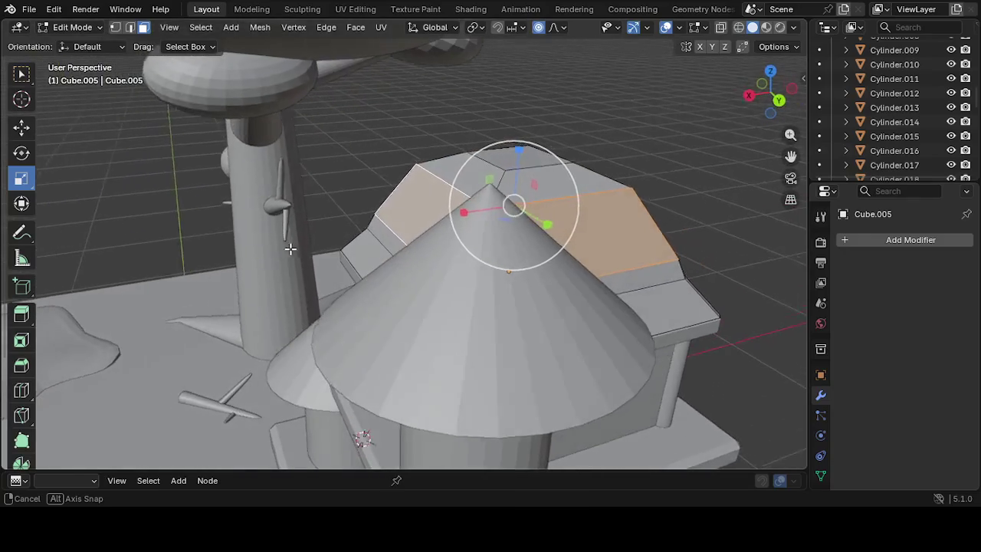
# Scale the selected roof faces vertically, then along Y and X to taper the top
pyautogui.moveTo(518, 151); pyautogui.dragTo(520, 168)
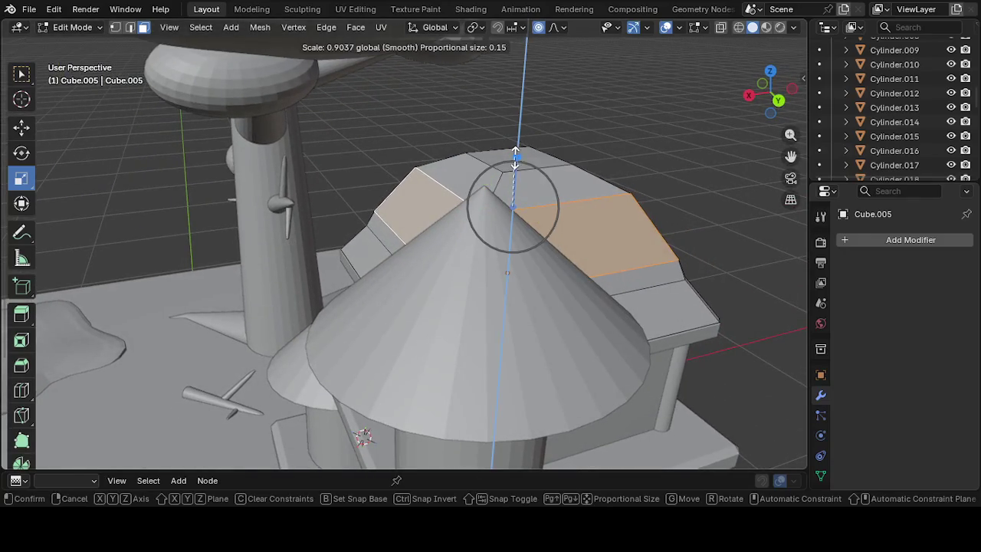
pyautogui.moveTo(520, 168); pyautogui.dragTo(385, 163, button='middle')
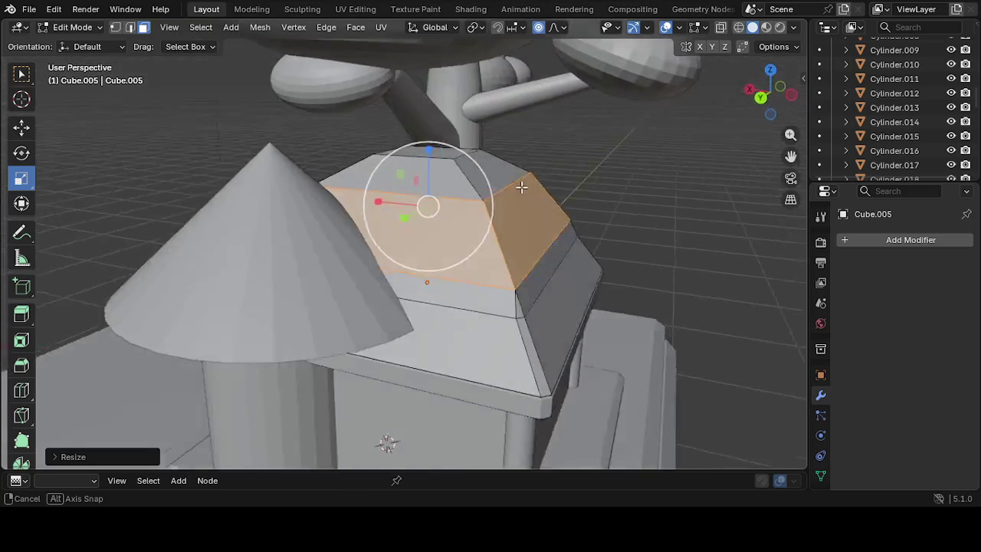
pyautogui.moveTo(385, 153); pyautogui.dragTo(378, 172)
pyautogui.moveTo(379, 171)
pyautogui.mouseDown(button='middle')
pyautogui.moveTo(360, 199)
pyautogui.moveTo(415, 244)
pyautogui.moveTo(406, 235)
pyautogui.mouseUp(button='middle')
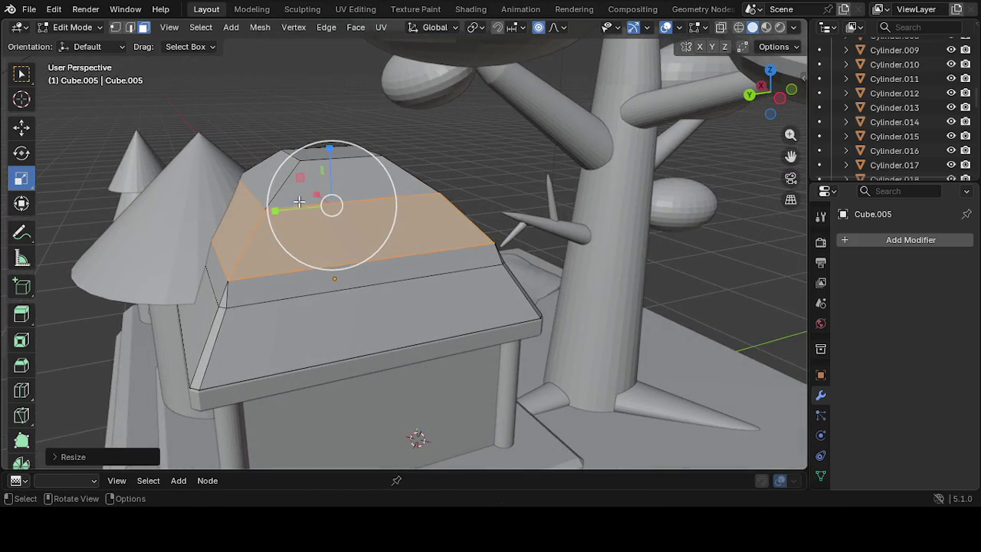
pyautogui.moveTo(278, 215); pyautogui.dragTo(297, 244)
pyautogui.moveTo(297, 243)
pyautogui.mouseDown(button='middle')
pyautogui.moveTo(272, 287)
pyautogui.moveTo(252, 287)
pyautogui.moveTo(313, 181)
pyautogui.mouseUp(button='middle')
pyautogui.moveTo(325, 167); pyautogui.dragTo(316, 179)
pyautogui.moveTo(317, 178); pyautogui.dragTo(361, 196, button='middle')
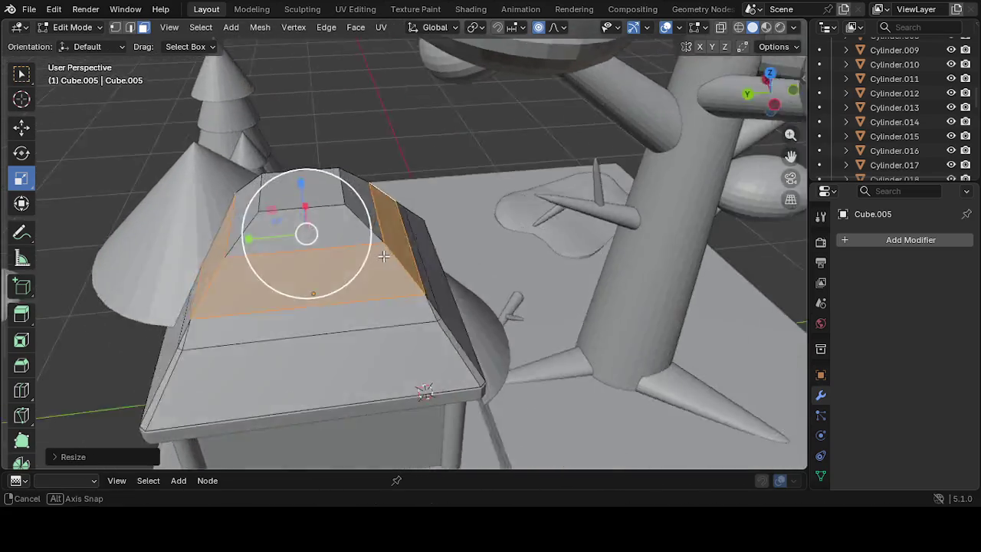
pyautogui.moveTo(310, 259); pyautogui.dragTo(320, 257)
# Orbit and zoom around the house to review the reshaped roof, including from below
pyautogui.moveTo(406, 276); pyautogui.dragTo(224, 347, button='middle')
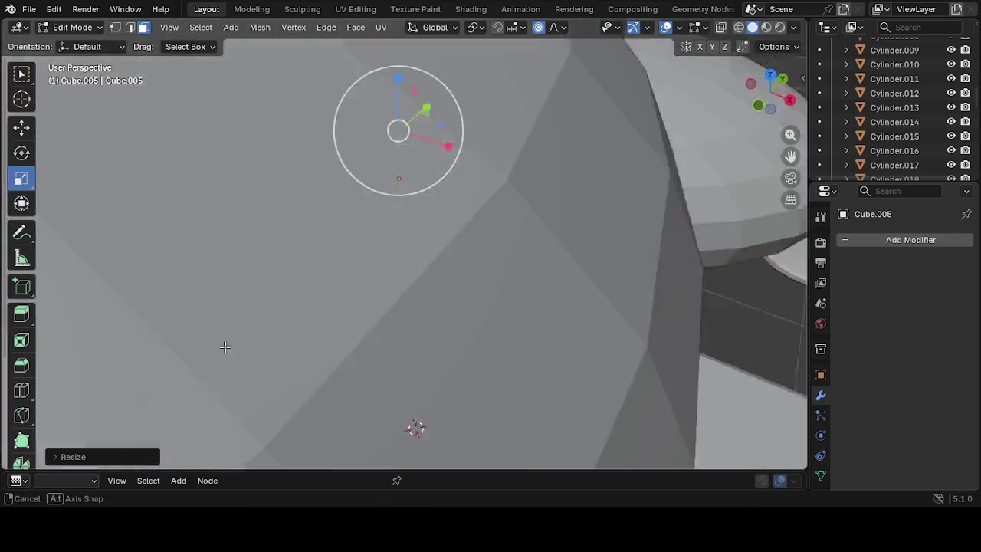
pyautogui.scroll(-5, 225, 347)
pyautogui.moveTo(383, 322)
pyautogui.mouseDown(button='middle')
pyautogui.moveTo(416, 317)
pyautogui.moveTo(351, 262)
pyautogui.moveTo(397, 353)
pyautogui.moveTo(339, 357)
pyautogui.moveTo(330, 322)
pyautogui.moveTo(291, 299)
pyautogui.moveTo(233, 317)
pyautogui.moveTo(554, 263)
pyautogui.moveTo(508, 225)
pyautogui.moveTo(549, 285)
pyautogui.moveTo(567, 278)
pyautogui.moveTo(654, 307)
pyautogui.moveTo(616, 348)
pyautogui.moveTo(587, 352)
pyautogui.mouseUp(button='middle')
pyautogui.scroll(-3, 653, 307)
pyautogui.scroll(3, 590, 335)
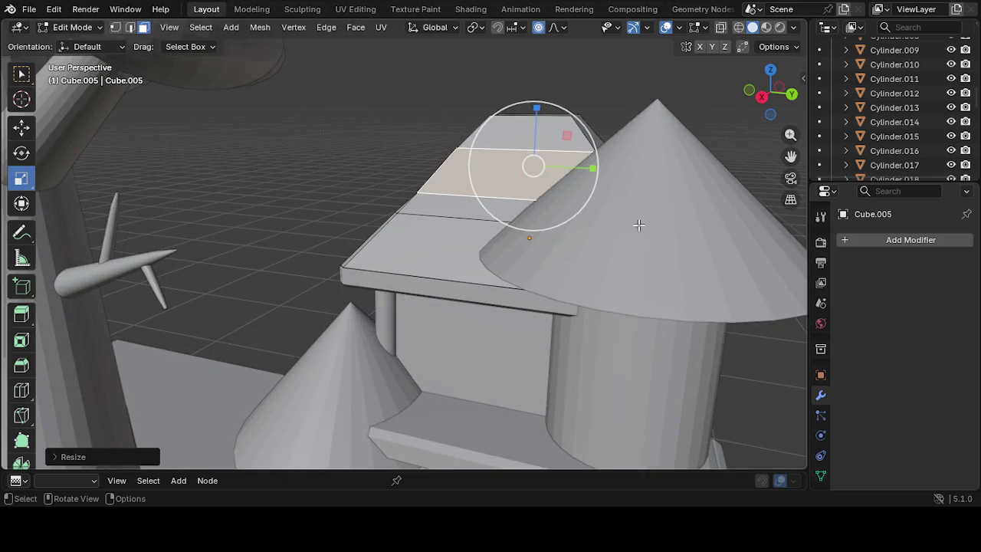
pyautogui.moveTo(792, 157); pyautogui.dragTo(659, 210)
pyautogui.moveTo(659, 210)
pyautogui.mouseDown(button='middle')
pyautogui.moveTo(444, 350)
pyautogui.moveTo(387, 425)
pyautogui.moveTo(393, 324)
pyautogui.moveTo(320, 487)
pyautogui.mouseUp(button='middle')
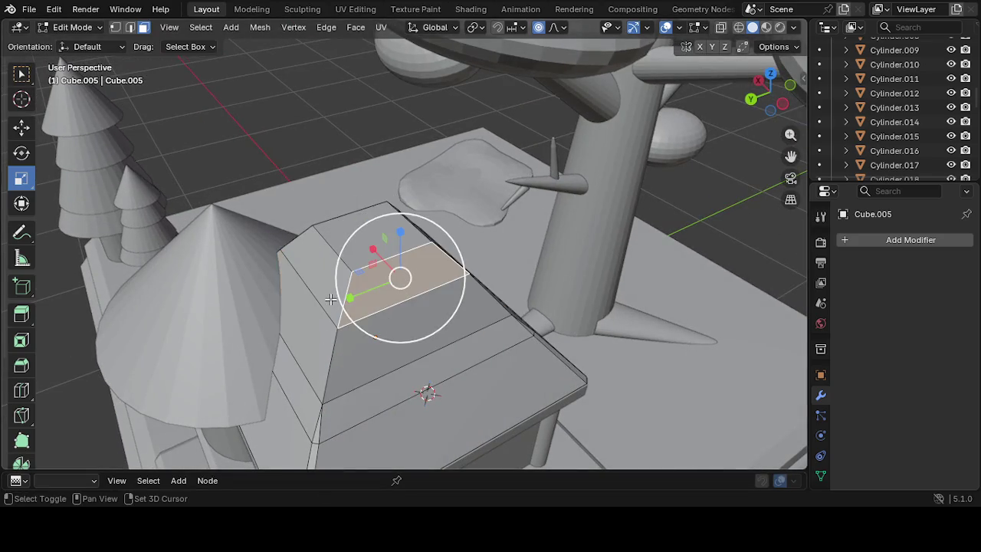
# Add the roof's side face and narrow the selected faces along Y and X
pyautogui.moveTo(429, 344); pyautogui.dragTo(336, 263, button='middle')
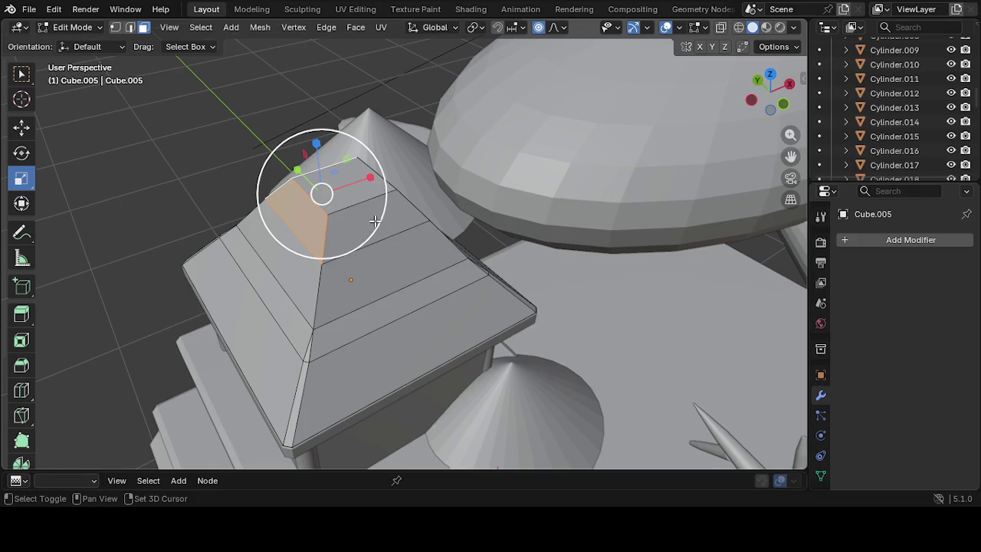
pyautogui.moveTo(375, 221); pyautogui.dragTo(213, 267, button='middle')
pyautogui.keyDown('shift'); pyautogui.click(485, 213); pyautogui.keyUp('shift')
pyautogui.moveTo(486, 213); pyautogui.dragTo(283, 397, button='middle')
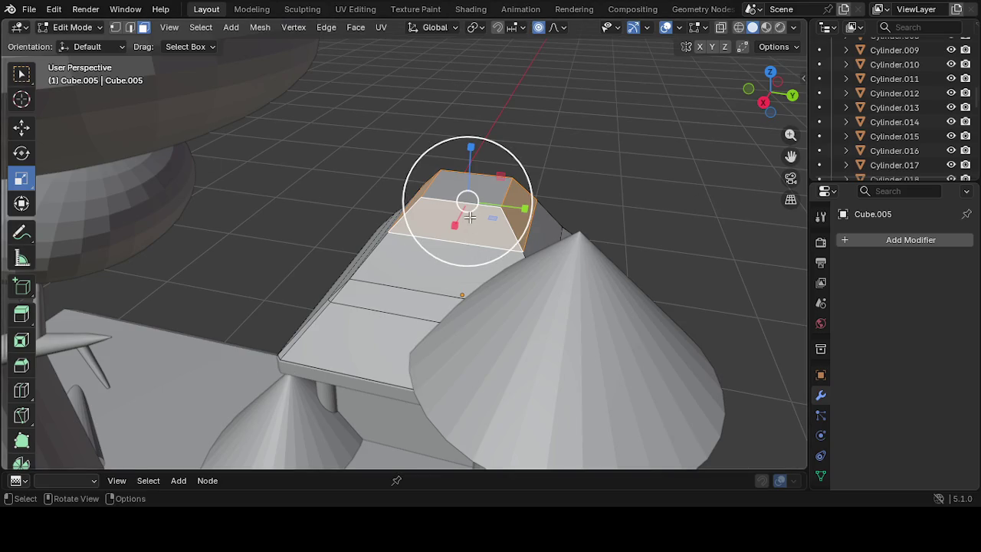
pyautogui.moveTo(532, 204); pyautogui.dragTo(523, 207)
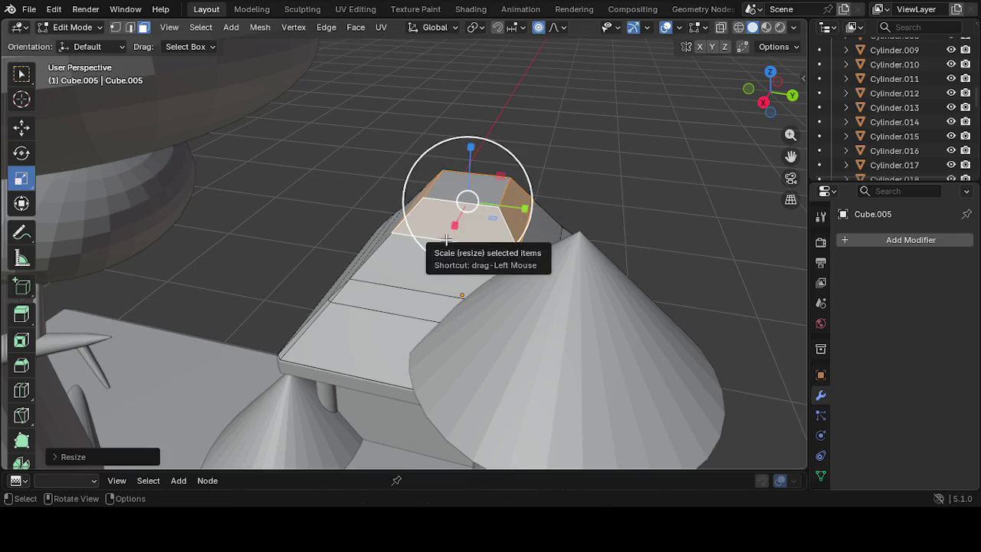
pyautogui.moveTo(465, 202); pyautogui.dragTo(455, 227)
pyautogui.moveTo(455, 228)
pyautogui.mouseDown(button='middle')
pyautogui.moveTo(437, 332)
pyautogui.moveTo(464, 329)
pyautogui.moveTo(358, 281)
pyautogui.moveTo(223, 282)
pyautogui.moveTo(409, 276)
pyautogui.moveTo(418, 290)
pyautogui.mouseUp(button='middle')
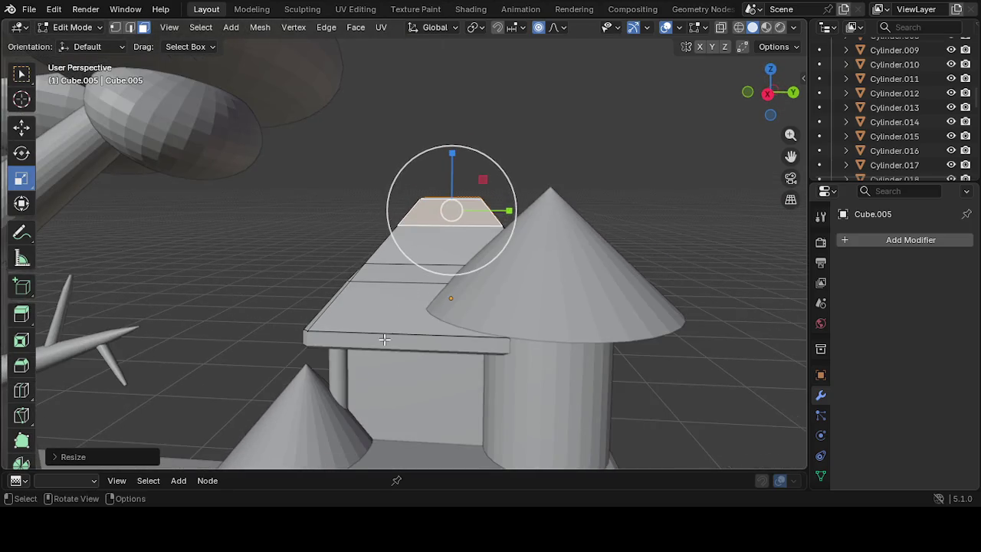
# Select the roof's top face, undoing a stray change along the way
pyautogui.scroll(3, 384, 340)
pyautogui.scroll(2, 376, 357)
pyautogui.moveTo(376, 357)
pyautogui.mouseDown(button='middle')
pyautogui.moveTo(429, 375)
pyautogui.moveTo(381, 391)
pyautogui.mouseUp(button='middle')
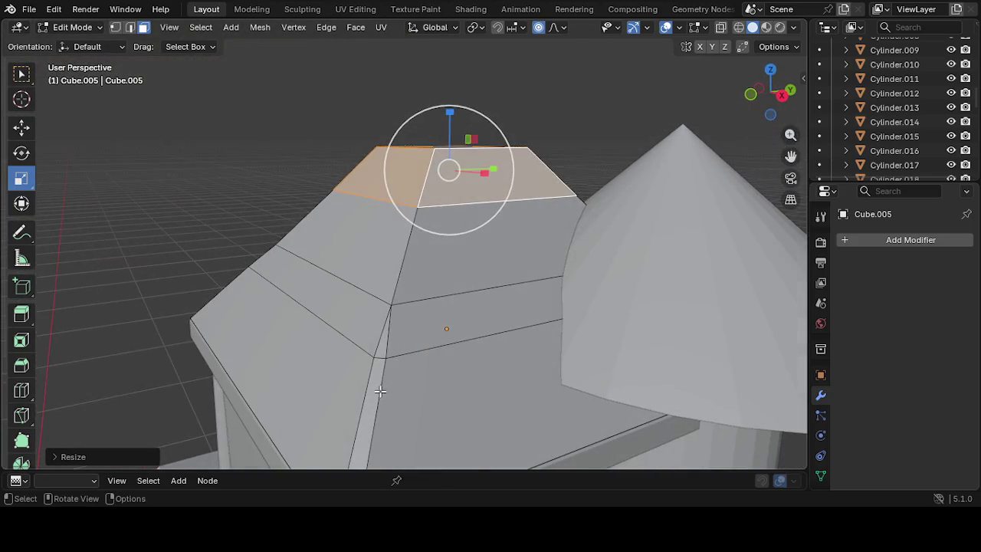
pyautogui.click(380, 391)
pyautogui.scroll(3, 358, 400)
pyautogui.scroll(-3, 423, 418)
pyautogui.moveTo(423, 418)
pyautogui.mouseDown(button='middle')
pyautogui.moveTo(569, 377)
pyautogui.moveTo(569, 358)
pyautogui.mouseUp(button='middle')
pyautogui.click(258, 200)
pyautogui.moveTo(268, 232); pyautogui.dragTo(397, 316, button='middle')
pyautogui.hotkey('ctrl', 'z')
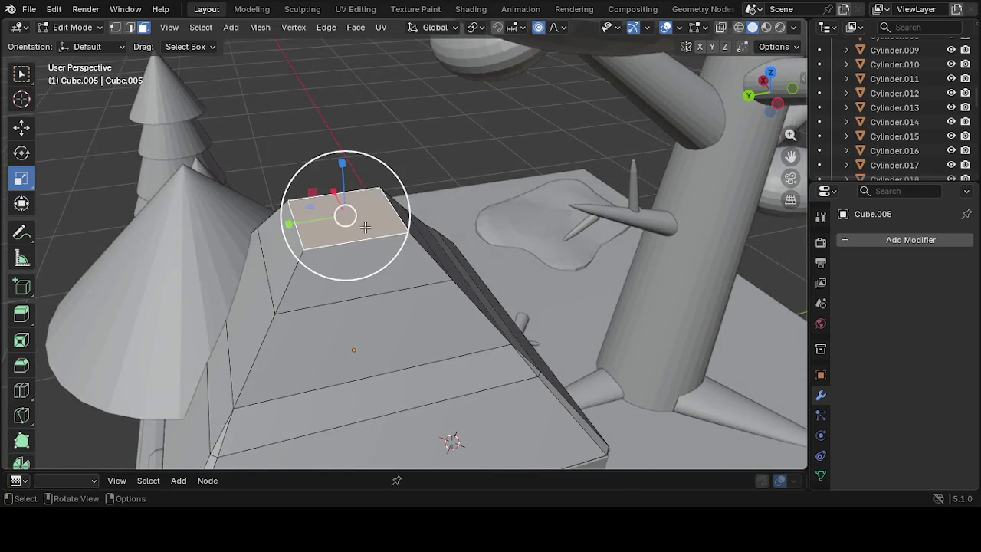
pyautogui.moveTo(366, 242); pyautogui.dragTo(366, 305, button='middle')
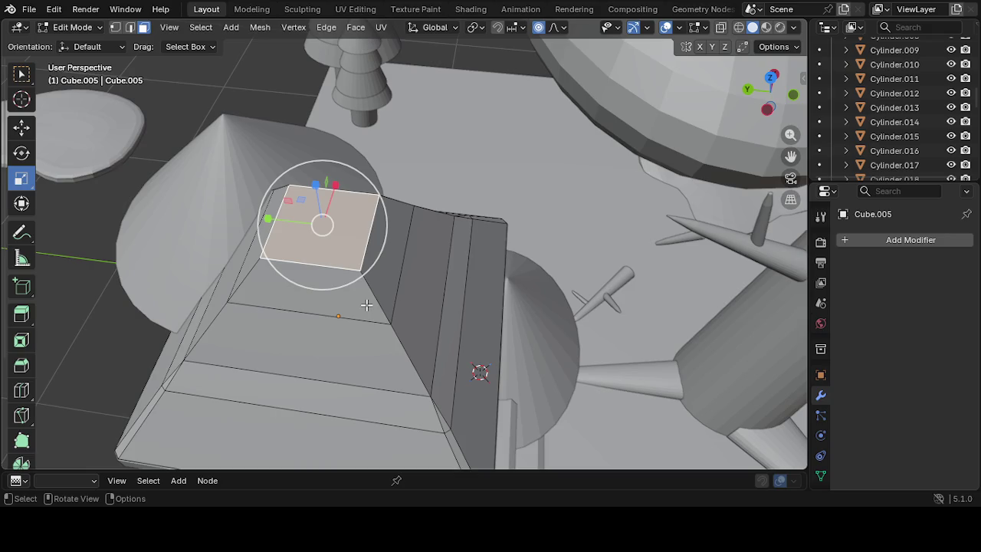
# Extrude the roof's top face upward and keep it selected in edge mode
pyautogui.press('e')
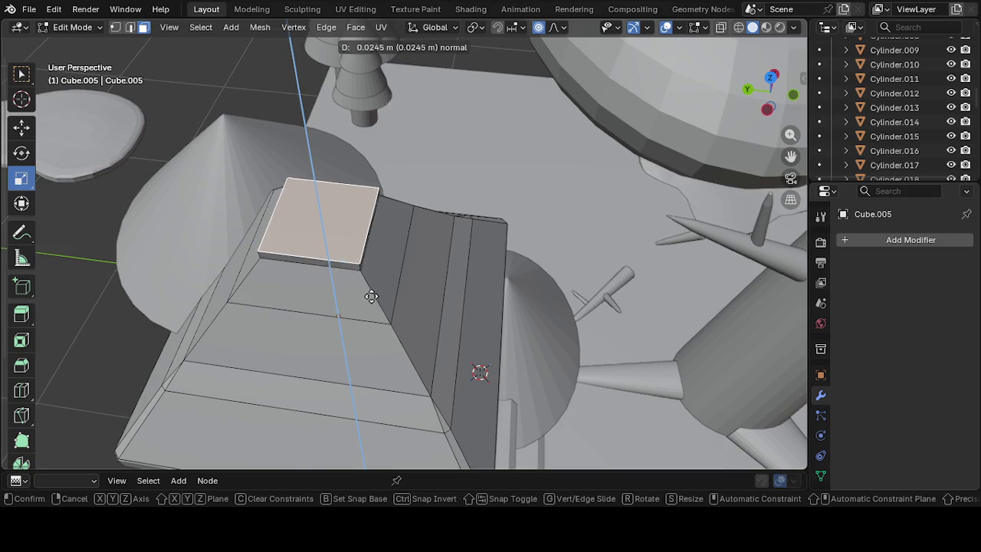
pyautogui.click(377, 292)
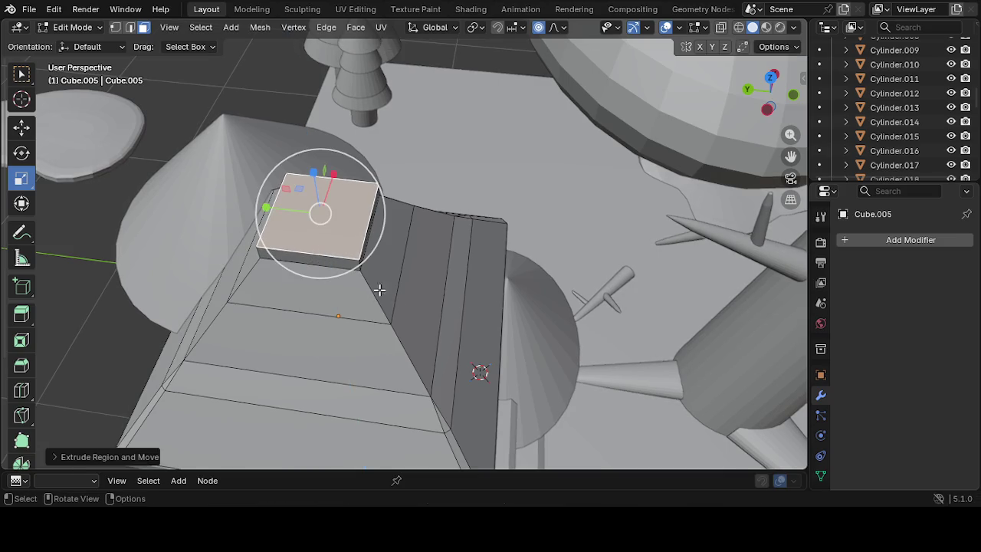
pyautogui.moveTo(383, 293); pyautogui.dragTo(414, 239, button='middle')
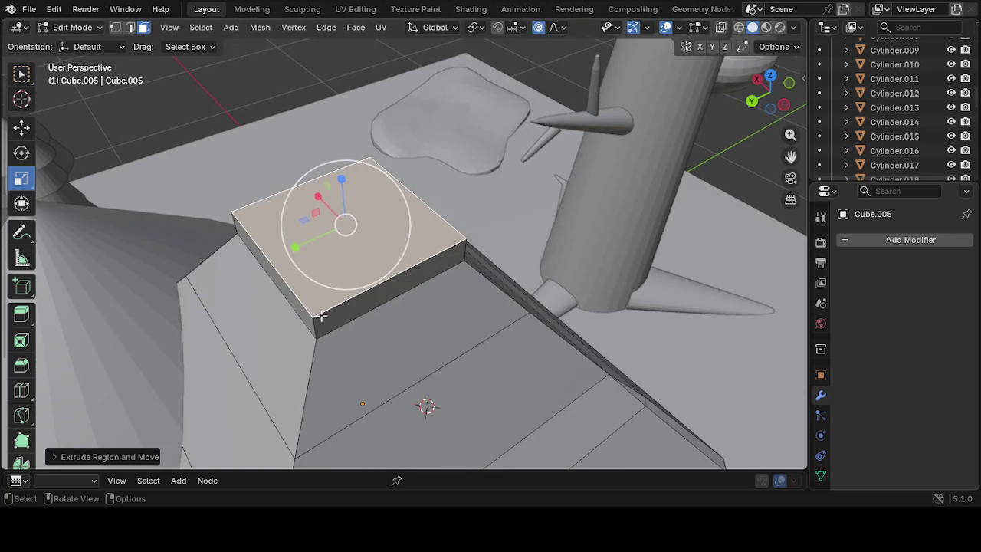
pyautogui.click(325, 314)
pyautogui.click(320, 310)
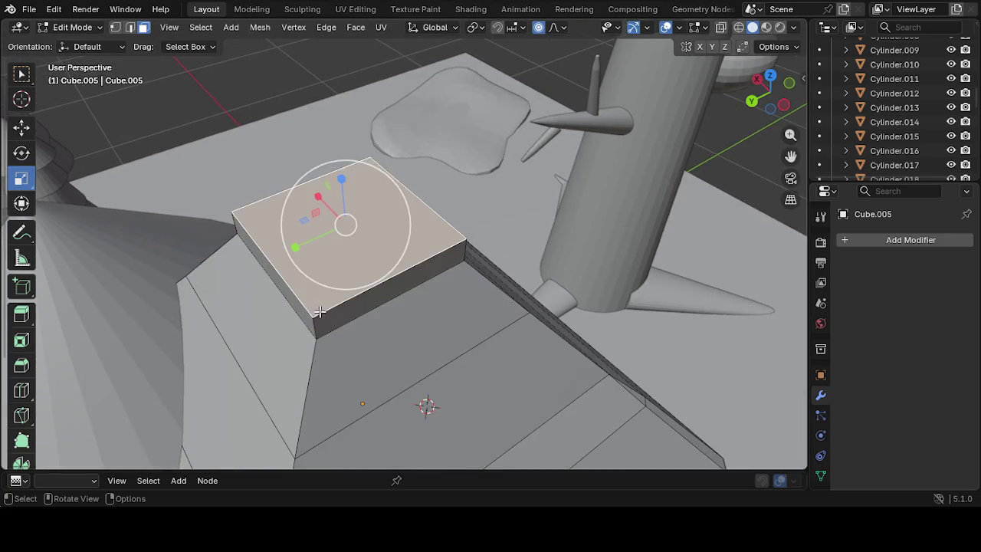
pyautogui.click(129, 31)
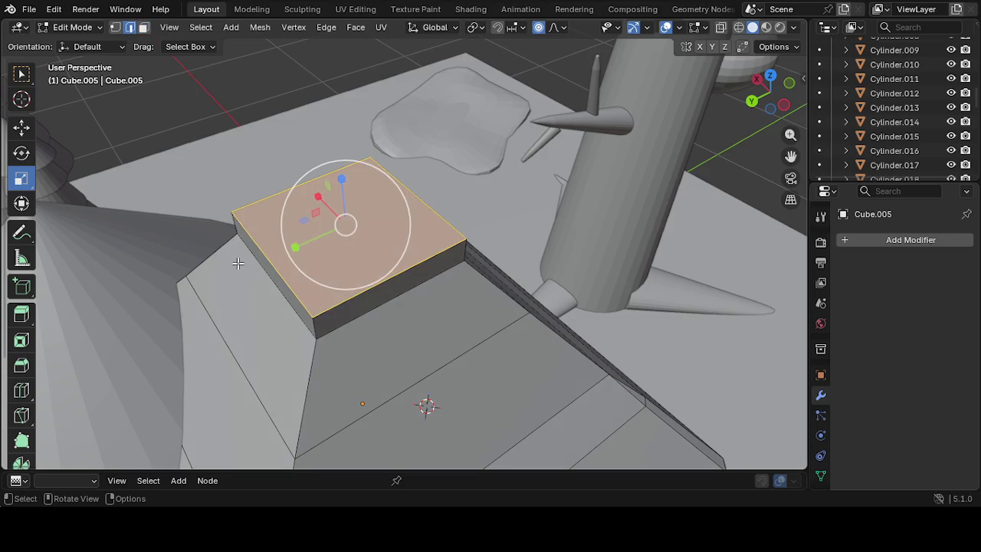
# Pinch the roof top smaller with proportional falloff into a narrow pyramid peak
pyautogui.press('s')
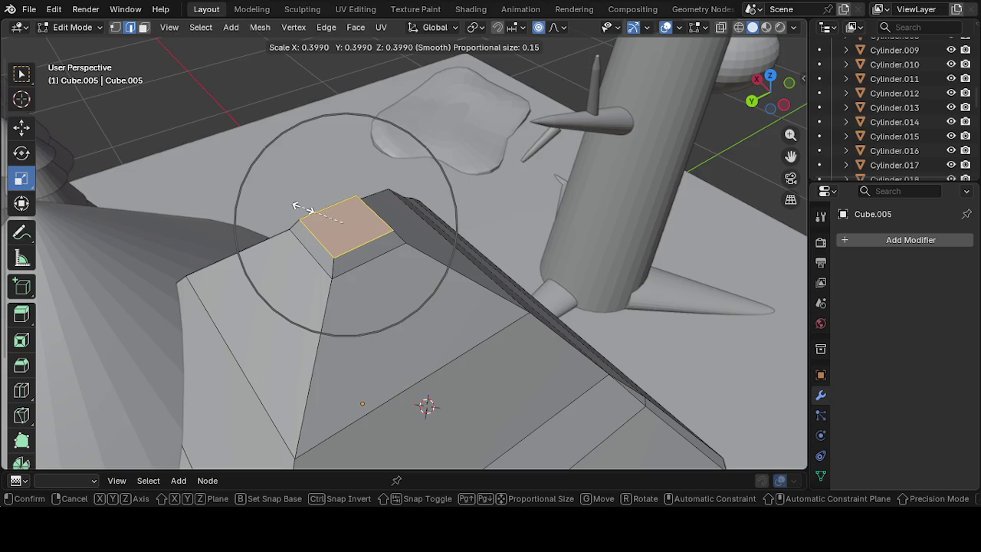
pyautogui.click(298, 209)
pyautogui.moveTo(340, 258)
pyautogui.mouseDown(button='middle')
pyautogui.moveTo(147, 219)
pyautogui.moveTo(321, 286)
pyautogui.mouseUp(button='middle')
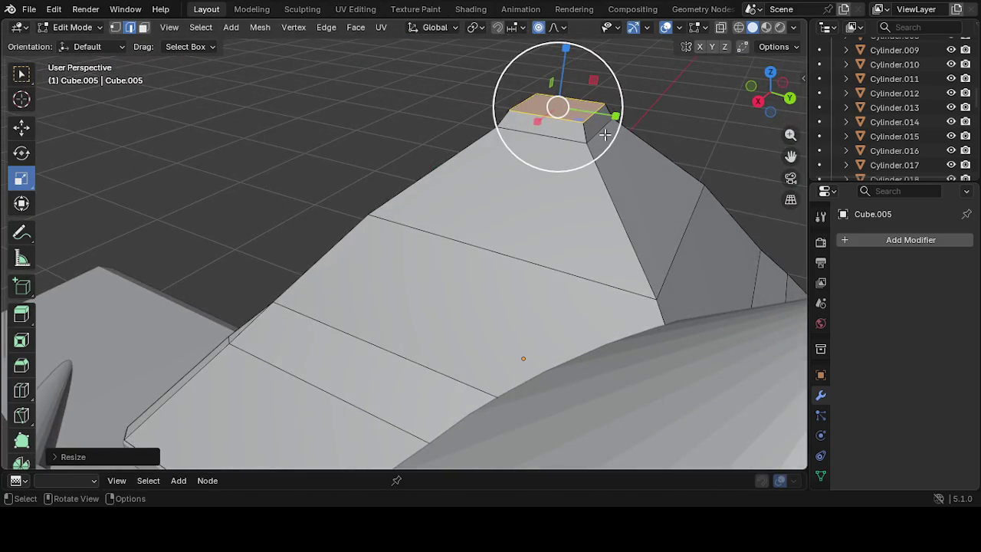
pyautogui.moveTo(604, 134)
pyautogui.mouseDown()
pyautogui.moveTo(596, 142)
pyautogui.moveTo(603, 129)
pyautogui.mouseUp()
pyautogui.scroll(-1, 596, 142)
pyautogui.scroll(-2, 607, 135)
pyautogui.moveTo(603, 129)
pyautogui.mouseDown(button='middle')
pyautogui.moveTo(602, 180)
pyautogui.moveTo(684, 160)
pyautogui.moveTo(554, 175)
pyautogui.moveTo(449, 230)
pyautogui.moveTo(485, 258)
pyautogui.moveTo(491, 233)
pyautogui.moveTo(470, 235)
pyautogui.moveTo(475, 253)
pyautogui.mouseUp(button='middle')
pyautogui.click(586, 328)
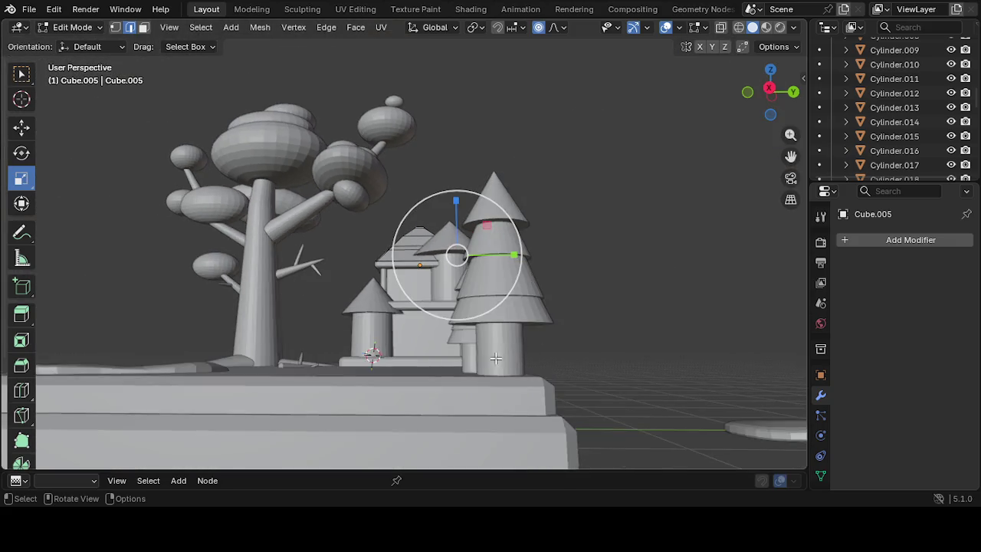
# Undo the last edit and return to Object Mode with the Move tool
pyautogui.hotkey('ctrl', 'z')
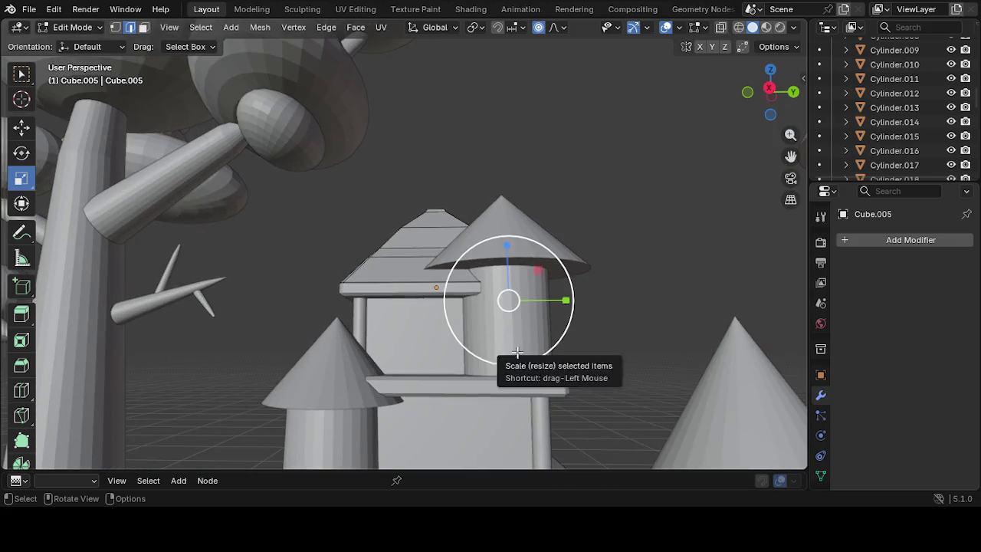
pyautogui.click(20, 154)
pyautogui.click(23, 130)
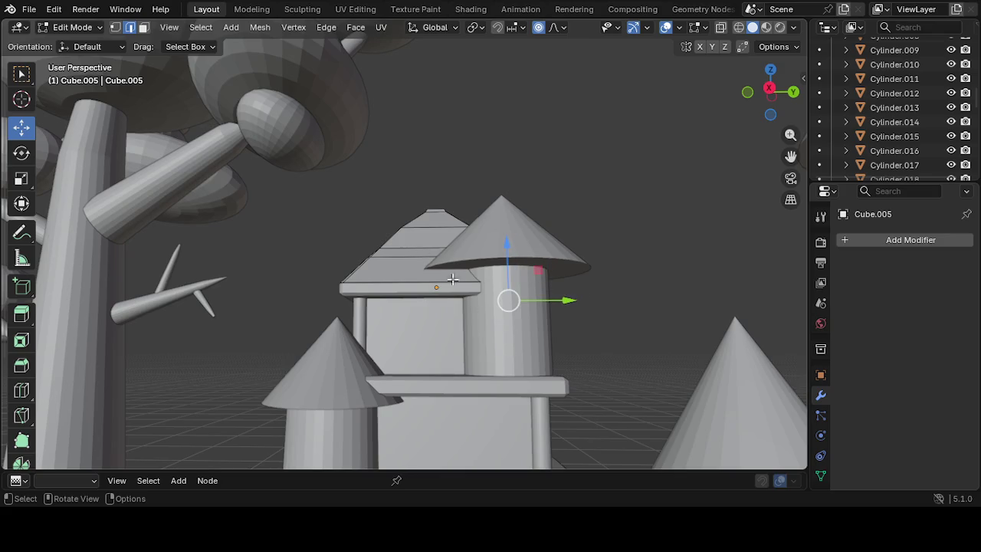
pyautogui.click(66, 30)
pyautogui.click(70, 41)
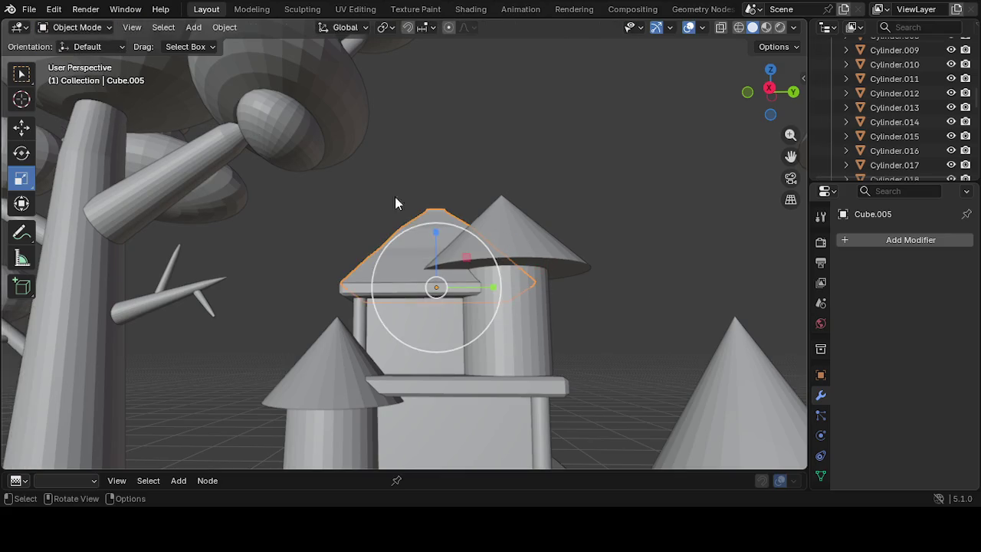
# Move the tower cylinder Cylinder.017 and its Cone roof together along Y
pyautogui.click(525, 318)
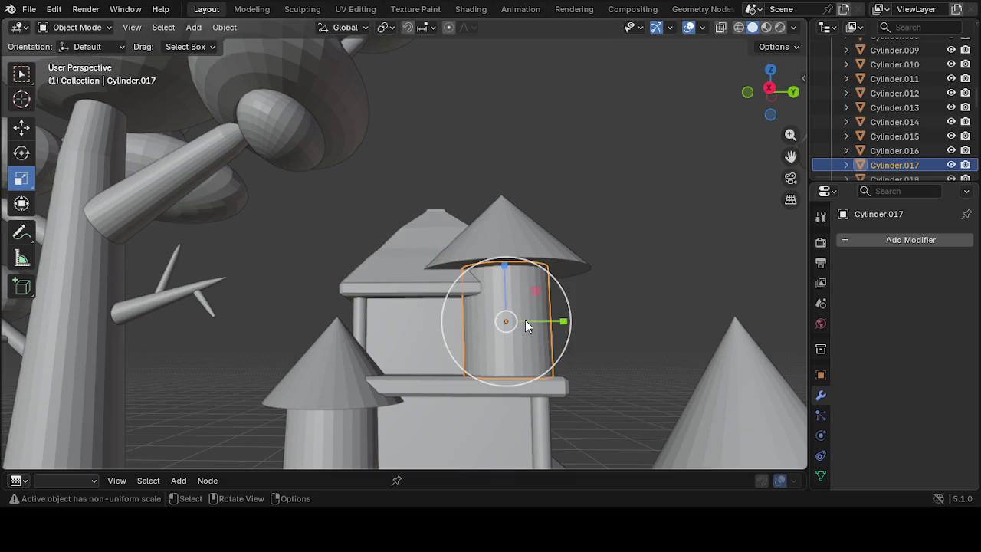
pyautogui.keyDown('shift'); pyautogui.click(525, 250); pyautogui.keyUp('shift')
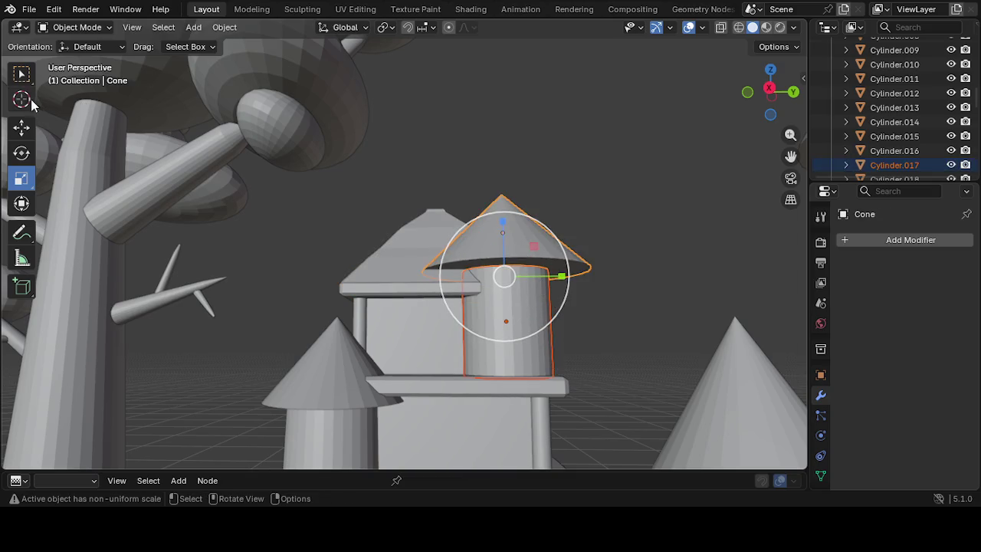
pyautogui.click(21, 127)
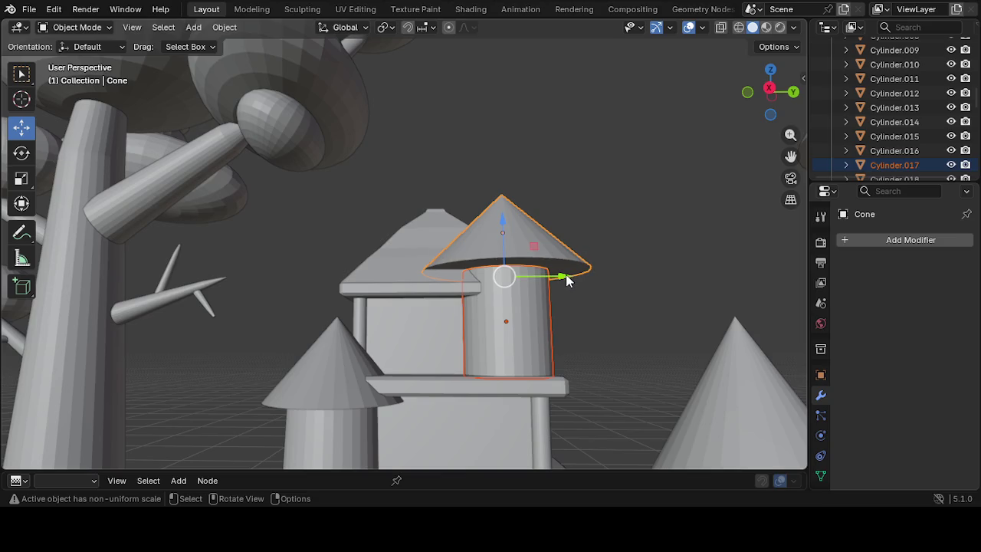
pyautogui.moveTo(565, 279)
pyautogui.mouseDown()
pyautogui.moveTo(597, 282)
pyautogui.moveTo(593, 291)
pyautogui.mouseUp()
pyautogui.moveTo(595, 298)
pyautogui.mouseDown(button='middle')
pyautogui.moveTo(568, 362)
pyautogui.moveTo(503, 361)
pyautogui.mouseUp(button='middle')
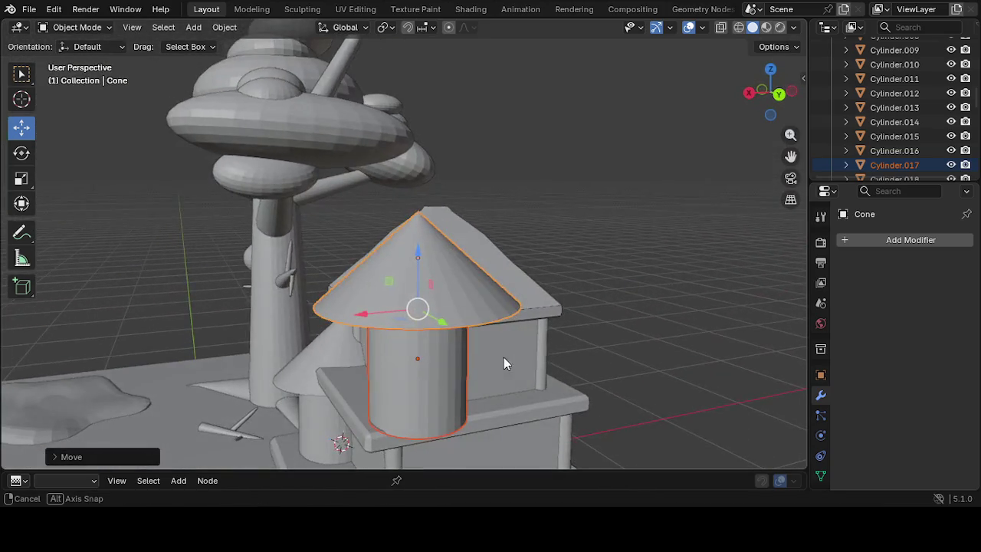
pyautogui.moveTo(518, 411)
pyautogui.mouseDown(button='middle')
pyautogui.moveTo(633, 406)
pyautogui.moveTo(666, 368)
pyautogui.moveTo(608, 386)
pyautogui.moveTo(377, 61)
pyautogui.moveTo(462, 385)
pyautogui.moveTo(448, 355)
pyautogui.moveTo(541, 406)
pyautogui.moveTo(586, 388)
pyautogui.moveTo(483, 377)
pyautogui.moveTo(445, 361)
pyautogui.moveTo(393, 382)
pyautogui.moveTo(463, 405)
pyautogui.moveTo(558, 386)
pyautogui.mouseUp(button='middle')
# Narrow the tower cylinder along Y and X with the Scale gizmo
pyautogui.click(440, 395)
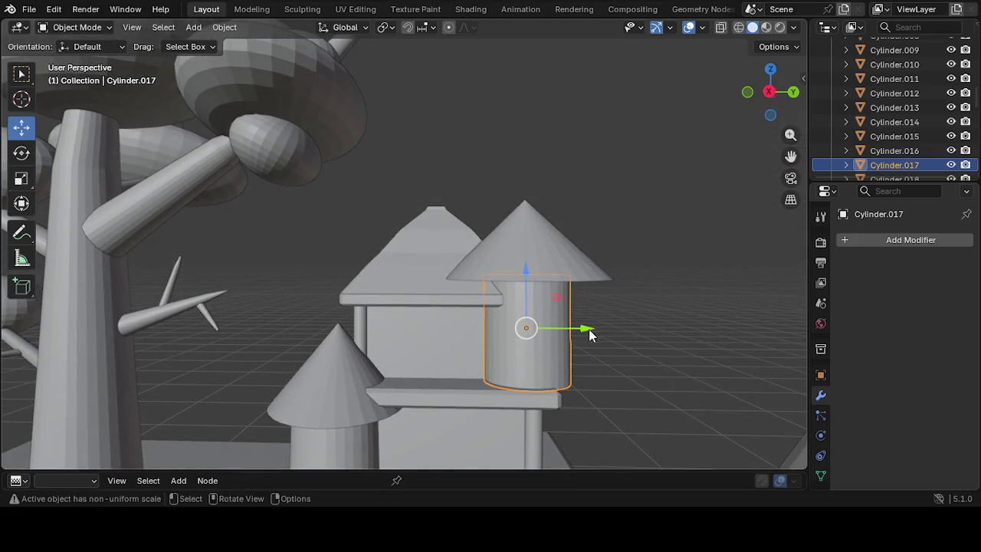
pyautogui.click(22, 178)
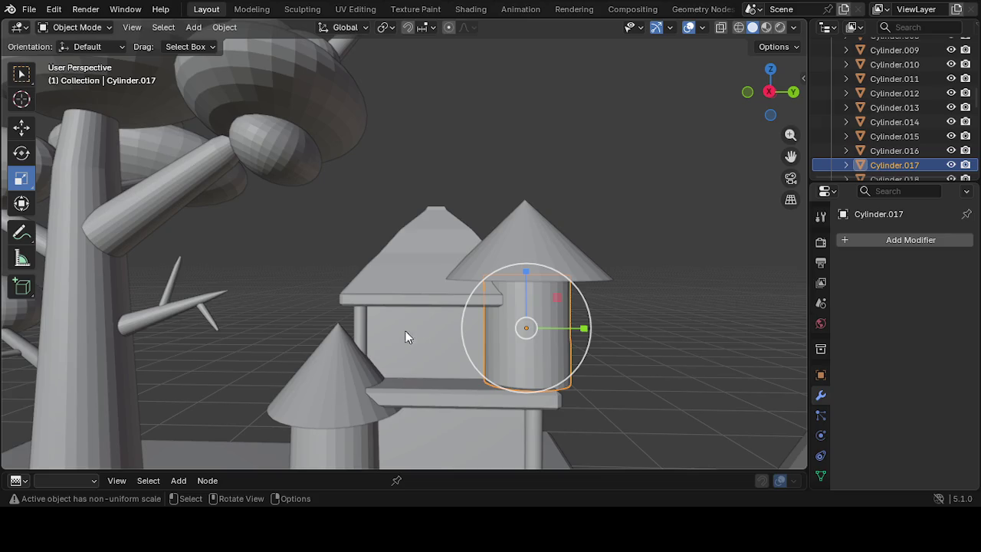
pyautogui.moveTo(582, 329); pyautogui.dragTo(580, 328)
pyautogui.moveTo(602, 347)
pyautogui.mouseDown(button='middle')
pyautogui.moveTo(488, 317)
pyautogui.moveTo(494, 332)
pyautogui.moveTo(547, 353)
pyautogui.mouseUp(button='middle')
pyautogui.moveTo(536, 357); pyautogui.dragTo(529, 350)
pyautogui.moveTo(529, 350)
pyautogui.mouseDown(button='middle')
pyautogui.moveTo(501, 379)
pyautogui.moveTo(387, 372)
pyautogui.mouseUp(button='middle')
pyautogui.moveTo(370, 365); pyautogui.dragTo(389, 359)
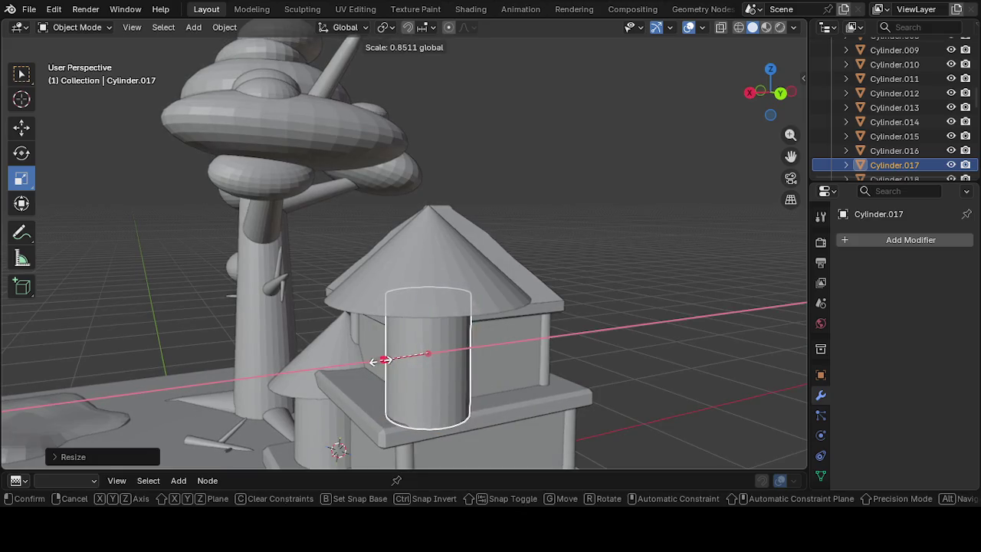
pyautogui.moveTo(444, 448)
pyautogui.mouseDown(button='middle')
pyautogui.moveTo(274, 421)
pyautogui.moveTo(173, 371)
pyautogui.mouseUp(button='middle')
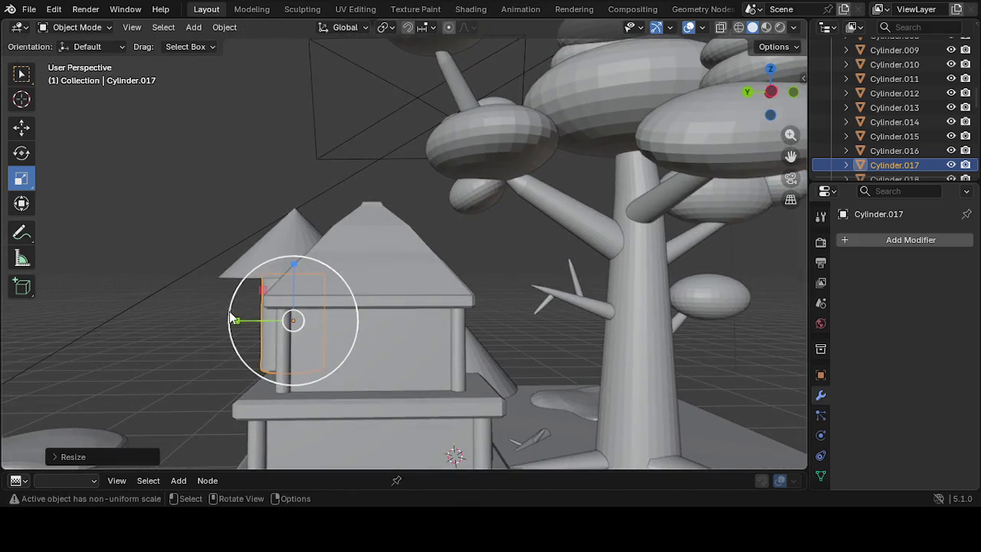
# Widen the tower cylinder back along Y and X to readjust its width
pyautogui.moveTo(229, 316); pyautogui.dragTo(237, 320)
pyautogui.moveTo(237, 322)
pyautogui.mouseDown(button='middle')
pyautogui.moveTo(338, 348)
pyautogui.moveTo(536, 324)
pyautogui.moveTo(650, 338)
pyautogui.mouseUp(button='middle')
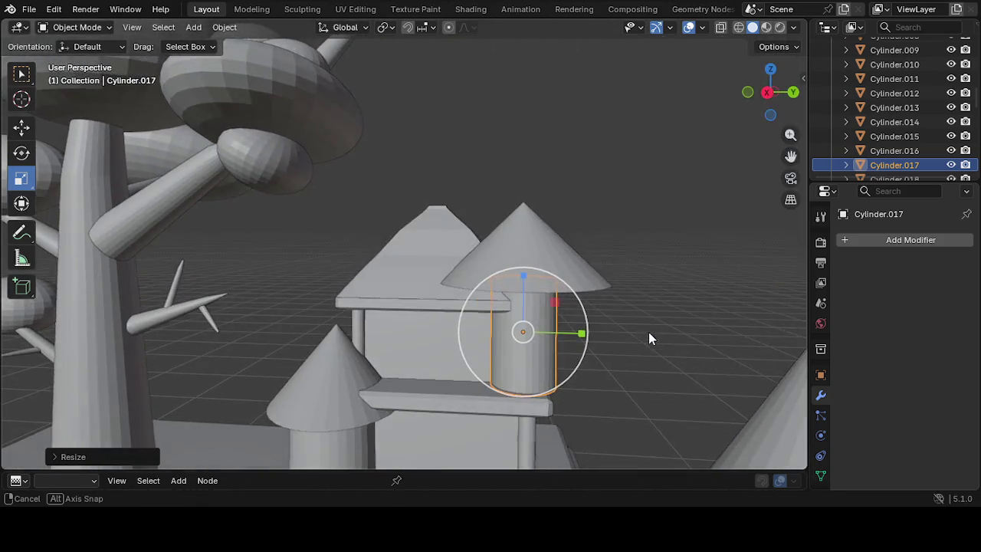
pyautogui.moveTo(581, 334); pyautogui.dragTo(604, 334)
pyautogui.moveTo(559, 351)
pyautogui.mouseDown(button='middle')
pyautogui.moveTo(476, 375)
pyautogui.moveTo(442, 364)
pyautogui.mouseUp(button='middle')
pyautogui.moveTo(348, 371); pyautogui.dragTo(340, 371)
pyautogui.moveTo(340, 371)
pyautogui.mouseDown(button='middle')
pyautogui.moveTo(403, 445)
pyautogui.moveTo(410, 70)
pyautogui.moveTo(420, 116)
pyautogui.moveTo(412, 97)
pyautogui.moveTo(460, 44)
pyautogui.moveTo(627, 340)
pyautogui.moveTo(530, 395)
pyautogui.moveTo(570, 386)
pyautogui.mouseUp(button='middle')
# Scale the tower's cone roof down to about 0.807, then select the house roof
pyautogui.click(637, 368)
pyautogui.click(566, 248)
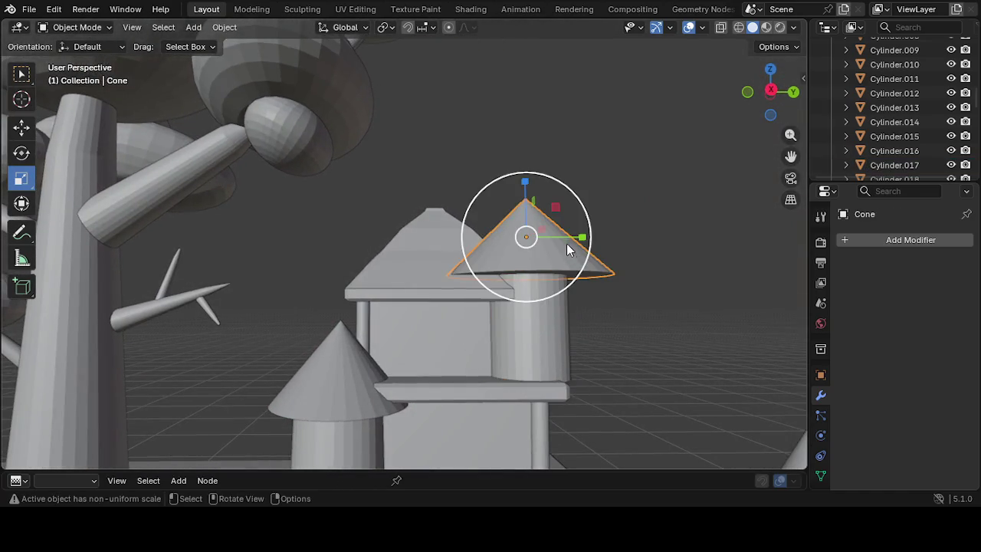
pyautogui.moveTo(583, 236); pyautogui.dragTo(576, 244)
pyautogui.click(645, 274)
pyautogui.moveTo(540, 273)
pyautogui.mouseDown(button='middle')
pyautogui.moveTo(278, 405)
pyautogui.moveTo(248, 380)
pyautogui.mouseUp(button='middle')
pyautogui.click(394, 291)
pyautogui.moveTo(389, 298)
pyautogui.mouseDown(button='middle')
pyautogui.moveTo(362, 268)
pyautogui.moveTo(367, 234)
pyautogui.mouseUp(button='middle')
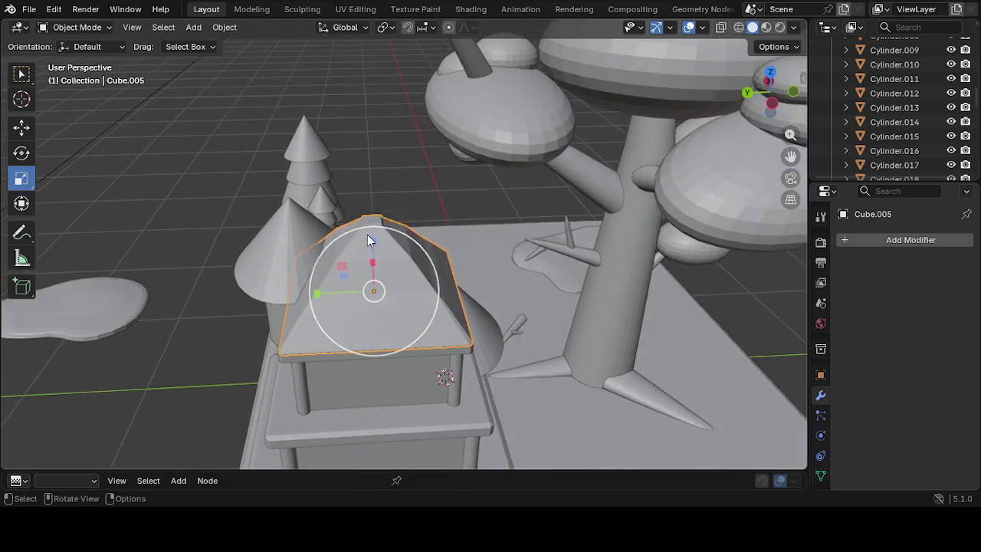
# Enter Edit Mode on the roof Cube.005 and select its top face in face mode
pyautogui.click(109, 31)
pyautogui.click(109, 54)
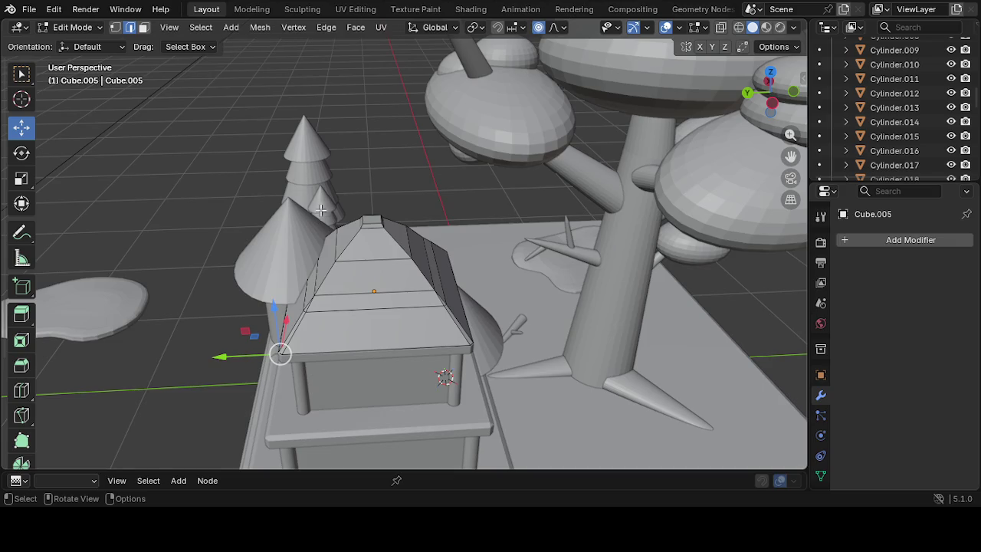
pyautogui.click(379, 254)
pyautogui.click(144, 29)
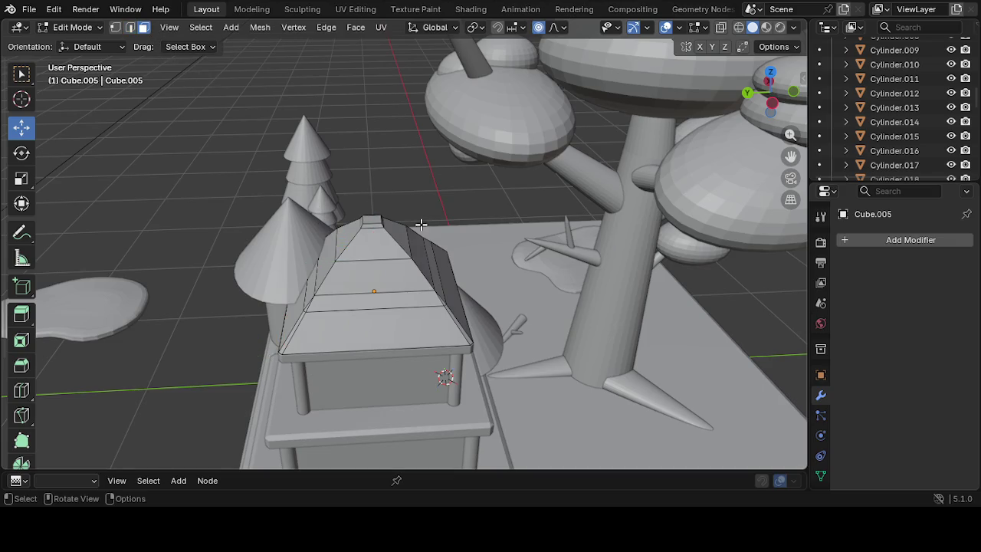
pyautogui.click(383, 247)
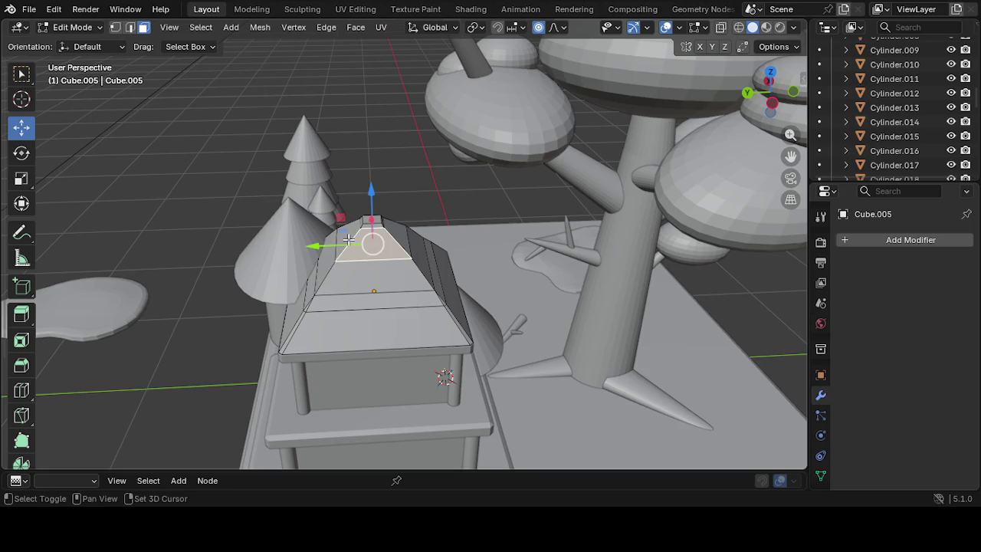
pyautogui.keyDown('shift'); pyautogui.click(391, 251); pyautogui.keyUp('shift')
pyautogui.moveTo(413, 234)
pyautogui.mouseDown(button='middle')
pyautogui.moveTo(392, 271)
pyautogui.moveTo(299, 212)
pyautogui.mouseUp(button='middle')
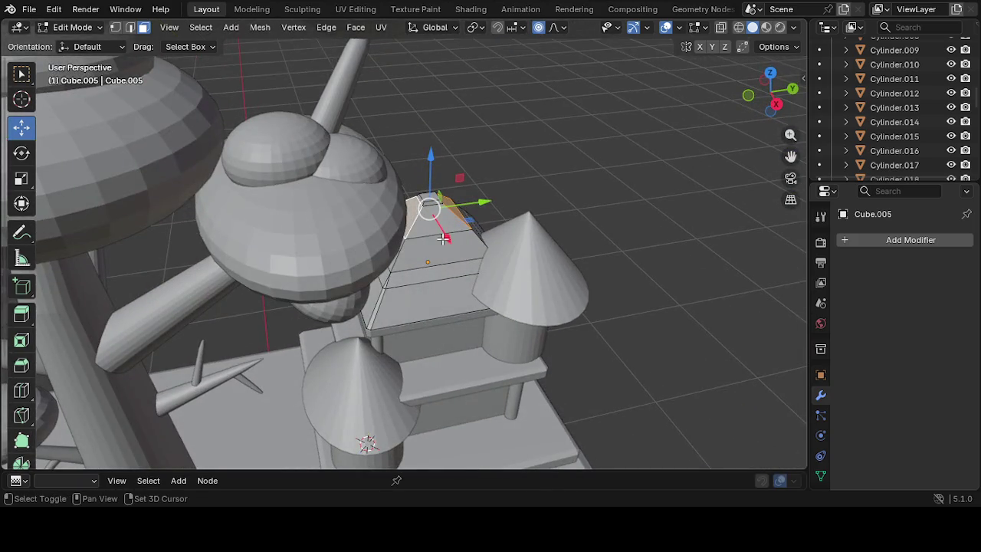
pyautogui.moveTo(437, 222); pyautogui.dragTo(389, 232, button='middle')
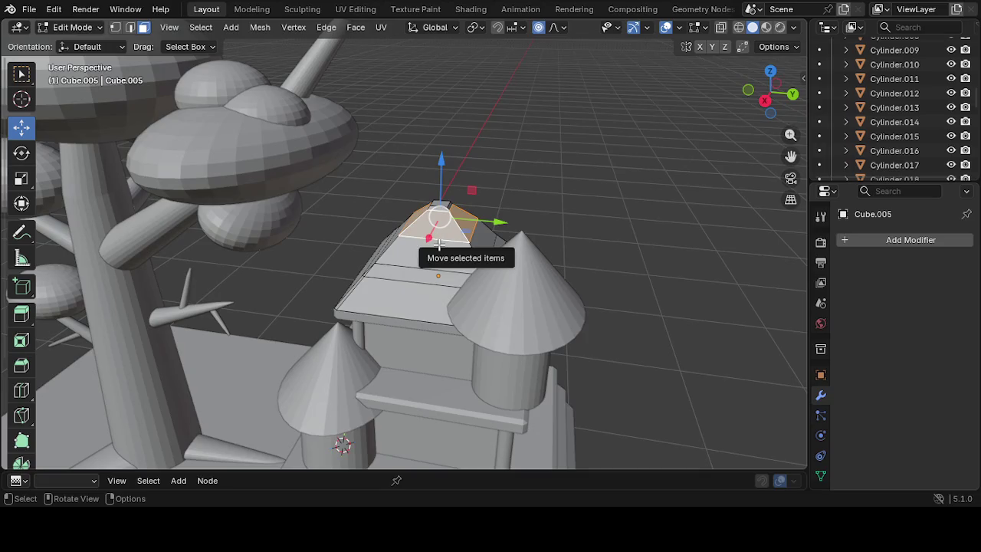
# Shrink the roof's top face with proportional editing, then stretch it about 1.38× along Z
pyautogui.press('s')
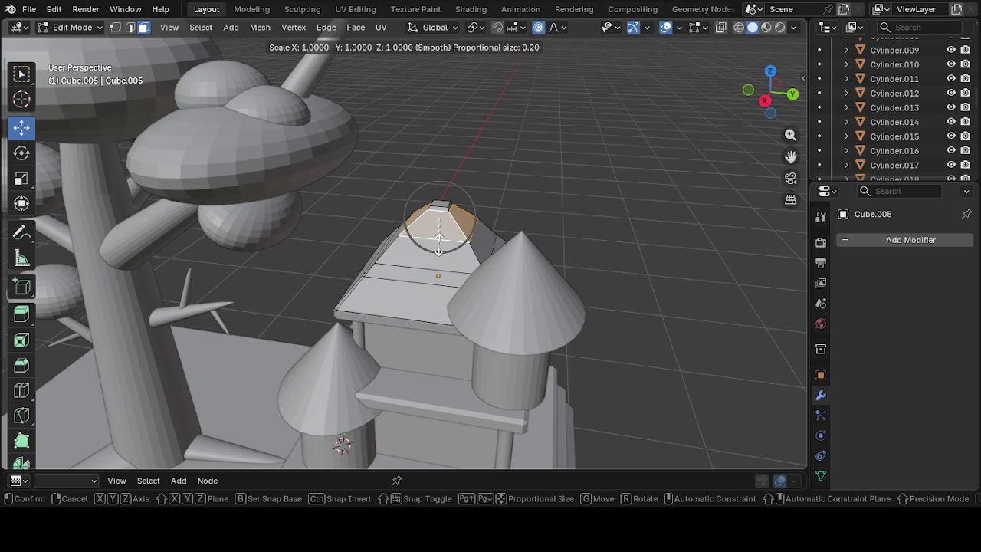
pyautogui.click(435, 232)
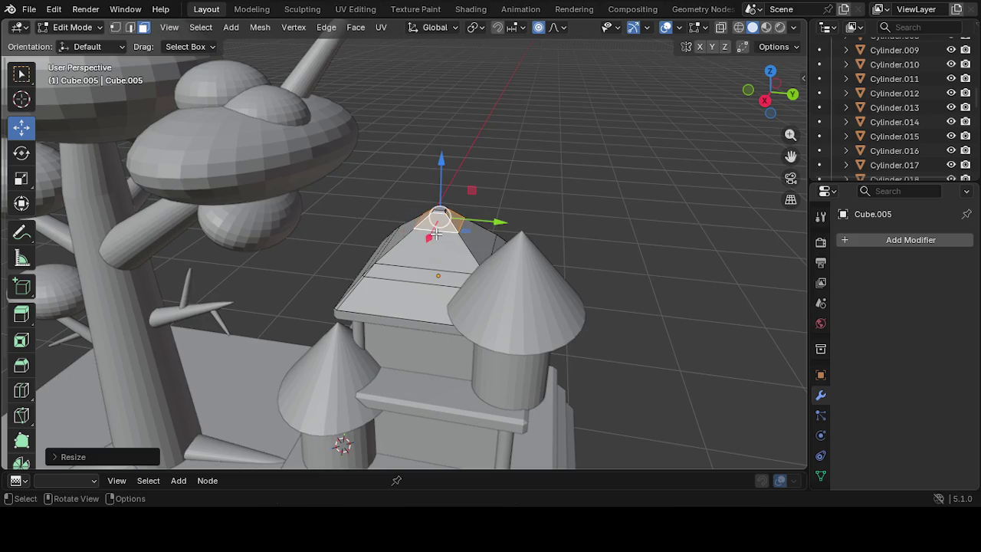
pyautogui.moveTo(494, 272); pyautogui.dragTo(528, 252, button='middle')
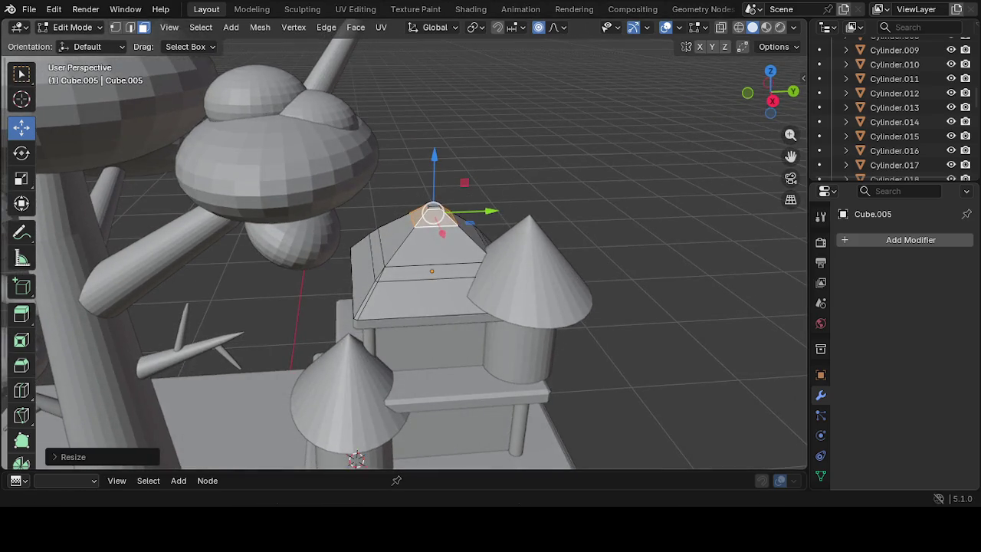
pyautogui.click(21, 178)
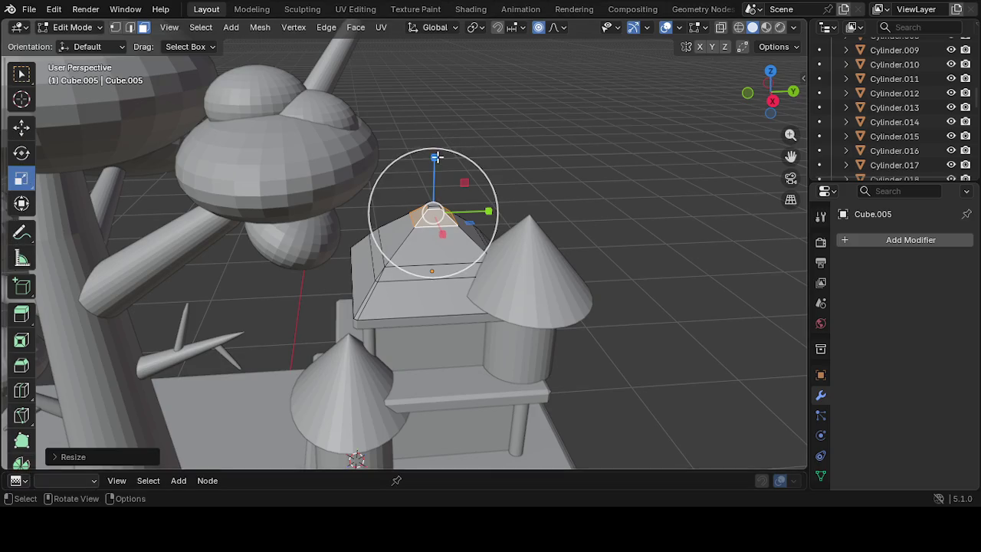
pyautogui.moveTo(434, 158); pyautogui.dragTo(435, 162)
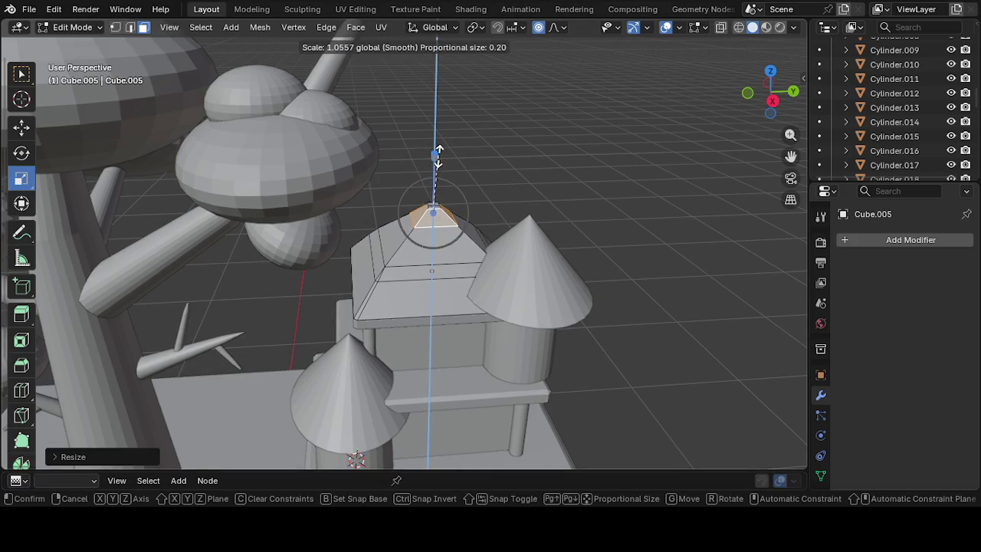
pyautogui.moveTo(437, 135); pyautogui.dragTo(431, 157)
pyautogui.scroll(2, 459, 230)
pyautogui.scroll(2, 477, 275)
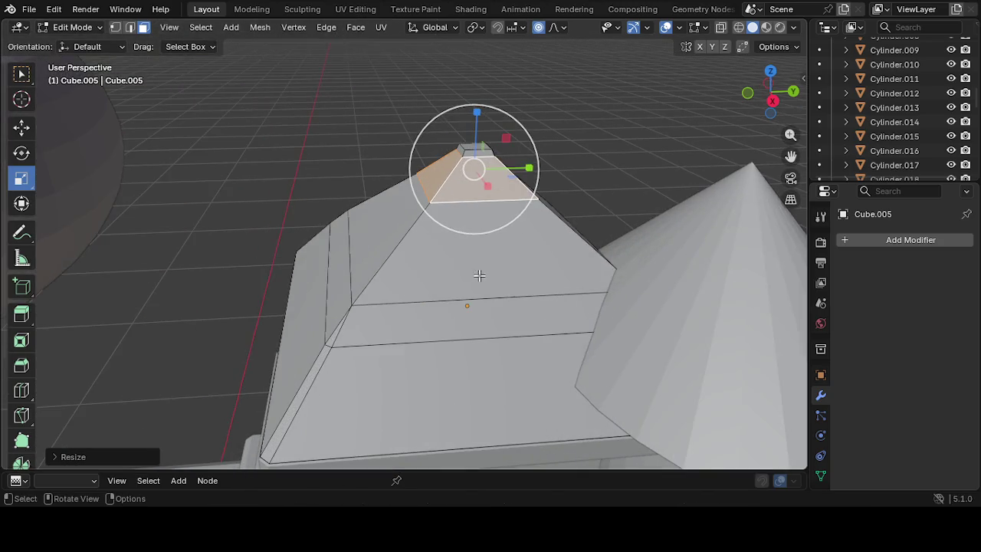
pyautogui.moveTo(585, 255); pyautogui.dragTo(628, 219, button='middle')
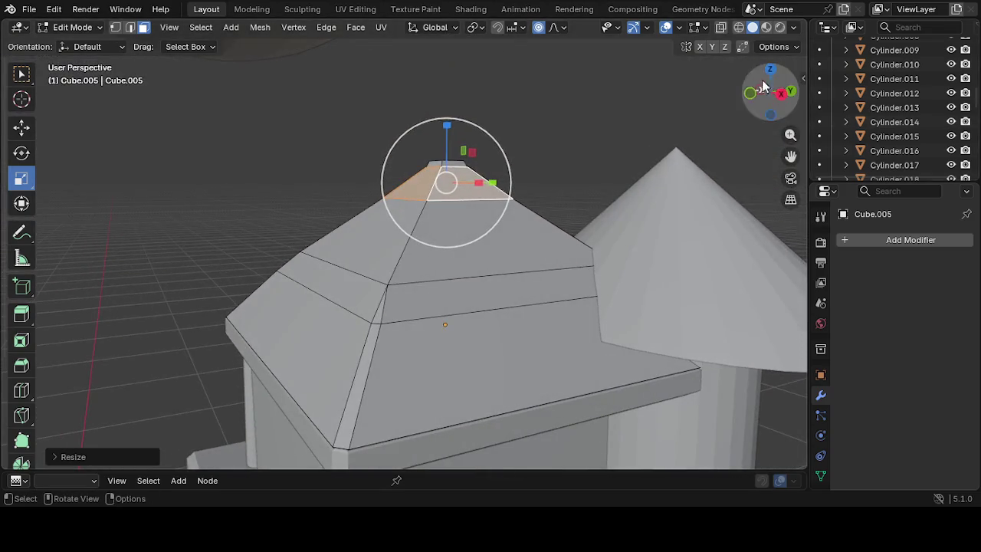
pyautogui.click(600, 172)
pyautogui.moveTo(613, 158)
pyautogui.mouseDown(button='middle')
pyautogui.moveTo(279, 344)
pyautogui.moveTo(72, 154)
pyautogui.mouseUp(button='middle')
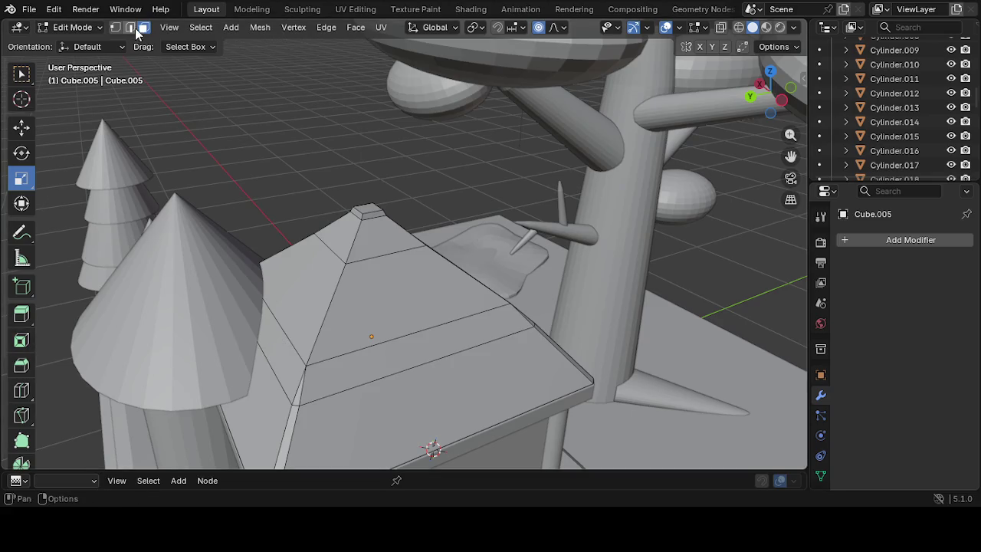
# Select the first faces of the roof's middle band, including the corner and right strips
pyautogui.click(393, 342)
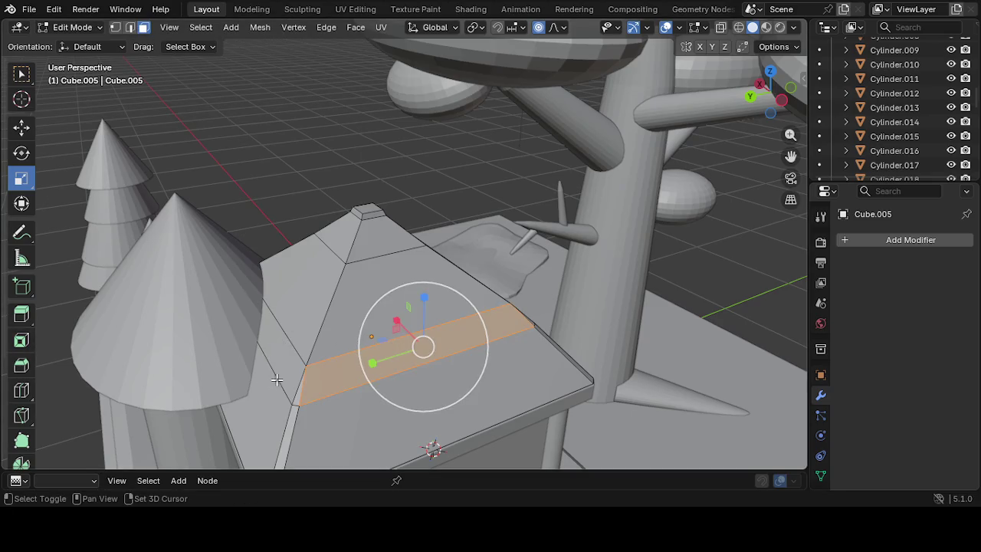
pyautogui.click(299, 393)
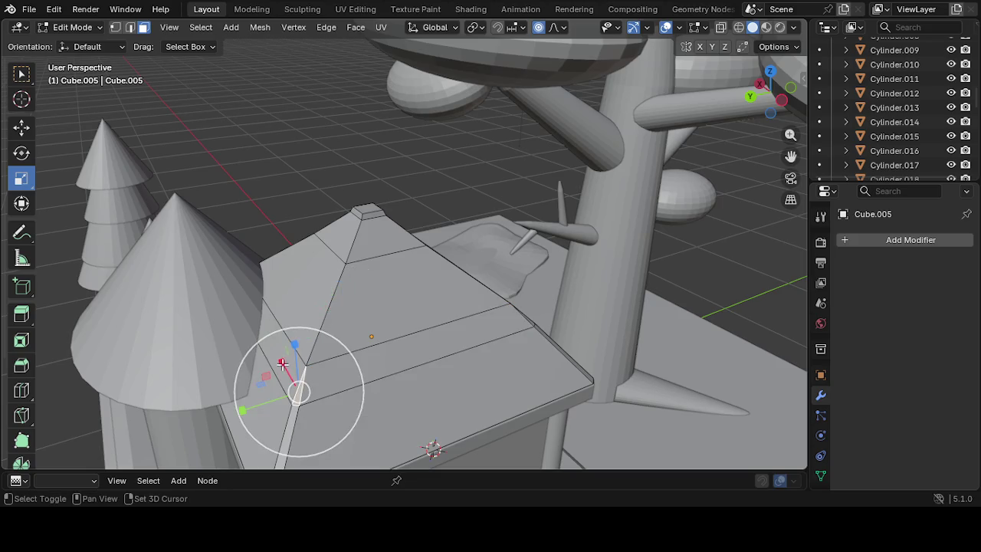
pyautogui.click(283, 366)
pyautogui.keyDown('shift'); pyautogui.click(366, 372); pyautogui.keyUp('shift')
pyautogui.moveTo(366, 372)
pyautogui.mouseDown(button='middle')
pyautogui.moveTo(384, 320)
pyautogui.moveTo(350, 309)
pyautogui.mouseUp(button='middle')
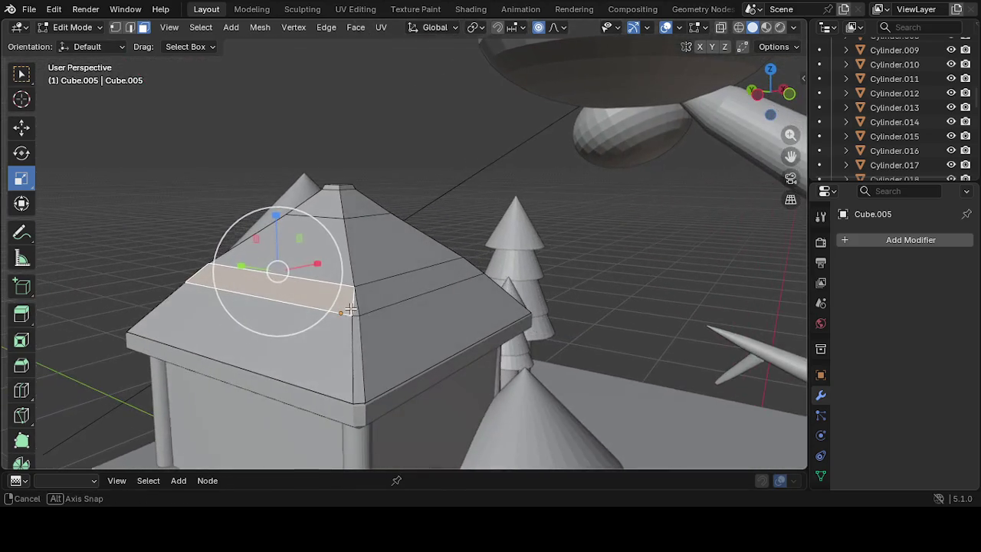
pyautogui.keyDown('shift'); pyautogui.click(359, 306); pyautogui.keyUp('shift')
pyautogui.click(360, 307)
# Add the remaining middle-band faces from the other sides of the roof
pyautogui.keyDown('shift'); pyautogui.click(295, 297); pyautogui.keyUp('shift')
pyautogui.moveTo(295, 297); pyautogui.dragTo(363, 357, button='middle')
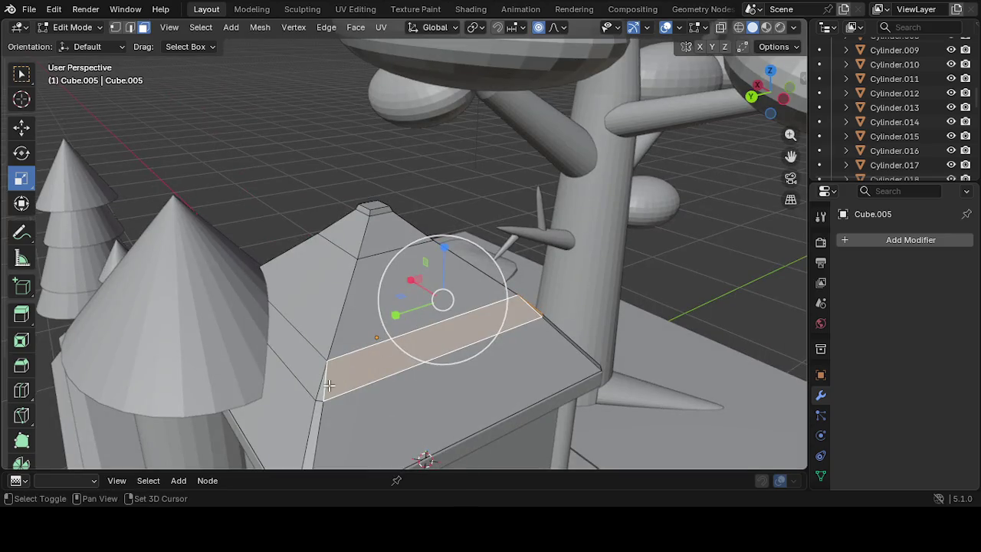
pyautogui.keyDown('shift'); pyautogui.click(324, 389); pyautogui.keyUp('shift')
pyautogui.moveTo(309, 370); pyautogui.dragTo(878, 437, button='middle')
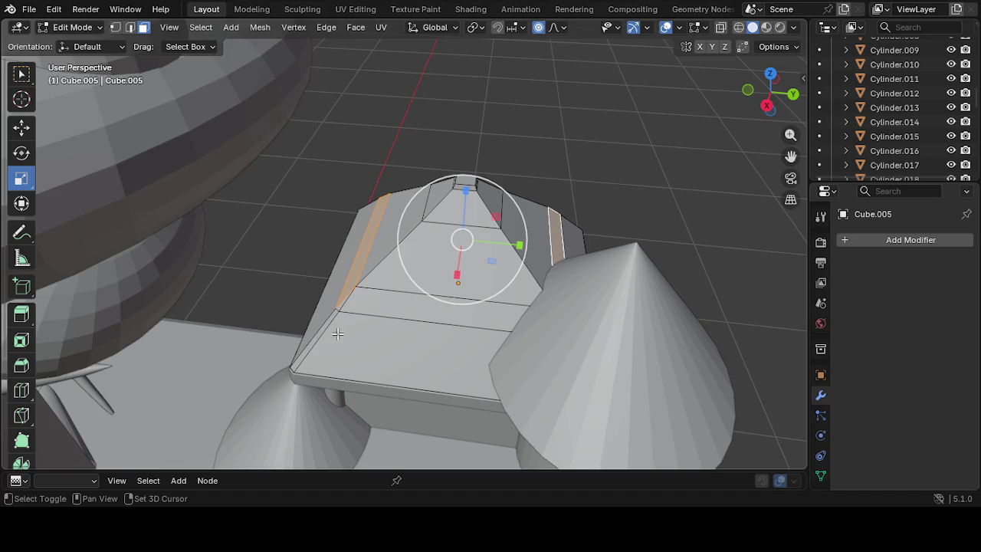
pyautogui.keyDown('shift'); pyautogui.click(359, 305); pyautogui.keyUp('shift')
pyautogui.moveTo(376, 328); pyautogui.dragTo(425, 339, button='middle')
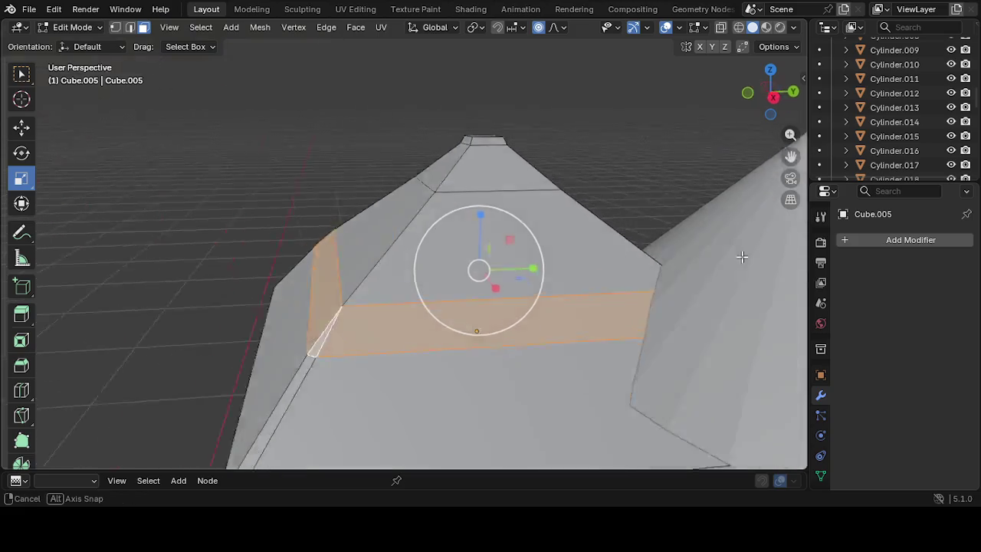
pyautogui.moveTo(747, 280); pyautogui.dragTo(735, 120, button='middle')
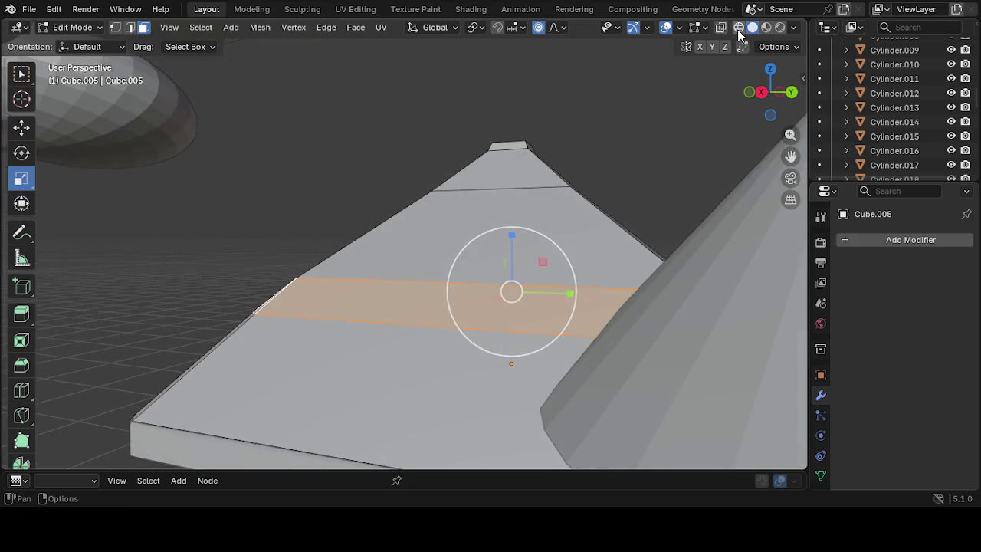
# In wireframe view, add the hidden far-side faces to complete the roof's face ring
pyautogui.click(739, 28)
pyautogui.keyDown('shift'); pyautogui.click(745, 343); pyautogui.keyUp('shift')
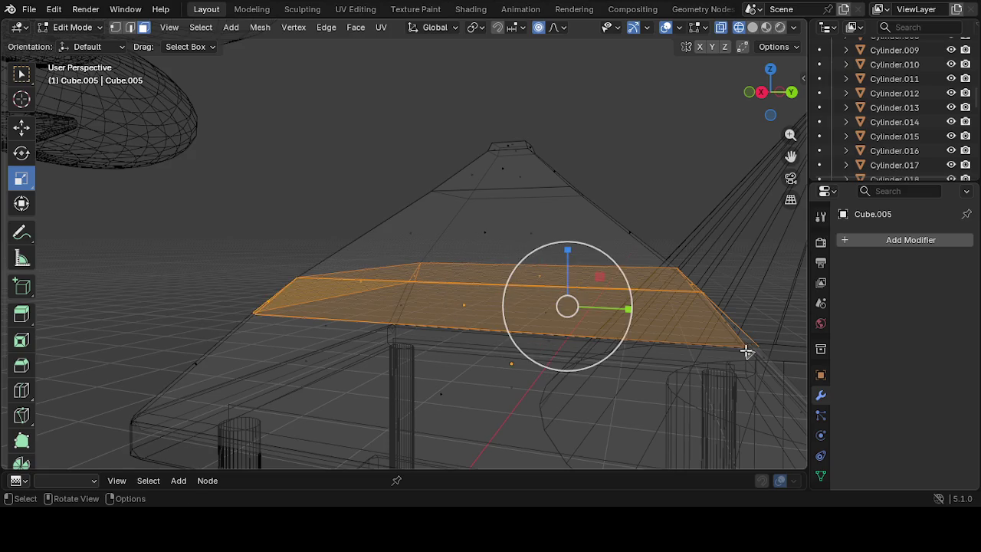
pyautogui.keyDown('shift'); pyautogui.click(667, 317); pyautogui.keyUp('shift')
pyautogui.moveTo(668, 317)
pyautogui.mouseDown(button='middle')
pyautogui.moveTo(641, 376)
pyautogui.moveTo(606, 342)
pyautogui.mouseUp(button='middle')
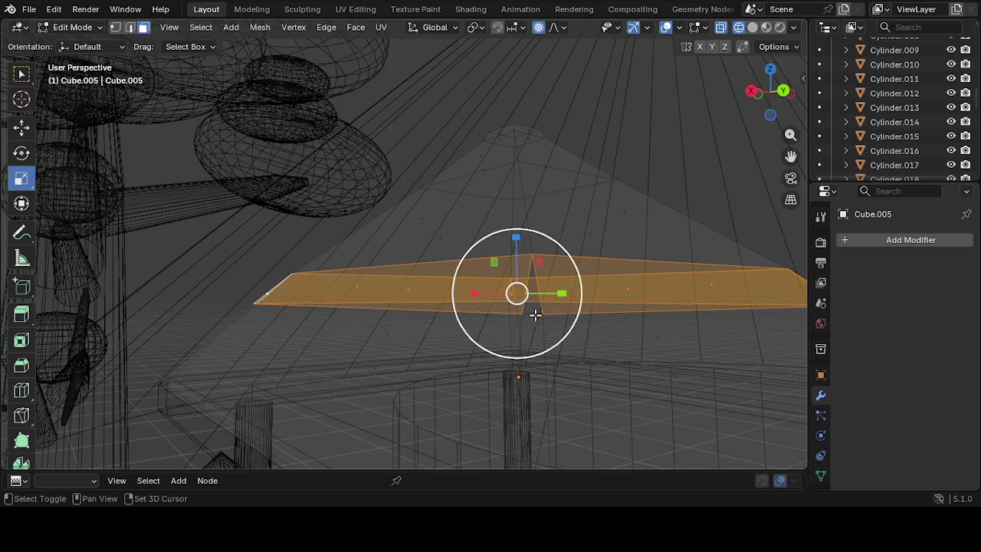
pyautogui.moveTo(534, 360); pyautogui.dragTo(637, 372, button='middle')
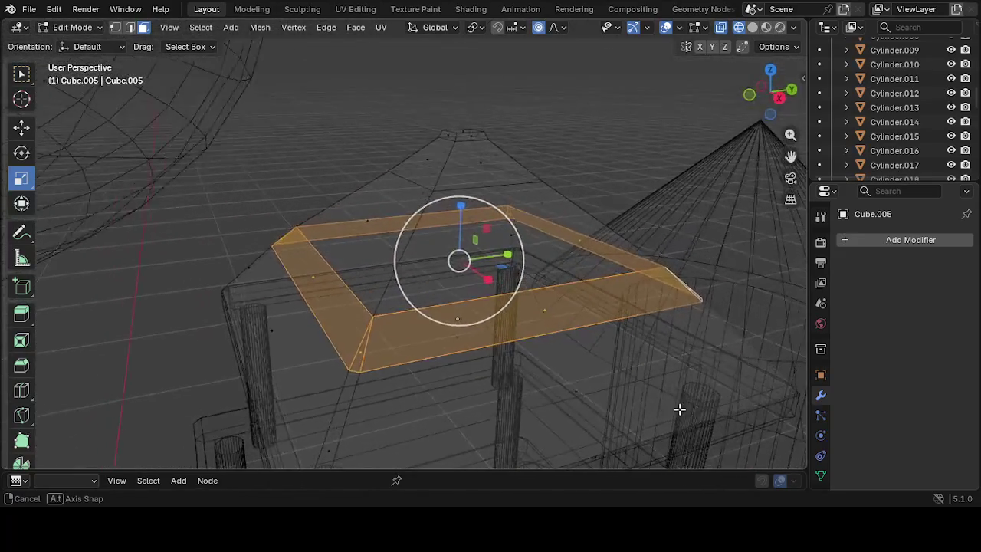
# Back in Solid shading, shrink the face ring slightly along Y, X and Z
pyautogui.click(751, 27)
pyautogui.scroll(-2, 455, 366)
pyautogui.moveTo(447, 348)
pyautogui.mouseDown(button='middle')
pyautogui.moveTo(449, 357)
pyautogui.moveTo(408, 372)
pyautogui.mouseUp(button='middle')
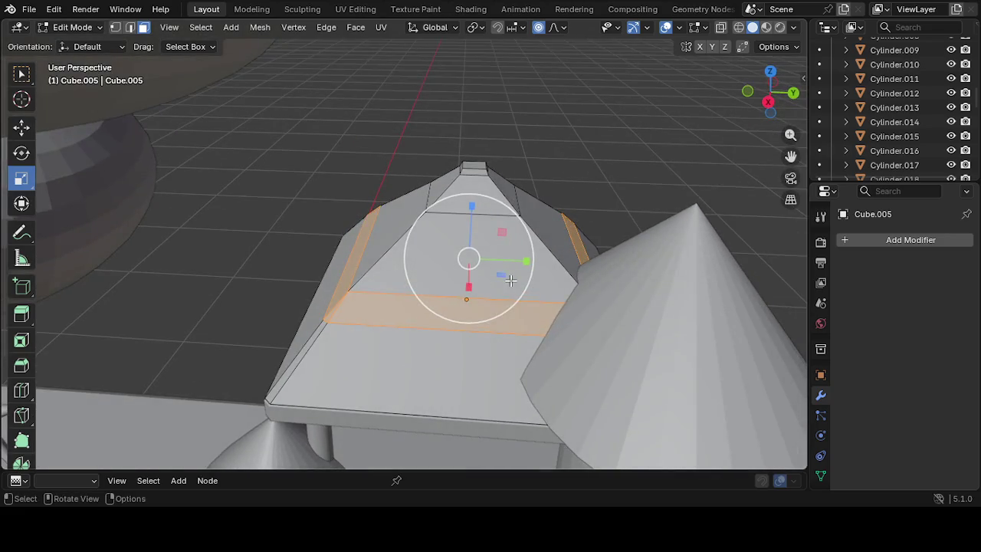
pyautogui.moveTo(526, 263); pyautogui.dragTo(515, 263)
pyautogui.moveTo(469, 295); pyautogui.dragTo(474, 288)
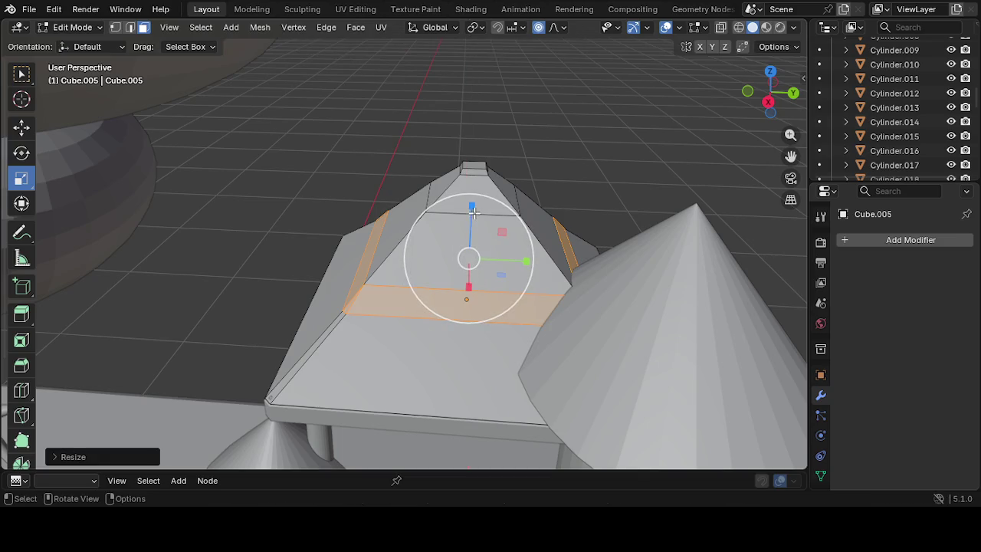
pyautogui.moveTo(473, 213); pyautogui.dragTo(470, 211)
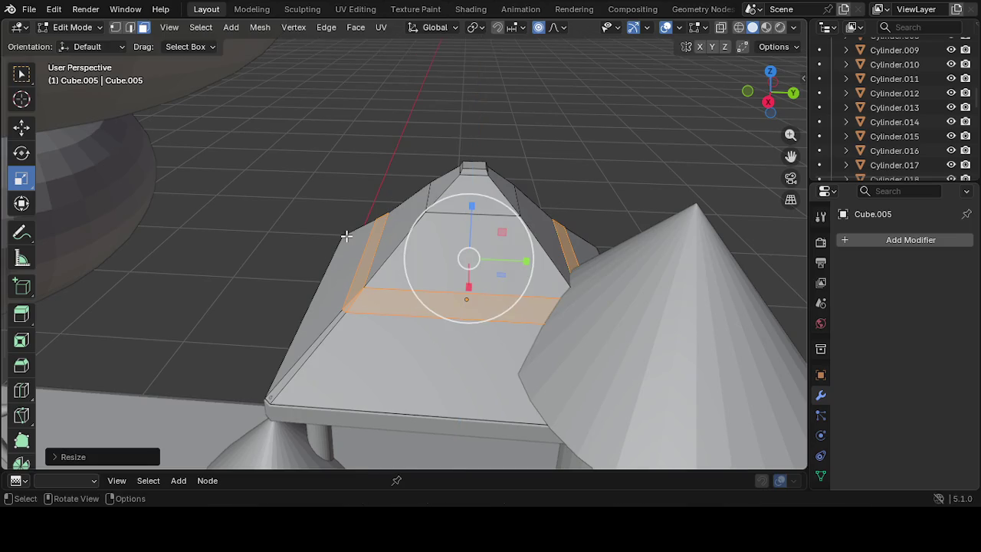
# Select the upper roof faces between the edge loops up to the apex
pyautogui.moveTo(407, 270)
pyautogui.mouseDown(button='middle')
pyautogui.moveTo(458, 221)
pyautogui.moveTo(449, 261)
pyautogui.mouseUp(button='middle')
pyautogui.keyDown('shift'); pyautogui.click(492, 283); pyautogui.keyUp('shift')
pyautogui.keyDown('shift'); pyautogui.click(462, 247); pyautogui.keyUp('shift')
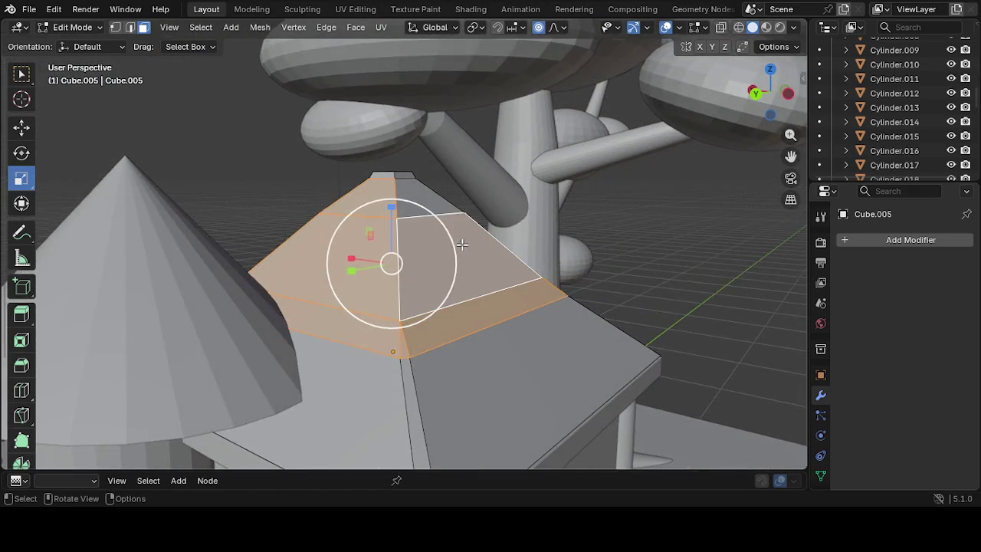
pyautogui.moveTo(435, 192); pyautogui.dragTo(434, 259, button='middle')
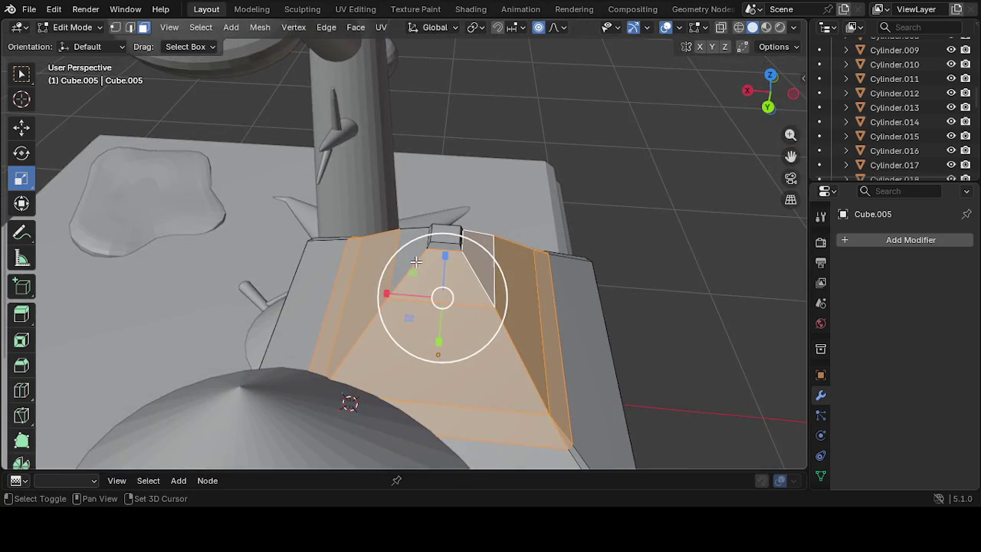
pyautogui.keyDown('shift'); pyautogui.click(435, 259); pyautogui.keyUp('shift')
pyautogui.moveTo(435, 258)
pyautogui.mouseDown(button='middle')
pyautogui.moveTo(334, 226)
pyautogui.moveTo(334, 188)
pyautogui.mouseUp(button='middle')
pyautogui.keyDown('shift'); pyautogui.click(398, 246); pyautogui.keyUp('shift')
pyautogui.keyDown('shift'); pyautogui.click(347, 236); pyautogui.keyUp('shift')
pyautogui.keyDown('shift'); pyautogui.click(331, 192); pyautogui.keyUp('shift')
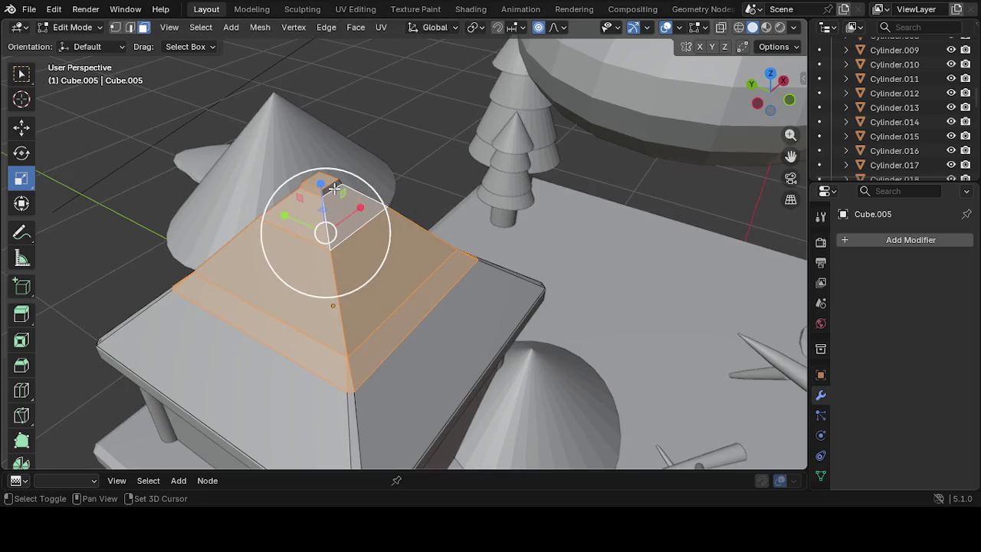
pyautogui.moveTo(365, 267)
pyautogui.mouseDown(button='middle')
pyautogui.moveTo(434, 241)
pyautogui.moveTo(484, 175)
pyautogui.moveTo(543, 227)
pyautogui.moveTo(563, 192)
pyautogui.moveTo(520, 228)
pyautogui.moveTo(405, 171)
pyautogui.moveTo(306, 219)
pyautogui.moveTo(61, 381)
pyautogui.mouseUp(button='middle')
pyautogui.moveTo(101, 338)
pyautogui.mouseDown(button='middle')
pyautogui.moveTo(519, 114)
pyautogui.moveTo(345, 168)
pyautogui.moveTo(557, 136)
pyautogui.mouseUp(button='middle')
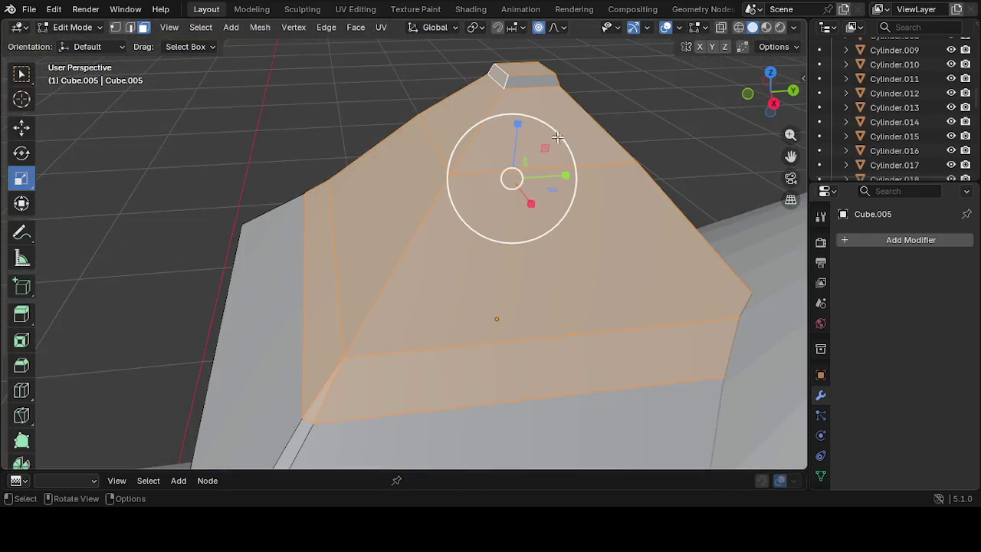
# Select the roof's small flat top face
pyautogui.keyDown('shift'); pyautogui.click(527, 87); pyautogui.keyUp('shift')
pyautogui.scroll(5, 547, 148)
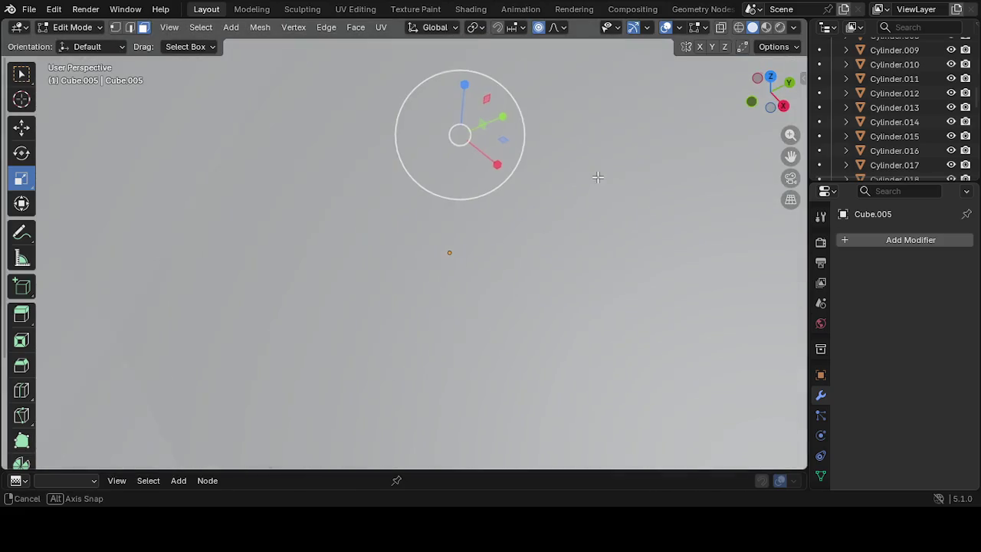
pyautogui.scroll(-5, 459, 219)
pyautogui.moveTo(459, 258); pyautogui.dragTo(482, 298, button='middle')
pyautogui.scroll(-2, 536, 318)
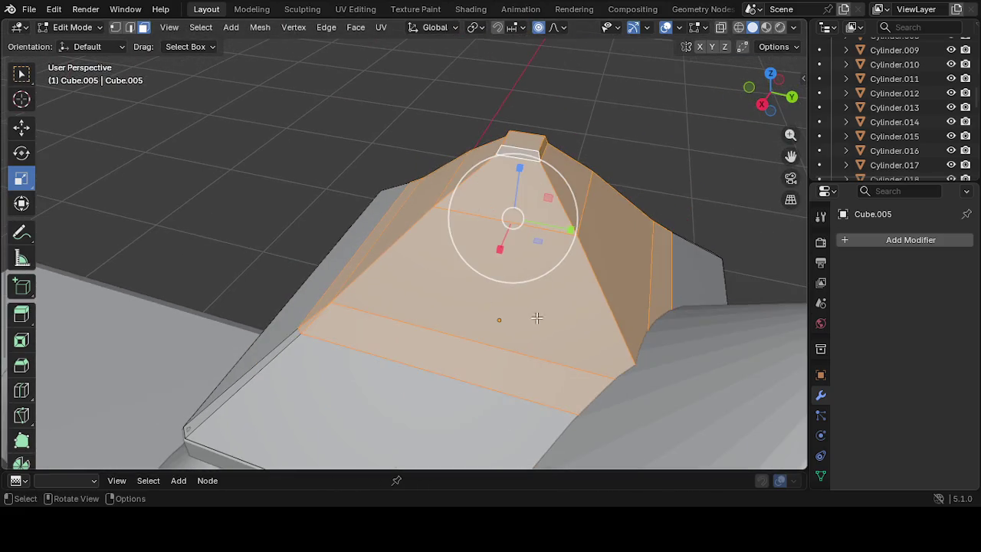
pyautogui.moveTo(596, 361); pyautogui.dragTo(366, 322, button='middle')
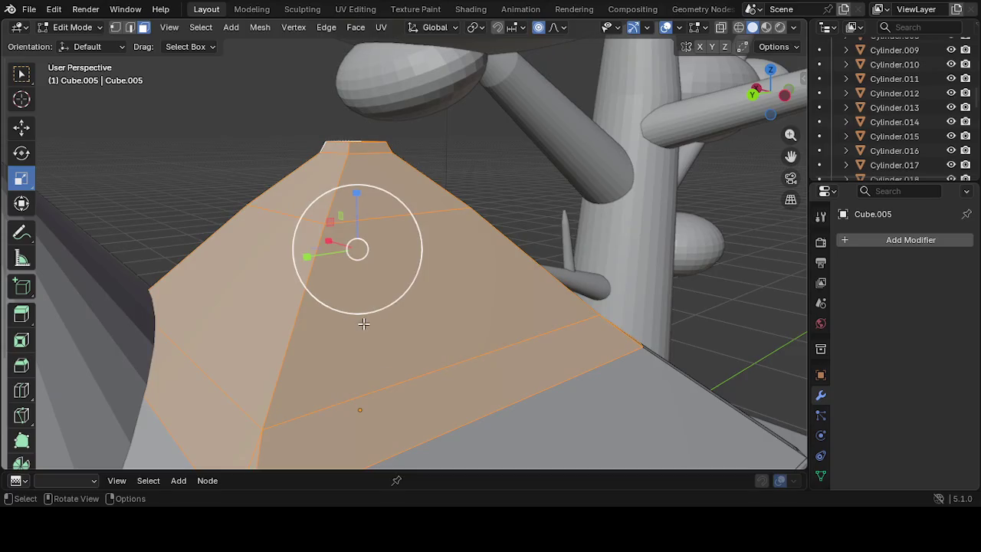
# Scale the upper roof down along Y and Z to about 0.789 with proportional falloff
pyautogui.moveTo(305, 263); pyautogui.dragTo(308, 258)
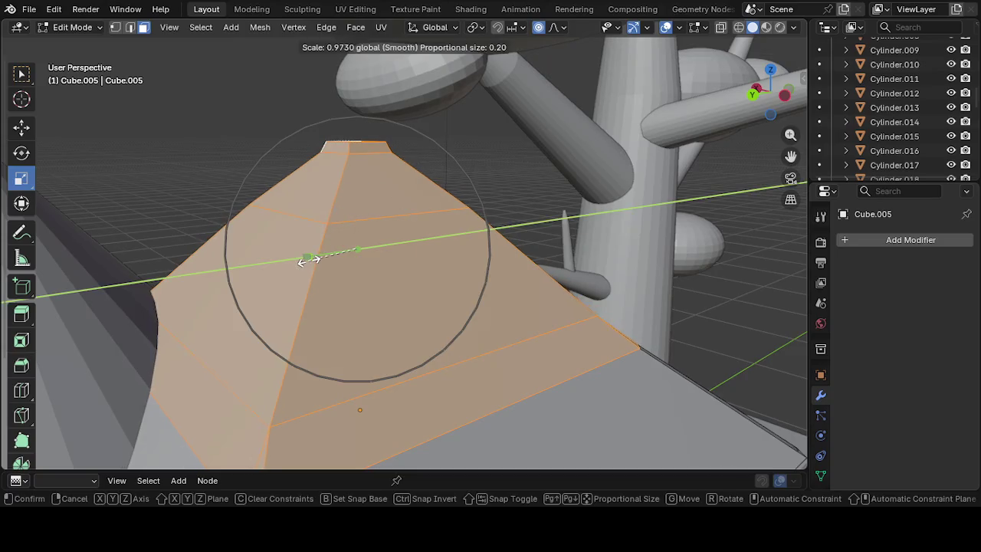
pyautogui.moveTo(357, 194); pyautogui.dragTo(360, 205)
pyautogui.scroll(-5, 360, 205)
pyautogui.moveTo(383, 245); pyautogui.dragTo(414, 245, button='middle')
pyautogui.scroll(10, 612, 236)
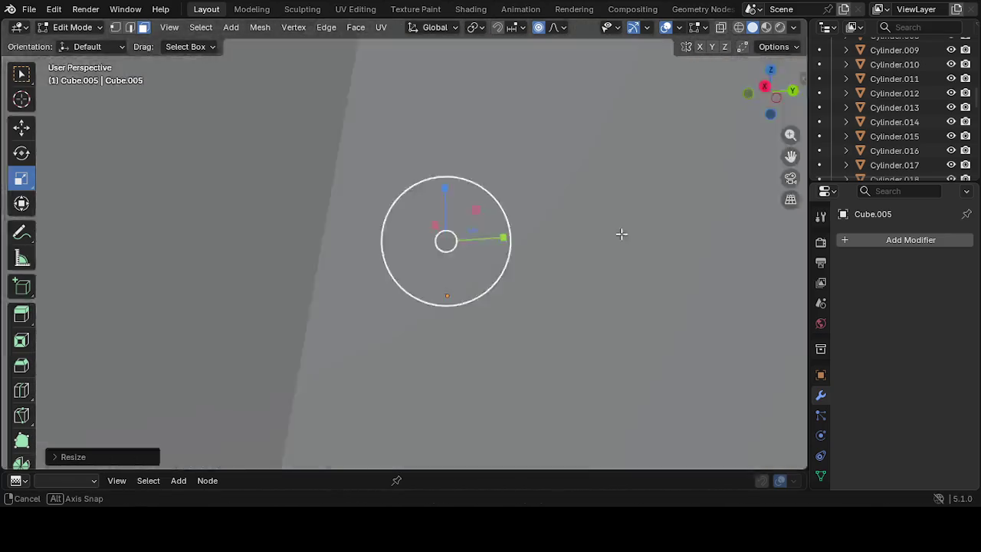
pyautogui.scroll(-8, 612, 235)
pyautogui.scroll(-2, 676, 265)
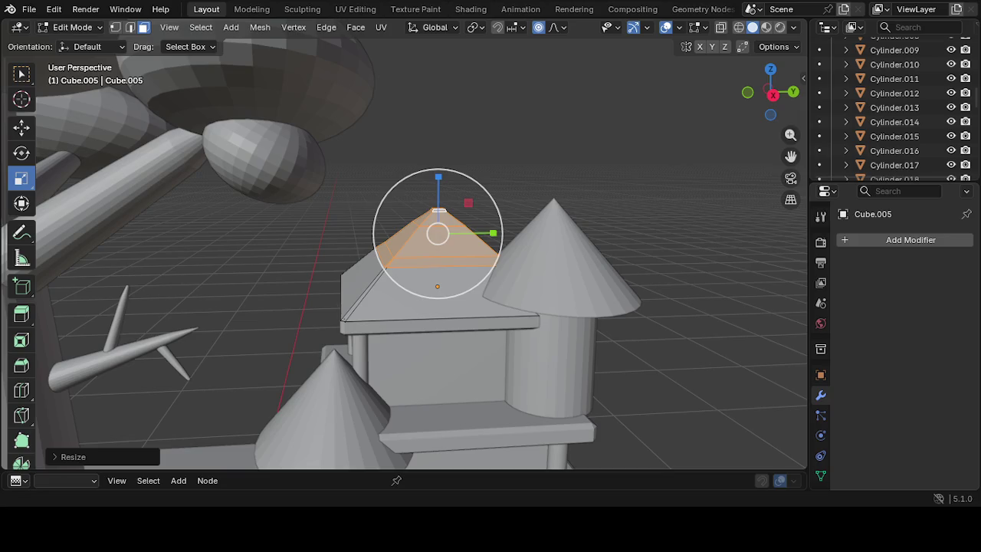
pyautogui.scroll(1, 453, 368)
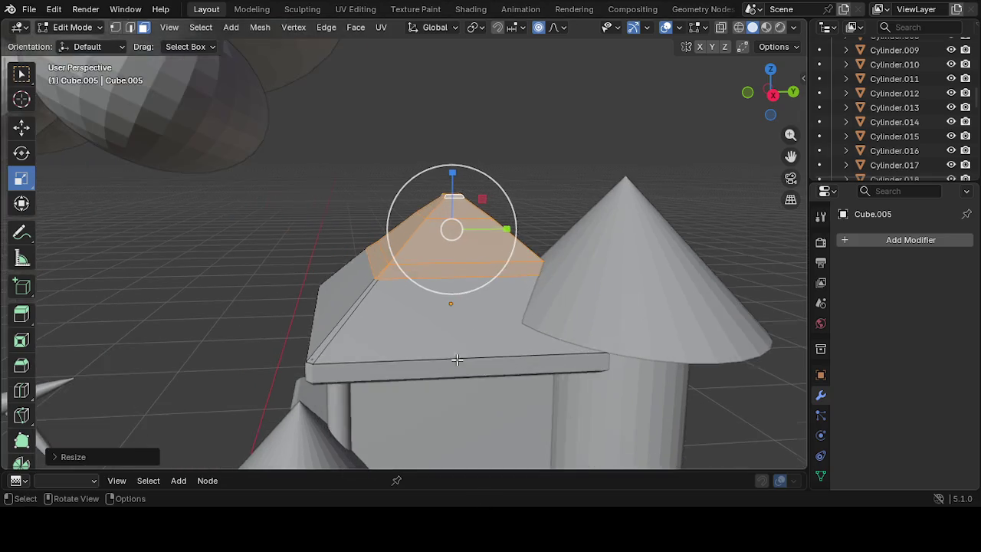
# Flatten the roof further along Z and narrow it along Y with proportional falloff
pyautogui.scroll(1, 448, 359)
pyautogui.scroll(1, 414, 341)
pyautogui.scroll(1, 408, 337)
pyautogui.moveTo(477, 164); pyautogui.dragTo(475, 168)
pyautogui.moveTo(532, 221); pyautogui.dragTo(526, 222)
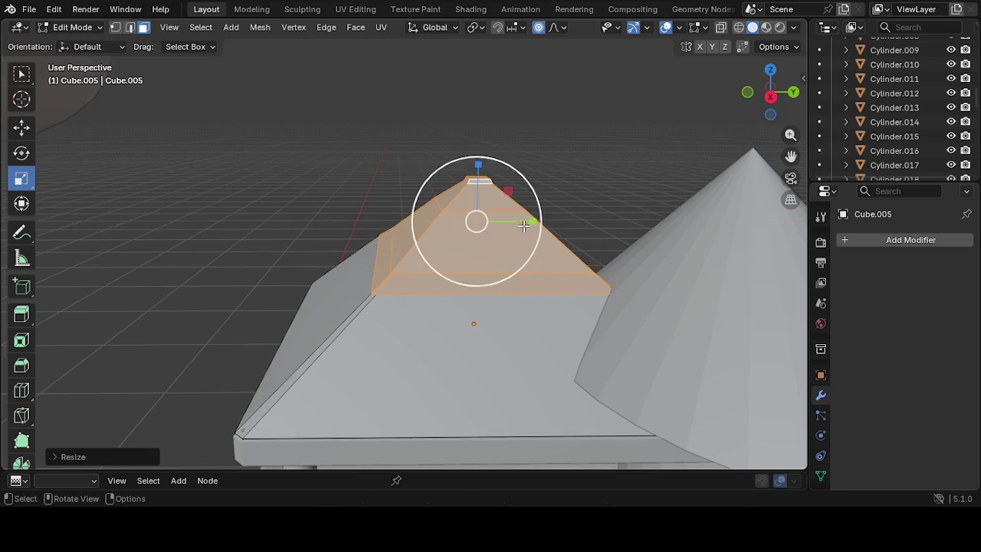
pyautogui.scroll(-3, 528, 261)
# Orbit around the house to inspect the lower, narrower roof from several angles
pyautogui.moveTo(529, 261); pyautogui.dragTo(559, 277, button='middle')
pyautogui.moveTo(619, 284)
pyautogui.mouseDown(button='middle')
pyautogui.moveTo(374, 312)
pyautogui.moveTo(431, 350)
pyautogui.moveTo(438, 379)
pyautogui.mouseUp(button='middle')
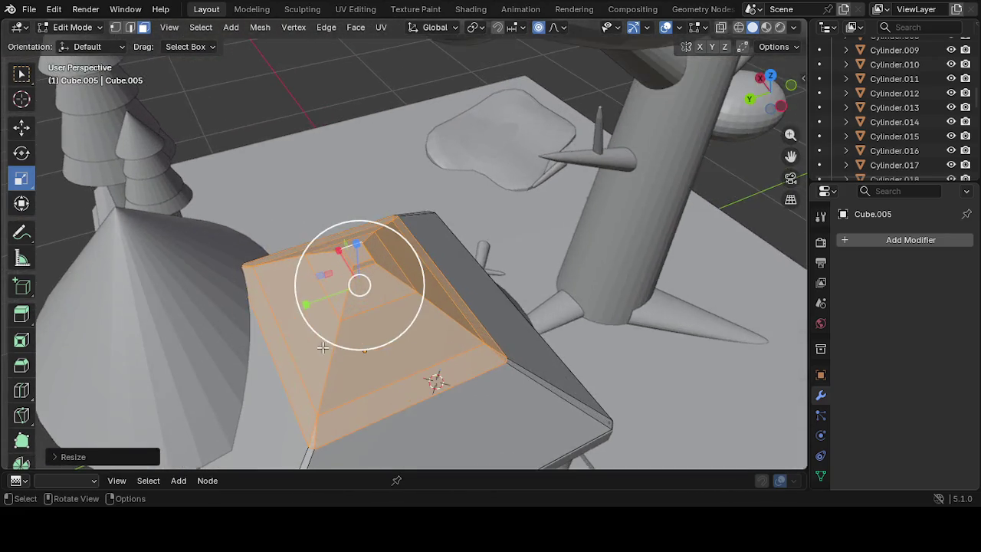
pyautogui.scroll(3, 335, 350)
pyautogui.scroll(2, 320, 377)
pyautogui.moveTo(321, 377)
pyautogui.mouseDown(button='middle')
pyautogui.moveTo(620, 356)
pyautogui.moveTo(564, 338)
pyautogui.moveTo(531, 271)
pyautogui.mouseUp(button='middle')
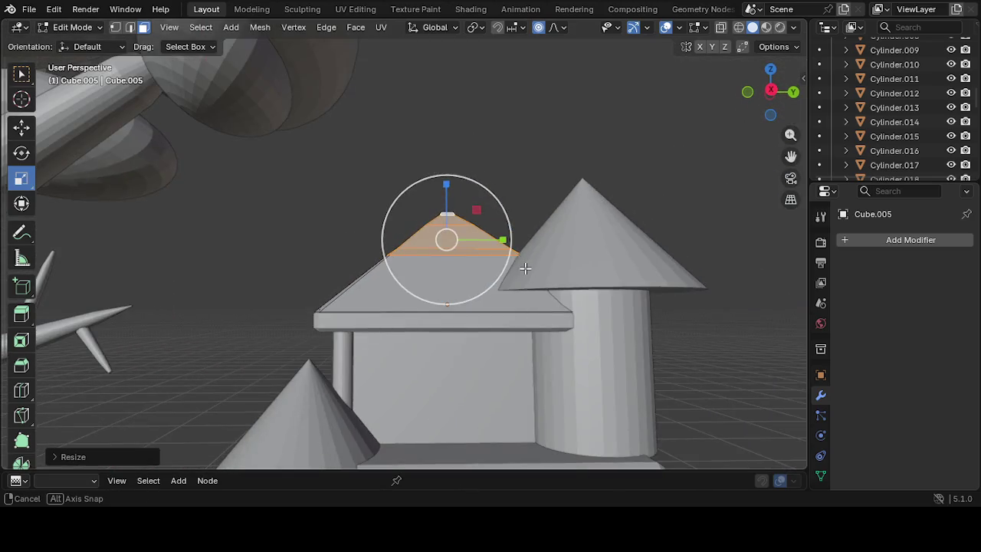
pyautogui.moveTo(531, 271); pyautogui.dragTo(562, 116, button='middle')
pyautogui.moveTo(708, 55)
pyautogui.mouseDown(button='middle')
pyautogui.moveTo(362, 383)
pyautogui.moveTo(620, 292)
pyautogui.moveTo(537, 315)
pyautogui.mouseUp(button='middle')
pyautogui.moveTo(621, 370)
pyautogui.mouseDown(button='middle')
pyautogui.moveTo(582, 365)
pyautogui.moveTo(549, 445)
pyautogui.moveTo(512, 419)
pyautogui.moveTo(566, 371)
pyautogui.moveTo(501, 404)
pyautogui.moveTo(506, 376)
pyautogui.mouseUp(button='middle')
pyautogui.scroll(-2, 504, 376)
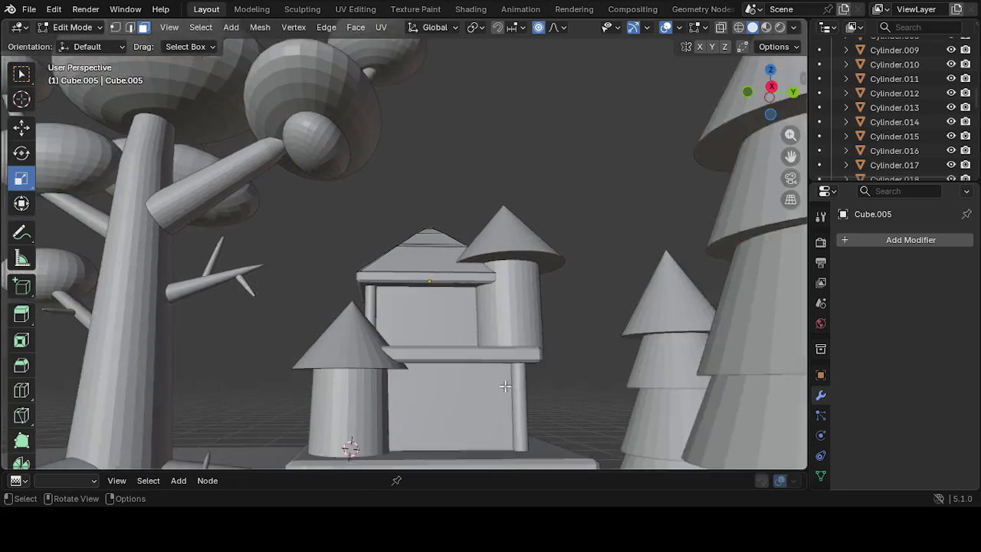
pyautogui.scroll(-1, 504, 376)
pyautogui.moveTo(478, 427)
pyautogui.mouseDown(button='middle')
pyautogui.moveTo(483, 445)
pyautogui.moveTo(394, 438)
pyautogui.mouseUp(button='middle')
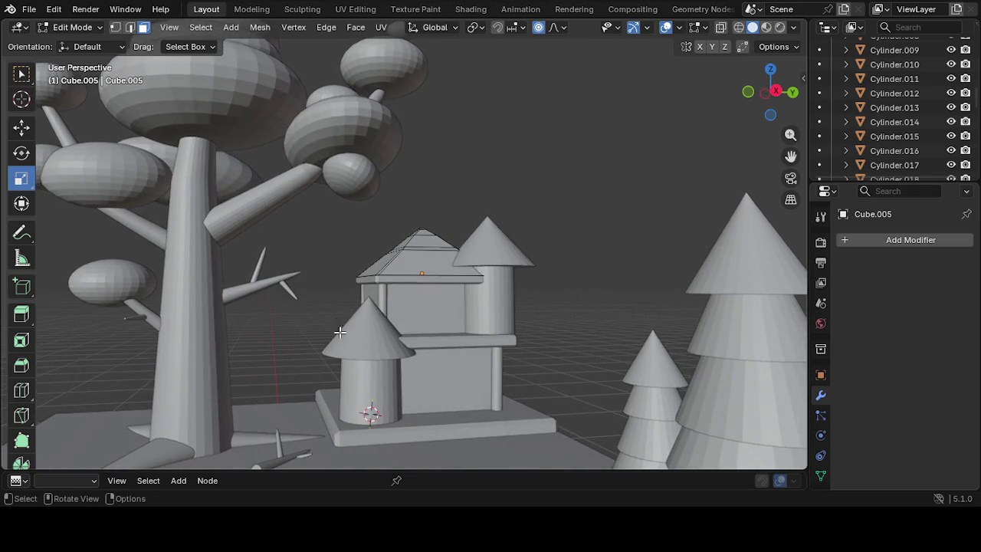
pyautogui.scroll(2, 373, 383)
pyautogui.moveTo(438, 385)
pyautogui.mouseDown(button='middle')
pyautogui.moveTo(478, 291)
pyautogui.moveTo(499, 324)
pyautogui.moveTo(491, 391)
pyautogui.moveTo(508, 401)
pyautogui.moveTo(463, 372)
pyautogui.mouseUp(button='middle')
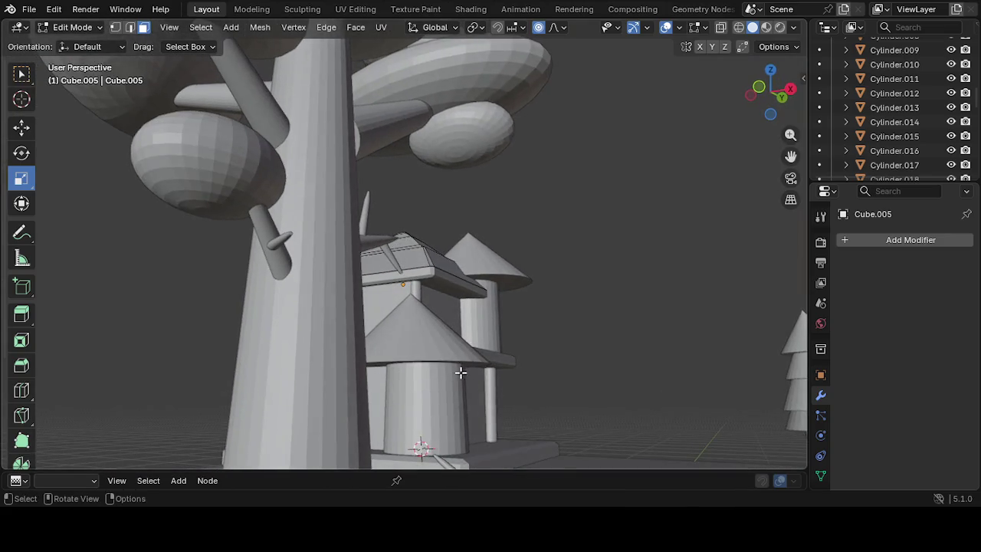
pyautogui.click(73, 28)
# In Object Mode, slim the front tower's cone Cone.009 along X and shift it along Y
pyautogui.click(79, 45)
pyautogui.click(443, 341)
pyautogui.moveTo(442, 397)
pyautogui.mouseDown(button='middle')
pyautogui.moveTo(437, 419)
pyautogui.moveTo(327, 454)
pyautogui.moveTo(365, 129)
pyautogui.mouseUp(button='middle')
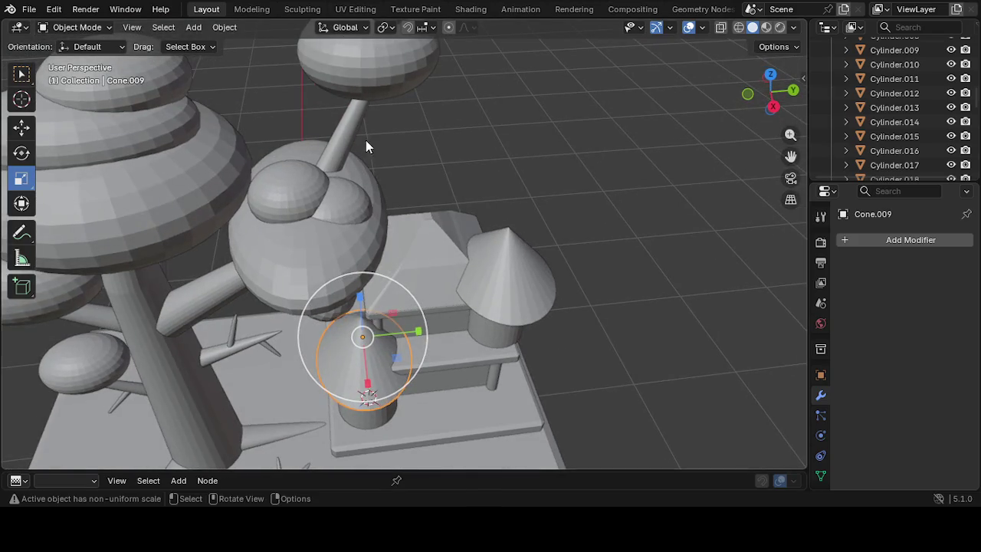
pyautogui.moveTo(368, 396); pyautogui.dragTo(377, 391)
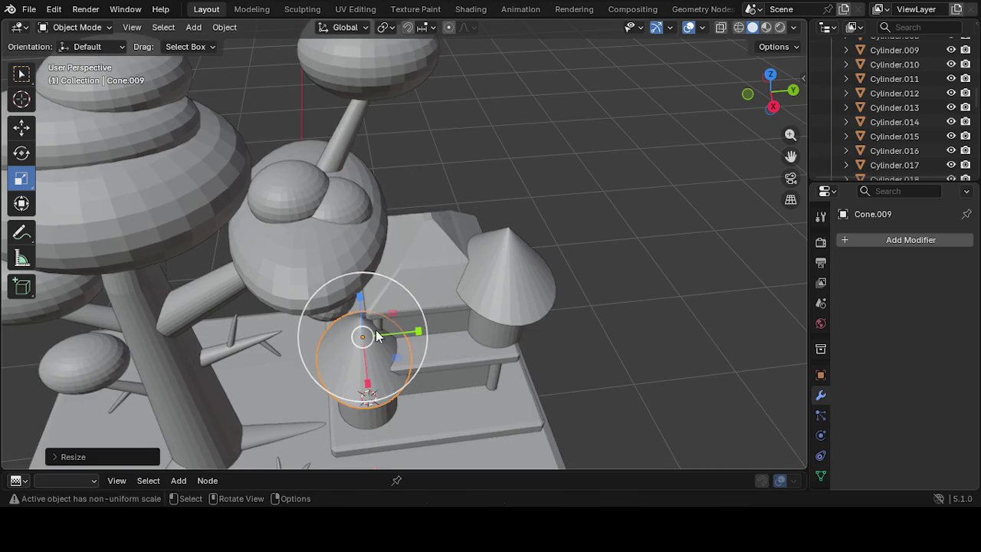
pyautogui.click(25, 132)
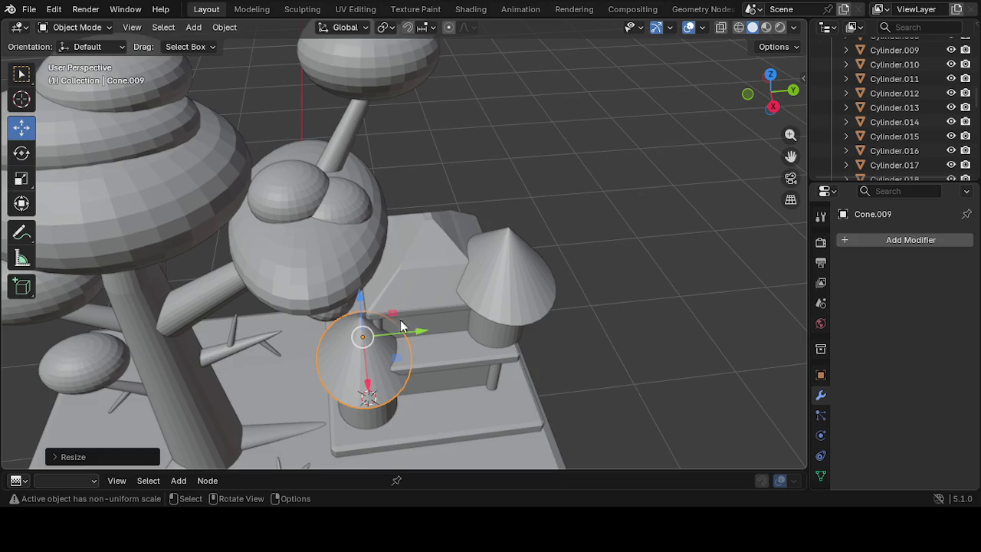
pyautogui.moveTo(415, 333); pyautogui.dragTo(412, 338)
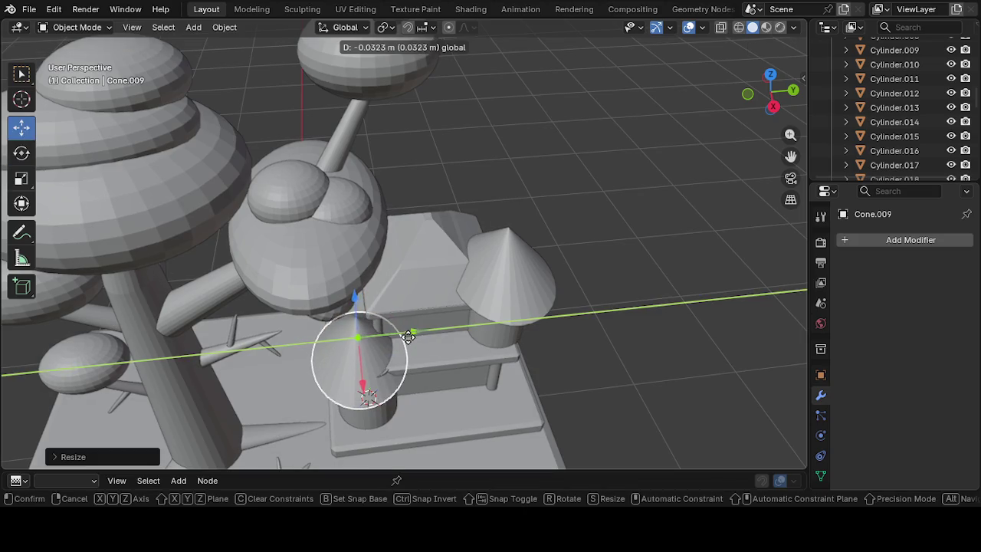
# Nudge the tower cylinder Cylinder.027 along Y and realign the cone over it
pyautogui.moveTo(418, 388); pyautogui.dragTo(455, 268, button='middle')
pyautogui.scroll(-5, 456, 268)
pyautogui.scroll(-3, 436, 307)
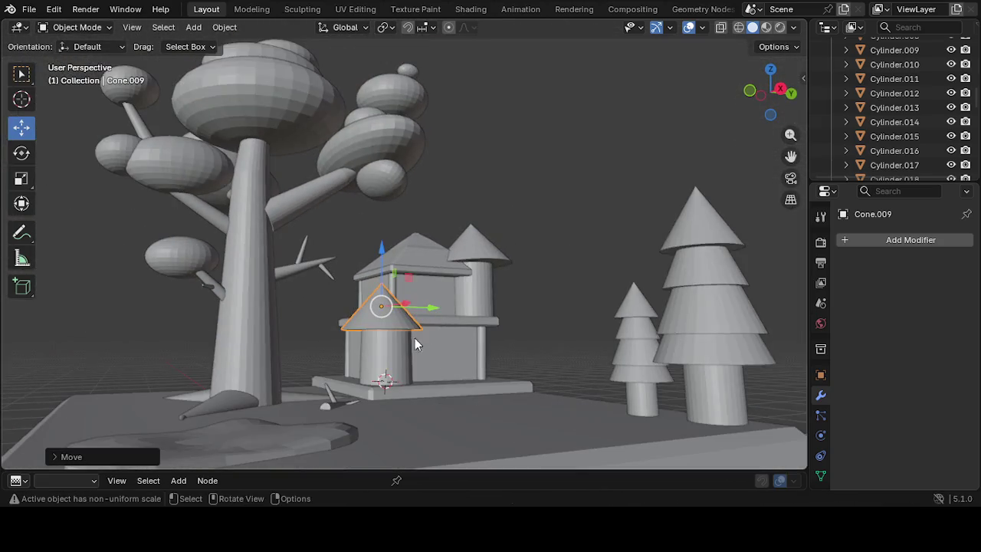
pyautogui.click(398, 354)
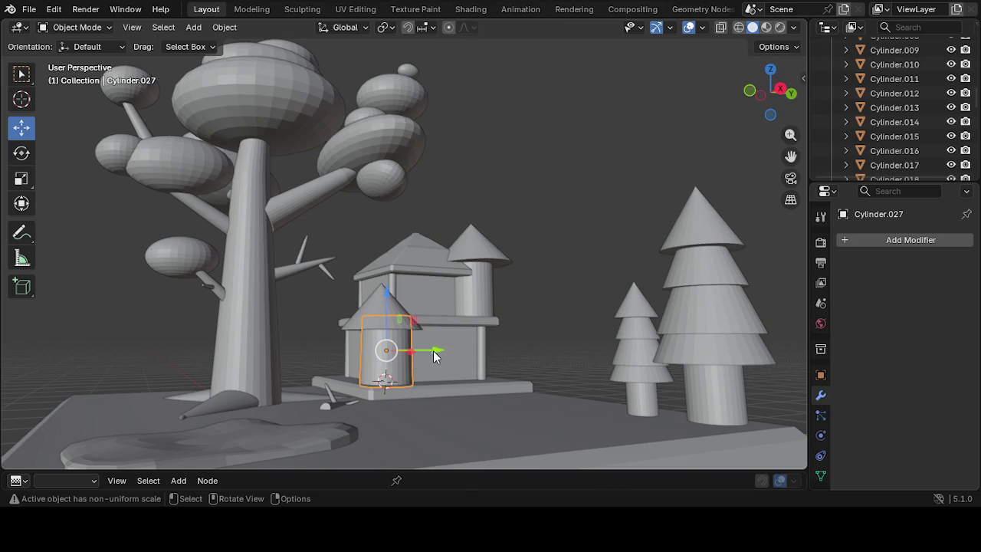
pyautogui.moveTo(432, 352); pyautogui.dragTo(426, 351)
pyautogui.moveTo(425, 351)
pyautogui.mouseDown(button='middle')
pyautogui.moveTo(409, 397)
pyautogui.moveTo(389, 341)
pyautogui.mouseUp(button='middle')
pyautogui.click(389, 341)
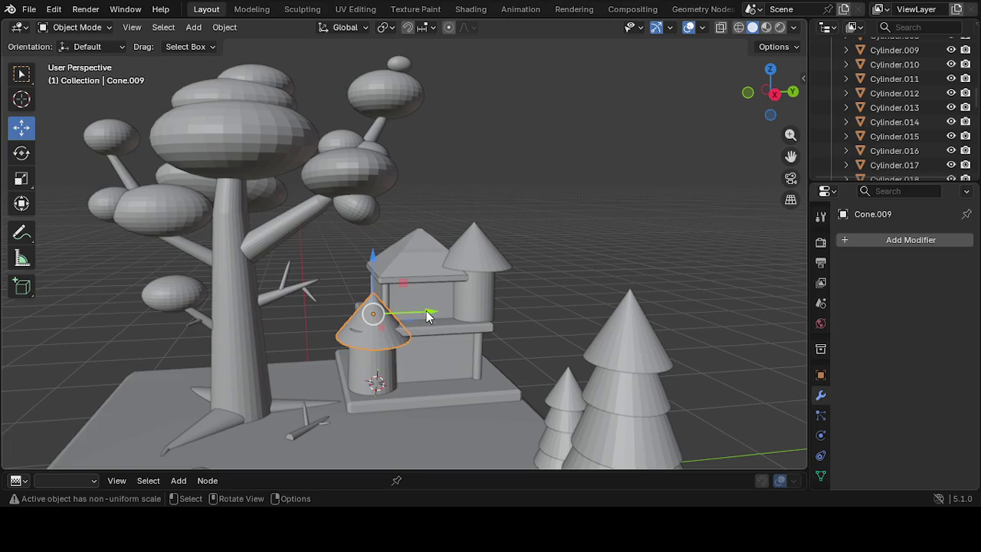
pyautogui.moveTo(426, 315); pyautogui.dragTo(425, 321)
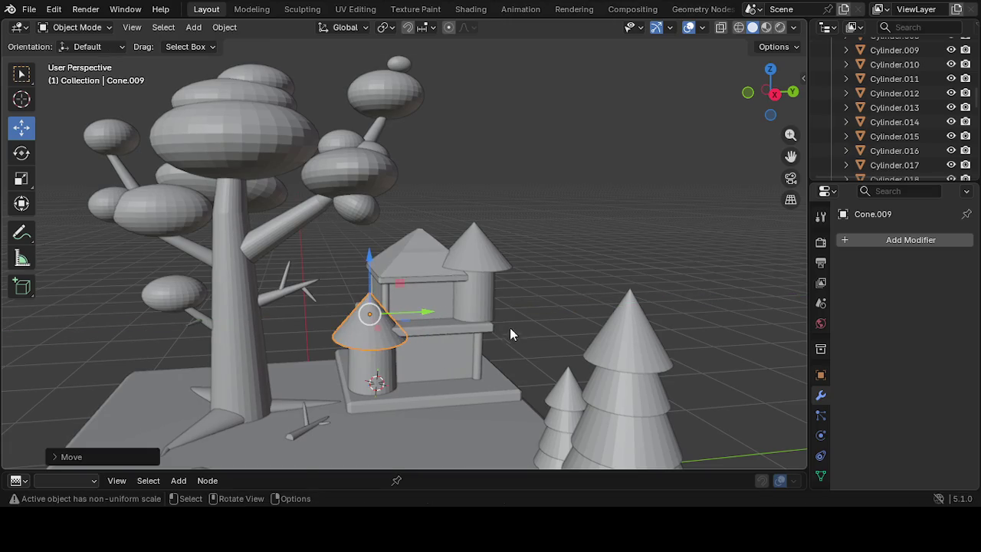
pyautogui.click(590, 258)
# Zoom and pan to frame the house, then reselect the front tower's cone roof
pyautogui.scroll(1, 570, 267)
pyautogui.scroll(1, 505, 289)
pyautogui.scroll(3, 451, 329)
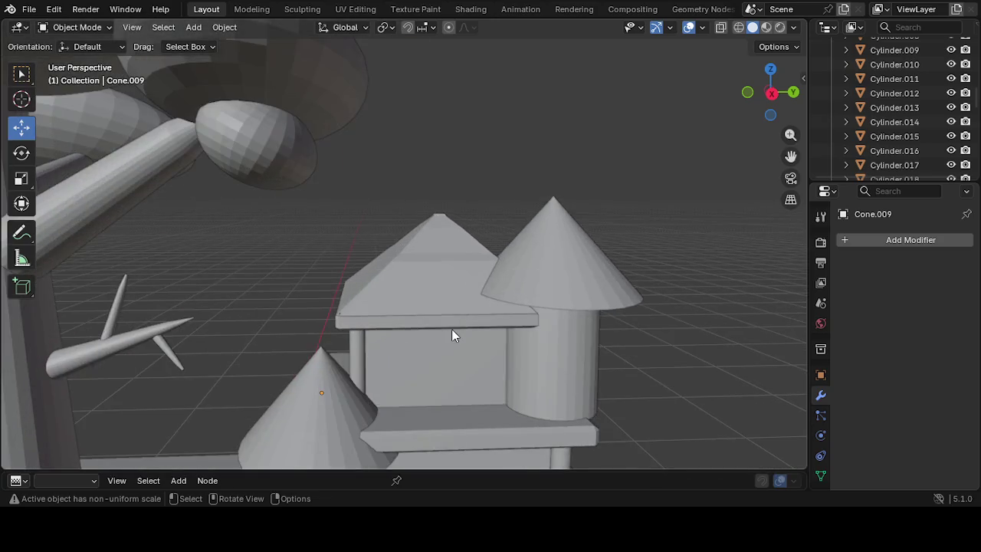
pyautogui.scroll(-2, 453, 335)
pyautogui.moveTo(790, 156); pyautogui.dragTo(695, 253)
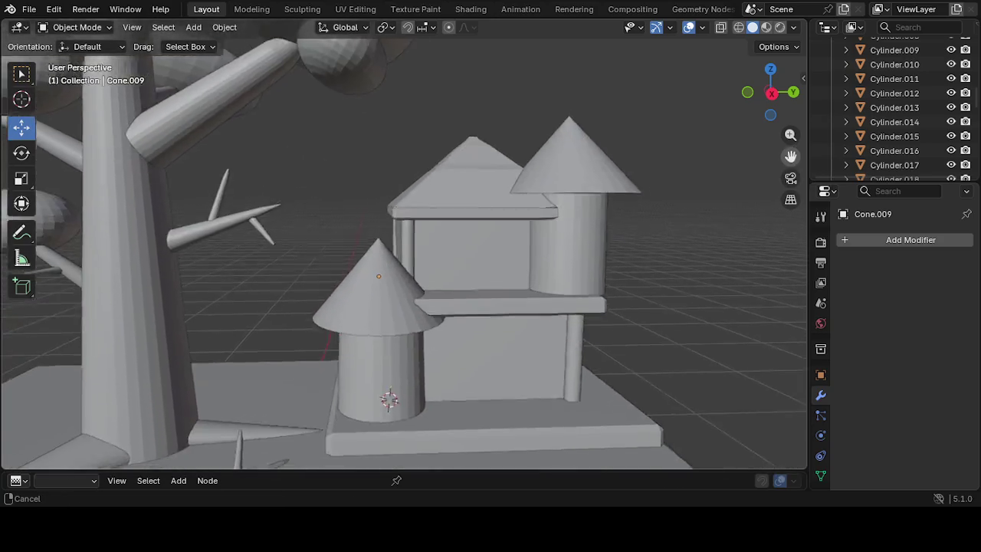
pyautogui.scroll(2, 547, 315)
pyautogui.scroll(1, 528, 334)
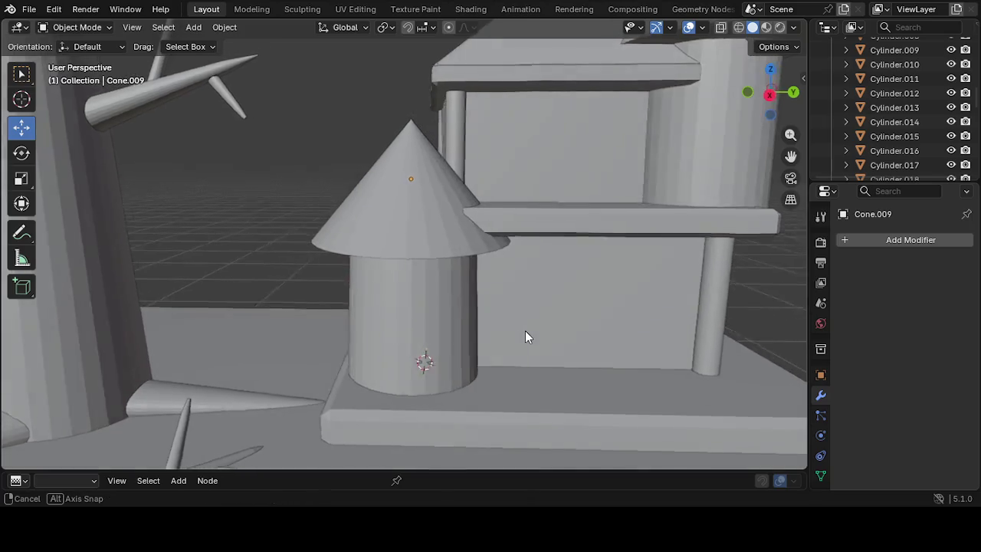
pyautogui.scroll(2, 490, 291)
pyautogui.click(415, 234)
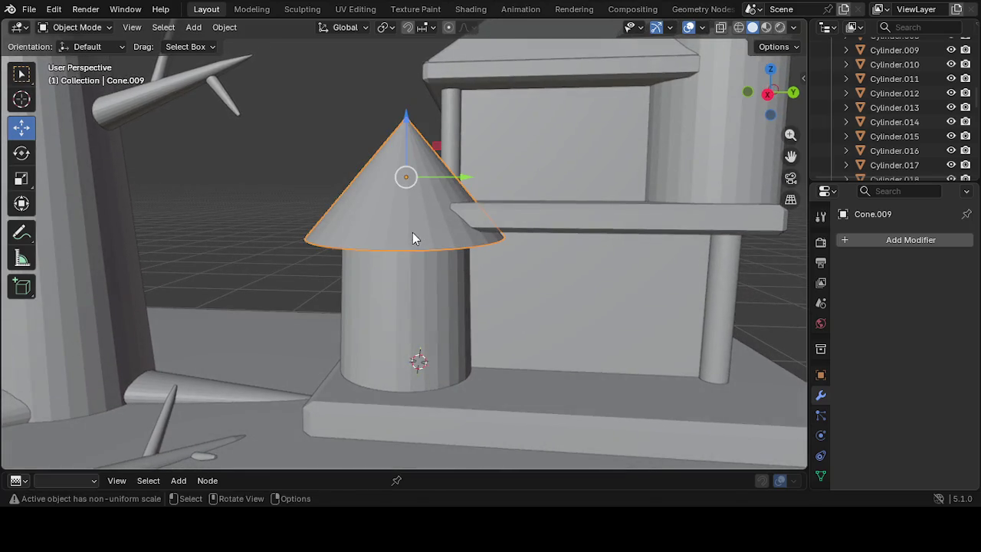
# Shift the tower cylinder and its cone along Y so they line up
pyautogui.click(394, 318)
pyautogui.moveTo(466, 290); pyautogui.dragTo(452, 292)
pyautogui.click(406, 184)
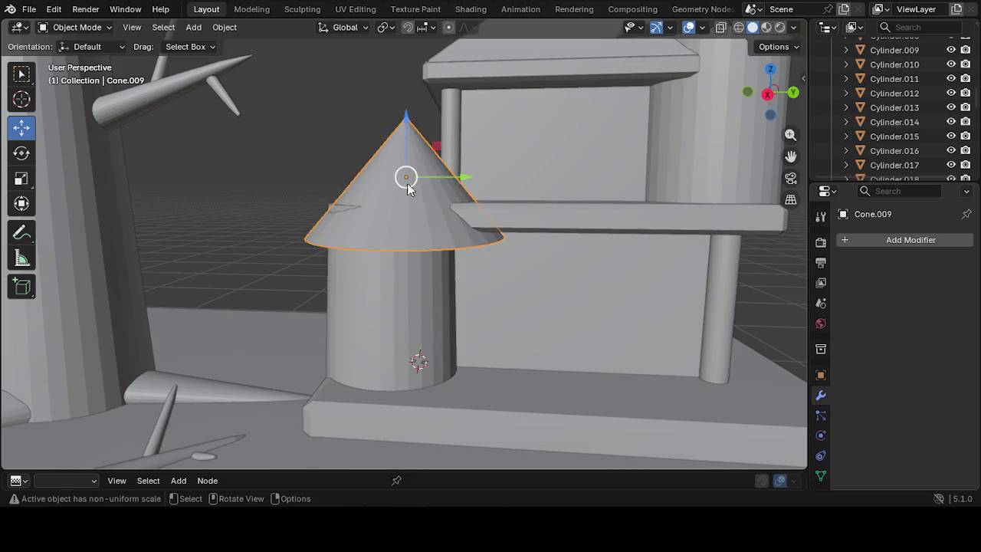
pyautogui.moveTo(458, 180); pyautogui.dragTo(443, 182)
pyautogui.click(529, 343)
pyautogui.moveTo(529, 343)
pyautogui.mouseDown(button='middle')
pyautogui.moveTo(428, 385)
pyautogui.moveTo(572, 393)
pyautogui.mouseUp(button='middle')
# Scale the cone to about 0.95 on X and move it roughly 0.075 m along X over the cylinder
pyautogui.click(463, 321)
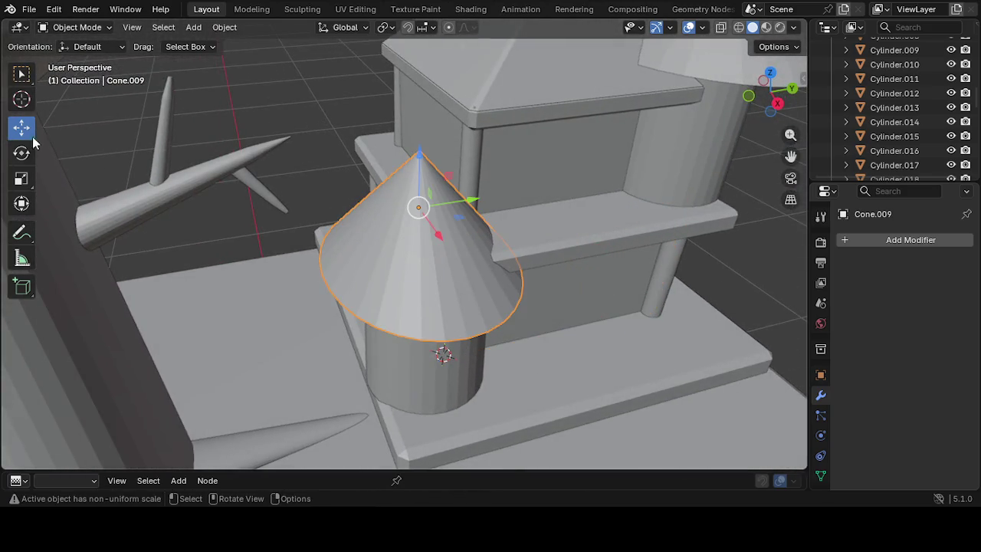
pyautogui.click(21, 183)
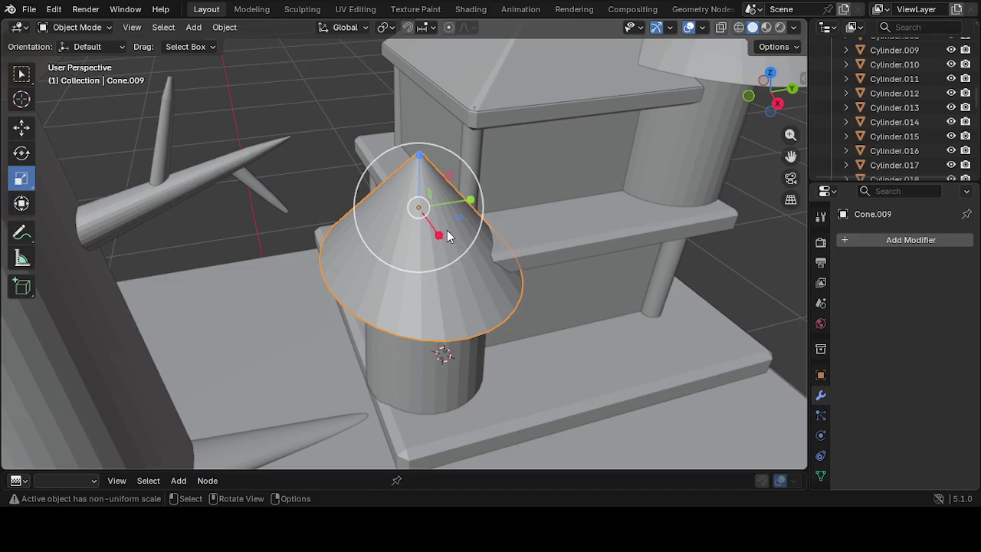
pyautogui.moveTo(441, 231); pyautogui.dragTo(437, 230)
pyautogui.click(21, 126)
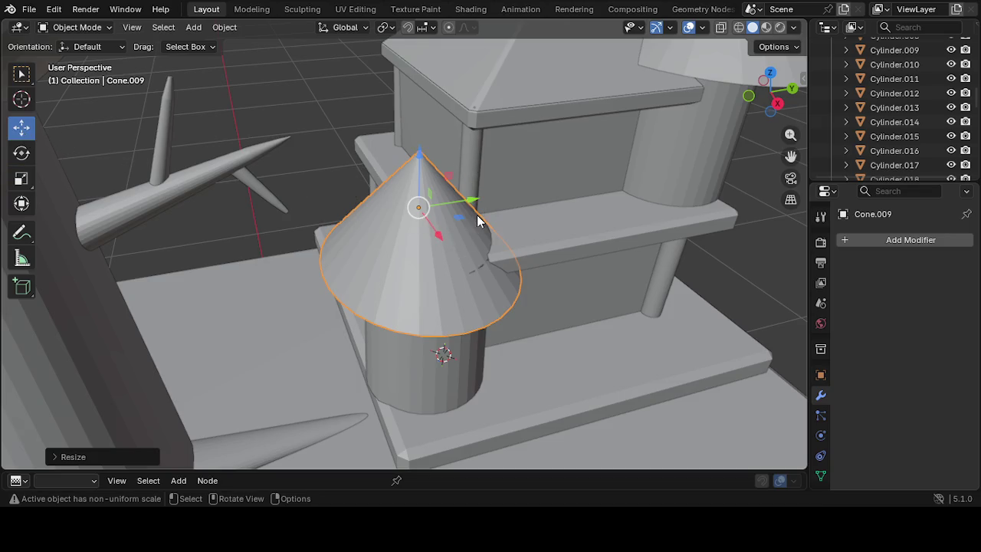
pyautogui.moveTo(442, 238); pyautogui.dragTo(449, 256)
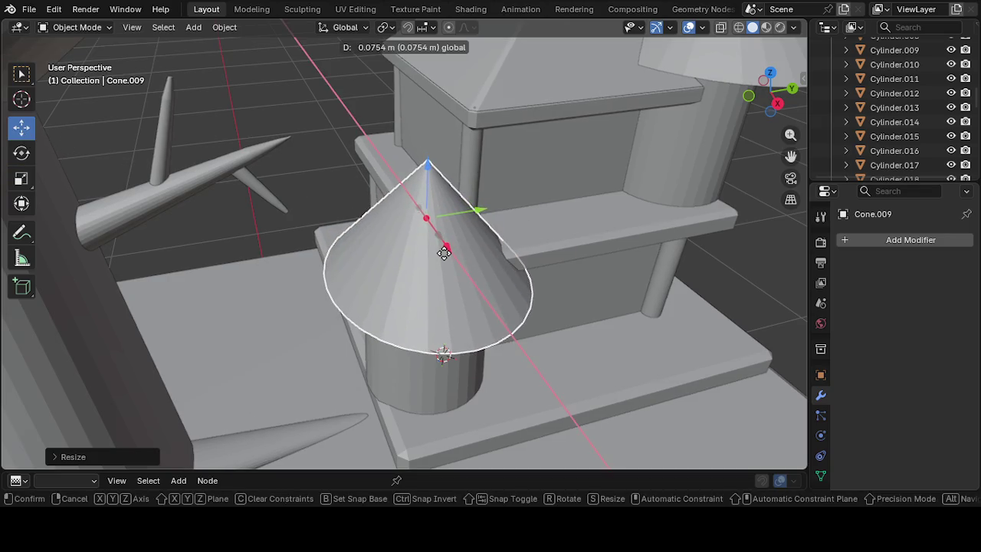
pyautogui.moveTo(470, 220); pyautogui.dragTo(458, 222)
pyautogui.press('KP_Decimal')
# From top view, resize the cone along X and Y and squash its height to about 0.784
pyautogui.press('shift+KP_7')
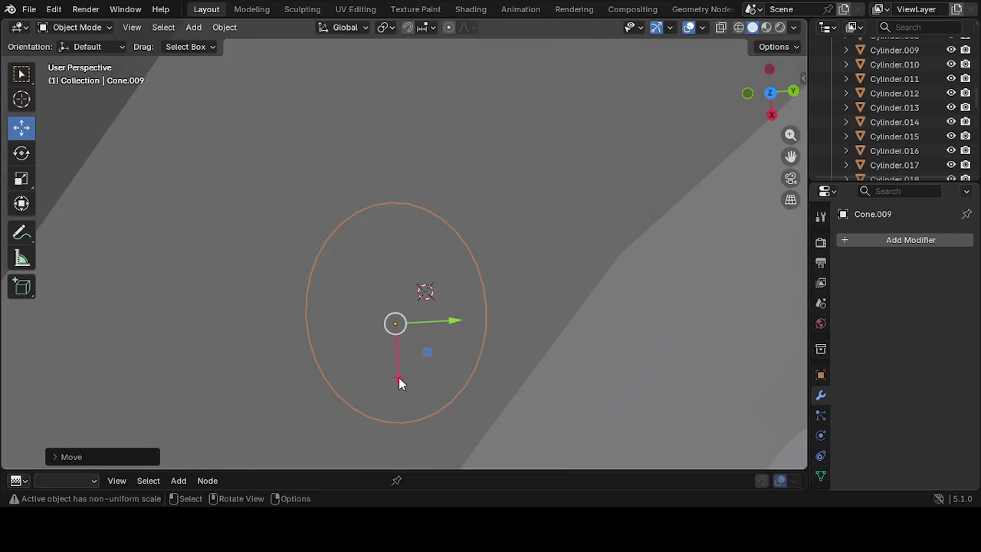
pyautogui.moveTo(398, 380); pyautogui.dragTo(401, 389)
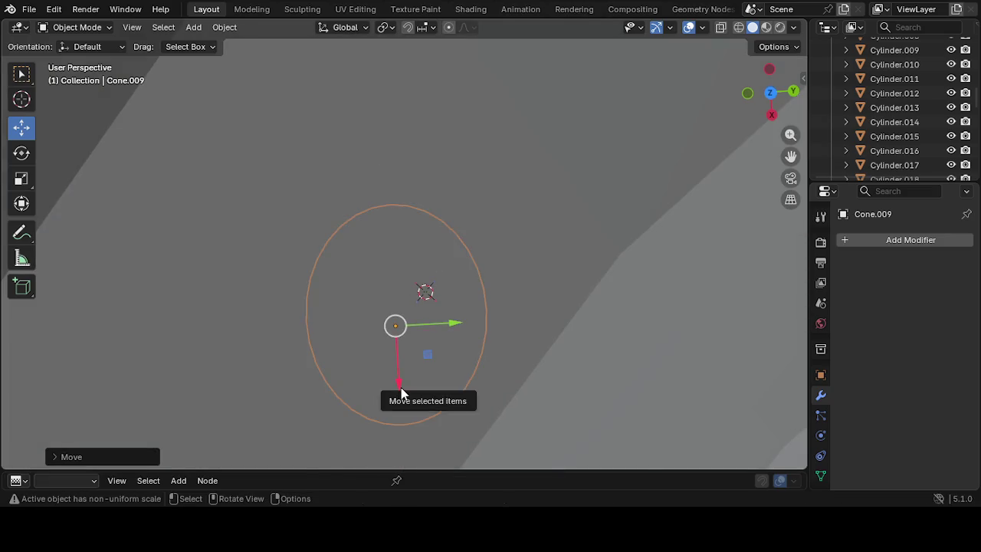
pyautogui.click(28, 188)
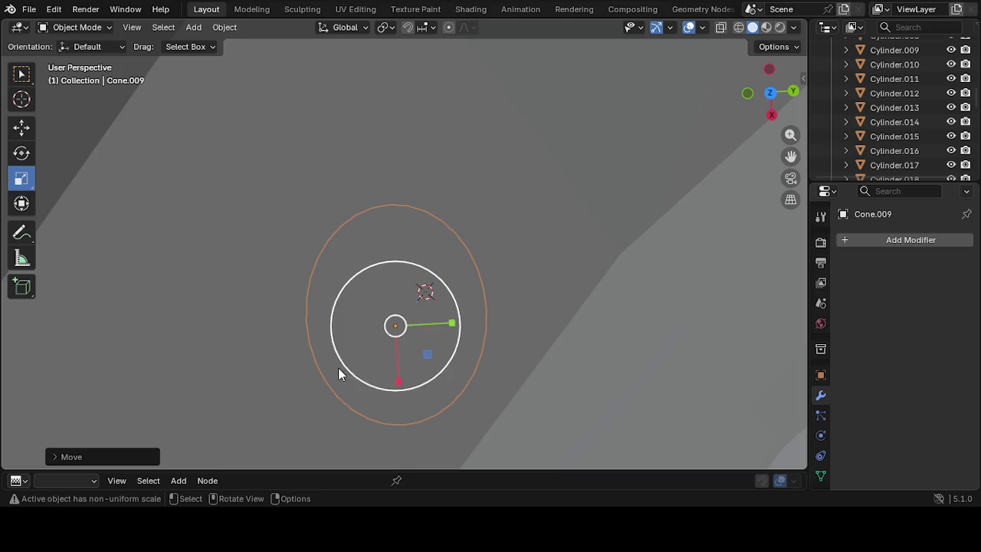
pyautogui.moveTo(394, 383); pyautogui.dragTo(396, 371)
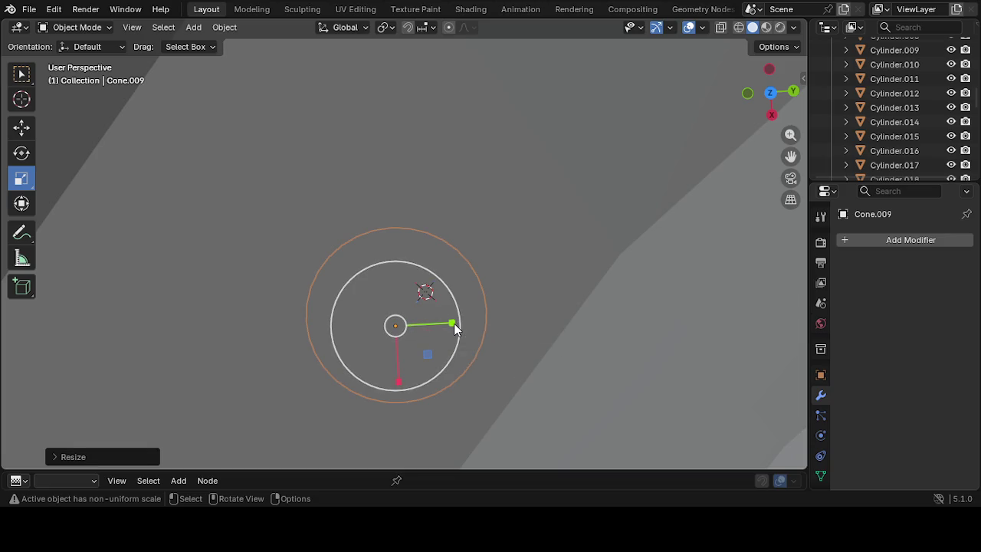
pyautogui.moveTo(454, 323); pyautogui.dragTo(452, 341)
pyautogui.moveTo(452, 372)
pyautogui.mouseDown(button='middle')
pyautogui.moveTo(410, 262)
pyautogui.moveTo(524, 330)
pyautogui.moveTo(503, 303)
pyautogui.moveTo(516, 259)
pyautogui.moveTo(452, 210)
pyautogui.mouseUp(button='middle')
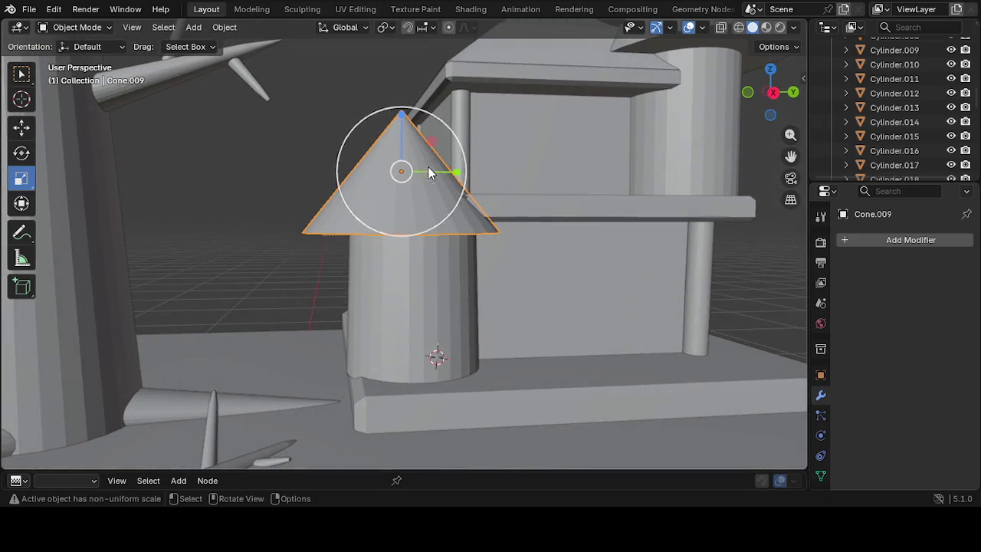
pyautogui.moveTo(404, 117); pyautogui.dragTo(403, 127)
pyautogui.moveTo(452, 173); pyautogui.dragTo(458, 172)
# Move the tower cylinder about 0.034 m along Y beneath the cone
pyautogui.click(422, 277)
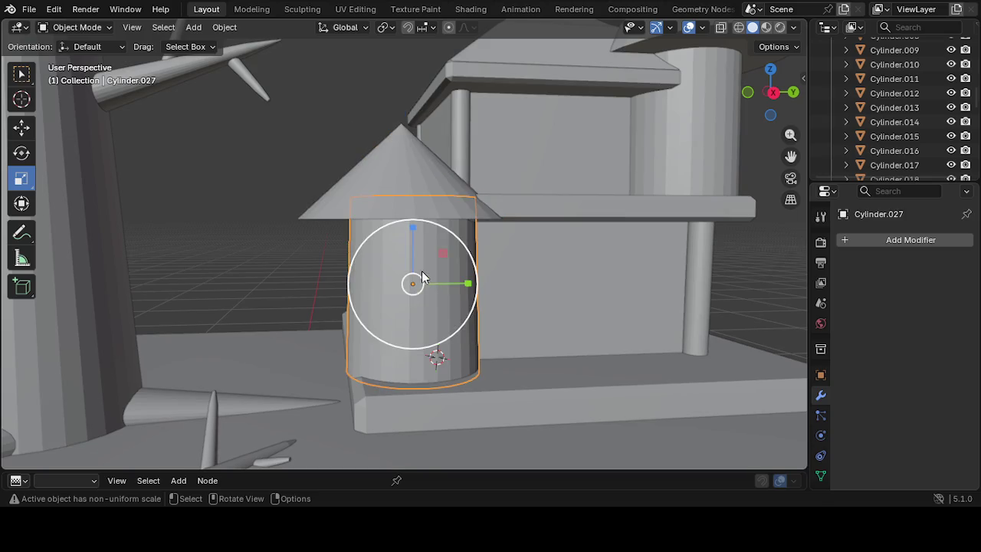
pyautogui.click(21, 128)
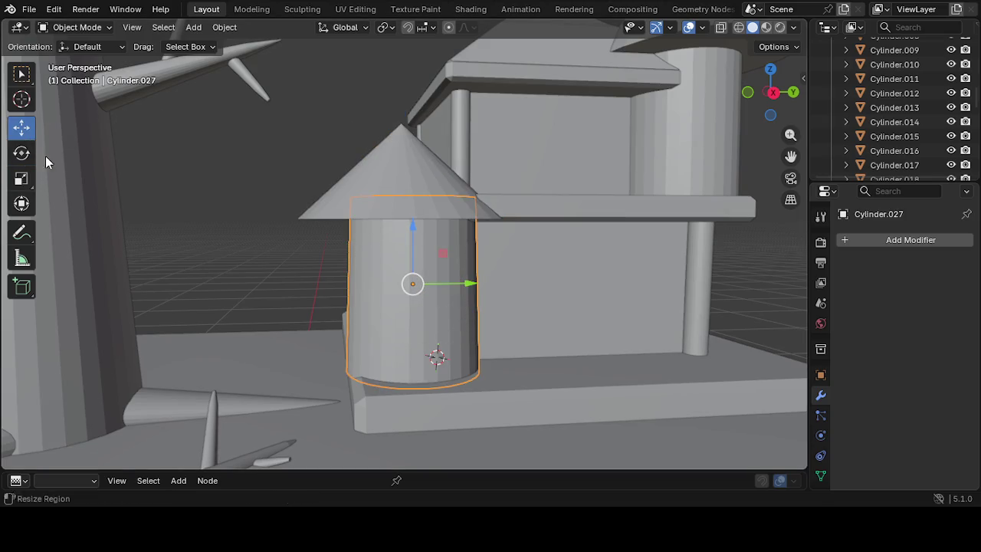
pyautogui.moveTo(471, 291); pyautogui.dragTo(456, 291)
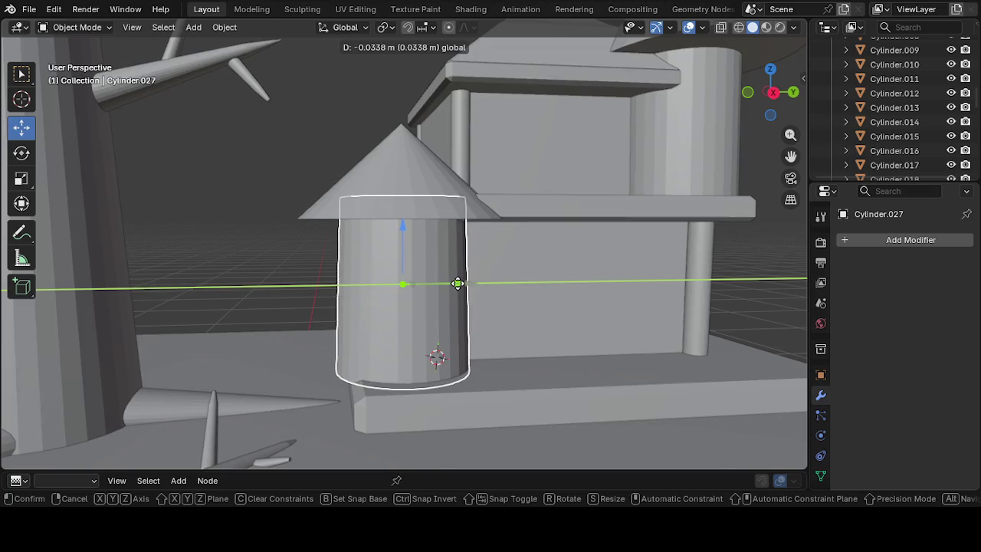
pyautogui.click(522, 370)
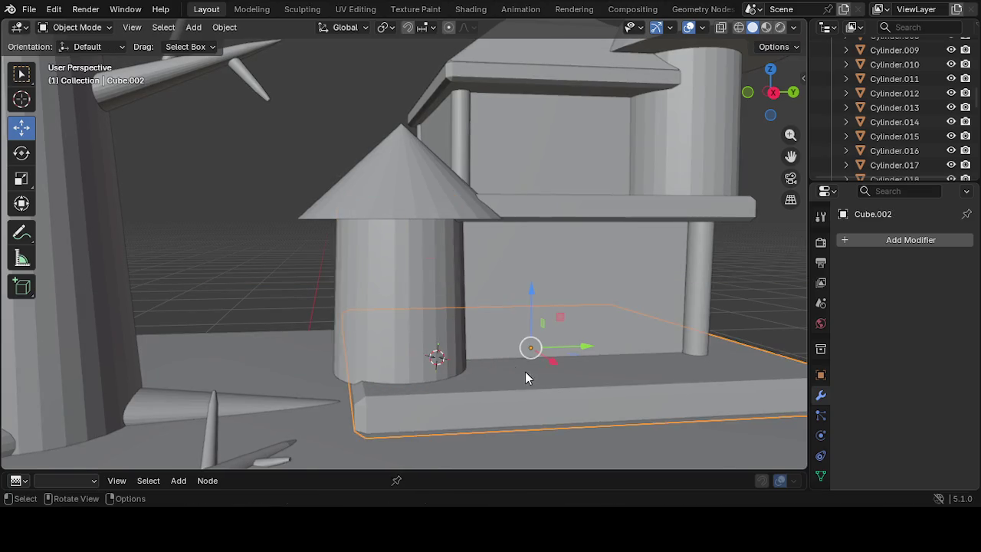
# Enlarge the slab under the house with the S scale command
pyautogui.scroll(-1, 524, 379)
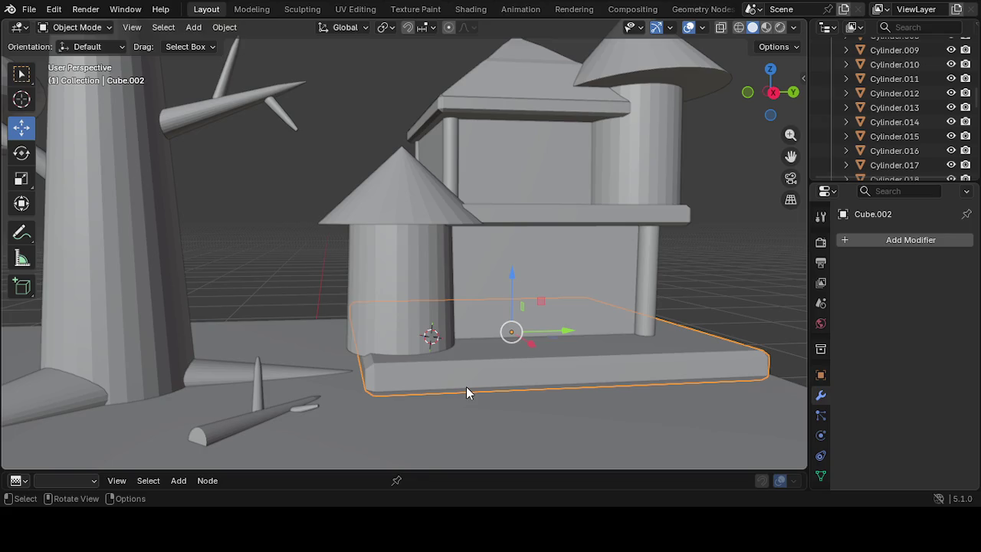
pyautogui.press('s')
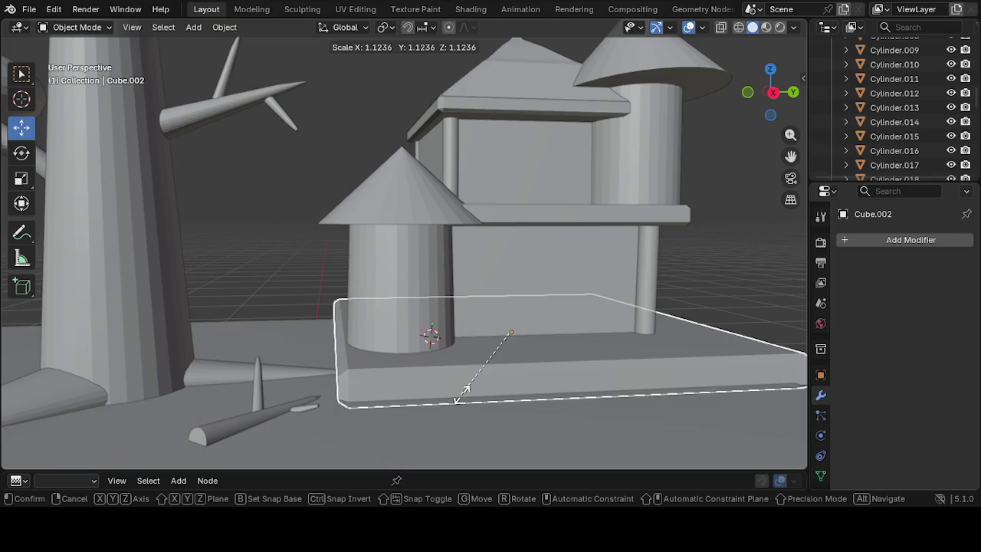
pyautogui.click(459, 392)
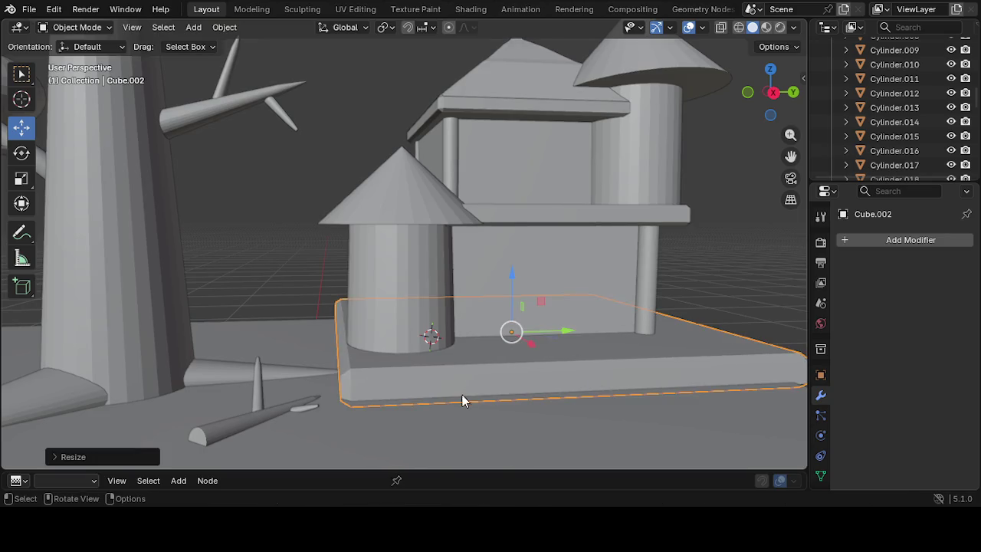
pyautogui.scroll(-3, 511, 392)
pyautogui.click(509, 394)
pyautogui.moveTo(508, 409)
pyautogui.mouseDown(button='middle')
pyautogui.moveTo(441, 466)
pyautogui.moveTo(276, 413)
pyautogui.mouseUp(button='middle')
# Reselect the slab, nudge it along Y, then move it along X with G X
pyautogui.scroll(-3, 269, 389)
pyautogui.click(306, 346)
pyautogui.moveTo(307, 346)
pyautogui.mouseDown(button='middle')
pyautogui.moveTo(358, 368)
pyautogui.moveTo(282, 318)
pyautogui.mouseUp(button='middle')
pyautogui.moveTo(295, 315); pyautogui.dragTo(332, 308)
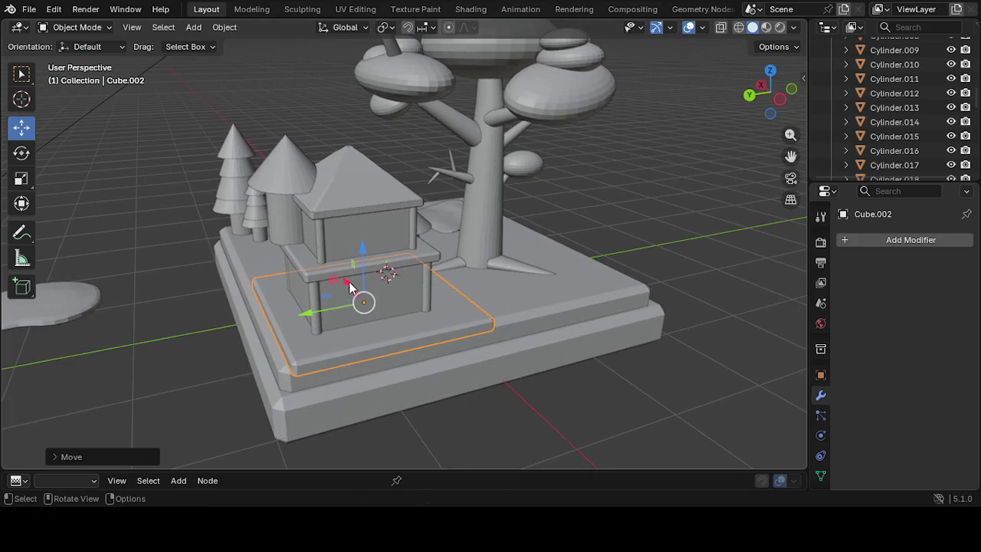
pyautogui.press('g')
pyautogui.press('x')
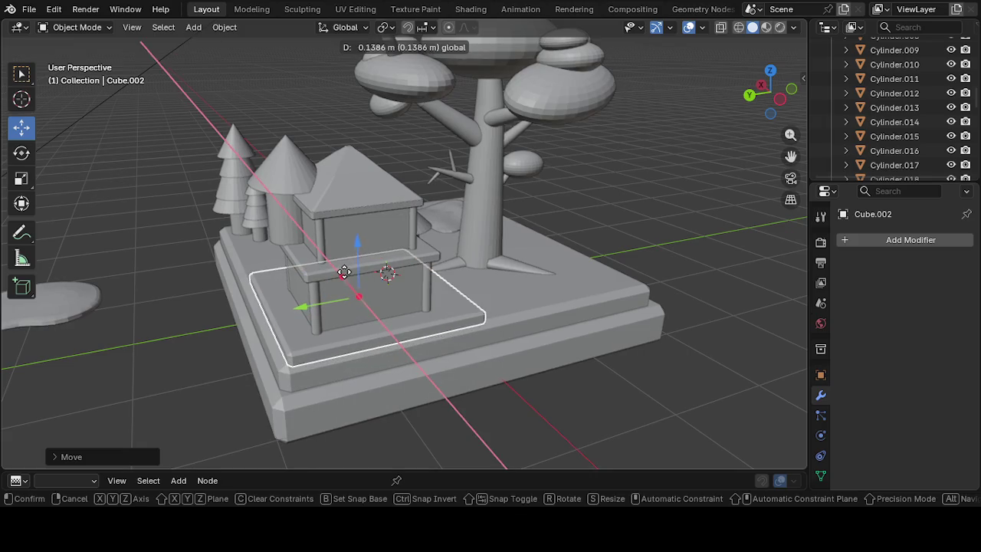
pyautogui.click(342, 271)
# Shift the slab about 0.005 m along X and -0.0146 m along Y, then begin shrinking it
pyautogui.moveTo(342, 272)
pyautogui.mouseDown(button='middle')
pyautogui.moveTo(266, 341)
pyautogui.moveTo(451, 350)
pyautogui.moveTo(495, 348)
pyautogui.moveTo(534, 331)
pyautogui.mouseUp(button='middle')
pyautogui.scroll(2, 534, 331)
pyautogui.scroll(2, 511, 345)
pyautogui.scroll(2, 510, 346)
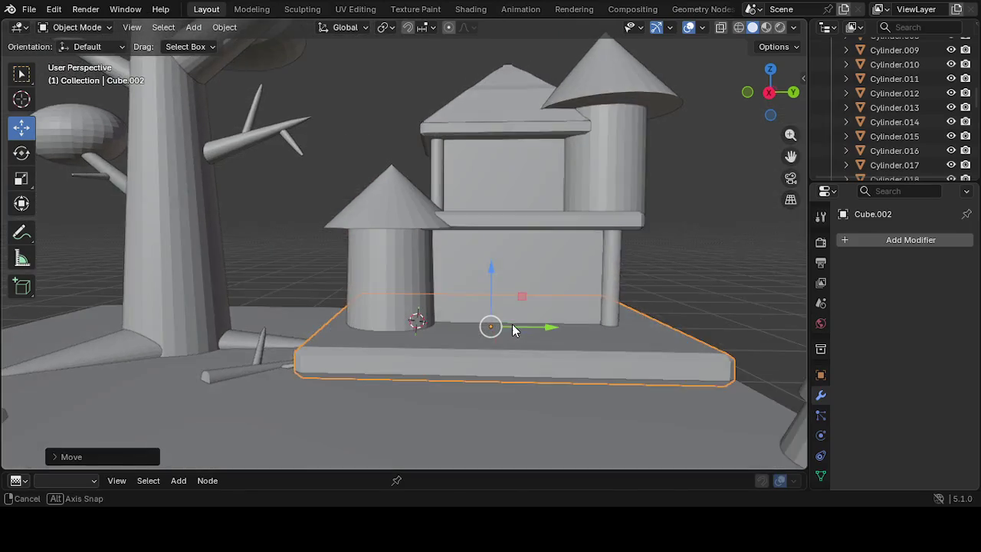
pyautogui.scroll(2, 514, 329)
pyautogui.moveTo(671, 292)
pyautogui.mouseDown(button='middle')
pyautogui.moveTo(646, 346)
pyautogui.moveTo(639, 407)
pyautogui.mouseUp(button='middle')
pyautogui.moveTo(586, 429)
pyautogui.mouseDown(button='middle')
pyautogui.moveTo(733, 399)
pyautogui.moveTo(10, 367)
pyautogui.moveTo(2, 358)
pyautogui.mouseUp(button='middle')
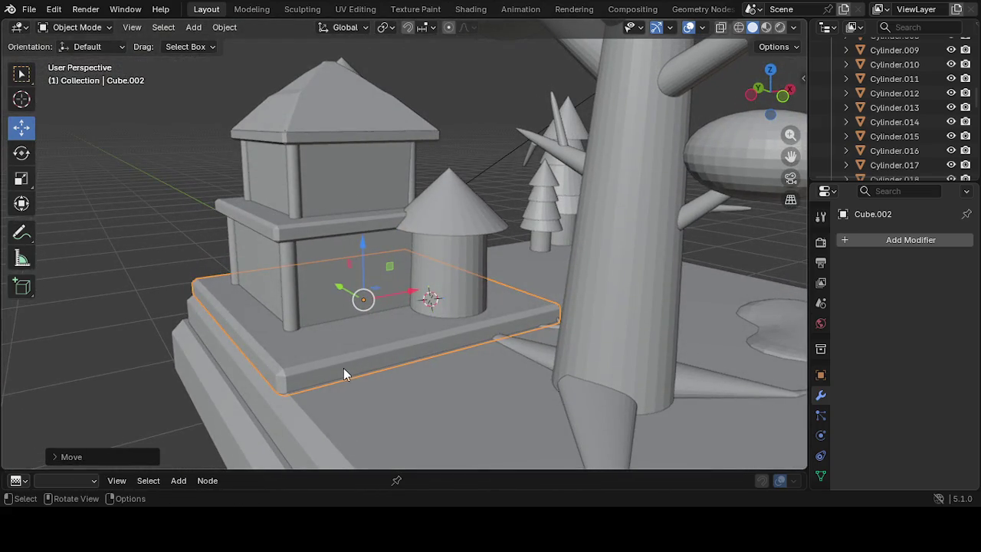
pyautogui.moveTo(406, 292); pyautogui.dragTo(423, 293)
pyautogui.moveTo(423, 293)
pyautogui.mouseDown(button='middle')
pyautogui.moveTo(90, 406)
pyautogui.moveTo(41, 356)
pyautogui.moveTo(274, 383)
pyautogui.moveTo(349, 380)
pyautogui.mouseUp(button='middle')
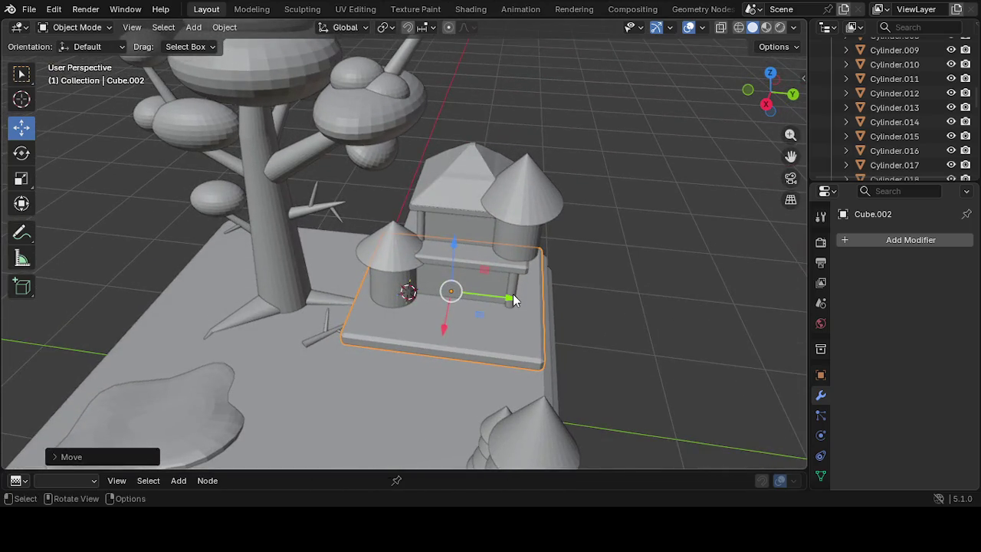
pyautogui.moveTo(511, 298); pyautogui.dragTo(503, 303)
pyautogui.moveTo(503, 303); pyautogui.dragTo(539, 298, button='middle')
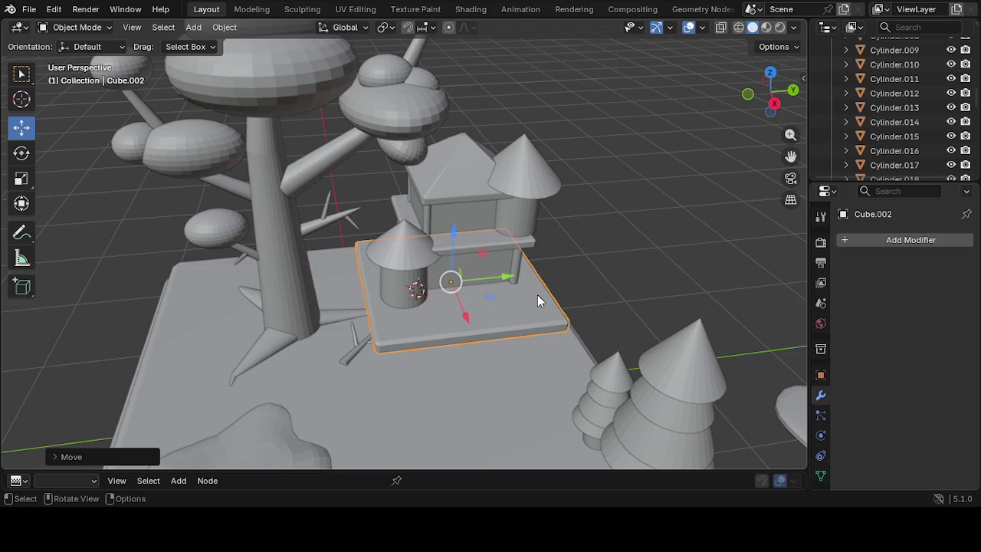
pyautogui.press('s')
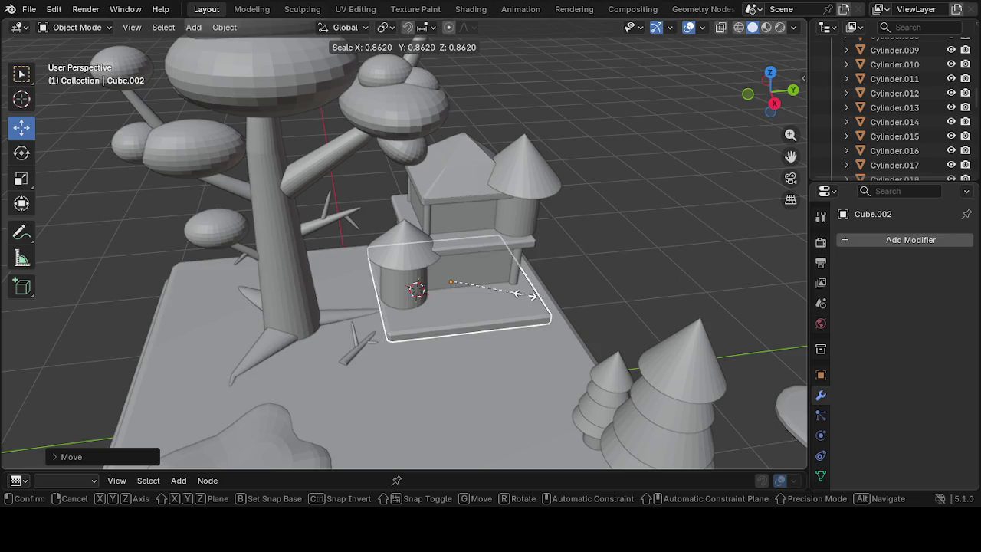
# Confirm the slab's reduced size beneath the house
pyautogui.click(525, 294)
pyautogui.scroll(3, 540, 333)
pyautogui.scroll(3, 541, 332)
pyautogui.moveTo(542, 333)
pyautogui.mouseDown(button='middle')
pyautogui.moveTo(786, 314)
pyautogui.moveTo(86, 303)
pyautogui.moveTo(236, 360)
pyautogui.mouseUp(button='middle')
pyautogui.moveTo(259, 401)
pyautogui.mouseDown(button='middle')
pyautogui.moveTo(430, 352)
pyautogui.moveTo(300, 383)
pyautogui.moveTo(380, 321)
pyautogui.mouseUp(button='middle')
# Nudge the slab slightly along X and Y, then deselect it
pyautogui.moveTo(429, 261); pyautogui.dragTo(418, 266)
pyautogui.moveTo(531, 291)
pyautogui.mouseDown(button='middle')
pyautogui.moveTo(379, 283)
pyautogui.moveTo(368, 274)
pyautogui.moveTo(459, 312)
pyautogui.mouseUp(button='middle')
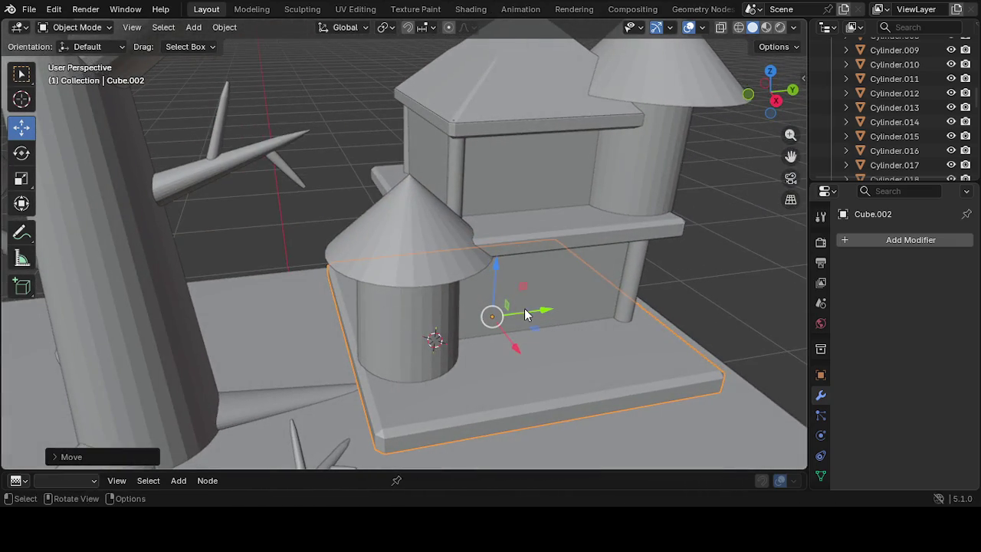
pyautogui.moveTo(528, 309); pyautogui.dragTo(523, 307)
pyautogui.moveTo(648, 303)
pyautogui.mouseDown(button='middle')
pyautogui.moveTo(645, 290)
pyautogui.moveTo(616, 270)
pyautogui.moveTo(609, 276)
pyautogui.mouseUp(button='middle')
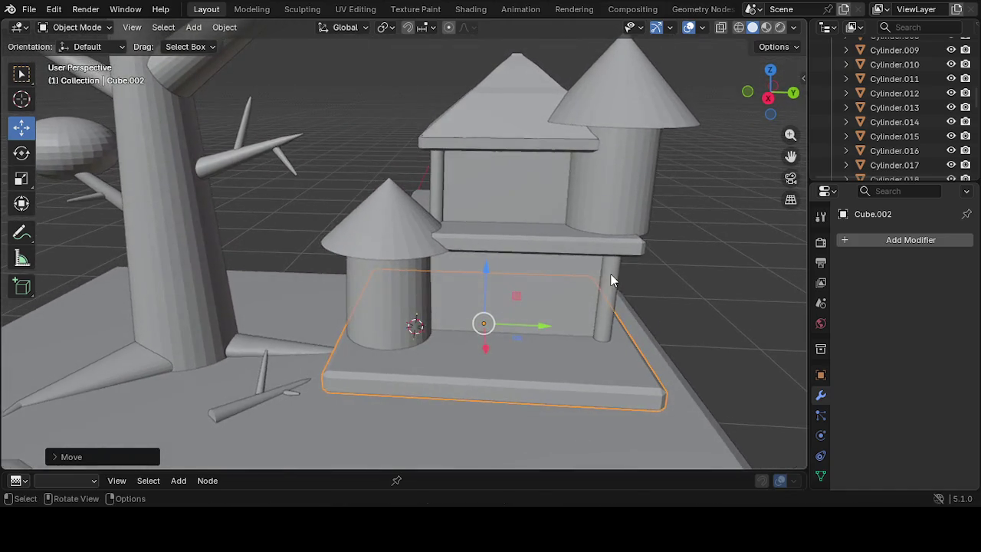
pyautogui.click(735, 265)
# Save the scene as Untitled.blend
pyautogui.moveTo(730, 269)
pyautogui.mouseDown(button='middle')
pyautogui.moveTo(713, 254)
pyautogui.moveTo(718, 239)
pyautogui.moveTo(684, 223)
pyautogui.moveTo(695, 267)
pyautogui.moveTo(505, 337)
pyautogui.moveTo(512, 287)
pyautogui.moveTo(501, 252)
pyautogui.moveTo(449, 298)
pyautogui.moveTo(470, 313)
pyautogui.mouseUp(button='middle')
pyautogui.scroll(-2, 694, 267)
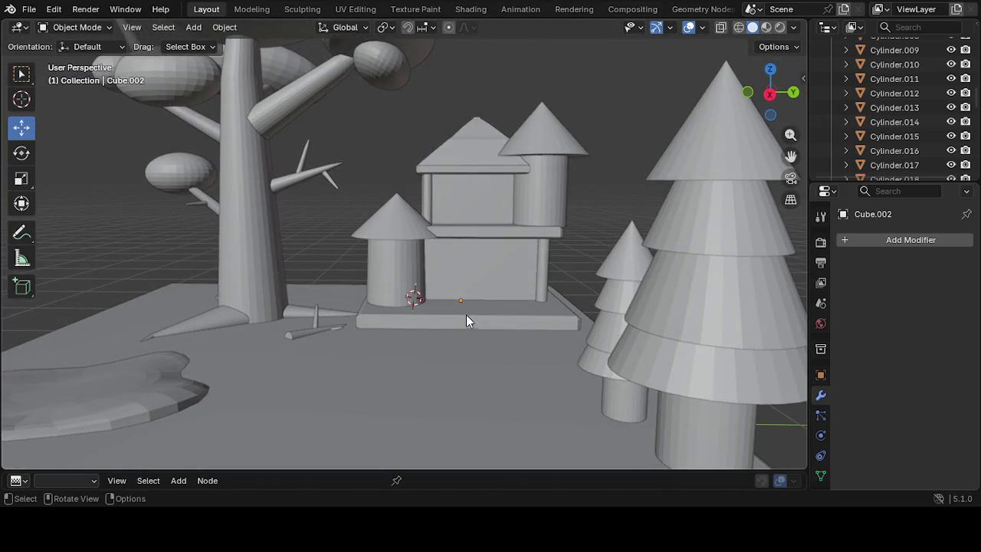
pyautogui.moveTo(316, 339); pyautogui.dragTo(347, 378, button='middle')
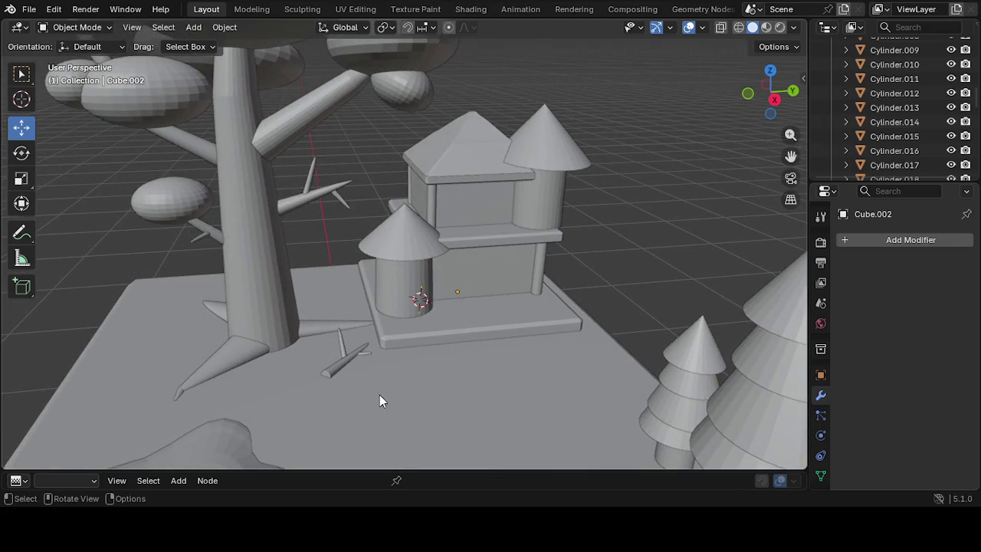
pyautogui.moveTo(367, 391); pyautogui.dragTo(344, 389, button='middle')
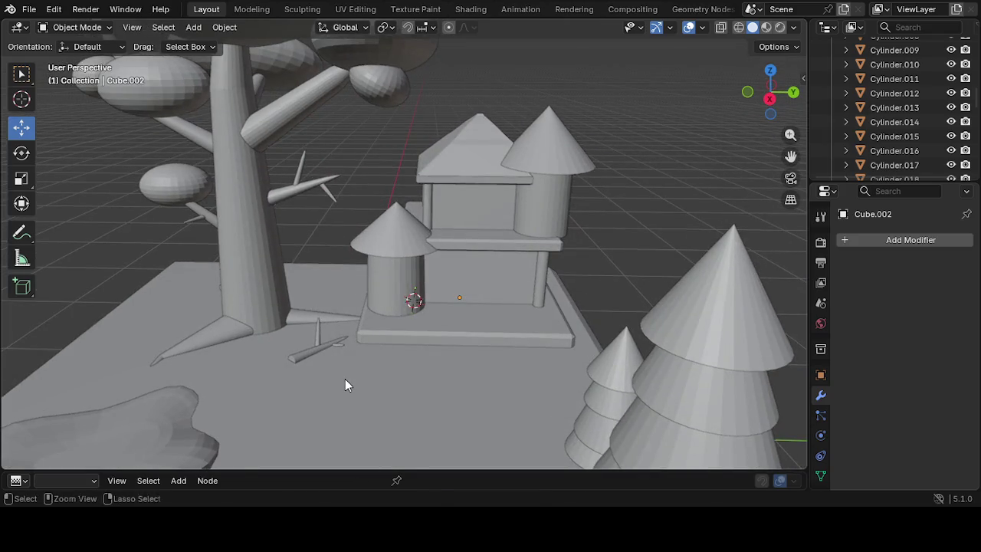
pyautogui.hotkey('ctrl', 's')
pyautogui.moveTo(413, 317)
pyautogui.mouseDown(button='middle')
pyautogui.moveTo(427, 292)
pyautogui.moveTo(532, 276)
pyautogui.moveTo(467, 265)
pyautogui.moveTo(519, 267)
pyautogui.moveTo(476, 290)
pyautogui.moveTo(553, 299)
pyautogui.mouseUp(button='middle')
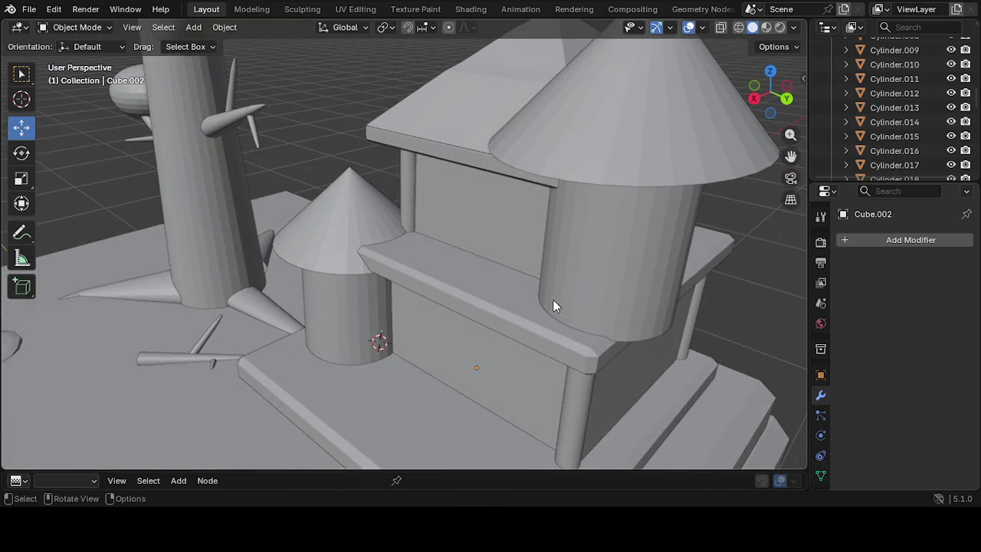
# Select the ledge Cube.003 between the floors and enlarge it
pyautogui.click(639, 288)
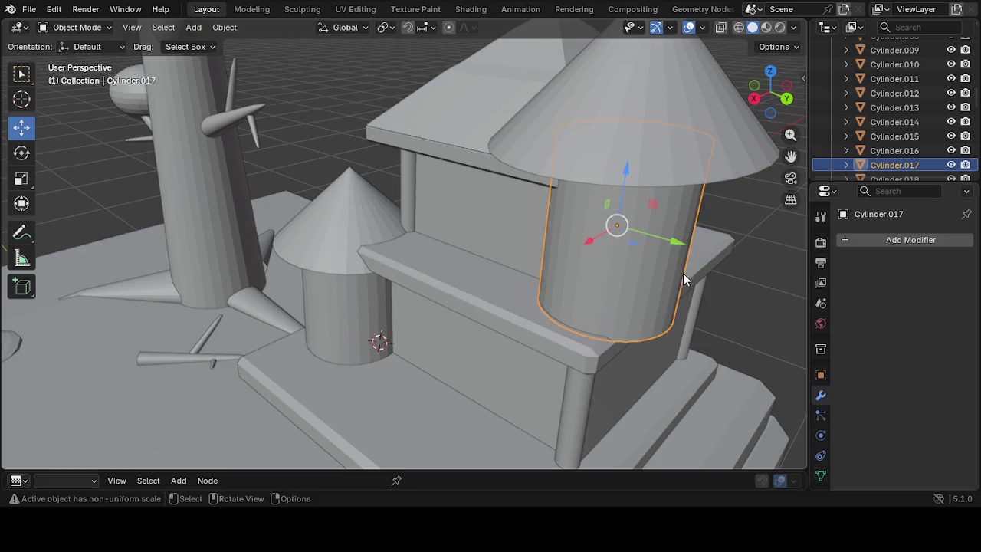
pyautogui.click(23, 177)
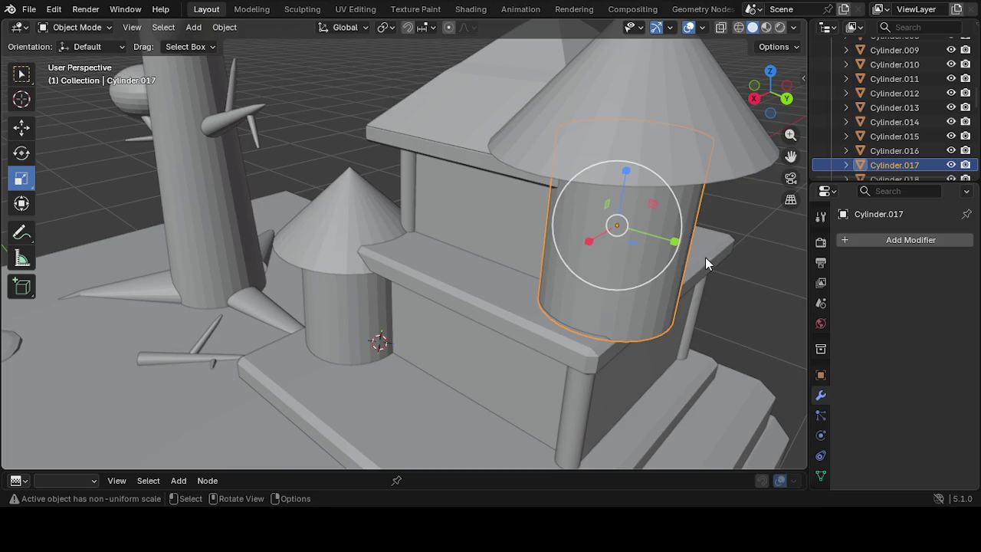
pyautogui.click(483, 315)
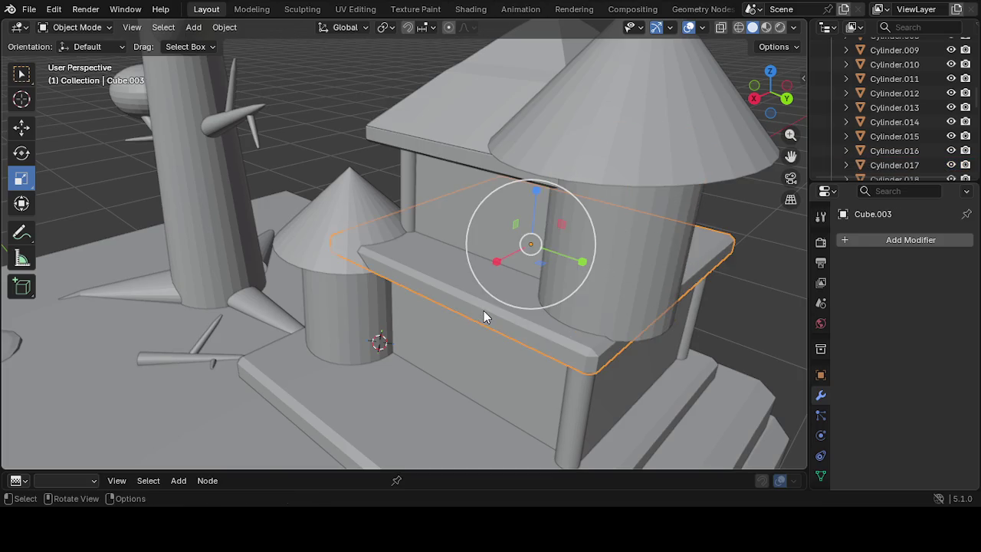
pyautogui.moveTo(493, 319)
pyautogui.mouseDown(button='middle')
pyautogui.moveTo(564, 344)
pyautogui.moveTo(594, 331)
pyautogui.moveTo(583, 337)
pyautogui.mouseUp(button='middle')
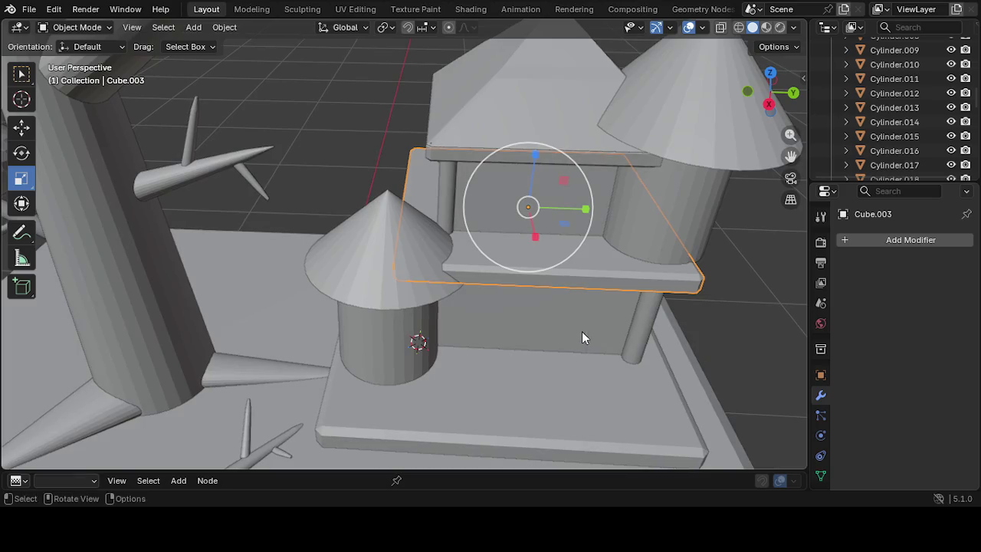
pyautogui.press('s')
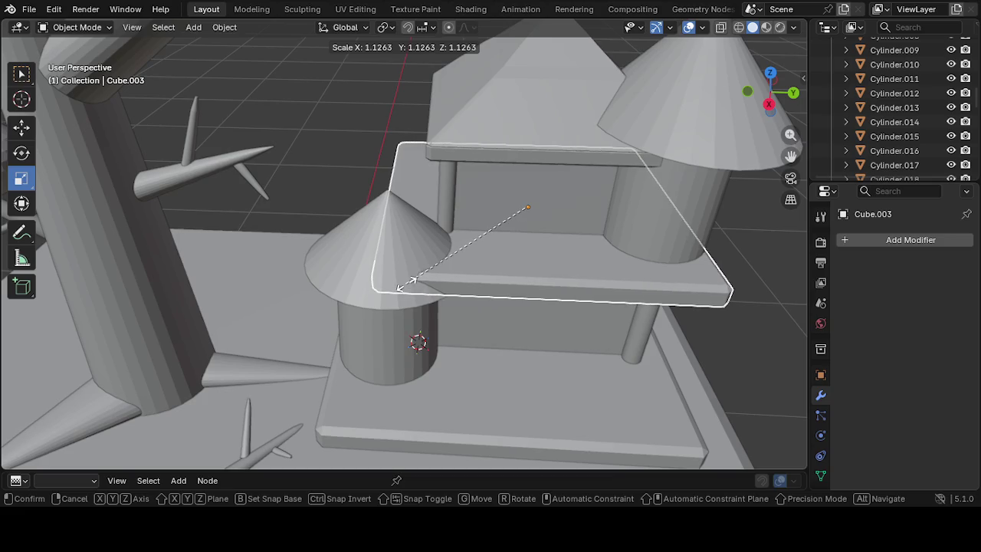
pyautogui.click(405, 284)
# Shift the middle slab about 0.038 m along Y and -0.086 m along X
pyautogui.moveTo(406, 287)
pyautogui.mouseDown(button='middle')
pyautogui.moveTo(492, 314)
pyautogui.moveTo(493, 301)
pyautogui.moveTo(416, 286)
pyautogui.mouseUp(button='middle')
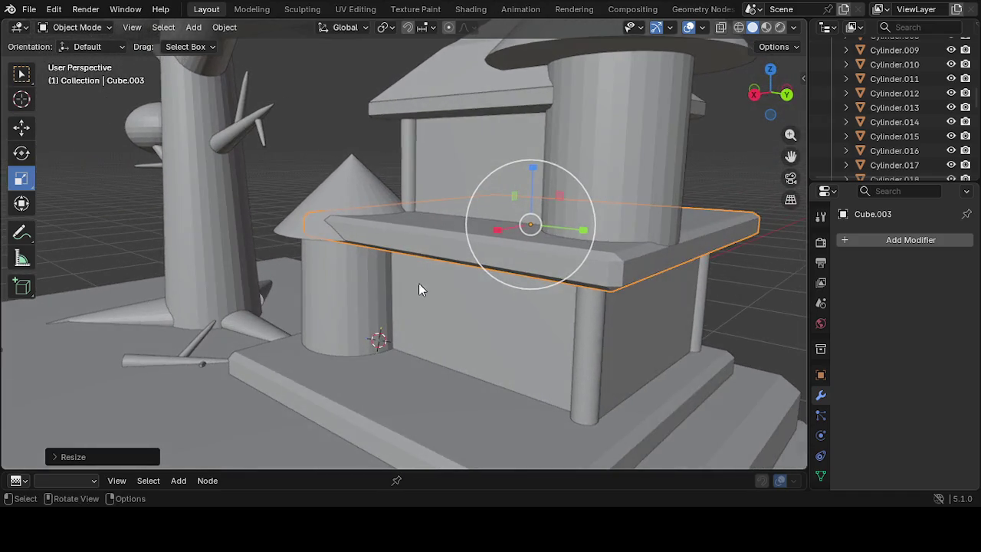
pyautogui.moveTo(501, 278)
pyautogui.mouseDown(button='middle')
pyautogui.moveTo(565, 301)
pyautogui.moveTo(591, 261)
pyautogui.mouseUp(button='middle')
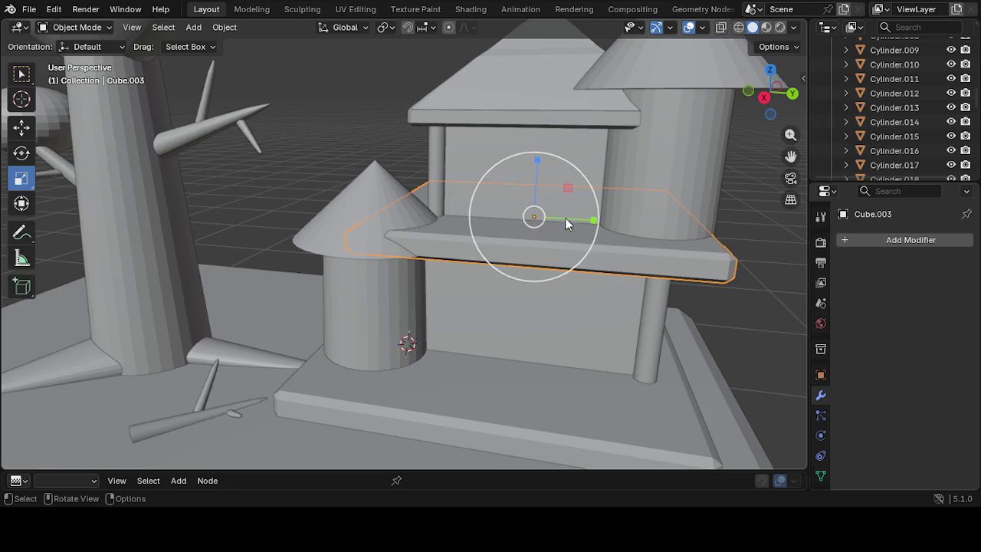
pyautogui.click(23, 130)
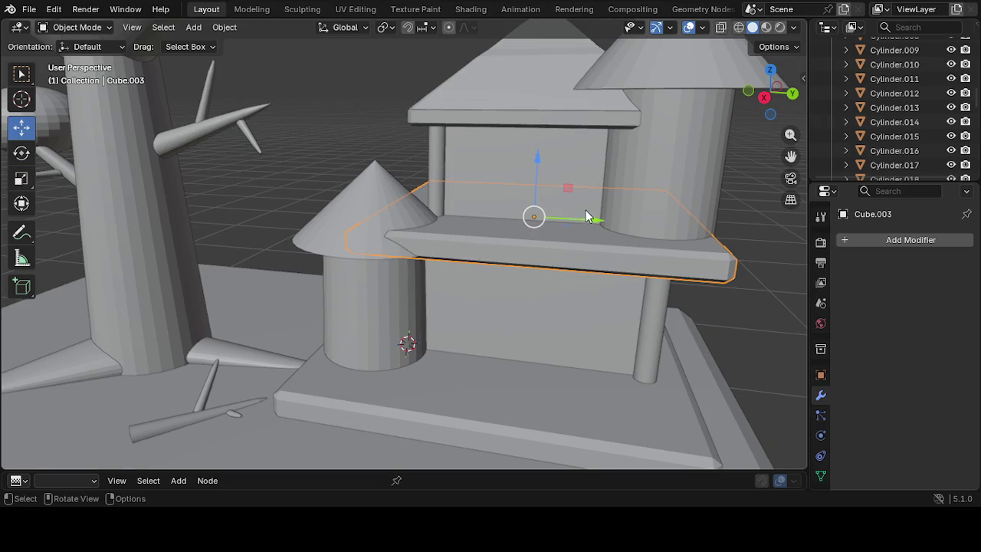
pyautogui.moveTo(591, 221); pyautogui.dragTo(602, 222)
pyautogui.moveTo(570, 236)
pyautogui.mouseDown(button='middle')
pyautogui.moveTo(550, 266)
pyautogui.moveTo(413, 288)
pyautogui.mouseUp(button='middle')
pyautogui.moveTo(451, 249); pyautogui.dragTo(468, 247)
pyautogui.moveTo(477, 271)
pyautogui.mouseDown(button='middle')
pyautogui.moveTo(445, 253)
pyautogui.moveTo(501, 295)
pyautogui.moveTo(314, 222)
pyautogui.mouseUp(button='middle')
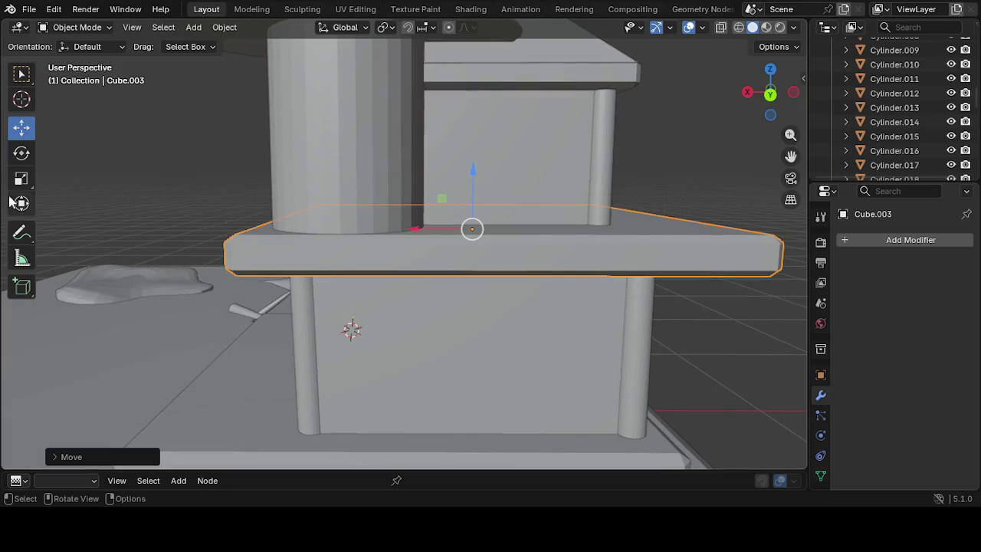
# Shrink the middle slab slightly along X and to about two-thirds along Y
pyautogui.click(22, 152)
pyautogui.moveTo(571, 219)
pyautogui.mouseDown(button='middle')
pyautogui.moveTo(542, 291)
pyautogui.moveTo(475, 271)
pyautogui.mouseUp(button='middle')
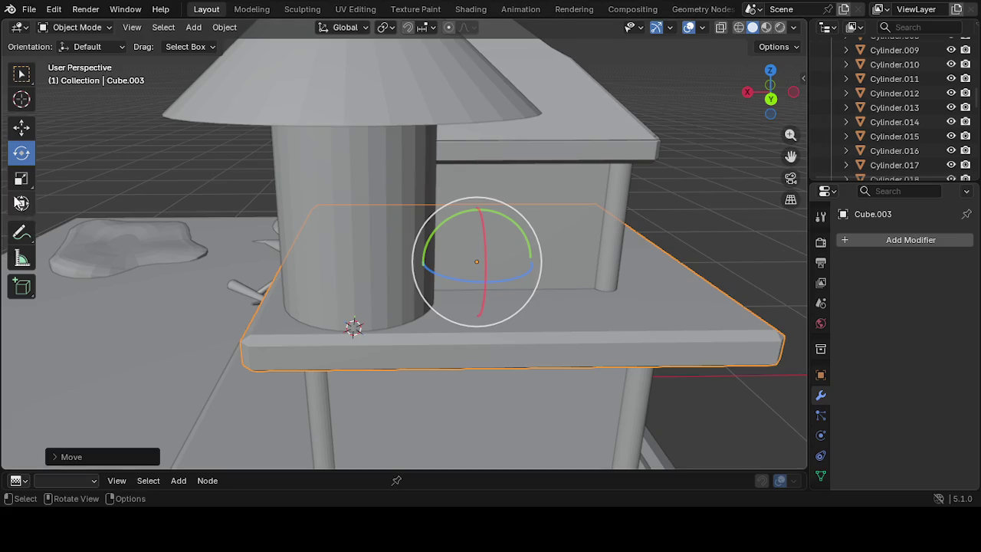
pyautogui.click(22, 179)
pyautogui.moveTo(422, 264); pyautogui.dragTo(422, 263)
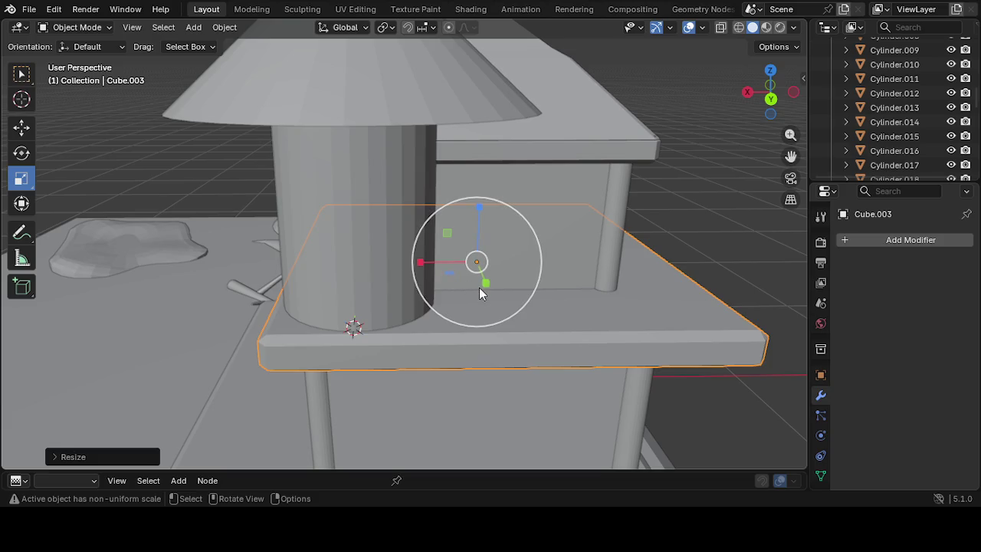
pyautogui.moveTo(477, 280)
pyautogui.mouseDown()
pyautogui.moveTo(479, 272)
pyautogui.moveTo(479, 282)
pyautogui.mouseUp()
pyautogui.moveTo(479, 282)
pyautogui.mouseDown(button='middle')
pyautogui.moveTo(493, 300)
pyautogui.moveTo(609, 289)
pyautogui.moveTo(610, 298)
pyautogui.moveTo(669, 311)
pyautogui.mouseUp(button='middle')
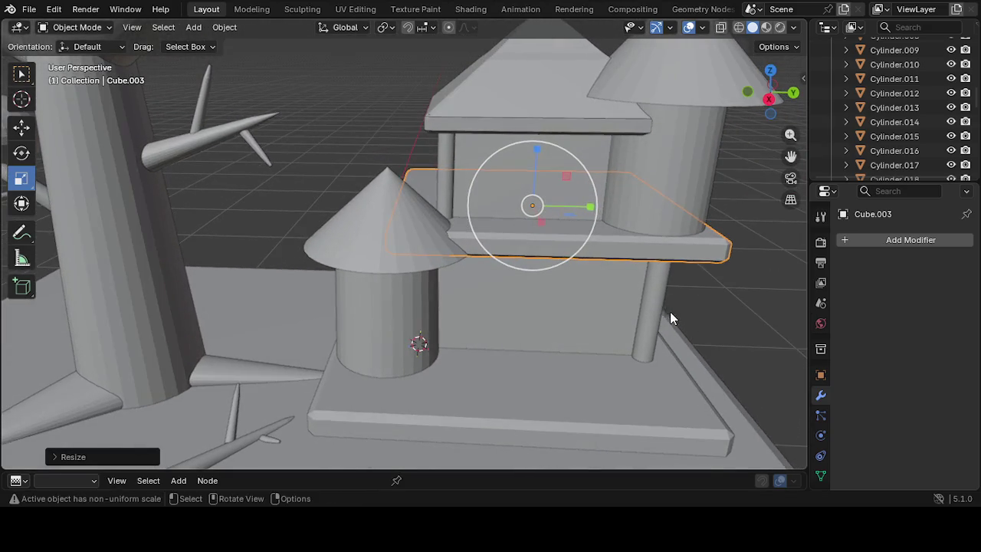
pyautogui.click(727, 298)
# Reselect the middle slab and nudge it sideways to line up with the walls
pyautogui.moveTo(790, 155)
pyautogui.mouseDown()
pyautogui.moveTo(668, 118)
pyautogui.moveTo(557, 123)
pyautogui.mouseUp()
pyautogui.moveTo(740, 265)
pyautogui.mouseDown(button='middle')
pyautogui.moveTo(579, 286)
pyautogui.moveTo(535, 254)
pyautogui.moveTo(553, 270)
pyautogui.mouseUp(button='middle')
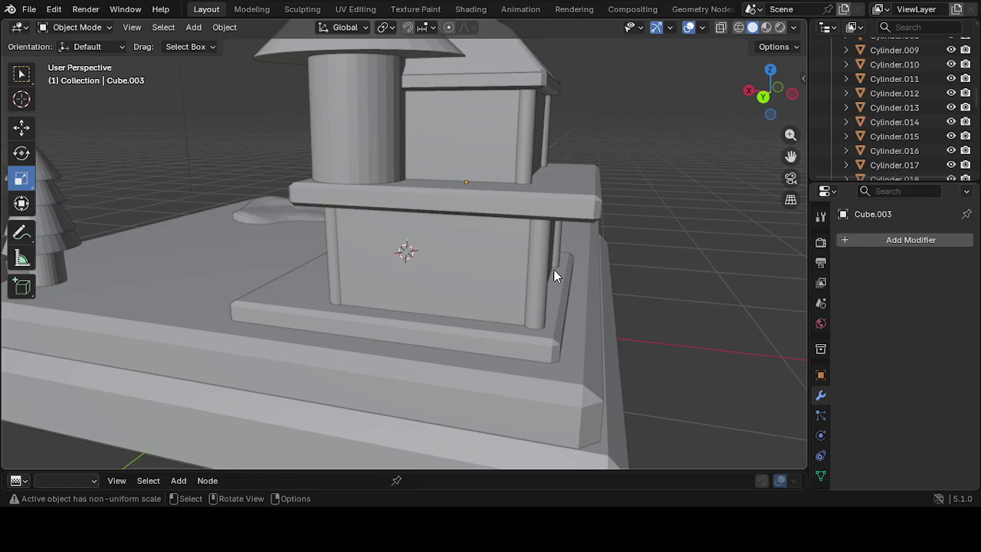
pyautogui.click(519, 212)
pyautogui.moveTo(527, 230); pyautogui.dragTo(564, 247, button='middle')
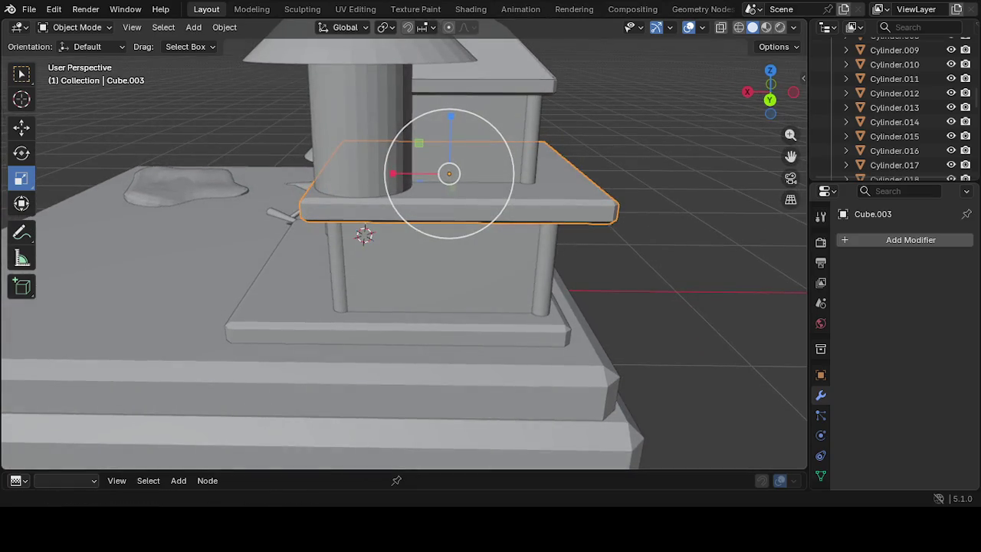
pyautogui.click(21, 127)
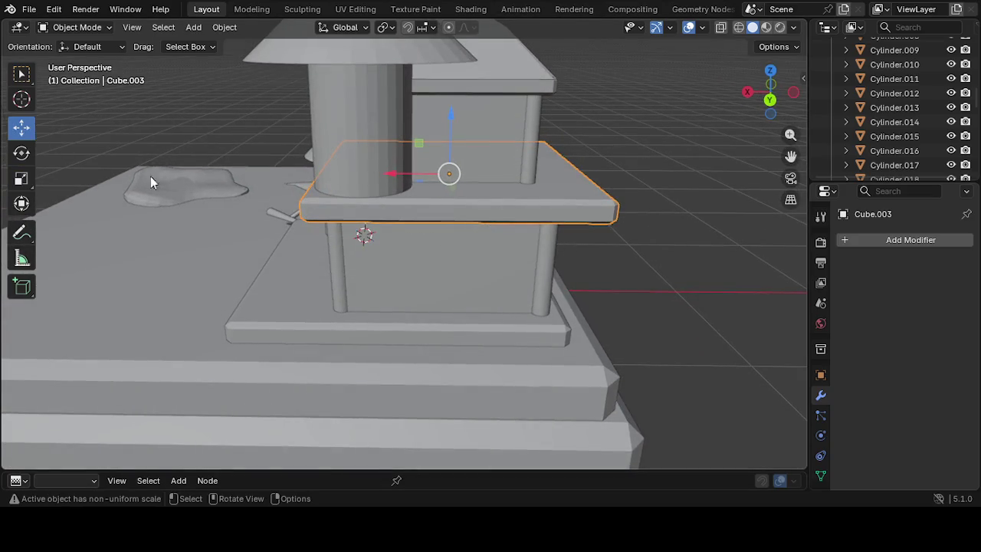
pyautogui.moveTo(394, 170); pyautogui.dragTo(387, 168)
pyautogui.moveTo(387, 168)
pyautogui.mouseDown(button='middle')
pyautogui.moveTo(425, 240)
pyautogui.moveTo(454, 215)
pyautogui.moveTo(382, 249)
pyautogui.moveTo(418, 267)
pyautogui.moveTo(517, 279)
pyautogui.moveTo(501, 284)
pyautogui.moveTo(514, 300)
pyautogui.moveTo(493, 357)
pyautogui.moveTo(446, 365)
pyautogui.moveTo(219, 291)
pyautogui.moveTo(169, 292)
pyautogui.moveTo(123, 304)
pyautogui.moveTo(78, 394)
pyautogui.moveTo(88, 397)
pyautogui.mouseUp(button='middle')
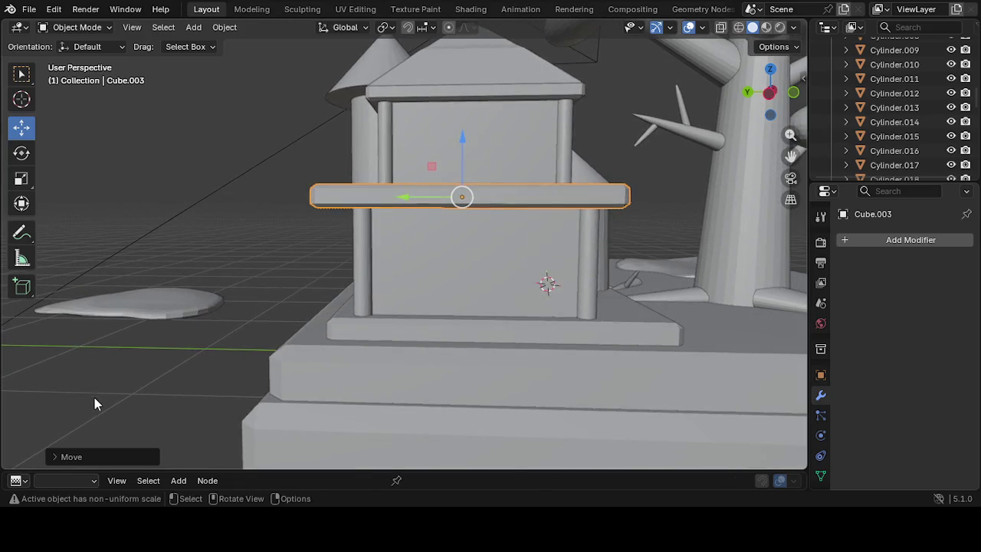
pyautogui.click(379, 200)
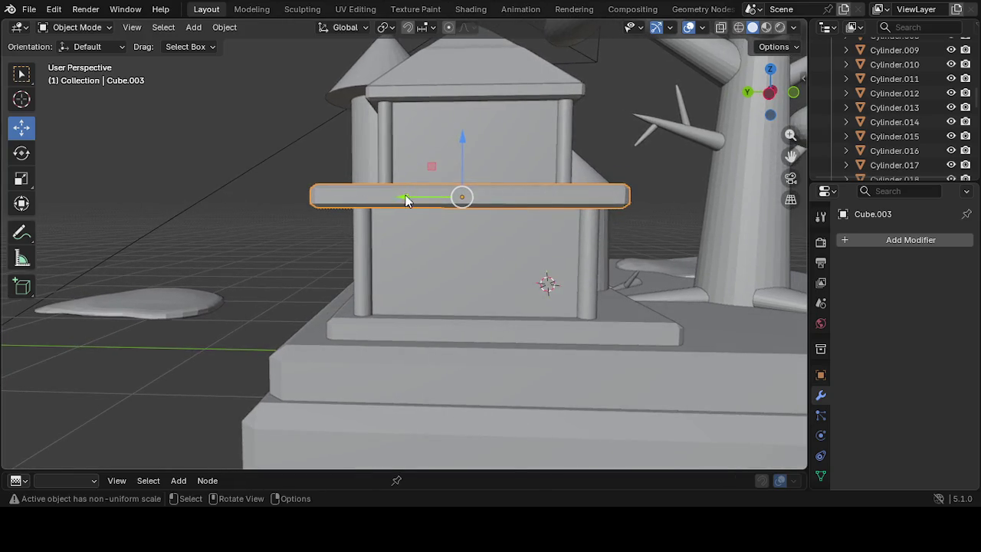
pyautogui.moveTo(407, 201); pyautogui.dragTo(411, 201)
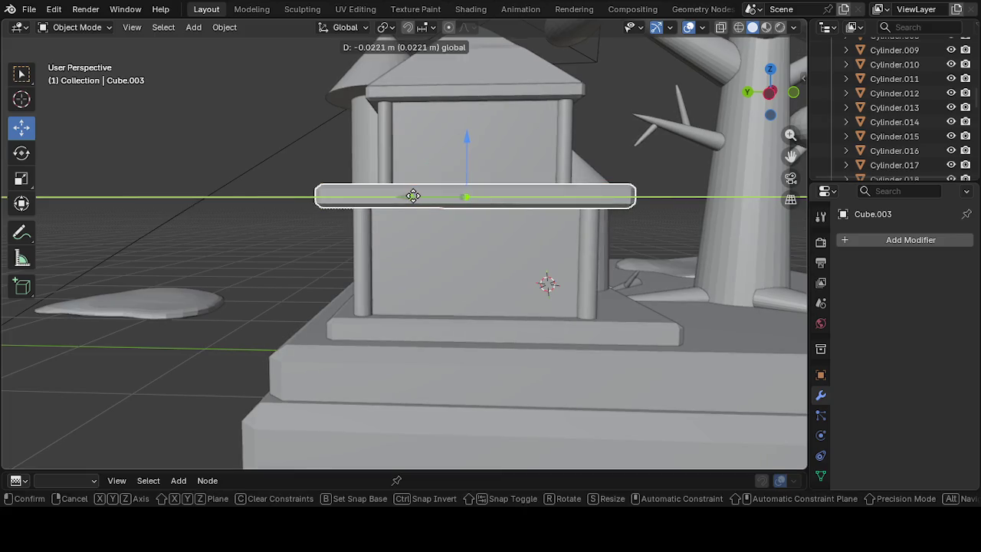
pyautogui.moveTo(234, 225)
pyautogui.mouseDown(button='middle')
pyautogui.moveTo(153, 302)
pyautogui.moveTo(307, 368)
pyautogui.moveTo(550, 313)
pyautogui.moveTo(508, 329)
pyautogui.moveTo(458, 304)
pyautogui.mouseUp(button='middle')
pyautogui.scroll(-2, 458, 303)
pyautogui.scroll(-2, 395, 335)
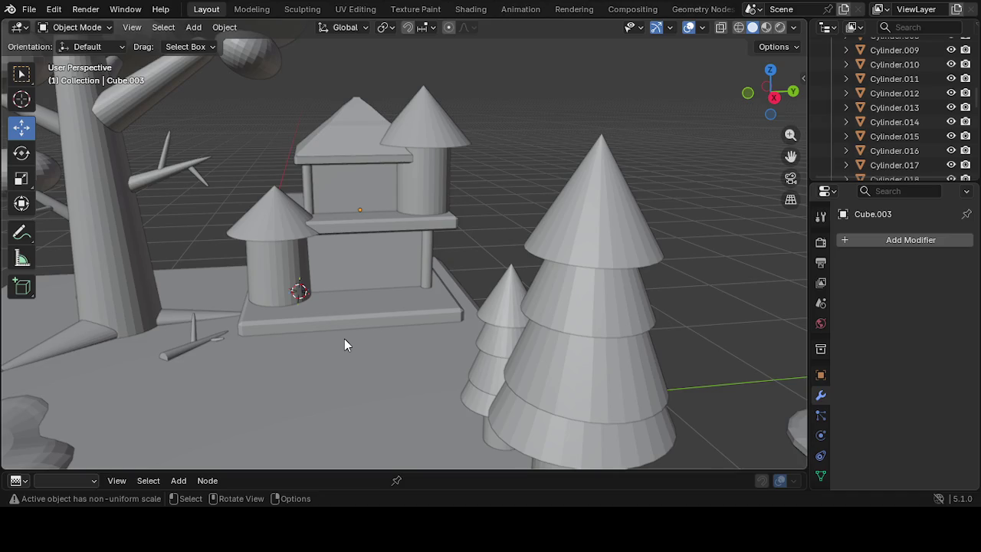
pyautogui.moveTo(303, 299)
pyautogui.mouseDown(button='middle')
pyautogui.moveTo(366, 355)
pyautogui.moveTo(576, 340)
pyautogui.moveTo(587, 280)
pyautogui.moveTo(547, 337)
pyautogui.moveTo(498, 322)
pyautogui.moveTo(526, 338)
pyautogui.moveTo(436, 335)
pyautogui.moveTo(419, 353)
pyautogui.moveTo(437, 381)
pyautogui.moveTo(390, 363)
pyautogui.moveTo(363, 376)
pyautogui.mouseUp(button='middle')
pyautogui.moveTo(304, 432)
pyautogui.mouseDown(button='middle')
pyautogui.moveTo(305, 383)
pyautogui.moveTo(304, 398)
pyautogui.mouseUp(button='middle')
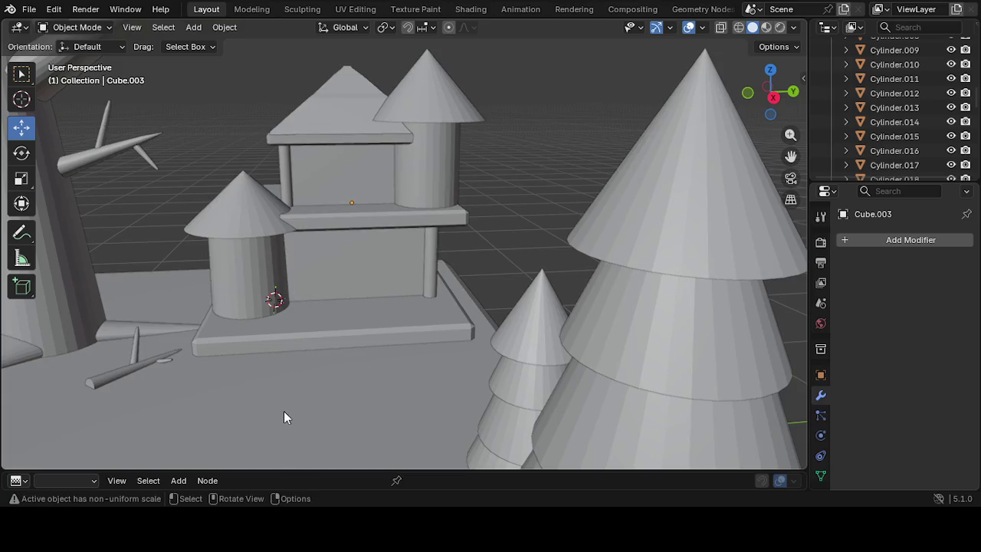
pyautogui.moveTo(241, 435); pyautogui.dragTo(246, 448, button='middle')
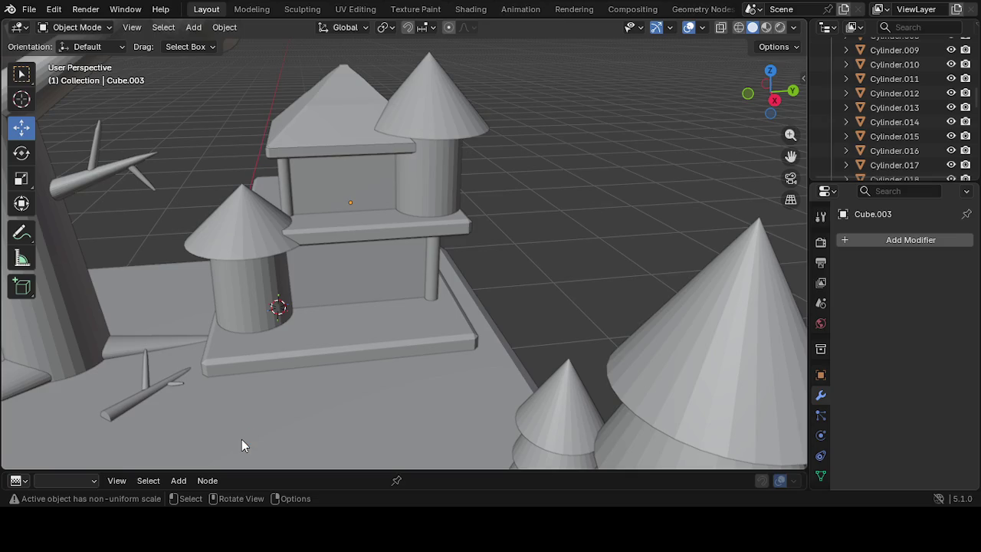
pyautogui.scroll(-2, 230, 406)
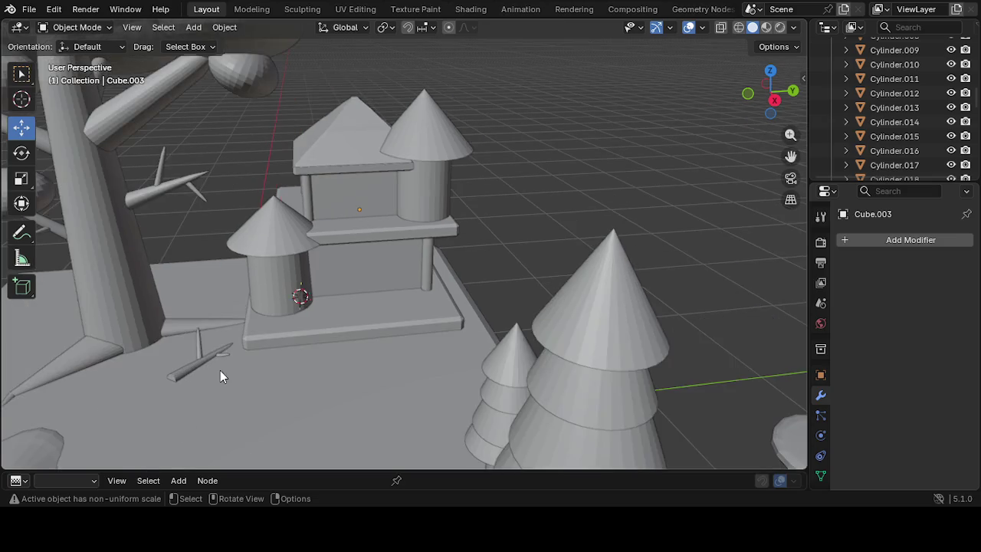
pyautogui.scroll(-2, 284, 299)
pyautogui.scroll(-1, 340, 218)
pyautogui.scroll(-1, 345, 211)
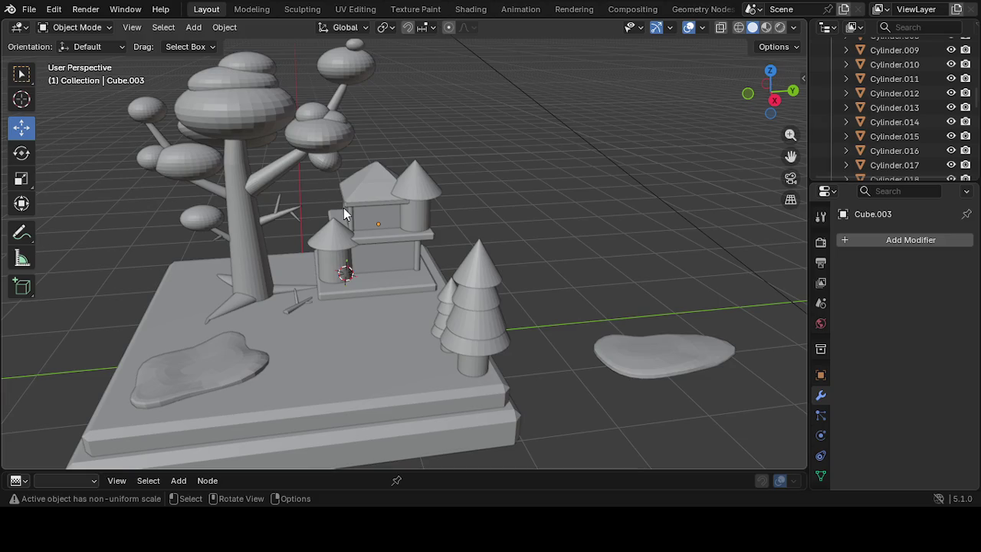
pyautogui.scroll(2, 353, 212)
pyautogui.scroll(3, 356, 226)
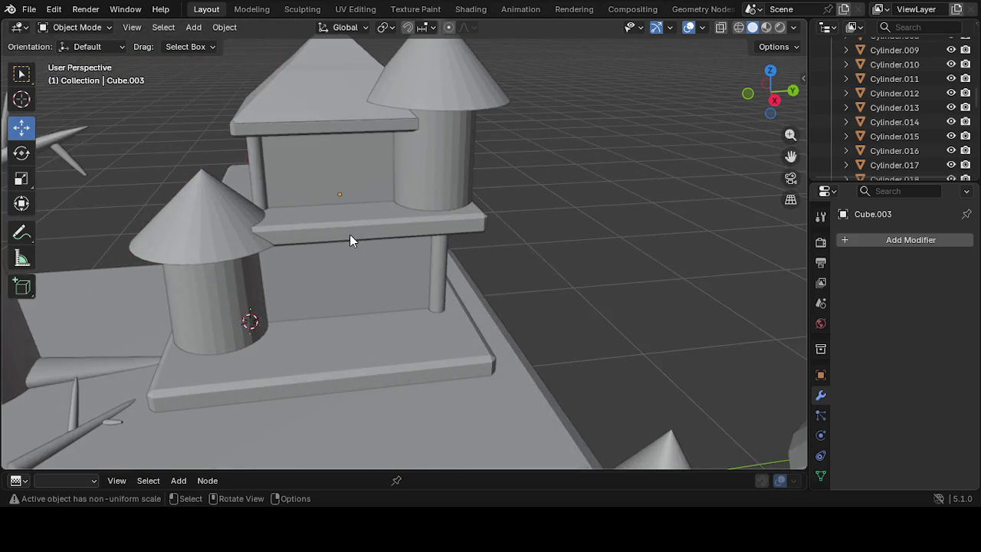
pyautogui.moveTo(289, 299)
pyautogui.mouseDown(button='middle')
pyautogui.moveTo(313, 299)
pyautogui.moveTo(295, 282)
pyautogui.mouseUp(button='middle')
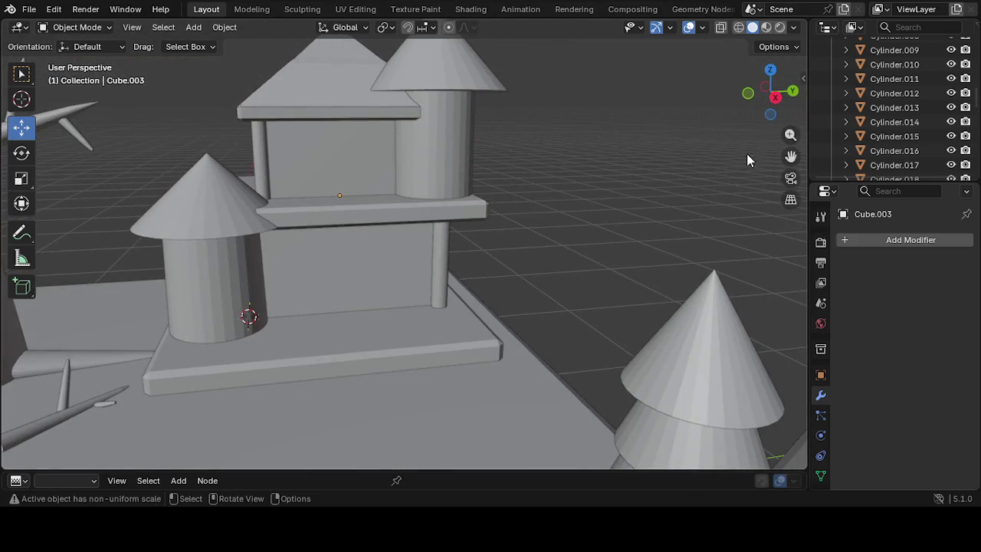
pyautogui.moveTo(790, 156); pyautogui.dragTo(800, 165)
pyautogui.scroll(-2, 590, 223)
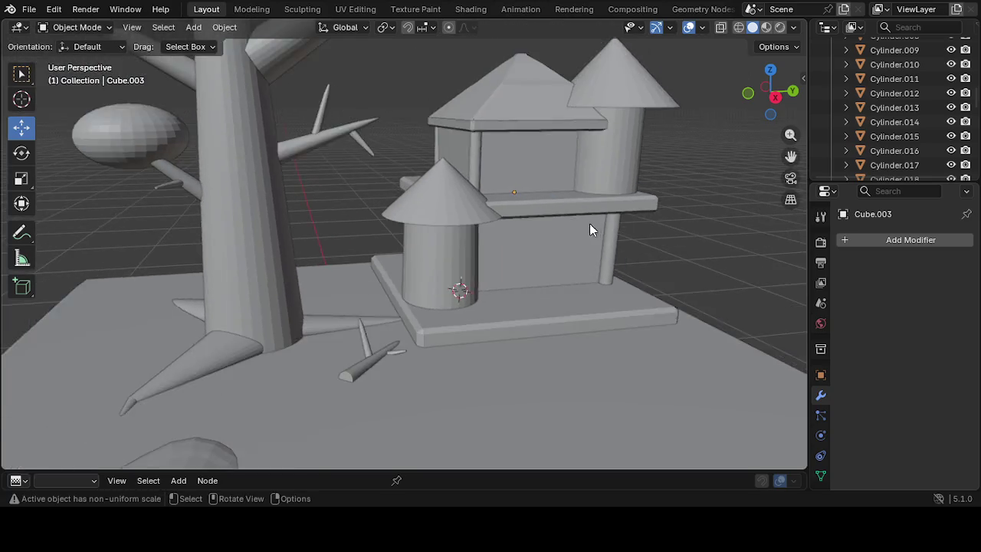
pyautogui.moveTo(362, 303); pyautogui.dragTo(392, 321, button='middle')
pyautogui.moveTo(385, 328)
pyautogui.mouseDown(button='middle')
pyautogui.moveTo(401, 348)
pyautogui.moveTo(470, 364)
pyautogui.moveTo(407, 344)
pyautogui.moveTo(402, 374)
pyautogui.moveTo(476, 373)
pyautogui.moveTo(519, 350)
pyautogui.moveTo(482, 356)
pyautogui.moveTo(435, 344)
pyautogui.moveTo(405, 319)
pyautogui.moveTo(371, 351)
pyautogui.mouseUp(button='middle')
pyautogui.scroll(2, 406, 356)
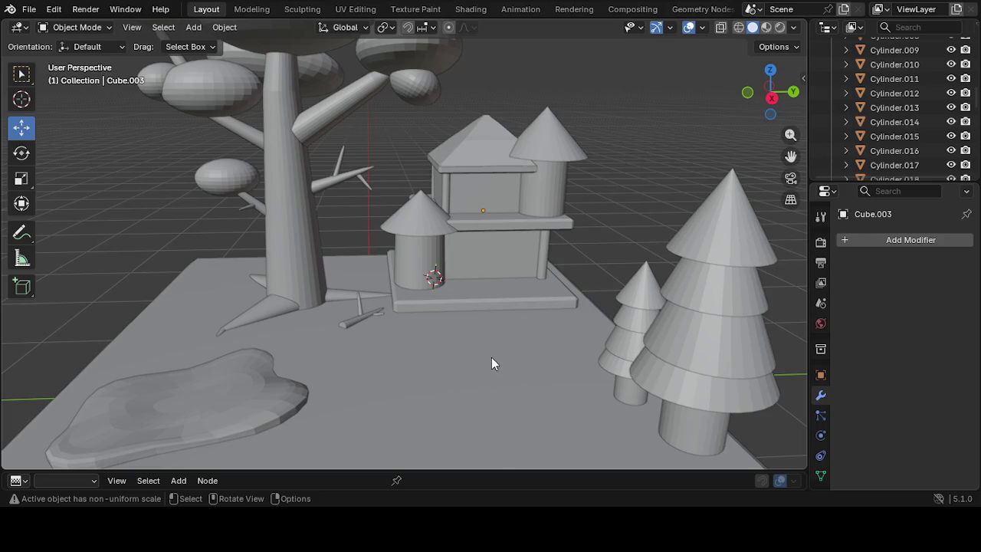
pyautogui.moveTo(450, 359)
pyautogui.mouseDown(button='middle')
pyautogui.moveTo(452, 392)
pyautogui.moveTo(396, 420)
pyautogui.moveTo(429, 381)
pyautogui.moveTo(486, 357)
pyautogui.mouseUp(button='middle')
pyautogui.scroll(2, 490, 353)
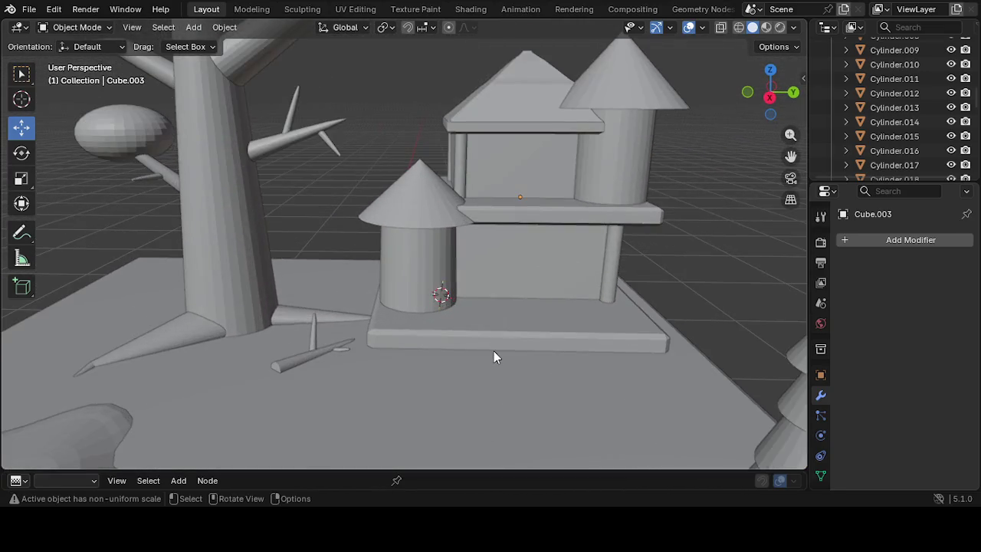
pyautogui.scroll(3, 536, 337)
pyautogui.moveTo(580, 322)
pyautogui.mouseDown(button='middle')
pyautogui.moveTo(529, 299)
pyautogui.moveTo(427, 322)
pyautogui.moveTo(415, 313)
pyautogui.moveTo(359, 335)
pyautogui.moveTo(462, 373)
pyautogui.moveTo(480, 398)
pyautogui.moveTo(538, 375)
pyautogui.moveTo(613, 365)
pyautogui.moveTo(764, 183)
pyautogui.mouseUp(button='middle')
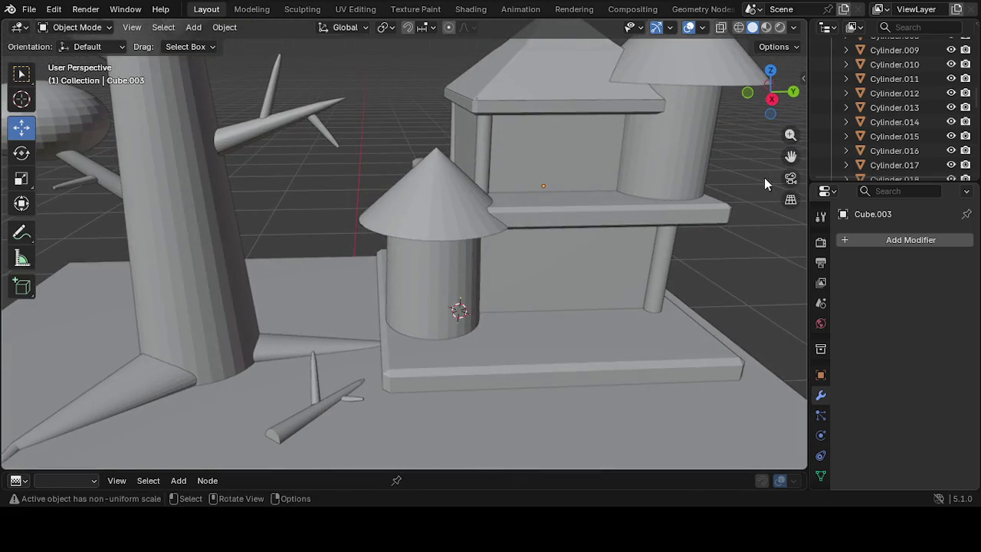
pyautogui.moveTo(789, 156); pyautogui.dragTo(786, 156)
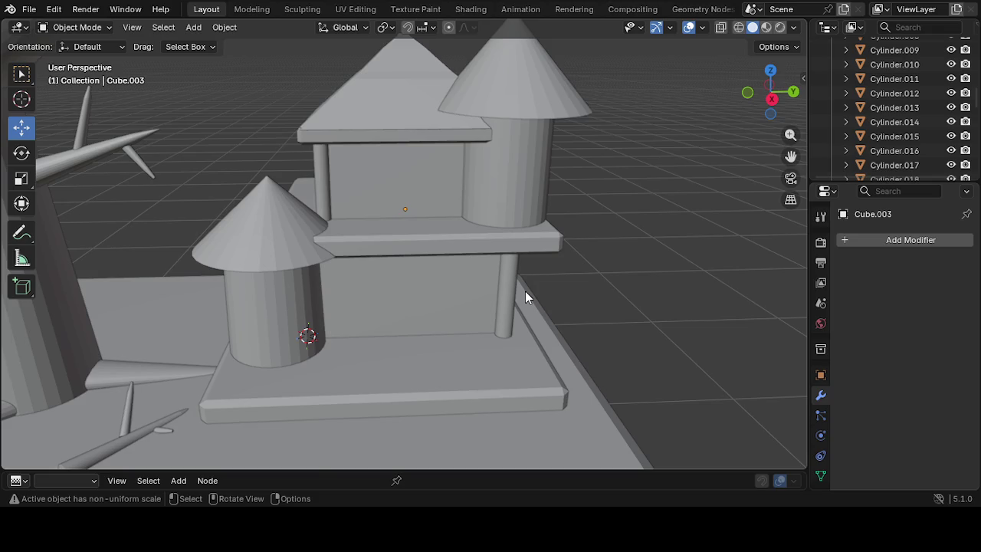
pyautogui.scroll(-3, 525, 297)
pyautogui.moveTo(564, 309)
pyautogui.mouseDown(button='middle')
pyautogui.moveTo(478, 313)
pyautogui.moveTo(451, 358)
pyautogui.moveTo(467, 337)
pyautogui.moveTo(561, 335)
pyautogui.mouseUp(button='middle')
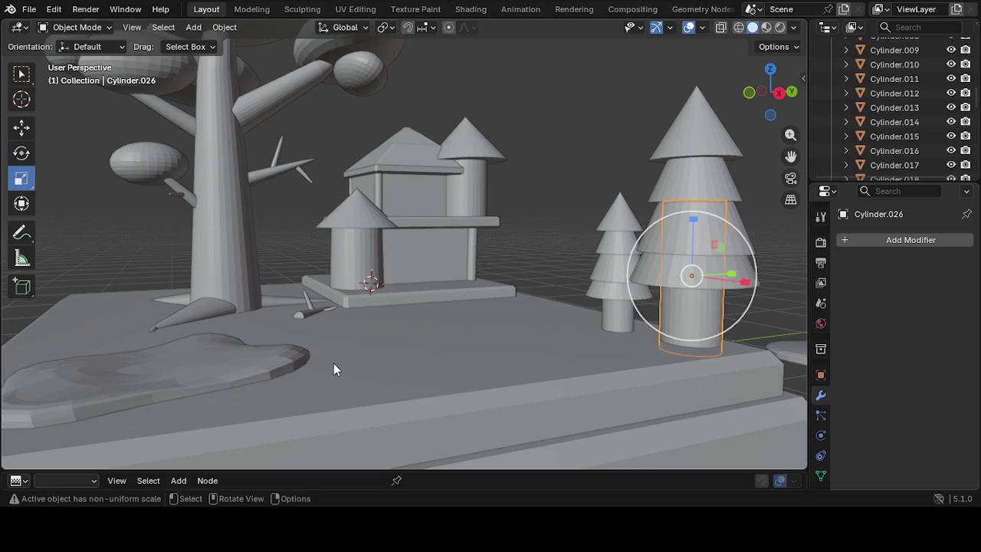
# Narrow the larger pine's trunk along X
pyautogui.moveTo(733, 278); pyautogui.dragTo(717, 286)
pyautogui.moveTo(717, 286)
pyautogui.mouseDown(button='middle')
pyautogui.moveTo(680, 360)
pyautogui.moveTo(623, 387)
pyautogui.moveTo(619, 418)
pyautogui.mouseUp(button='middle')
pyautogui.scroll(2, 797, 165)
pyautogui.moveTo(797, 165)
pyautogui.mouseDown(button='middle')
pyautogui.moveTo(703, 275)
pyautogui.moveTo(679, 250)
pyautogui.moveTo(649, 289)
pyautogui.moveTo(639, 278)
pyautogui.mouseUp(button='middle')
pyautogui.scroll(3, 674, 249)
pyautogui.scroll(-2, 639, 278)
pyautogui.moveTo(642, 314)
pyautogui.mouseDown(button='middle')
pyautogui.moveTo(685, 319)
pyautogui.moveTo(94, 201)
pyautogui.moveTo(21, 240)
pyautogui.moveTo(41, 226)
pyautogui.mouseUp(button='middle')
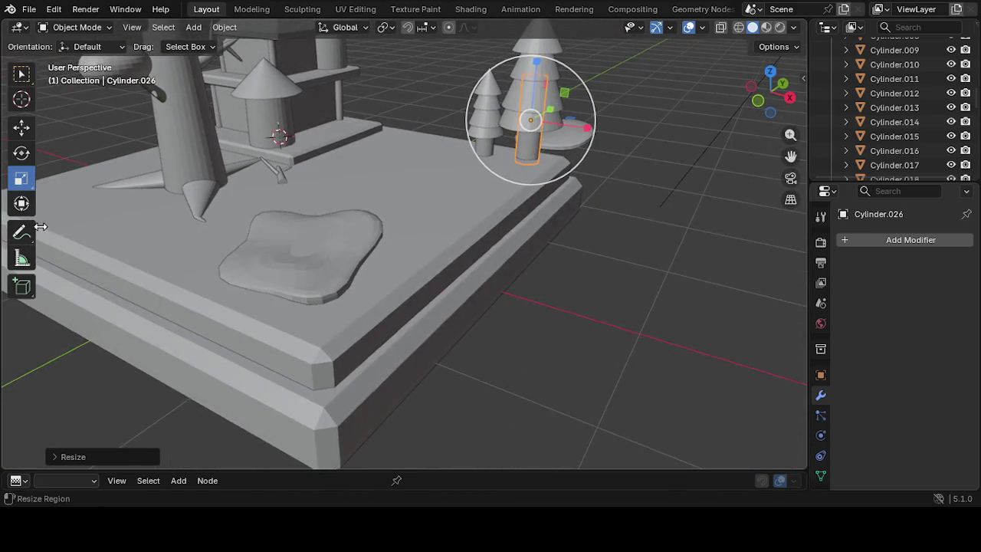
# Narrow the larger pine's trunk further along X and along Y
pyautogui.moveTo(171, 263)
pyautogui.mouseDown(button='middle')
pyautogui.moveTo(379, 201)
pyautogui.moveTo(500, 190)
pyautogui.mouseUp(button='middle')
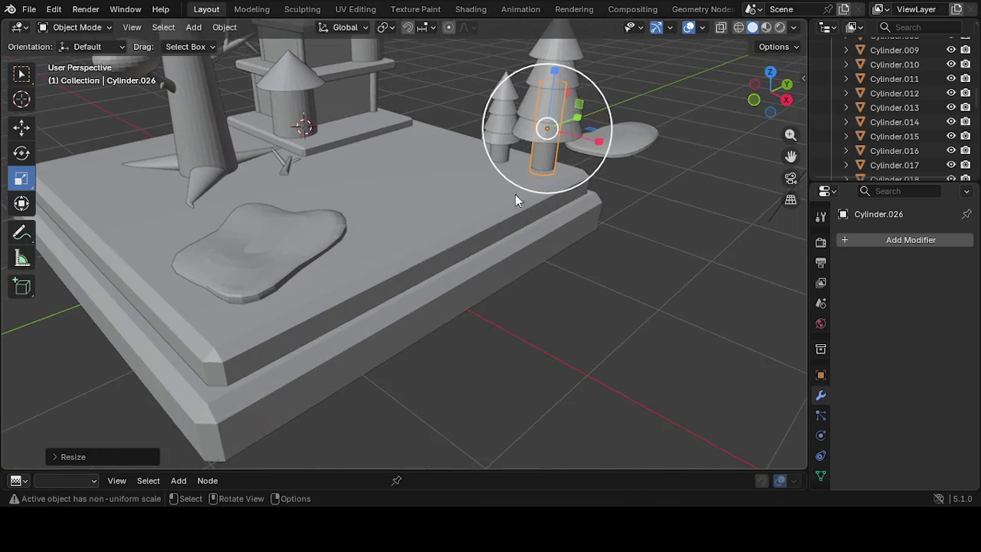
pyautogui.moveTo(790, 156); pyautogui.dragTo(790, 155)
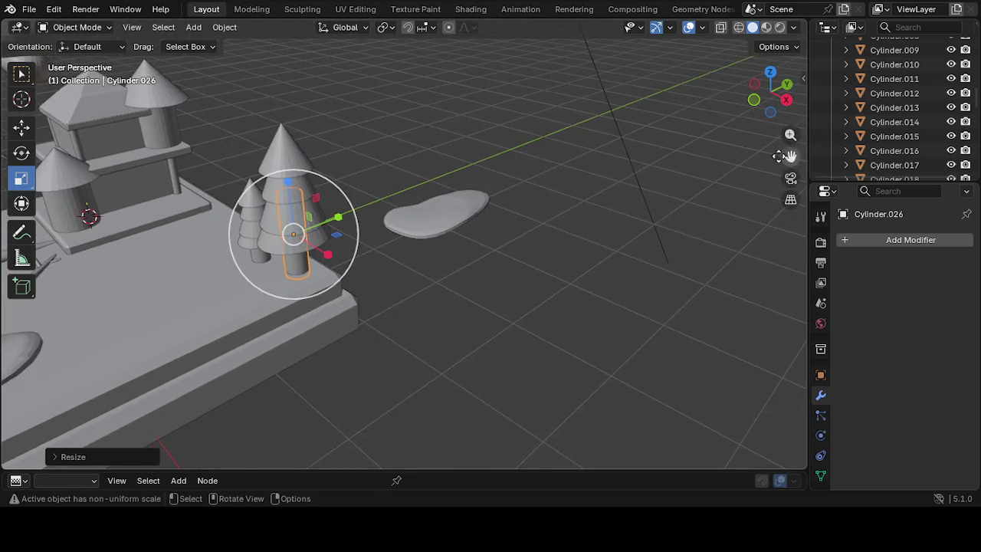
pyautogui.scroll(4, 604, 248)
pyautogui.moveTo(603, 247)
pyautogui.mouseDown(button='middle')
pyautogui.moveTo(298, 382)
pyautogui.moveTo(400, 347)
pyautogui.mouseUp(button='middle')
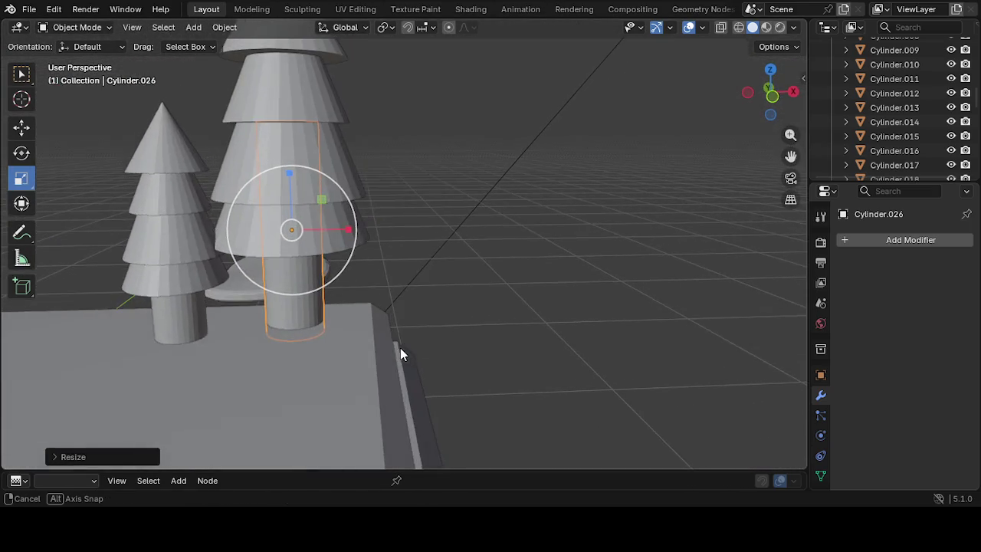
pyautogui.moveTo(372, 262); pyautogui.dragTo(251, 270, button='middle')
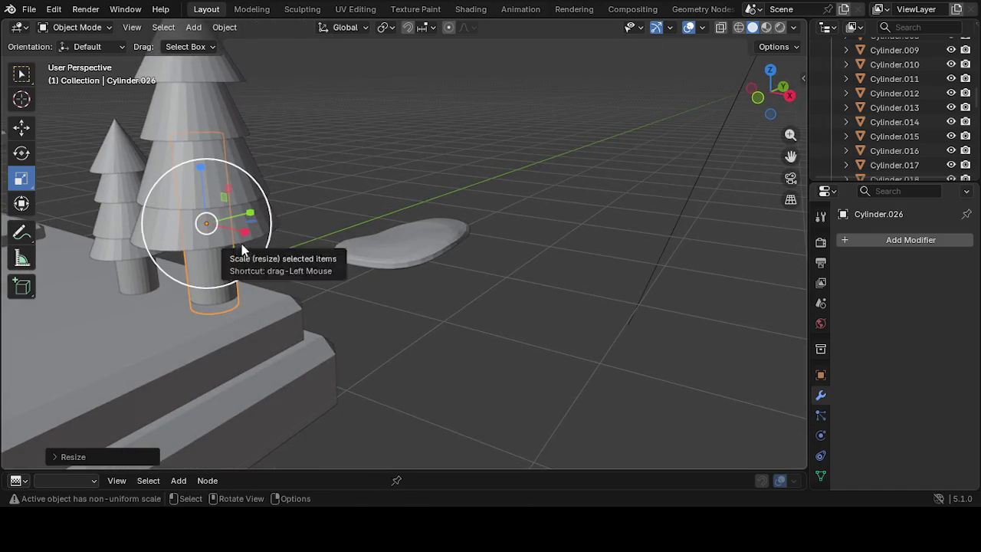
pyautogui.moveTo(244, 231)
pyautogui.mouseDown()
pyautogui.moveTo(236, 237)
pyautogui.moveTo(246, 214)
pyautogui.moveTo(298, 283)
pyautogui.mouseUp()
pyautogui.moveTo(298, 283)
pyautogui.mouseDown(button='middle')
pyautogui.moveTo(393, 320)
pyautogui.moveTo(411, 311)
pyautogui.mouseUp(button='middle')
# Thin the smaller pine's trunk along X and Y
pyautogui.click(178, 343)
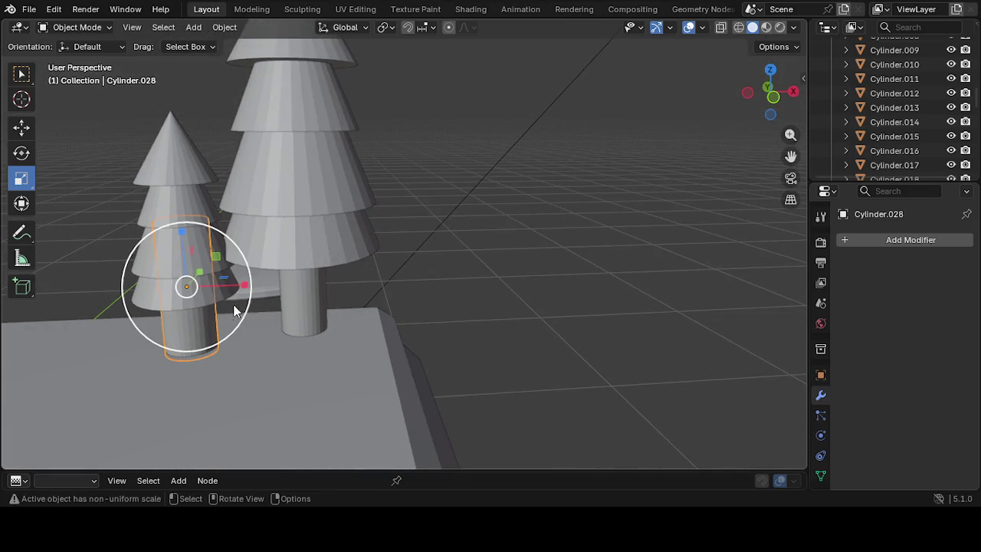
pyautogui.moveTo(243, 288)
pyautogui.mouseDown()
pyautogui.moveTo(224, 289)
pyautogui.moveTo(214, 263)
pyautogui.mouseUp()
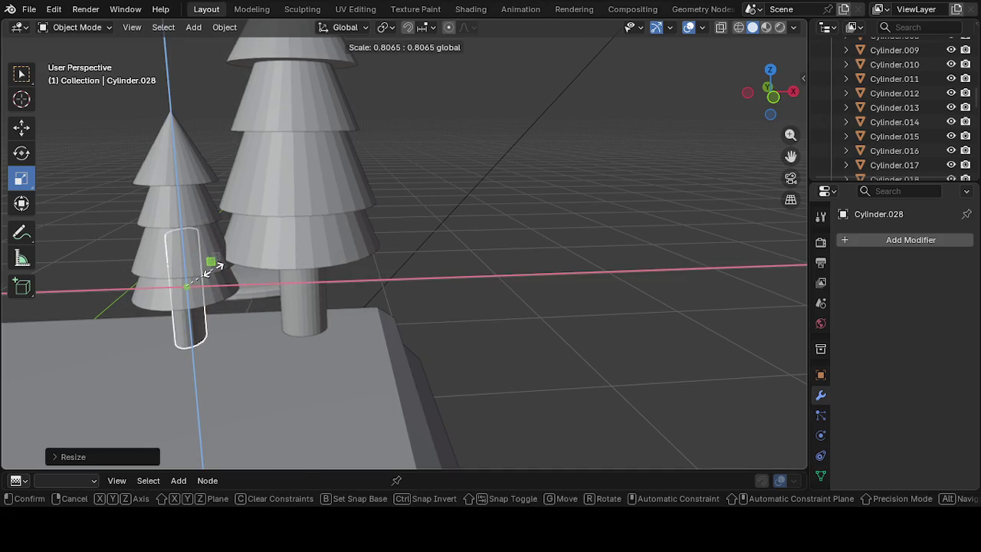
pyautogui.moveTo(222, 291)
pyautogui.mouseDown(button='middle')
pyautogui.moveTo(197, 303)
pyautogui.moveTo(182, 288)
pyautogui.mouseUp(button='middle')
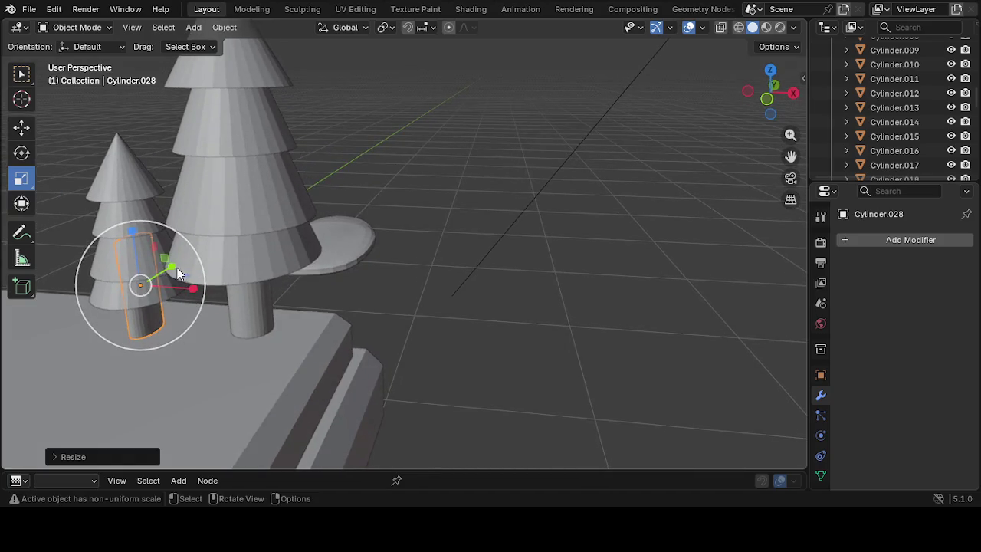
pyautogui.moveTo(178, 267); pyautogui.dragTo(164, 276)
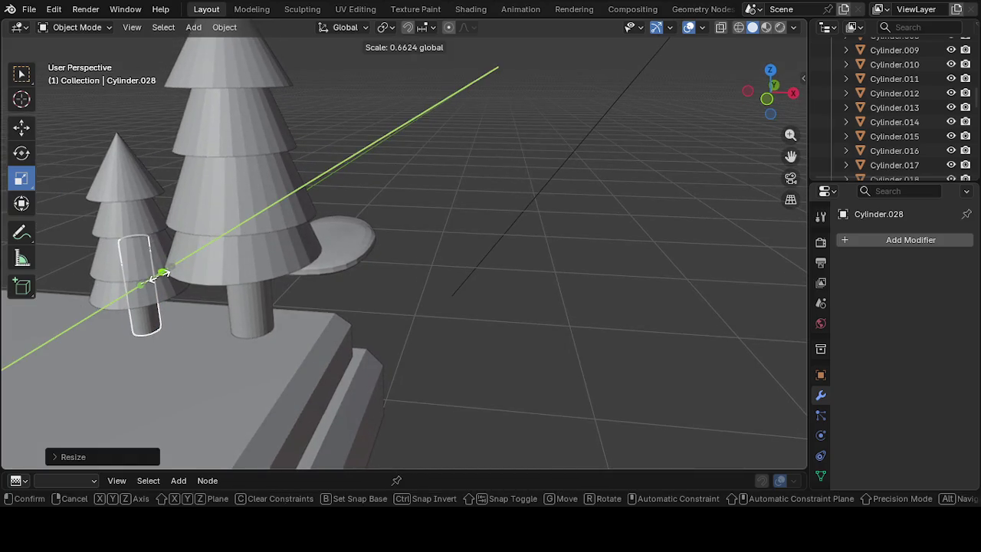
pyautogui.moveTo(148, 280); pyautogui.dragTo(163, 302)
pyautogui.moveTo(163, 301); pyautogui.dragTo(275, 361, button='middle')
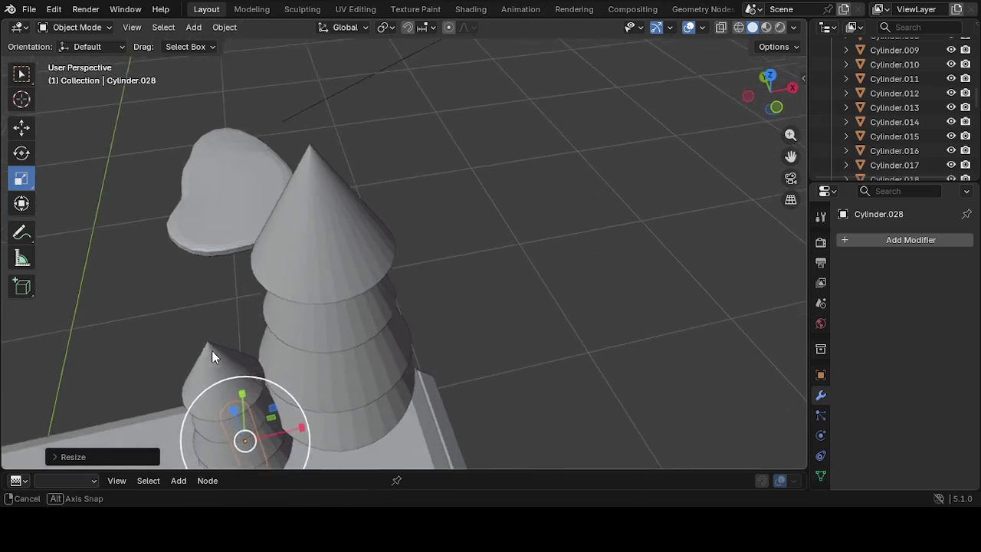
# Start lowering the small trunk Cylinder.028 about 0.09 m along Z
pyautogui.moveTo(753, 174)
pyautogui.mouseDown(button='middle')
pyautogui.moveTo(690, 303)
pyautogui.moveTo(683, 296)
pyautogui.mouseUp(button='middle')
pyautogui.scroll(5, 674, 300)
pyautogui.scroll(-5, 791, 206)
pyautogui.moveTo(790, 206)
pyautogui.mouseDown(button='middle')
pyautogui.moveTo(682, 289)
pyautogui.moveTo(690, 290)
pyautogui.moveTo(698, 283)
pyautogui.moveTo(628, 215)
pyautogui.moveTo(635, 189)
pyautogui.moveTo(677, 173)
pyautogui.moveTo(692, 179)
pyautogui.moveTo(683, 207)
pyautogui.moveTo(505, 289)
pyautogui.moveTo(360, 212)
pyautogui.mouseUp(button='middle')
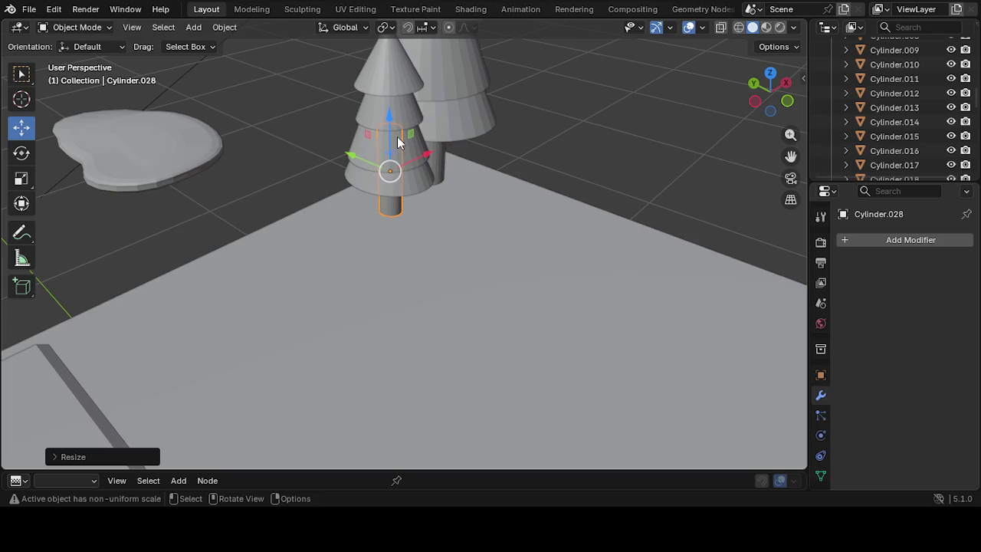
pyautogui.moveTo(389, 120); pyautogui.dragTo(388, 127)
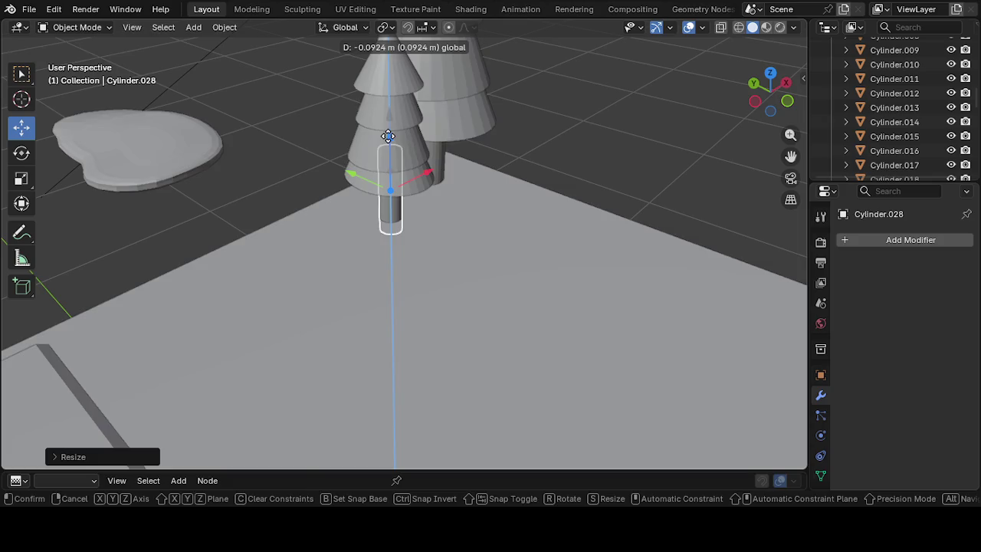
# Lower the small pine's trunk Cylinder.028 onto the base and check both trunks
pyautogui.moveTo(388, 137); pyautogui.dragTo(389, 145)
pyautogui.moveTo(365, 237)
pyautogui.mouseDown(button='middle')
pyautogui.moveTo(296, 213)
pyautogui.moveTo(261, 185)
pyautogui.moveTo(263, 202)
pyautogui.moveTo(313, 153)
pyautogui.mouseUp(button='middle')
pyautogui.moveTo(323, 79); pyautogui.dragTo(319, 83)
pyautogui.moveTo(318, 83)
pyautogui.mouseDown(button='middle')
pyautogui.moveTo(310, 173)
pyautogui.moveTo(268, 184)
pyautogui.moveTo(261, 217)
pyautogui.moveTo(284, 253)
pyautogui.moveTo(288, 234)
pyautogui.mouseUp(button='middle')
pyautogui.click(405, 111)
pyautogui.moveTo(403, 108); pyautogui.dragTo(370, 139, button='middle')
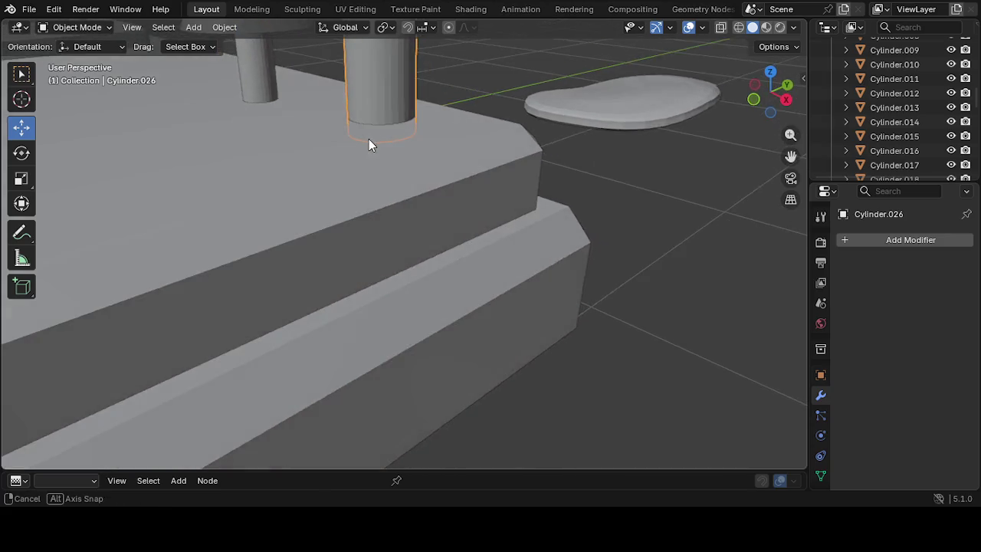
pyautogui.click(250, 96)
pyautogui.click(256, 93)
pyautogui.moveTo(248, 191)
pyautogui.mouseDown(button='middle')
pyautogui.moveTo(309, 169)
pyautogui.moveTo(306, 191)
pyautogui.mouseUp(button='middle')
pyautogui.scroll(-3, 301, 172)
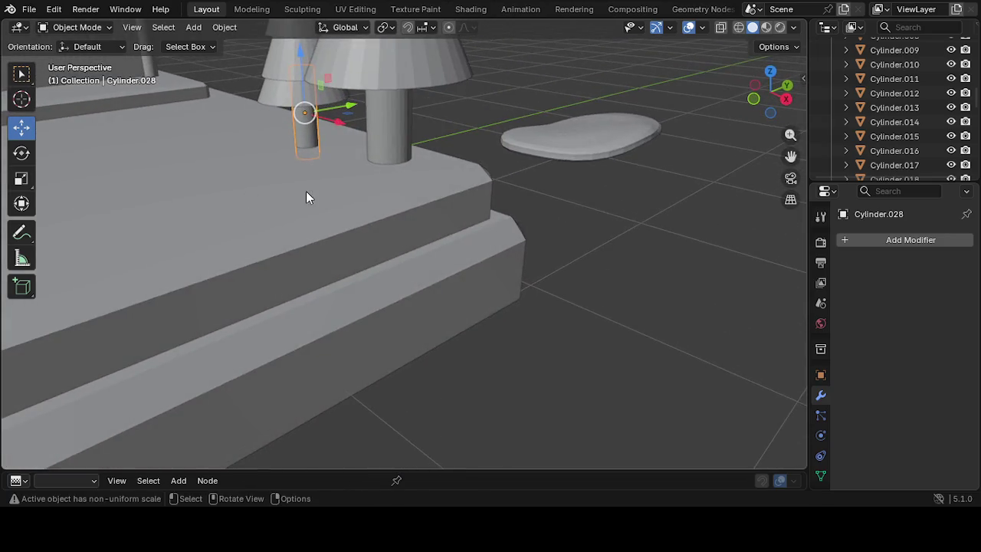
pyautogui.scroll(-2, 306, 191)
pyautogui.moveTo(506, 247)
pyautogui.mouseDown(button='middle')
pyautogui.moveTo(567, 261)
pyautogui.moveTo(611, 254)
pyautogui.moveTo(534, 295)
pyautogui.moveTo(433, 161)
pyautogui.moveTo(461, 219)
pyautogui.moveTo(492, 223)
pyautogui.moveTo(425, 199)
pyautogui.mouseUp(button='middle')
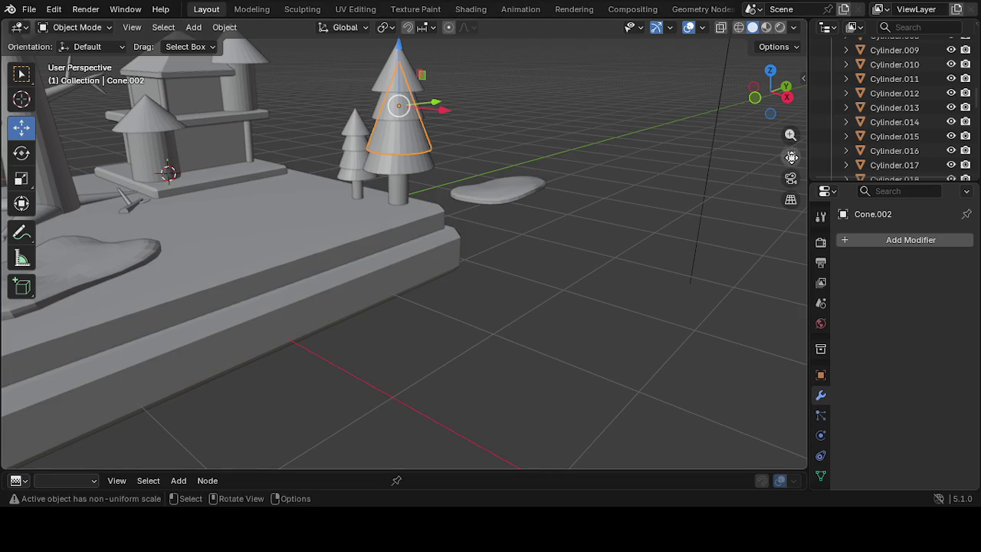
# Orbit and pan to look down on the diorama platform
pyautogui.moveTo(791, 157); pyautogui.dragTo(791, 156)
pyautogui.moveTo(318, 269)
pyautogui.mouseDown(button='middle')
pyautogui.moveTo(379, 322)
pyautogui.moveTo(346, 335)
pyautogui.moveTo(222, 340)
pyautogui.moveTo(261, 317)
pyautogui.moveTo(272, 329)
pyautogui.moveTo(258, 307)
pyautogui.moveTo(310, 269)
pyautogui.moveTo(303, 289)
pyautogui.mouseUp(button='middle')
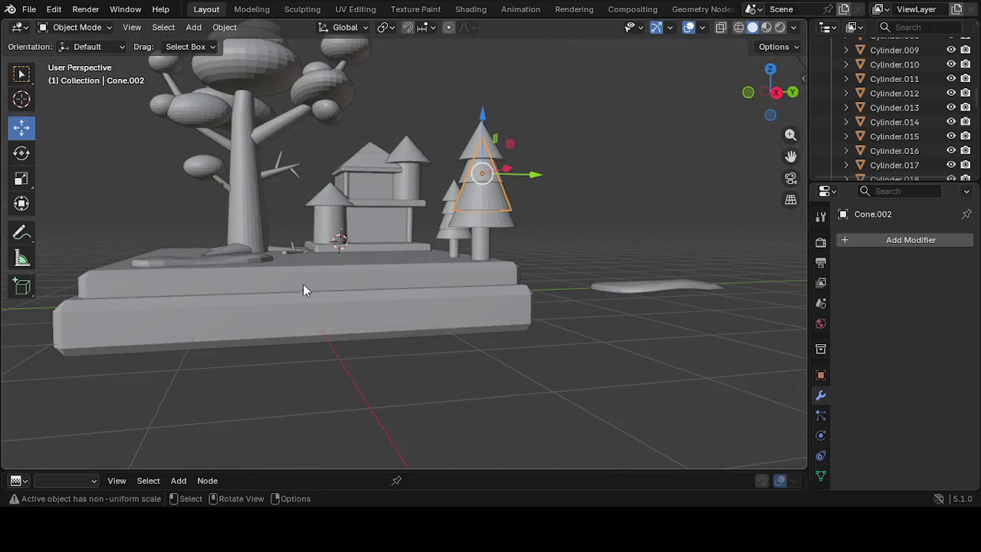
pyautogui.moveTo(307, 249)
pyautogui.mouseDown(button='middle')
pyautogui.moveTo(310, 290)
pyautogui.moveTo(256, 258)
pyautogui.moveTo(273, 276)
pyautogui.mouseUp(button='middle')
pyautogui.scroll(2, 193, 320)
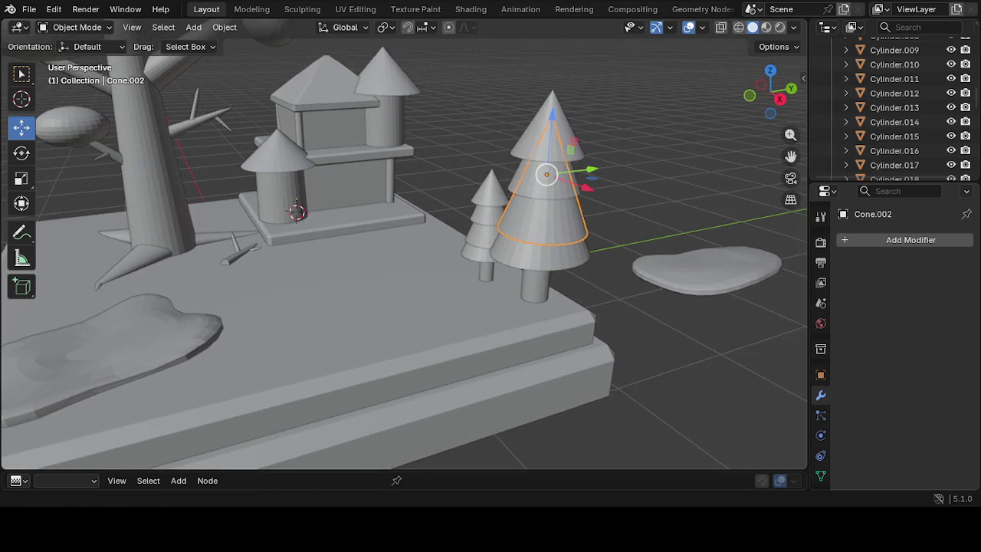
pyautogui.click(198, 27)
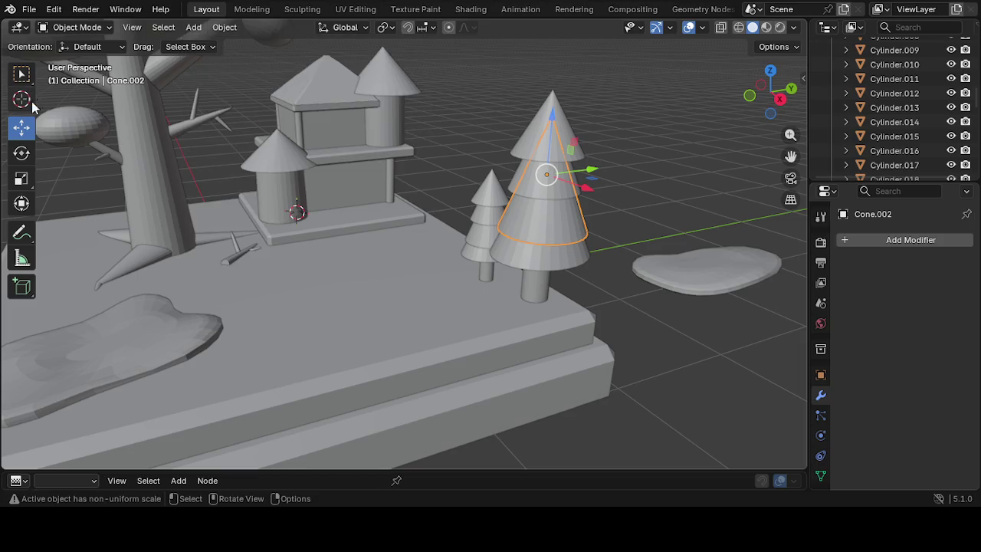
pyautogui.moveTo(67, 207)
pyautogui.mouseDown(button='middle')
pyautogui.moveTo(160, 258)
pyautogui.moveTo(157, 164)
pyautogui.mouseUp(button='middle')
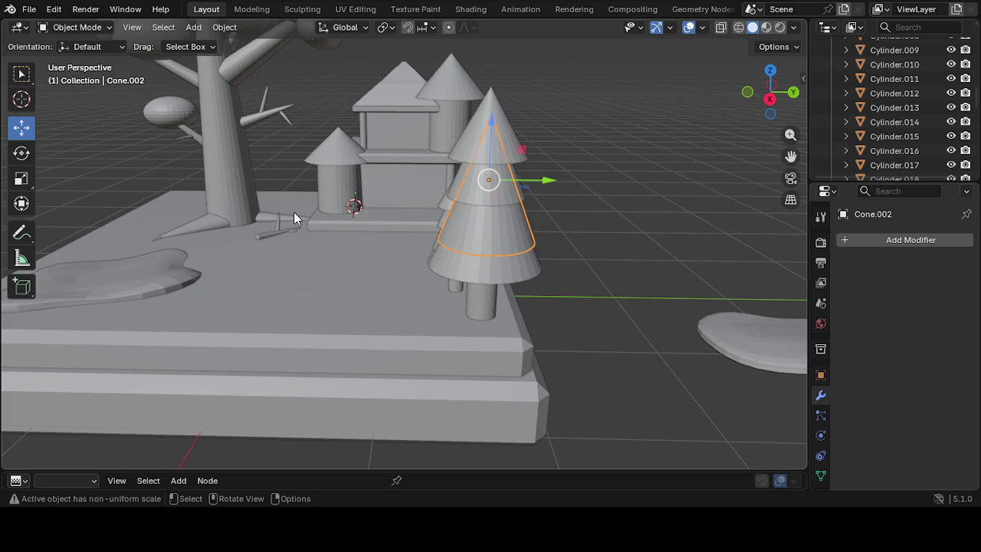
# Select the slab and small tower, then activate the Cursor tool
pyautogui.click(177, 200)
pyautogui.moveTo(170, 210); pyautogui.dragTo(220, 229, button='middle')
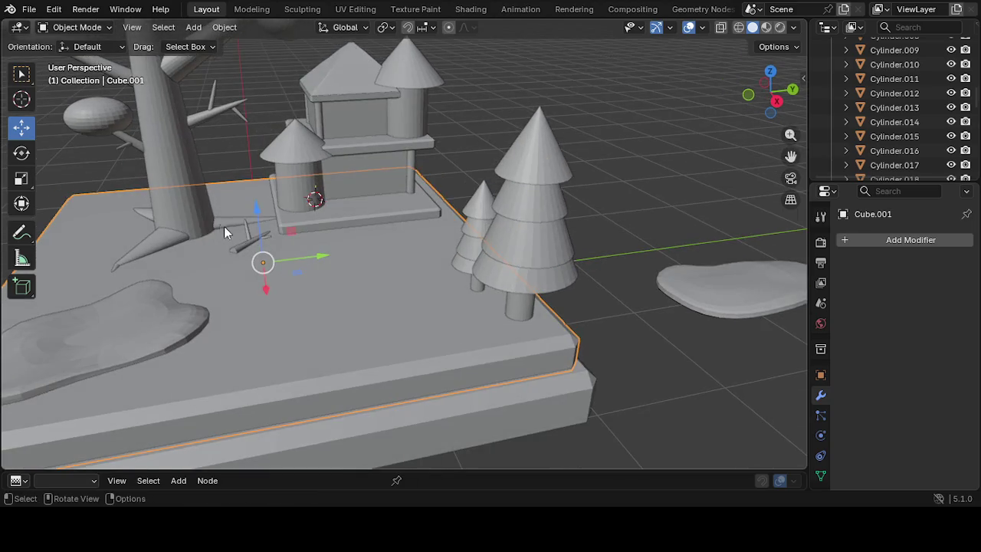
pyautogui.click(317, 190)
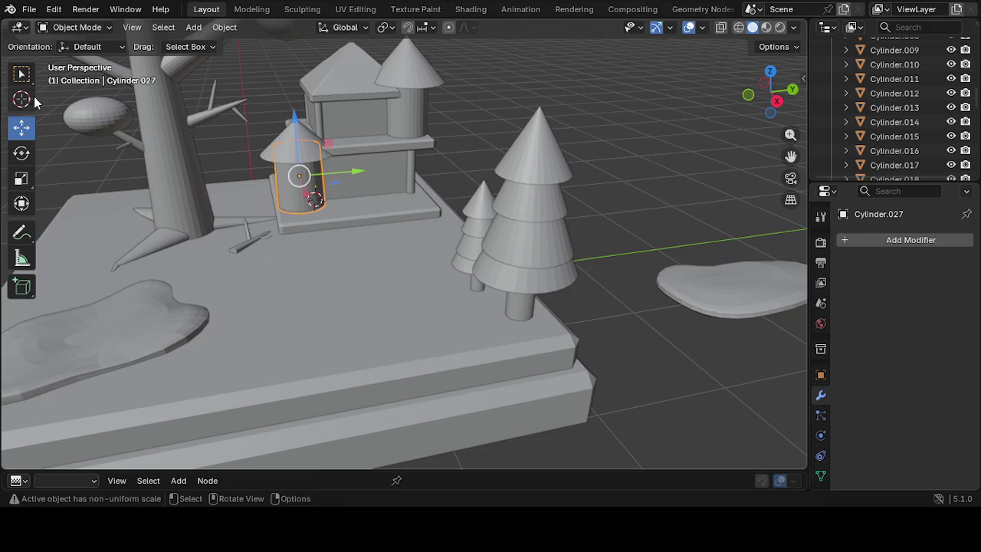
pyautogui.click(22, 98)
pyautogui.moveTo(93, 256); pyautogui.dragTo(113, 257, button='middle')
pyautogui.moveTo(791, 156); pyautogui.dragTo(950, 164)
pyautogui.moveTo(668, 214); pyautogui.dragTo(613, 211, button='middle')
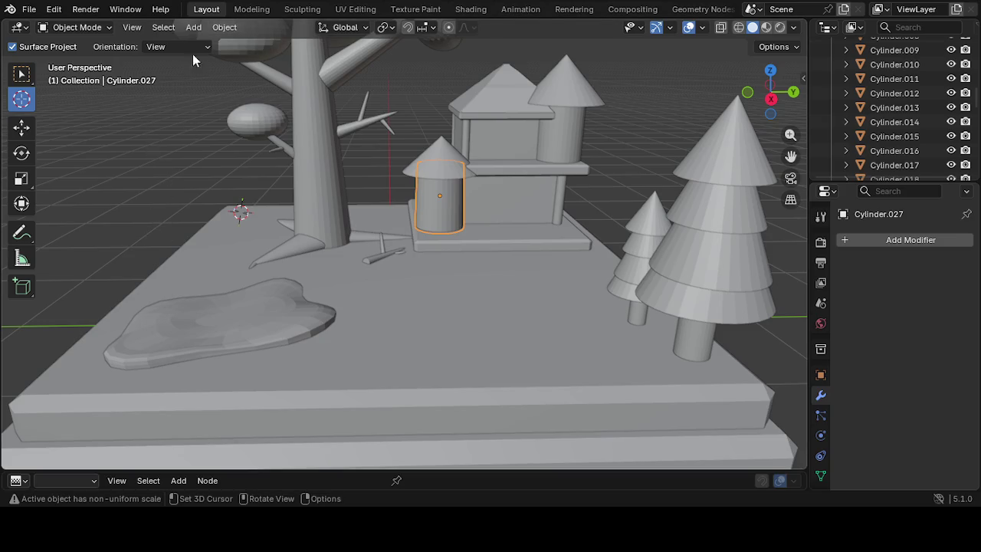
# Add a new cube mesh from the Add menu
pyautogui.click(193, 27)
pyautogui.press('Escape')
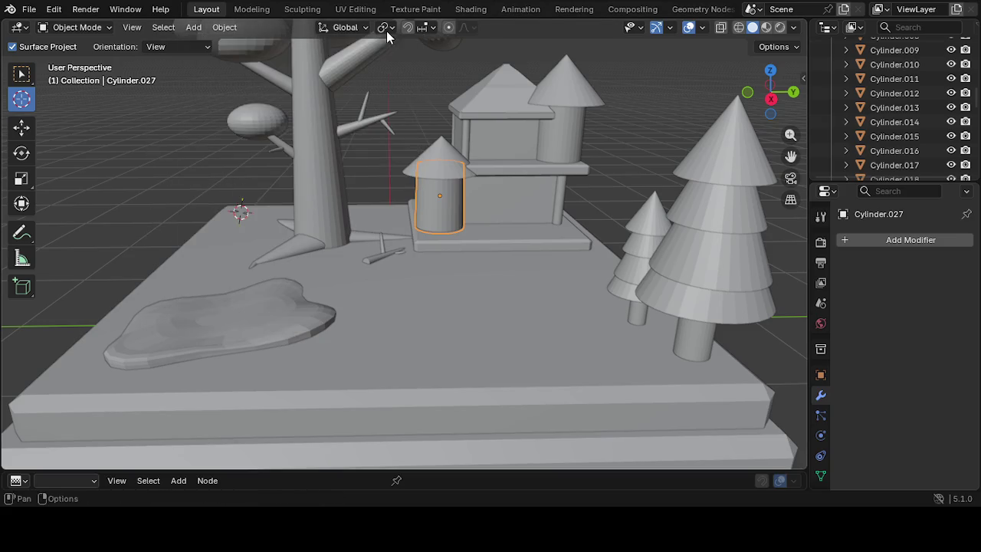
pyautogui.click(203, 28)
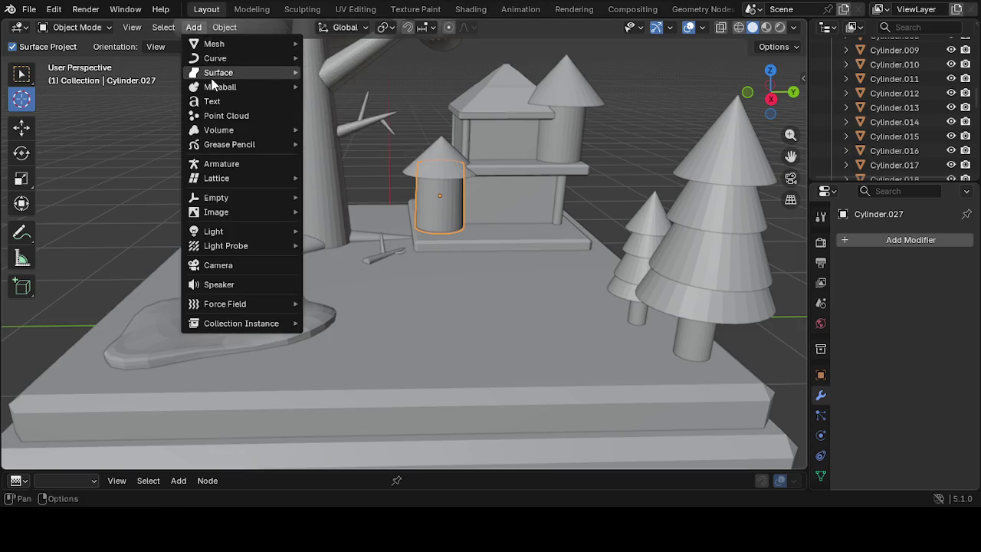
pyautogui.moveTo(214, 44)
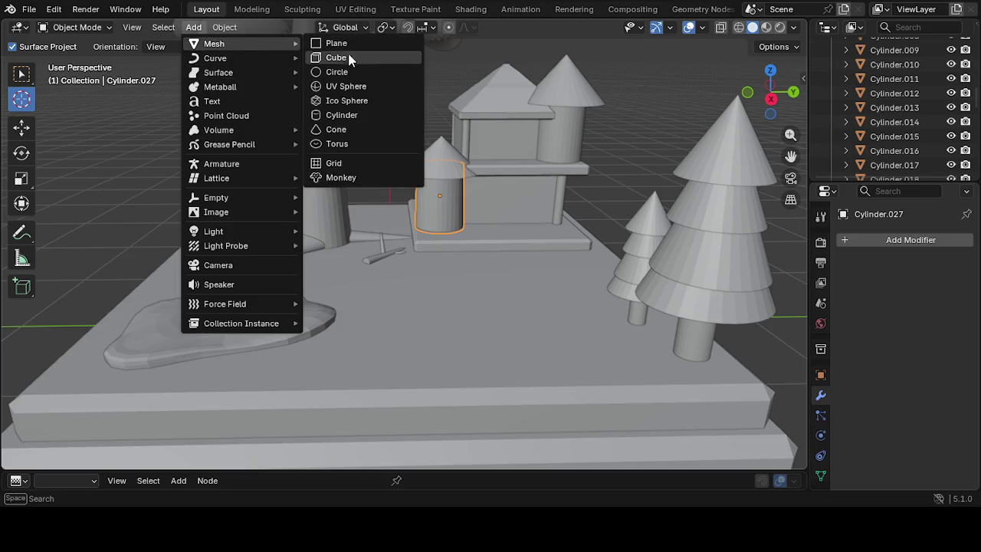
pyautogui.click(350, 61)
pyautogui.moveTo(156, 210)
pyautogui.mouseDown(button='middle')
pyautogui.moveTo(209, 228)
pyautogui.moveTo(150, 215)
pyautogui.mouseUp(button='middle')
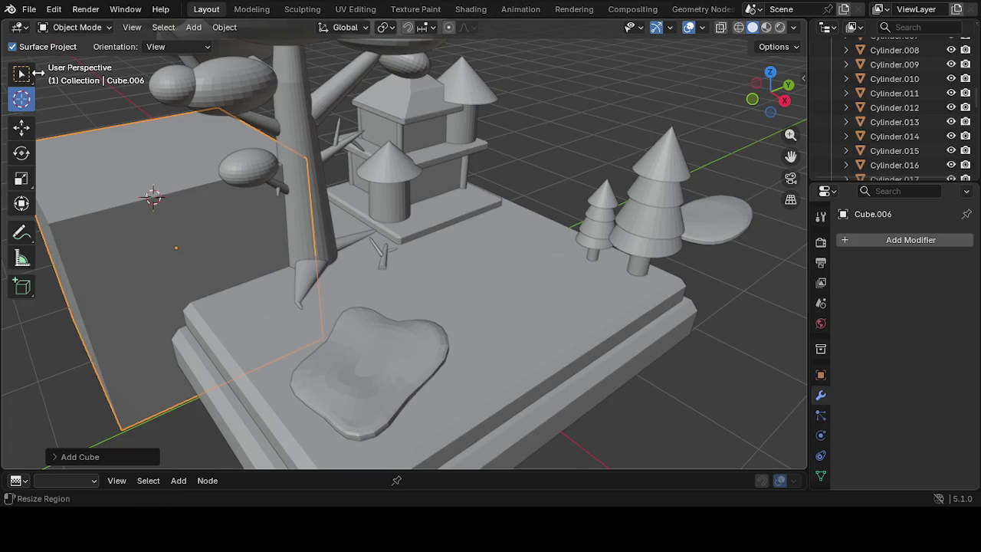
# Select the new cube Cube.006 and scale it down to about 0.137
pyautogui.click(23, 77)
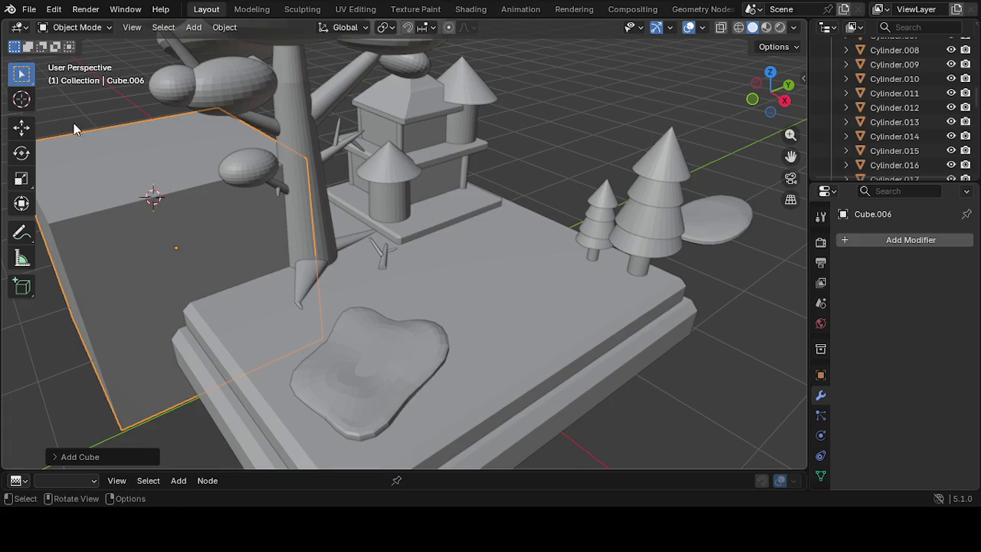
pyautogui.click(178, 247)
pyautogui.click(173, 247)
pyautogui.click(60, 353)
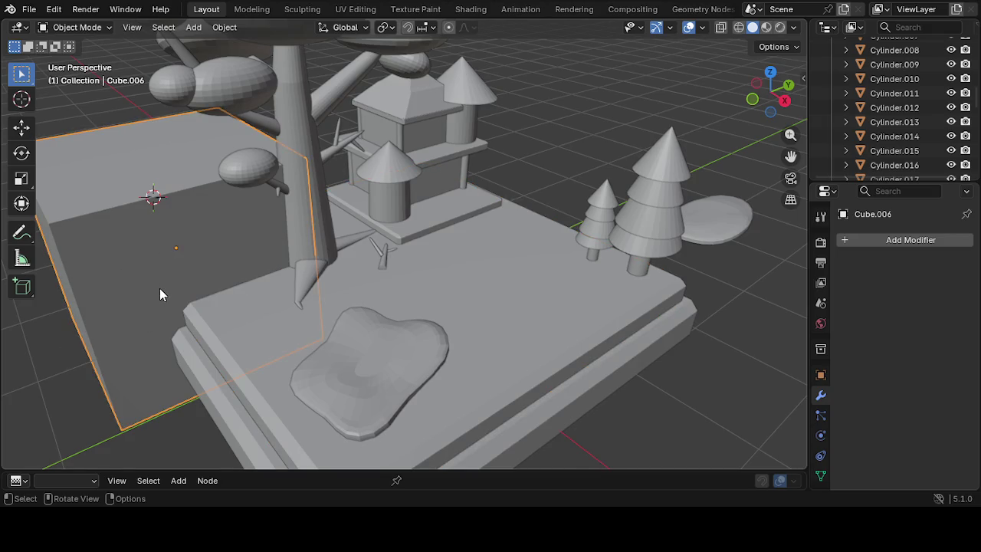
pyautogui.press('s')
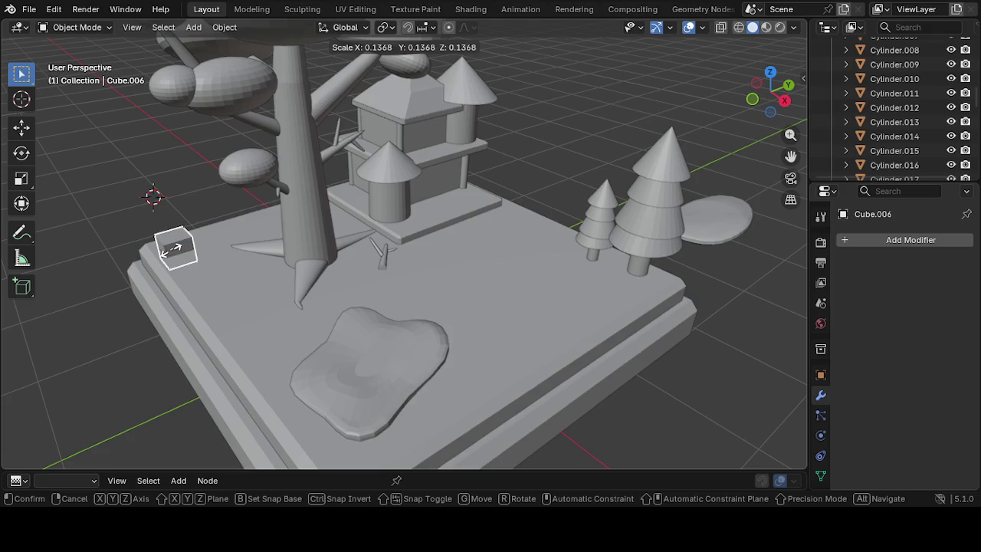
pyautogui.click(170, 255)
# Reposition the small cube by raising it on Z and sliding it along X and Y
pyautogui.moveTo(202, 259)
pyautogui.mouseDown(button='middle')
pyautogui.moveTo(347, 229)
pyautogui.moveTo(324, 226)
pyautogui.mouseUp(button='middle')
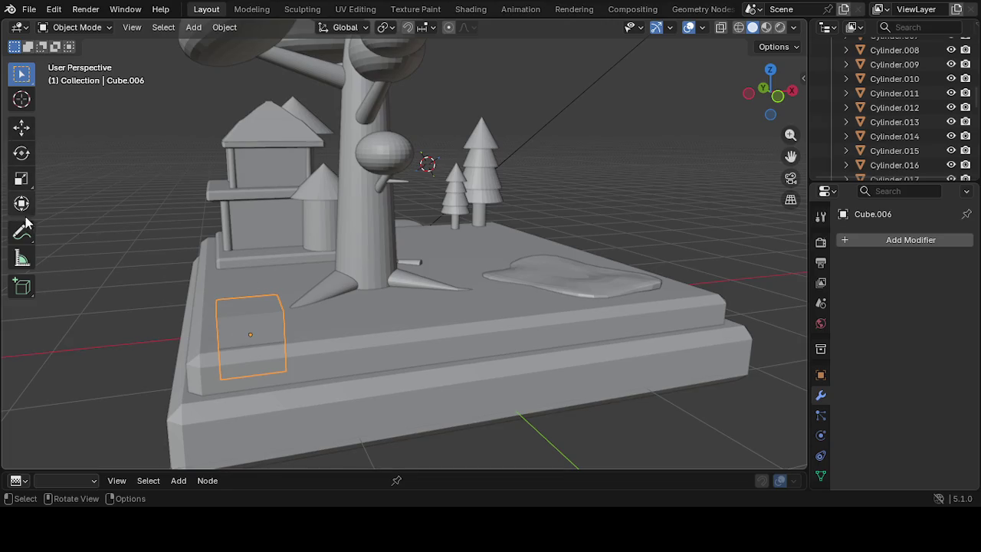
pyautogui.click(20, 133)
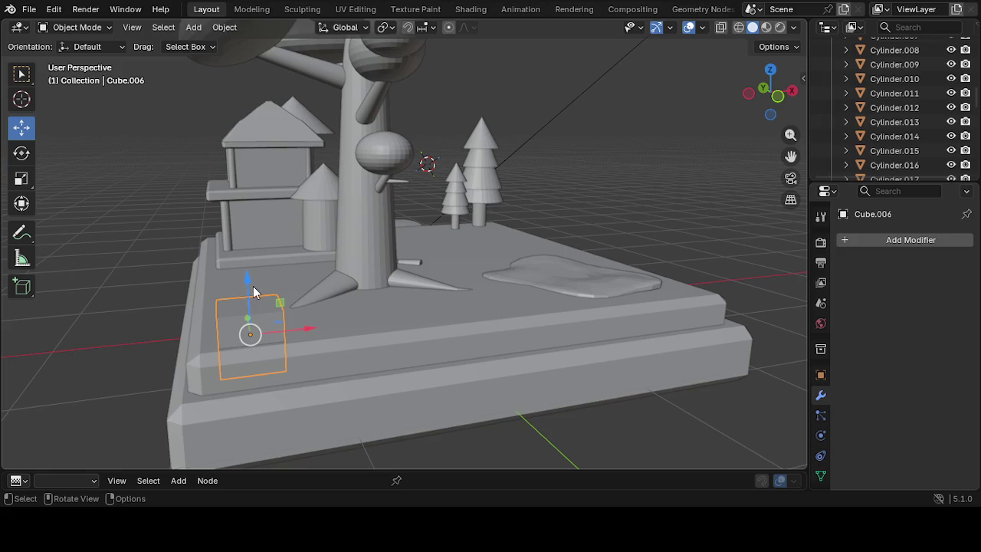
pyautogui.moveTo(247, 278); pyautogui.dragTo(237, 247)
pyautogui.moveTo(284, 361)
pyautogui.mouseDown(button='middle')
pyautogui.moveTo(69, 414)
pyautogui.moveTo(159, 353)
pyautogui.mouseUp(button='middle')
pyautogui.moveTo(225, 144); pyautogui.dragTo(225, 158)
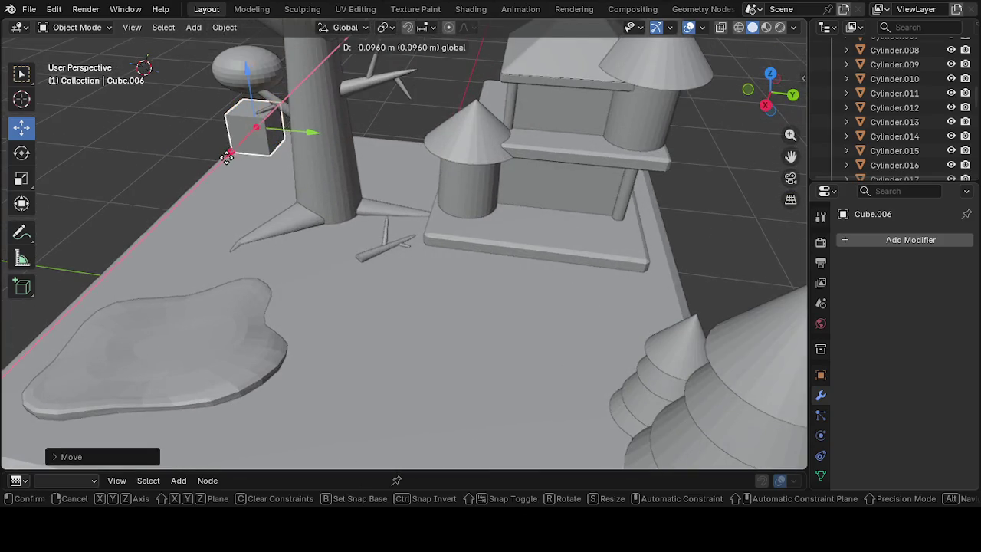
pyautogui.moveTo(310, 136); pyautogui.dragTo(329, 141)
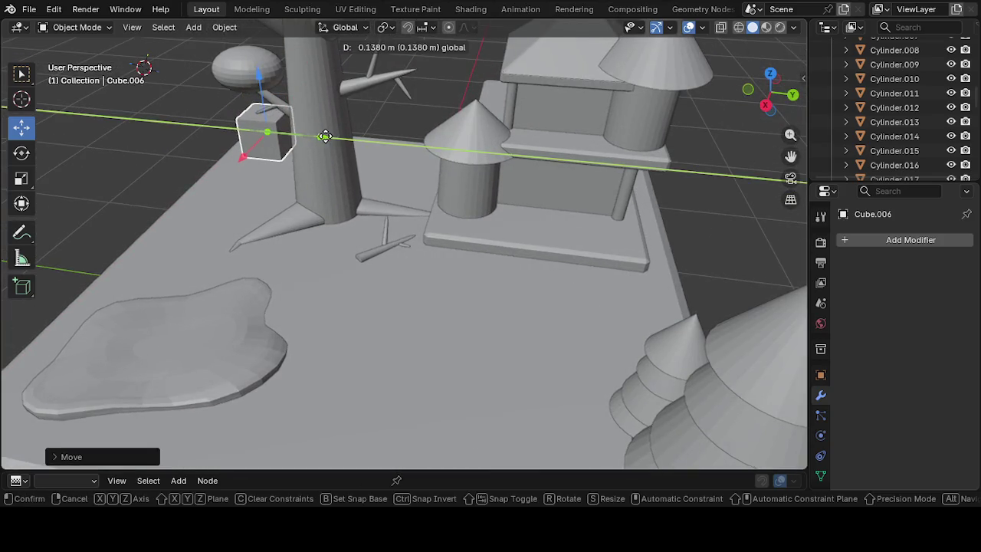
pyautogui.moveTo(329, 140)
pyautogui.mouseDown(button='middle')
pyautogui.moveTo(360, 151)
pyautogui.moveTo(396, 125)
pyautogui.mouseUp(button='middle')
# Select the pine tree's trunk cylinder and duplicate it with Duplicate Objects
pyautogui.scroll(3, 395, 283)
pyautogui.scroll(1, 405, 282)
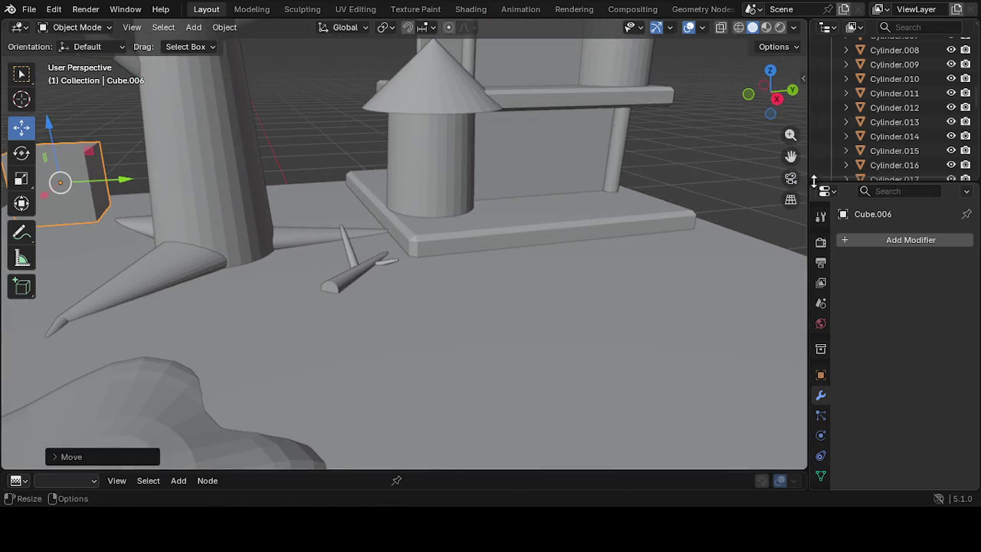
pyautogui.moveTo(791, 156)
pyautogui.mouseDown()
pyautogui.moveTo(804, 149)
pyautogui.moveTo(453, 266)
pyautogui.mouseUp()
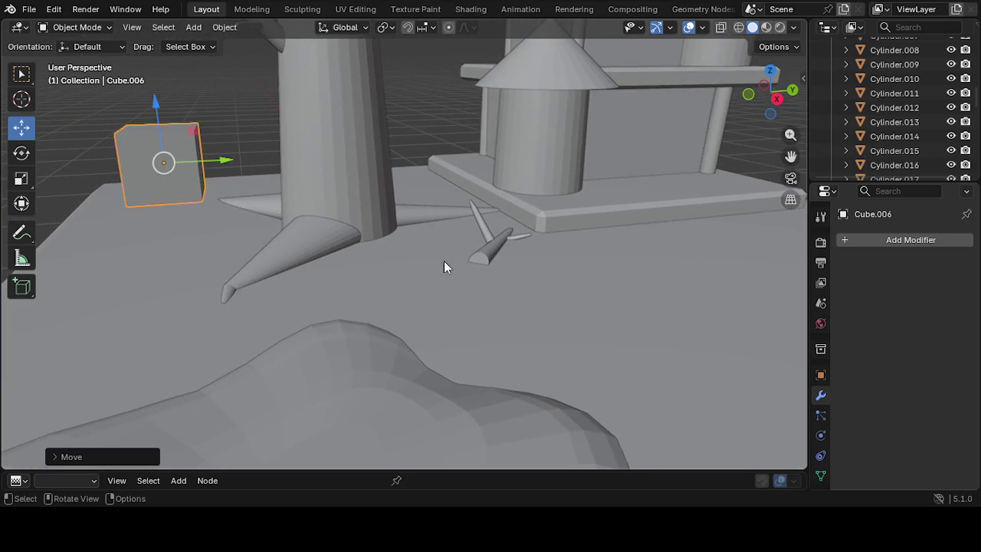
pyautogui.click(239, 245)
pyautogui.click(137, 99)
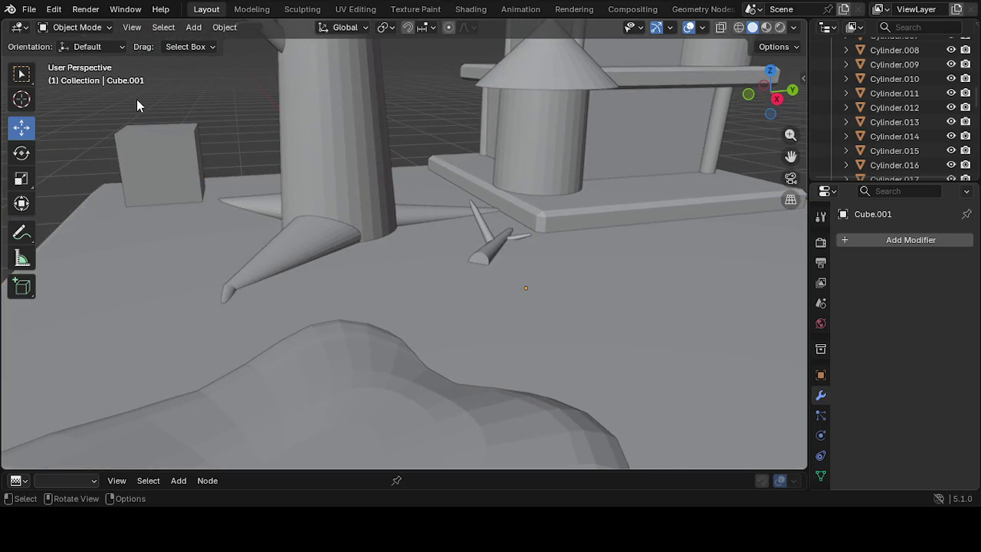
pyautogui.moveTo(170, 189)
pyautogui.mouseDown(button='middle')
pyautogui.moveTo(176, 214)
pyautogui.moveTo(159, 188)
pyautogui.moveTo(170, 196)
pyautogui.mouseUp(button='middle')
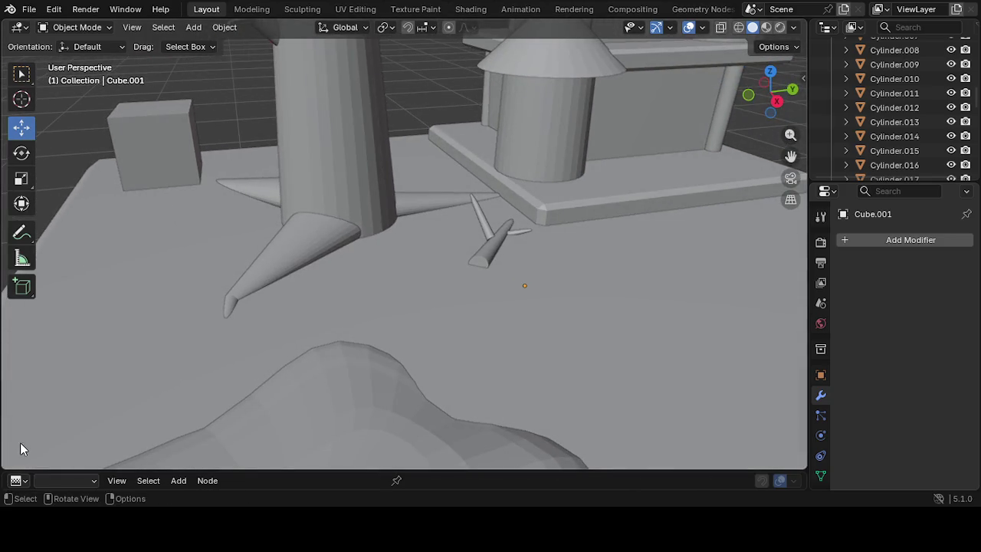
pyautogui.moveTo(20, 441)
pyautogui.mouseDown(button='middle')
pyautogui.moveTo(312, 251)
pyautogui.moveTo(614, 258)
pyautogui.moveTo(576, 249)
pyautogui.moveTo(646, 268)
pyautogui.mouseUp(button='middle')
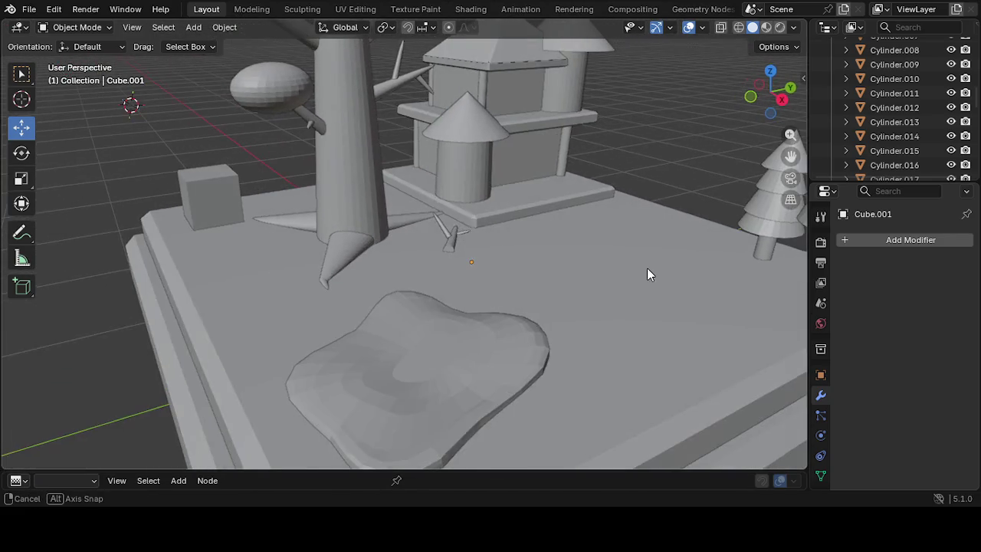
pyautogui.click(760, 258)
pyautogui.rightClick(763, 250)
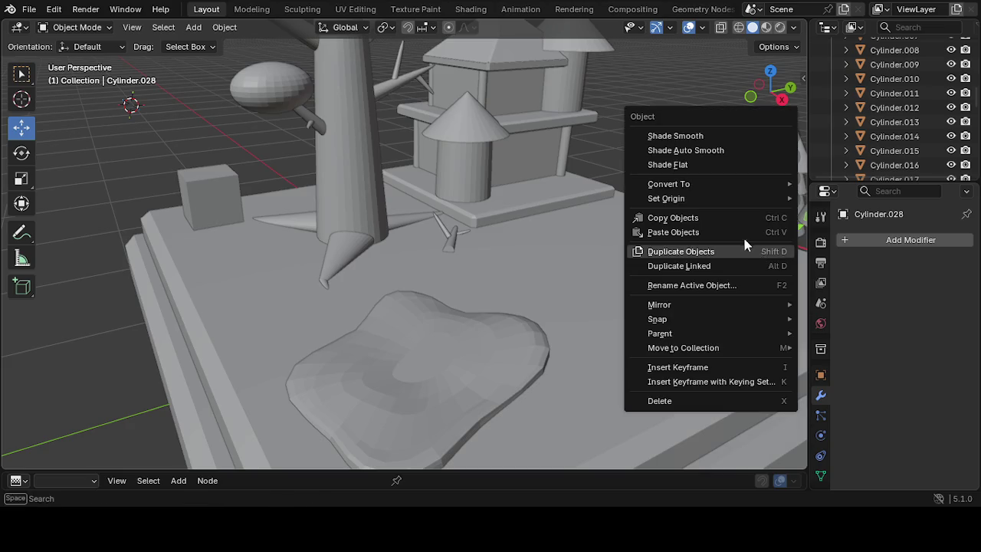
pyautogui.click(734, 252)
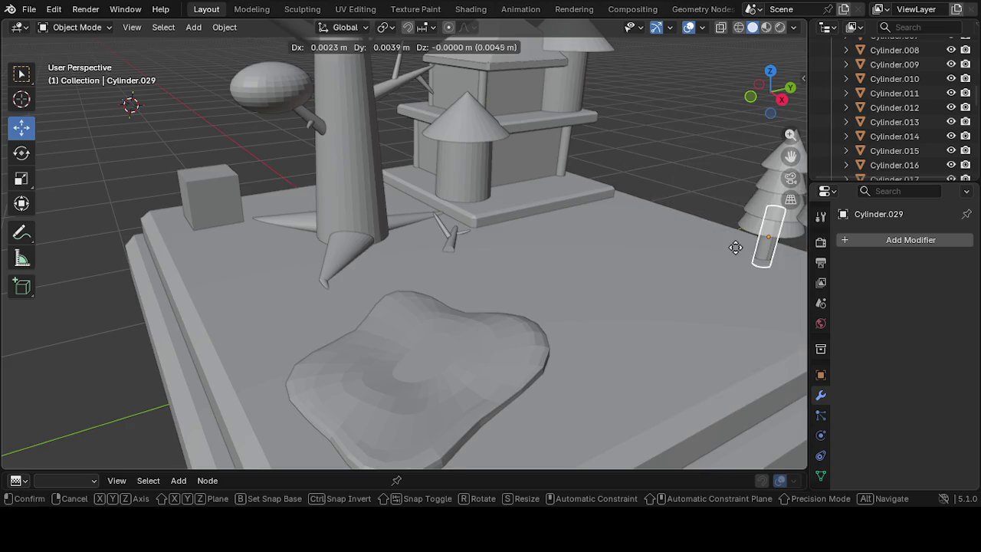
# Place the trunk copy by the tower base, then duplicate it into a second post beside it
pyautogui.click(228, 242)
pyautogui.moveTo(225, 237)
pyautogui.mouseDown(button='middle')
pyautogui.moveTo(354, 286)
pyautogui.moveTo(338, 281)
pyautogui.mouseUp(button='middle')
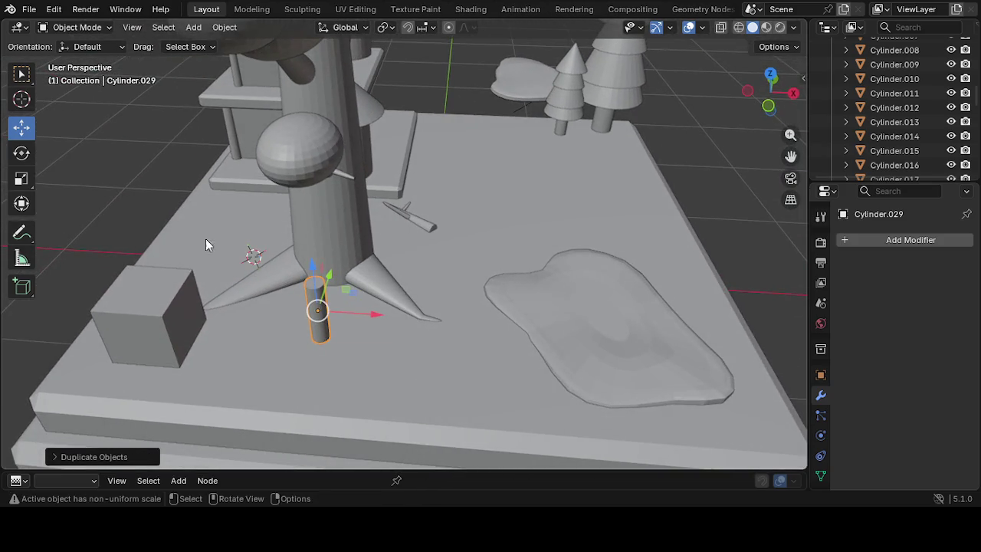
pyautogui.rightClick(314, 299)
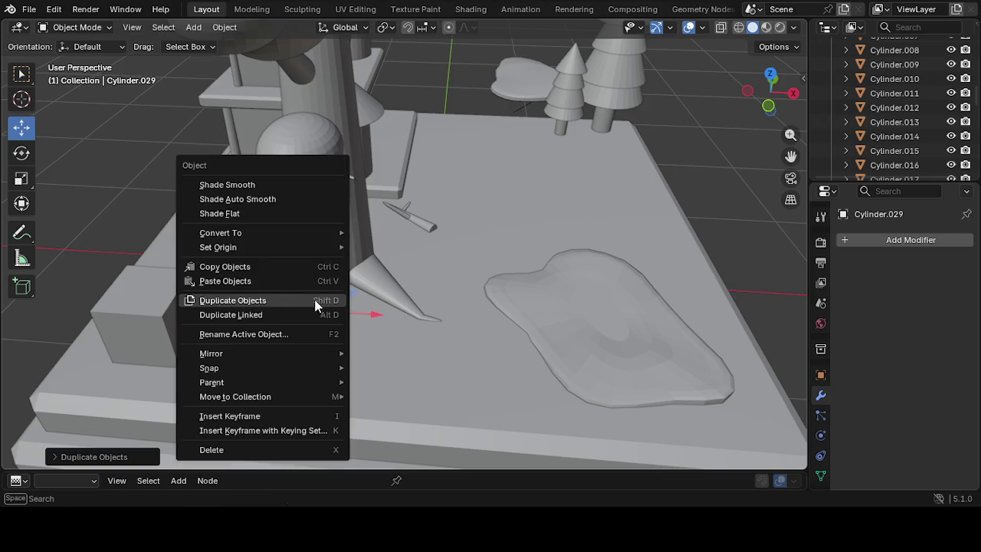
pyautogui.click(309, 299)
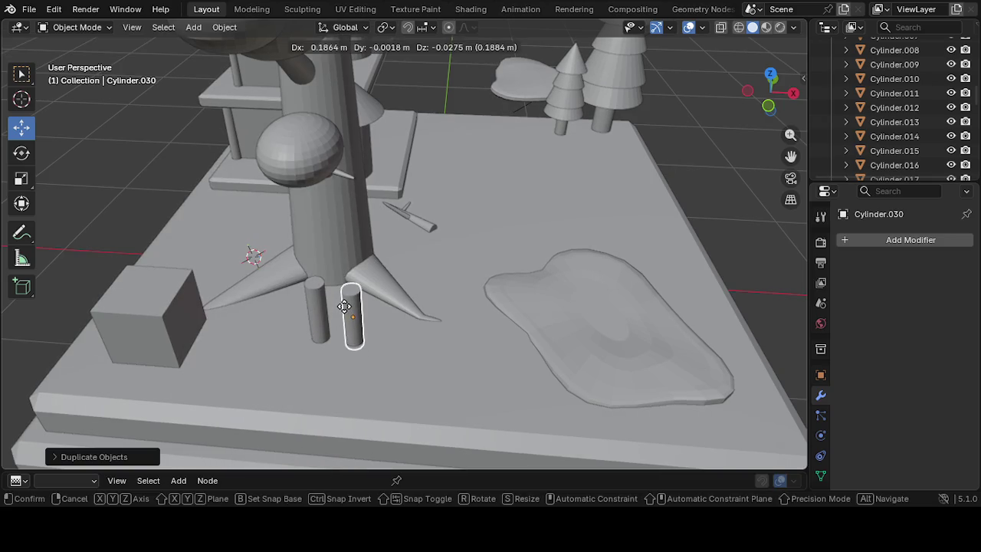
pyautogui.click(349, 312)
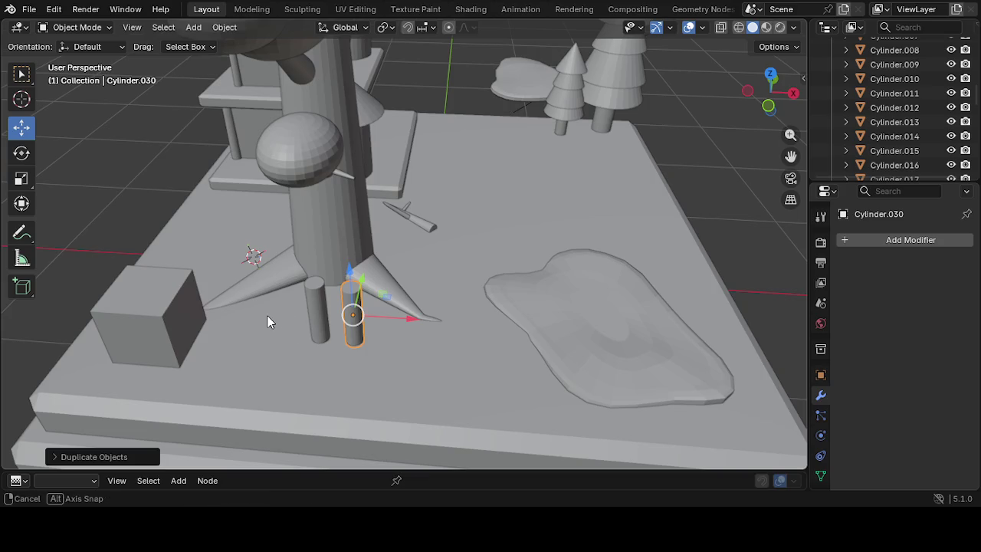
pyautogui.moveTo(248, 306); pyautogui.dragTo(246, 306, button='middle')
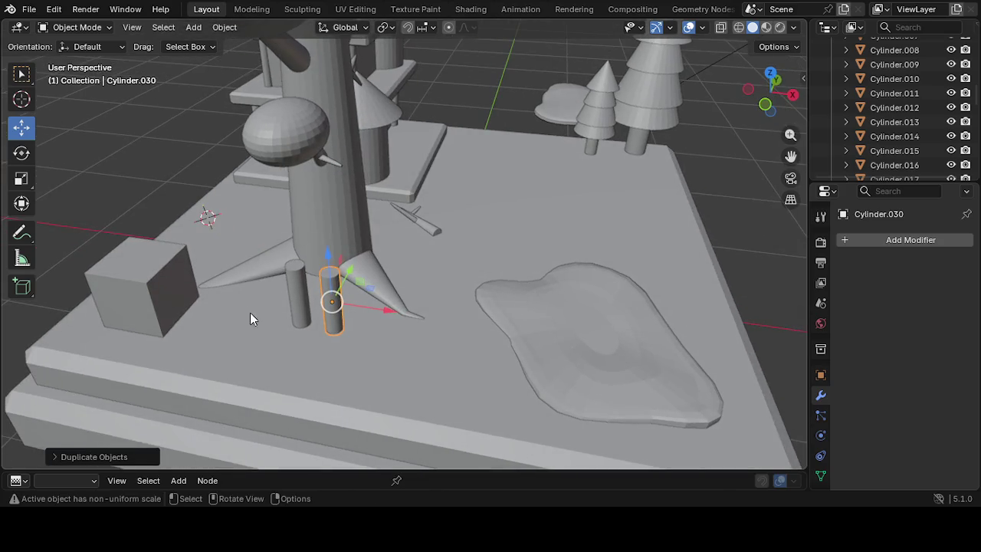
pyautogui.click(300, 294)
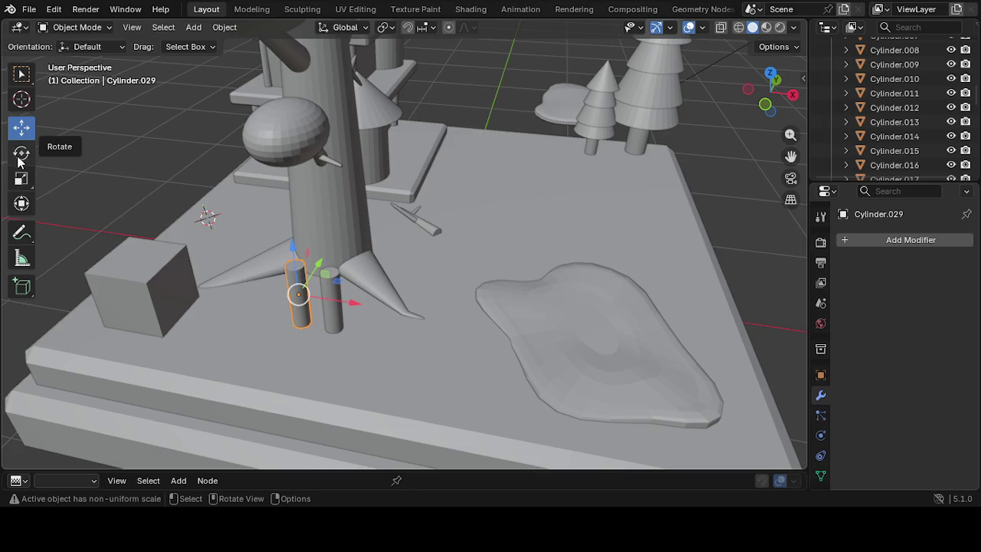
# Scale Cylinder.029 wider on X and Y and shorter on Z into a squat stump
pyautogui.click(21, 178)
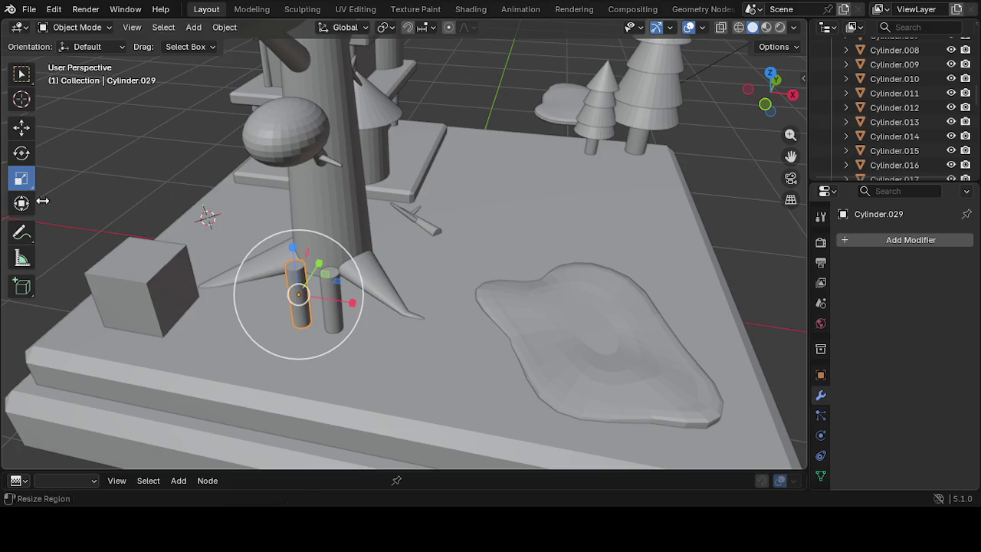
pyautogui.moveTo(320, 260); pyautogui.dragTo(351, 244)
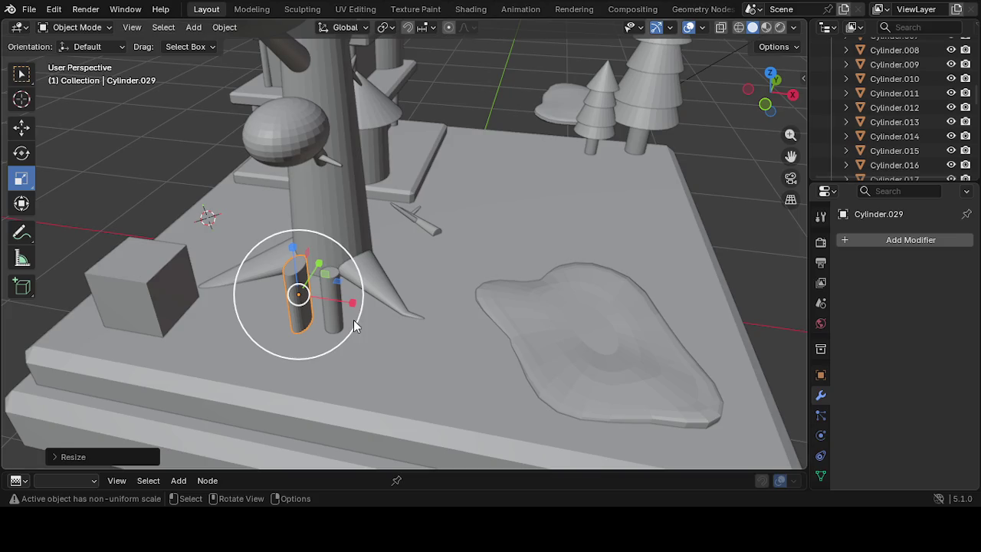
pyautogui.moveTo(349, 305); pyautogui.dragTo(379, 315)
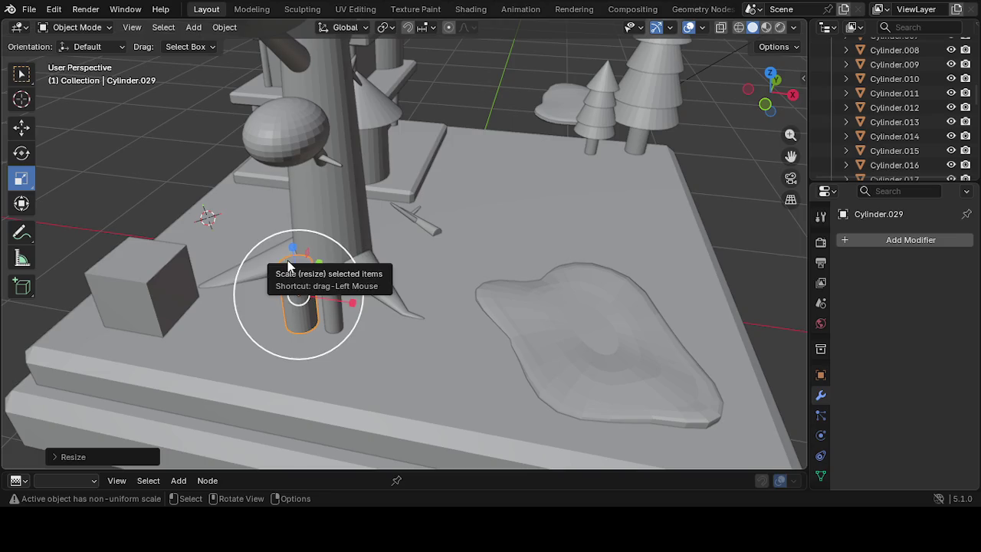
pyautogui.moveTo(293, 251); pyautogui.dragTo(298, 291)
pyautogui.moveTo(298, 291)
pyautogui.mouseDown(button='middle')
pyautogui.moveTo(284, 306)
pyautogui.moveTo(349, 383)
pyautogui.mouseUp(button='middle')
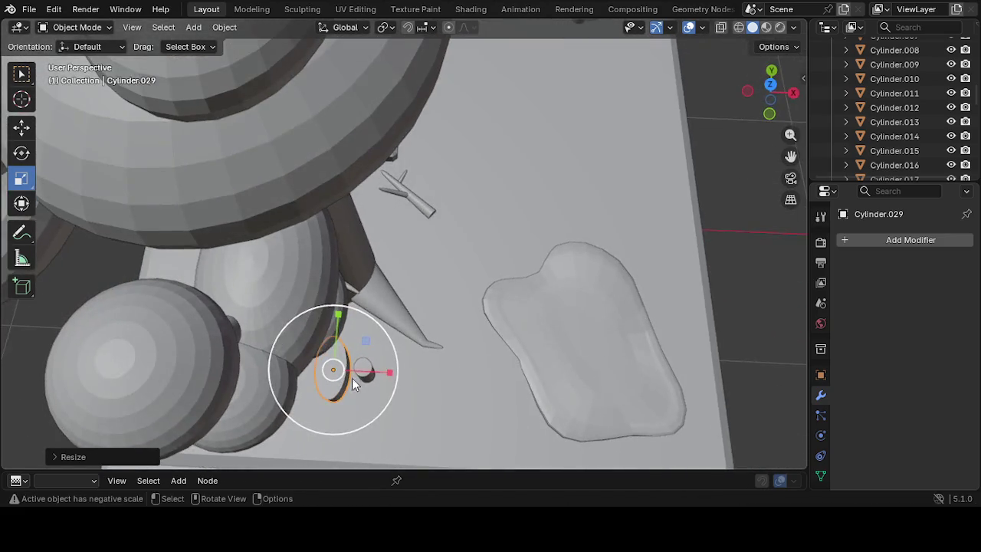
pyautogui.moveTo(338, 320)
pyautogui.mouseDown()
pyautogui.moveTo(340, 308)
pyautogui.moveTo(367, 369)
pyautogui.moveTo(418, 381)
pyautogui.mouseUp()
pyautogui.moveTo(418, 382)
pyautogui.mouseDown(button='middle')
pyautogui.moveTo(333, 327)
pyautogui.moveTo(330, 268)
pyautogui.moveTo(419, 230)
pyautogui.mouseUp(button='middle')
pyautogui.moveTo(420, 252); pyautogui.dragTo(424, 251)
pyautogui.moveTo(423, 252); pyautogui.dragTo(247, 257, button='middle')
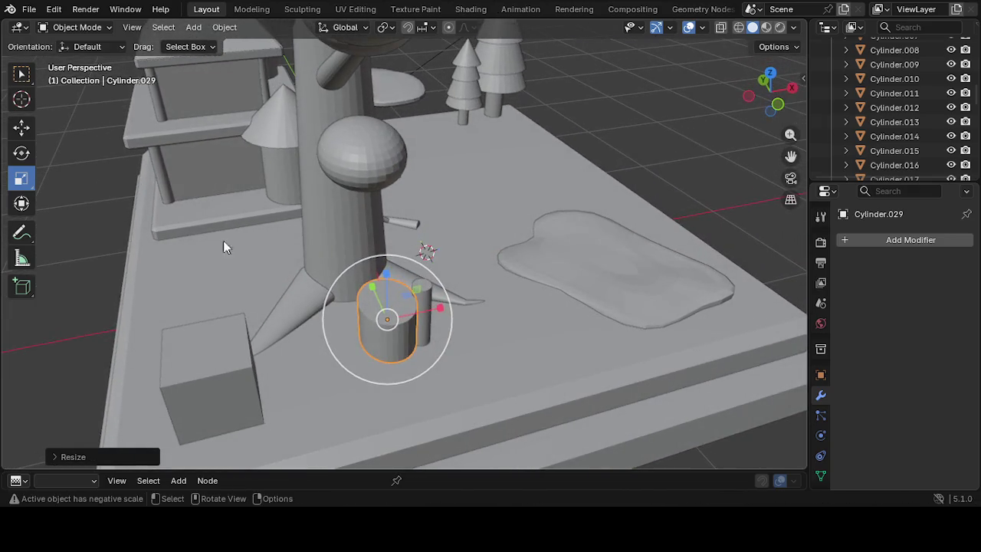
# Lower the stump onto the slab and slide it left along X
pyautogui.click(22, 131)
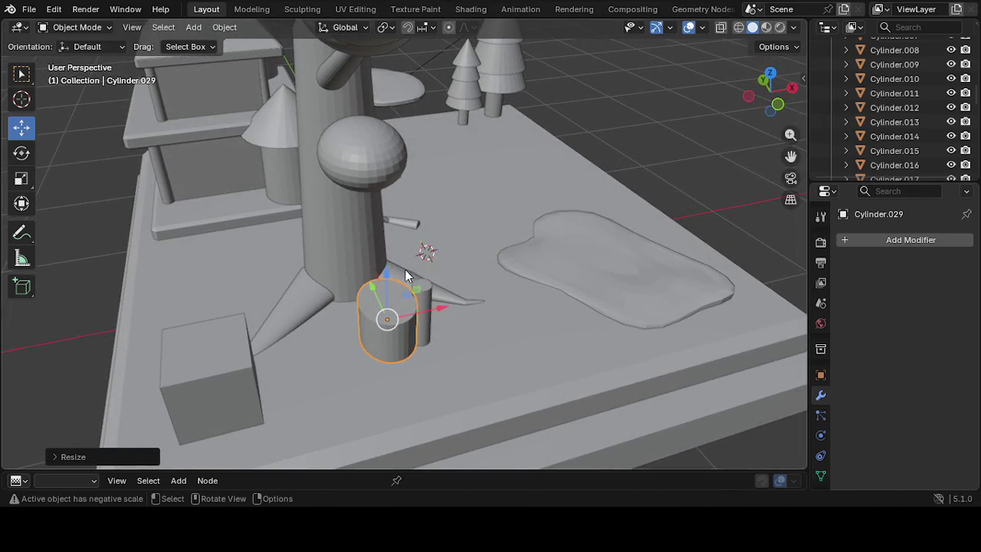
pyautogui.moveTo(390, 274); pyautogui.dragTo(386, 323)
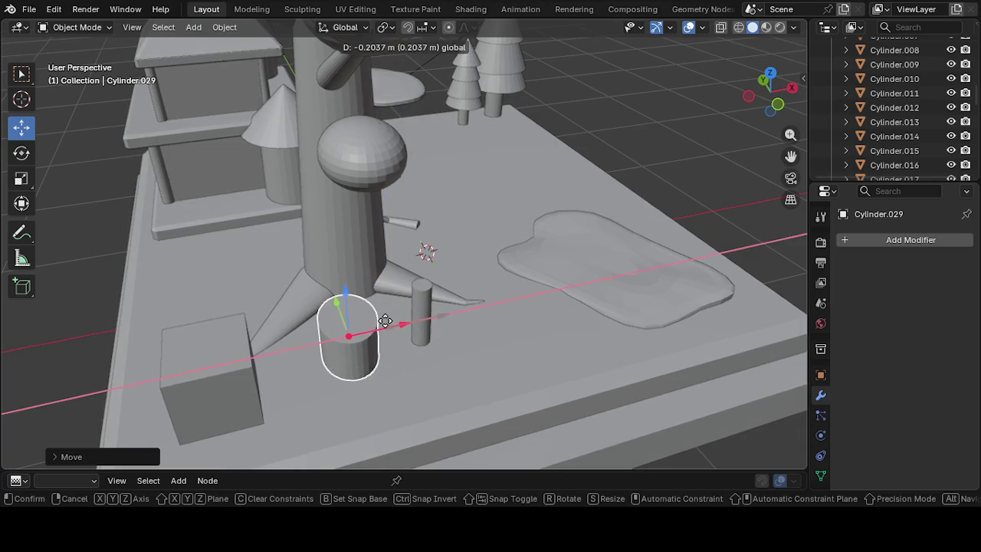
pyautogui.moveTo(337, 301); pyautogui.dragTo(335, 296)
pyautogui.moveTo(335, 296)
pyautogui.mouseDown(button='middle')
pyautogui.moveTo(309, 404)
pyautogui.moveTo(227, 377)
pyautogui.moveTo(297, 326)
pyautogui.mouseUp(button='middle')
pyautogui.click(265, 236)
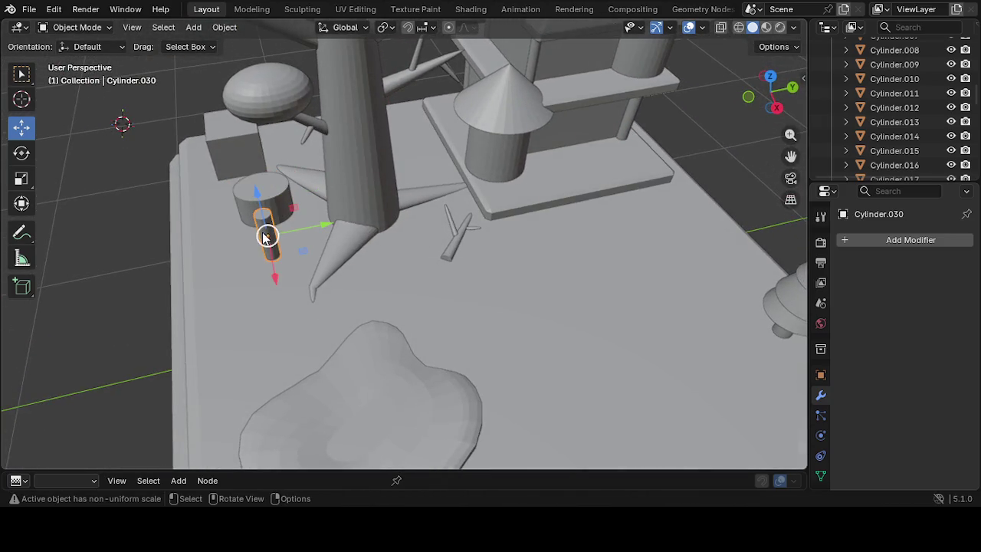
# Rotate Cylinder.030 onto its side and turn it about the vertical axis to lie like a log
pyautogui.hotkey('shift', 'space')
pyautogui.press('r')
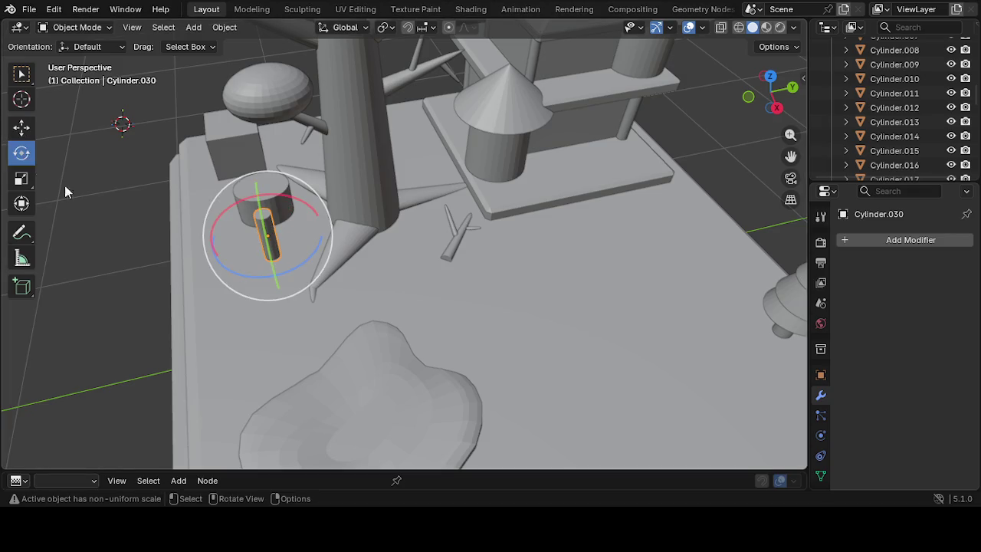
pyautogui.moveTo(258, 202)
pyautogui.mouseDown()
pyautogui.moveTo(269, 200)
pyautogui.moveTo(258, 146)
pyautogui.moveTo(374, 212)
pyautogui.moveTo(317, 214)
pyautogui.moveTo(157, 331)
pyautogui.moveTo(420, 251)
pyautogui.moveTo(157, 376)
pyautogui.moveTo(88, 355)
pyautogui.moveTo(127, 361)
pyautogui.mouseUp()
pyautogui.moveTo(225, 265)
pyautogui.mouseDown()
pyautogui.moveTo(306, 261)
pyautogui.moveTo(307, 274)
pyautogui.mouseUp()
pyautogui.moveTo(306, 273)
pyautogui.mouseDown(button='middle')
pyautogui.moveTo(285, 223)
pyautogui.moveTo(321, 200)
pyautogui.mouseUp(button='middle')
pyautogui.scroll(2, 321, 200)
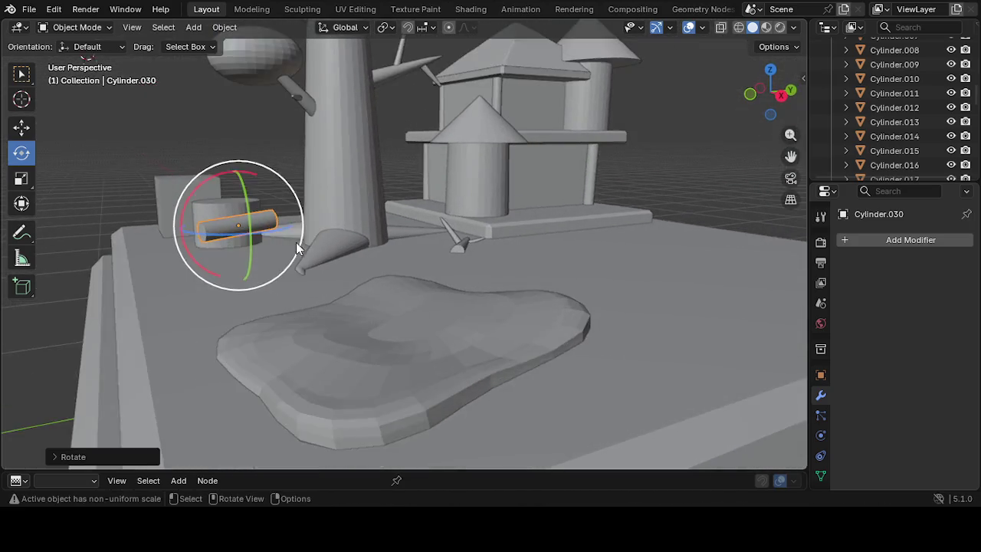
pyautogui.scroll(2, 299, 239)
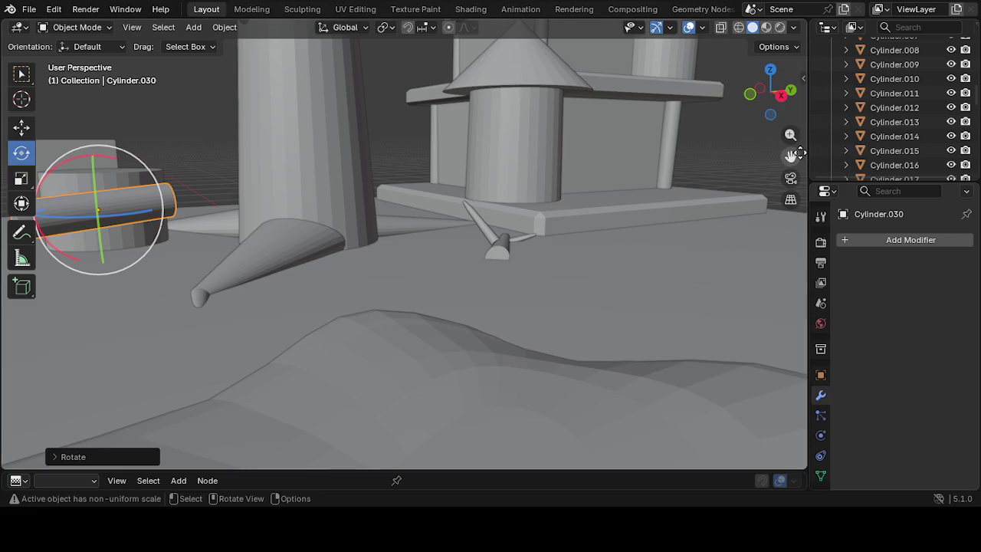
pyautogui.moveTo(791, 156); pyautogui.dragTo(556, 227)
pyautogui.moveTo(491, 243)
pyautogui.mouseDown(button='middle')
pyautogui.moveTo(447, 294)
pyautogui.moveTo(374, 215)
pyautogui.mouseUp(button='middle')
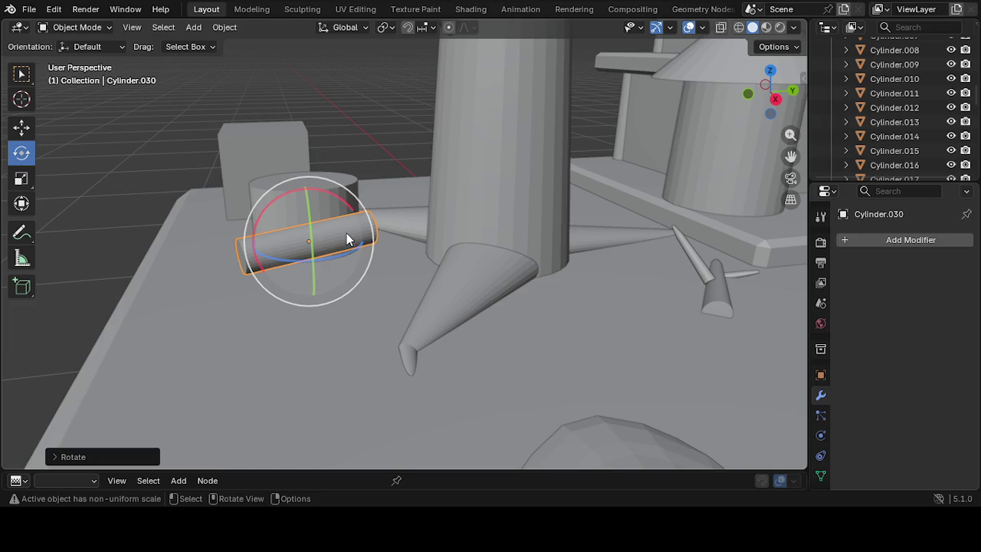
# Move the stump a little further to the left
pyautogui.click(334, 184)
pyautogui.moveTo(333, 186); pyautogui.dragTo(387, 221, button='middle')
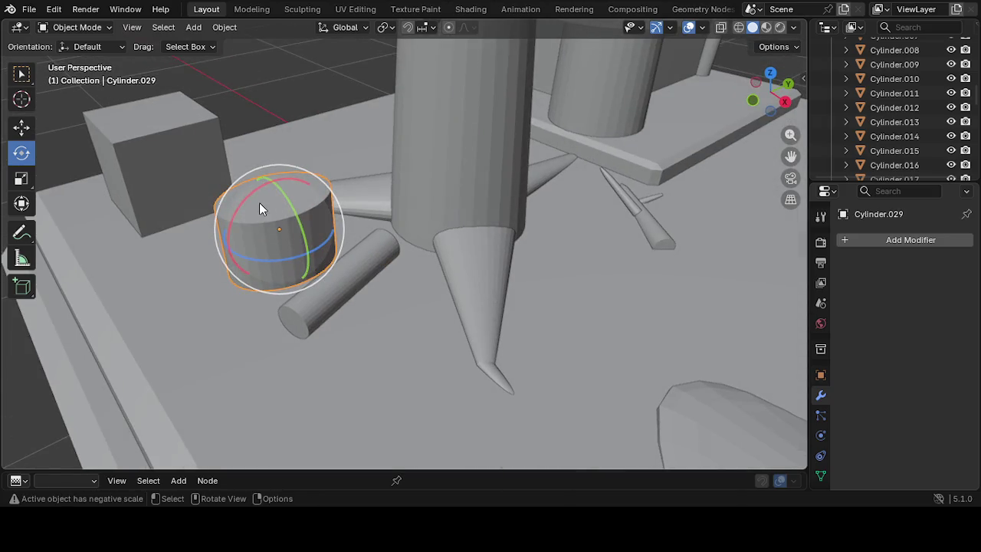
pyautogui.click(22, 131)
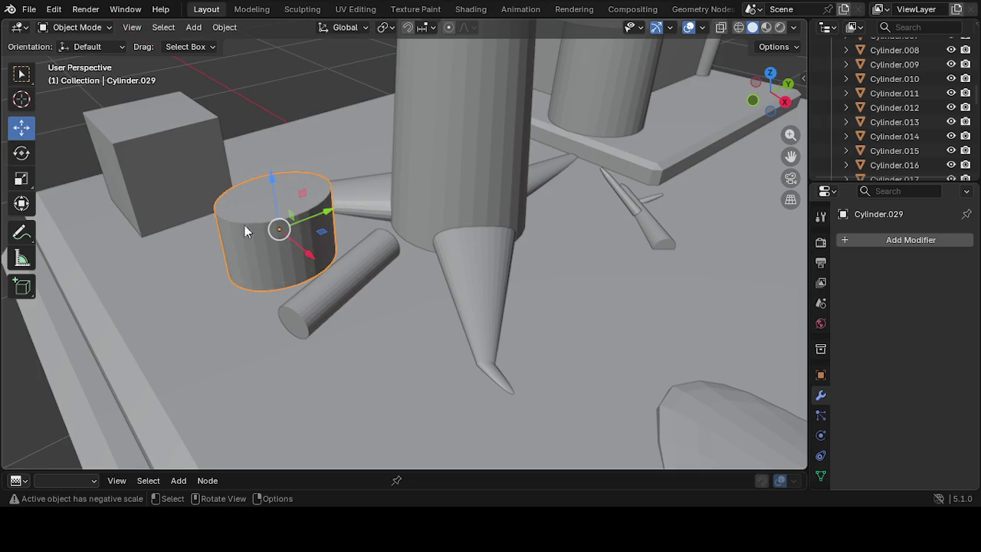
pyautogui.moveTo(272, 242); pyautogui.dragTo(197, 249)
pyautogui.moveTo(279, 276); pyautogui.dragTo(248, 229, button='middle')
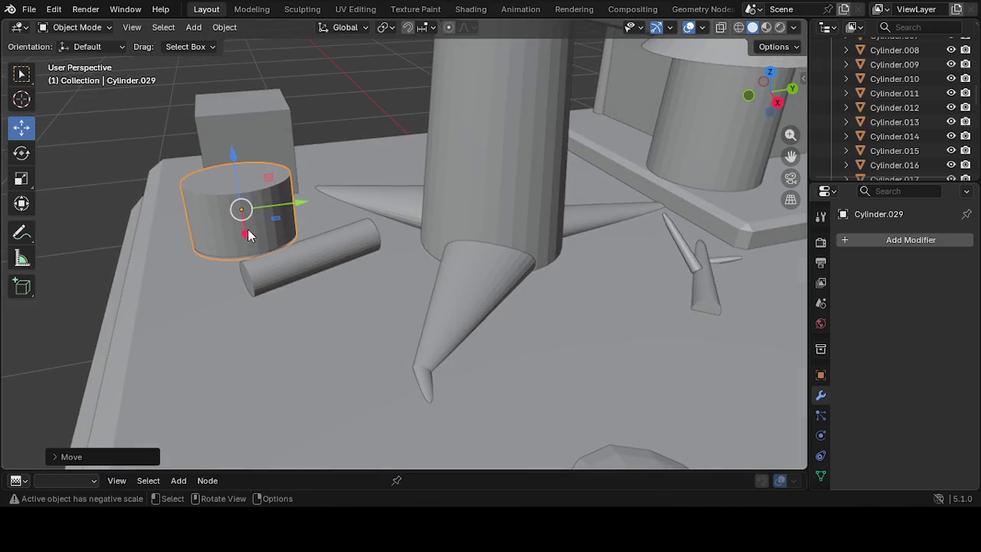
pyautogui.moveTo(291, 213); pyautogui.dragTo(260, 209)
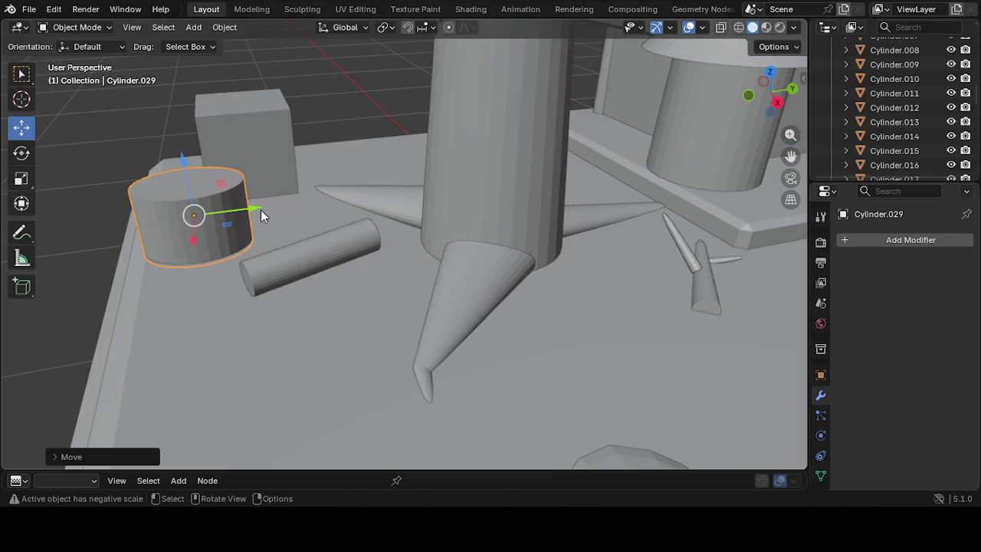
# Narrow the stump slightly along Y to about 0.877
pyautogui.click(21, 178)
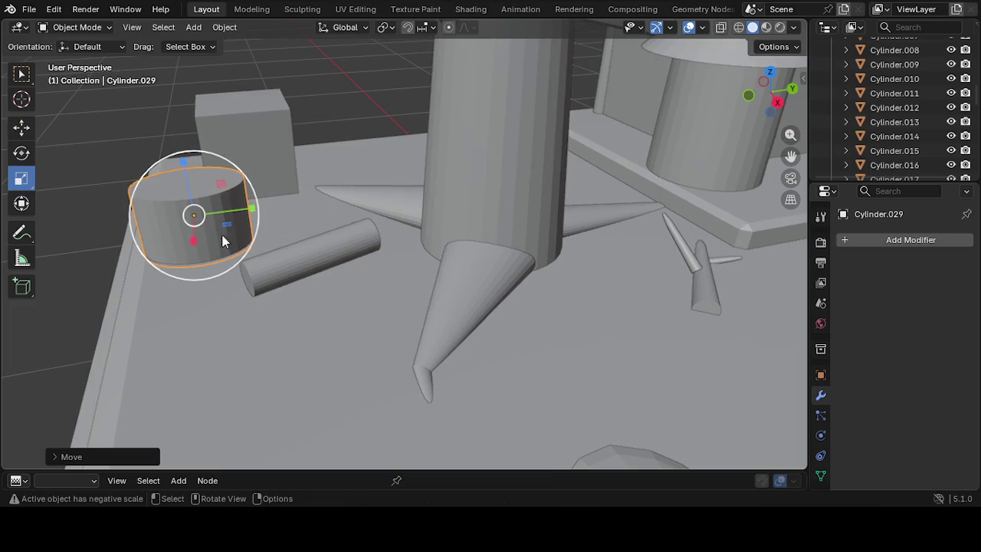
pyautogui.moveTo(251, 211); pyautogui.dragTo(225, 246)
pyautogui.moveTo(225, 245); pyautogui.dragTo(225, 246, button='middle')
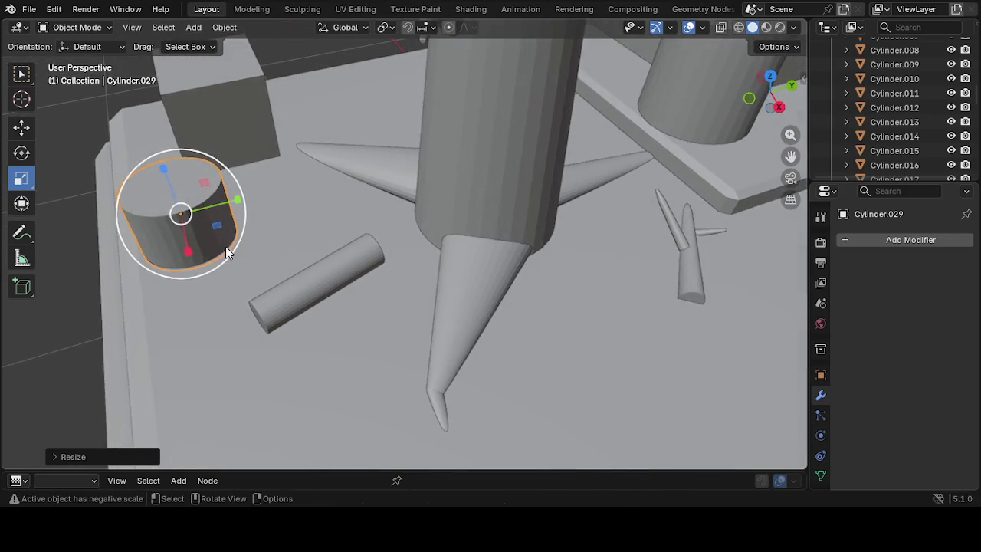
# Duplicate the log with Shift+D as Cylinder.031 and place it by the trunk's base
pyautogui.click(307, 309)
pyautogui.moveTo(307, 309)
pyautogui.mouseDown(button='middle')
pyautogui.moveTo(304, 320)
pyautogui.moveTo(337, 320)
pyautogui.mouseUp(button='middle')
pyautogui.hotkey('shift', 'd')
pyautogui.click(282, 275)
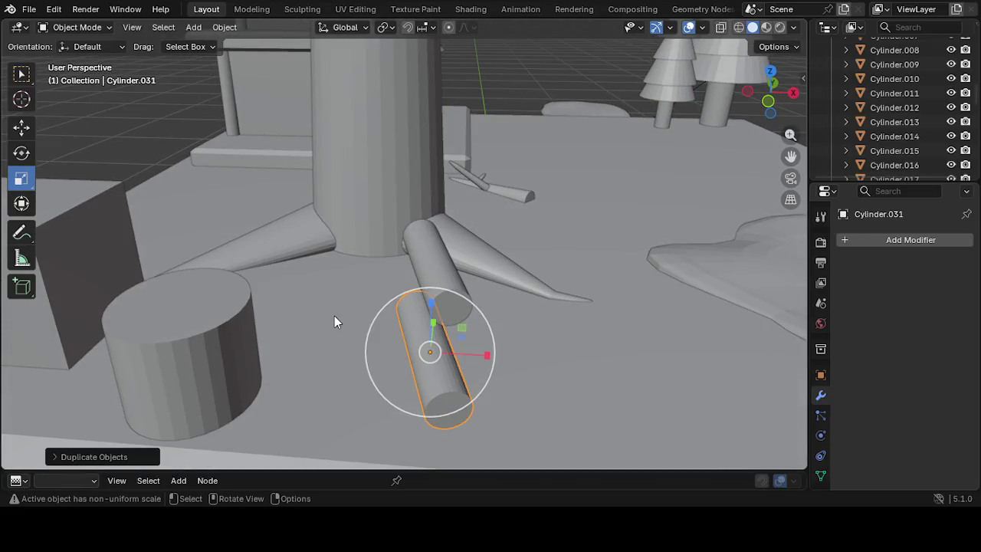
# Rotate the duplicated log 90° so it lies across the first one
pyautogui.press('r')
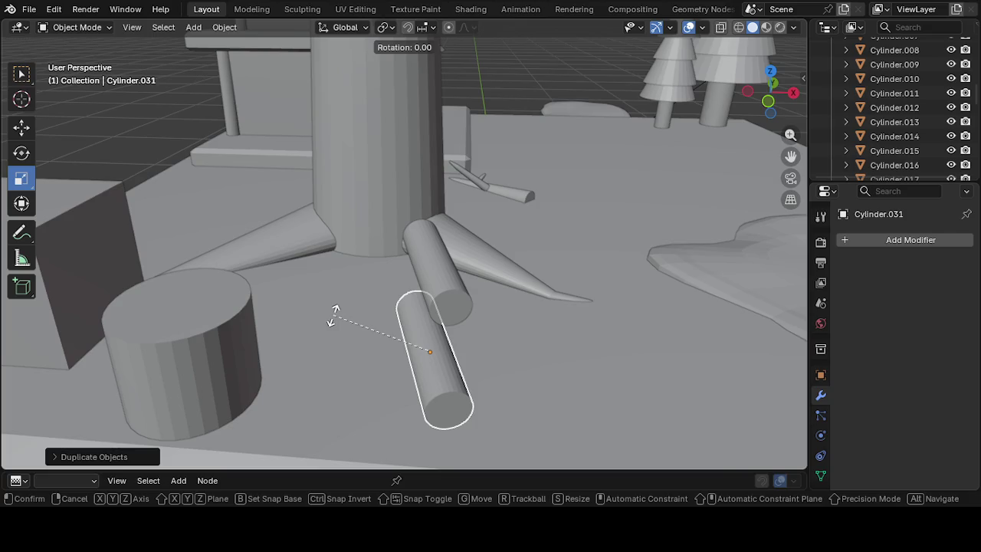
pyautogui.write('90')
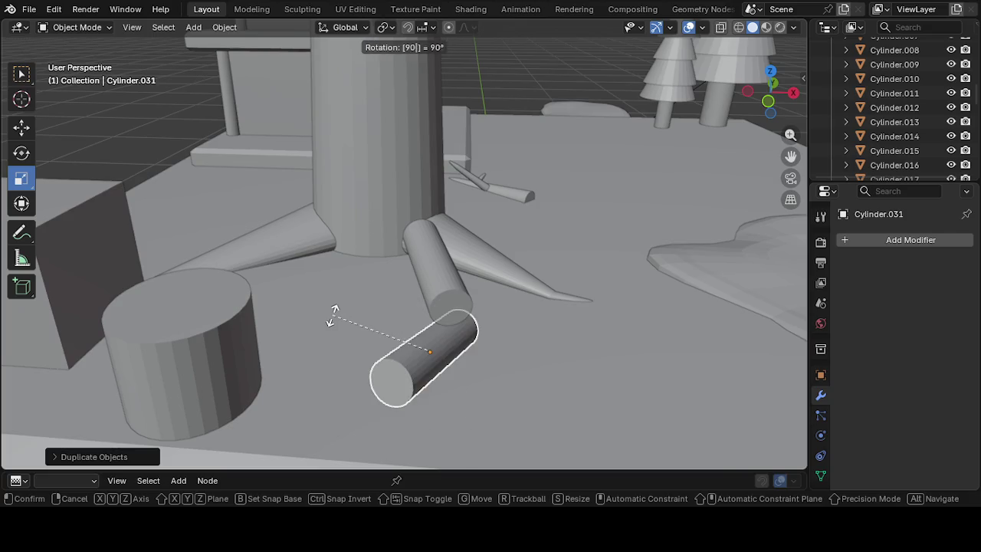
pyautogui.press('Return')
pyautogui.moveTo(343, 365)
pyautogui.mouseDown(button='middle')
pyautogui.moveTo(339, 375)
pyautogui.moveTo(191, 375)
pyautogui.moveTo(275, 338)
pyautogui.mouseUp(button='middle')
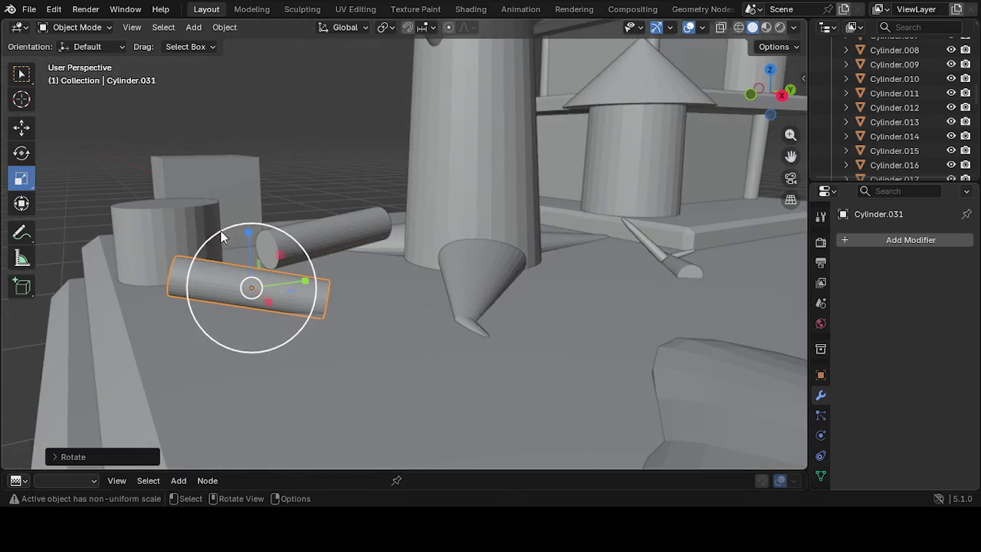
# Tilt the front log around X, then tilt and turn the back log on X and Z
pyautogui.moveTo(230, 240)
pyautogui.mouseDown()
pyautogui.moveTo(207, 247)
pyautogui.moveTo(218, 282)
pyautogui.mouseUp()
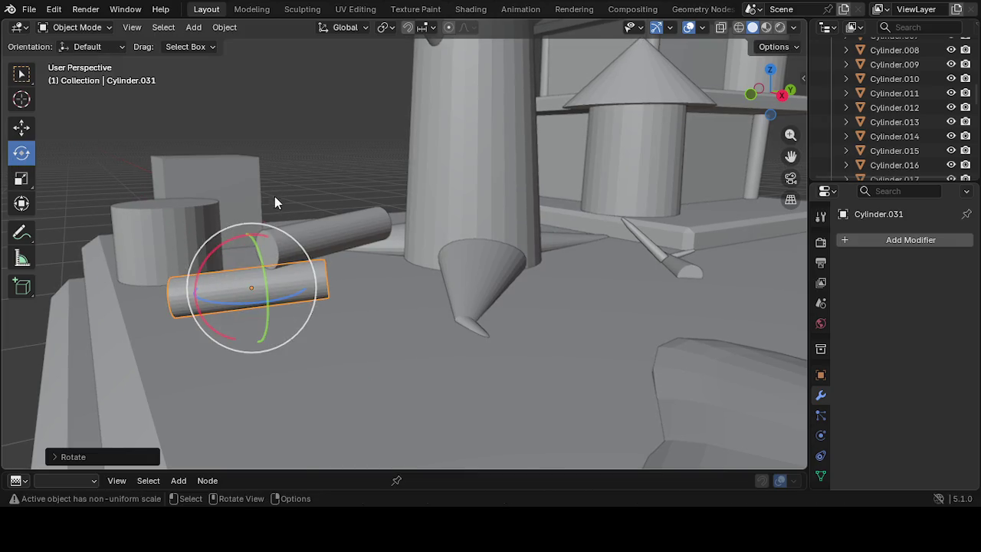
pyautogui.click(306, 239)
pyautogui.moveTo(306, 239)
pyautogui.mouseDown(button='middle')
pyautogui.moveTo(325, 312)
pyautogui.moveTo(294, 343)
pyautogui.mouseUp(button='middle')
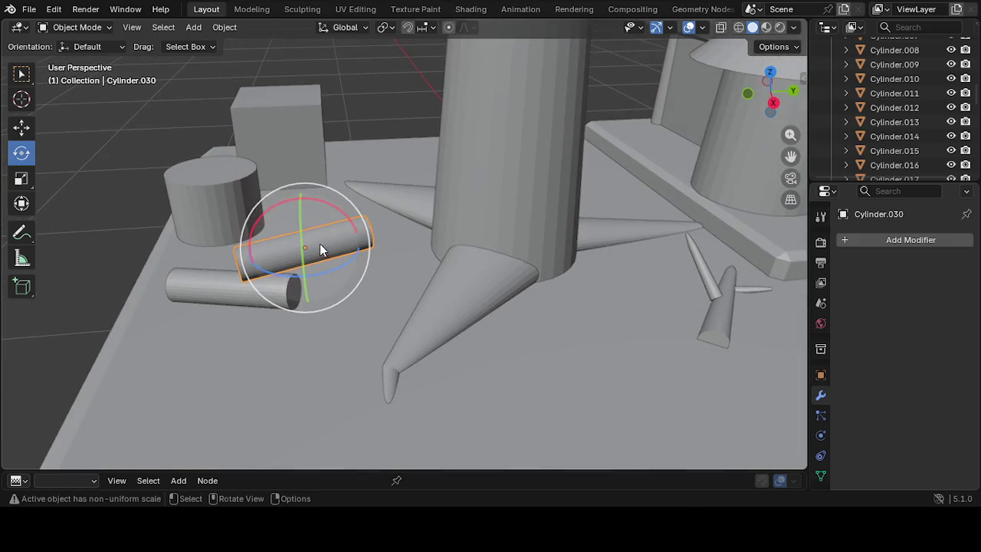
pyautogui.moveTo(307, 199); pyautogui.dragTo(318, 233)
pyautogui.moveTo(325, 281); pyautogui.dragTo(339, 274)
pyautogui.scroll(2, 324, 276)
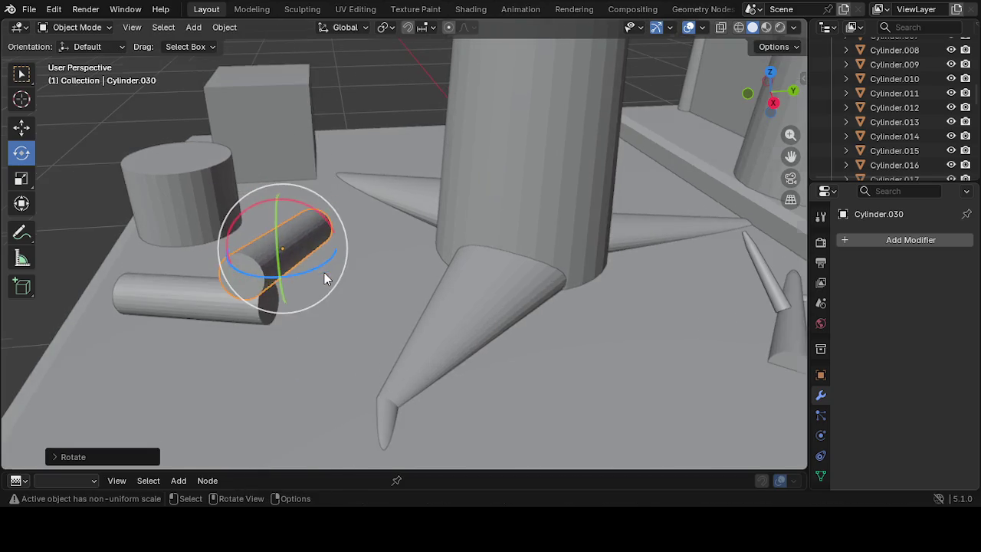
pyautogui.scroll(2, 225, 277)
pyautogui.scroll(2, 281, 277)
pyautogui.moveTo(281, 277)
pyautogui.mouseDown(button='middle')
pyautogui.moveTo(300, 258)
pyautogui.moveTo(192, 291)
pyautogui.mouseUp(button='middle')
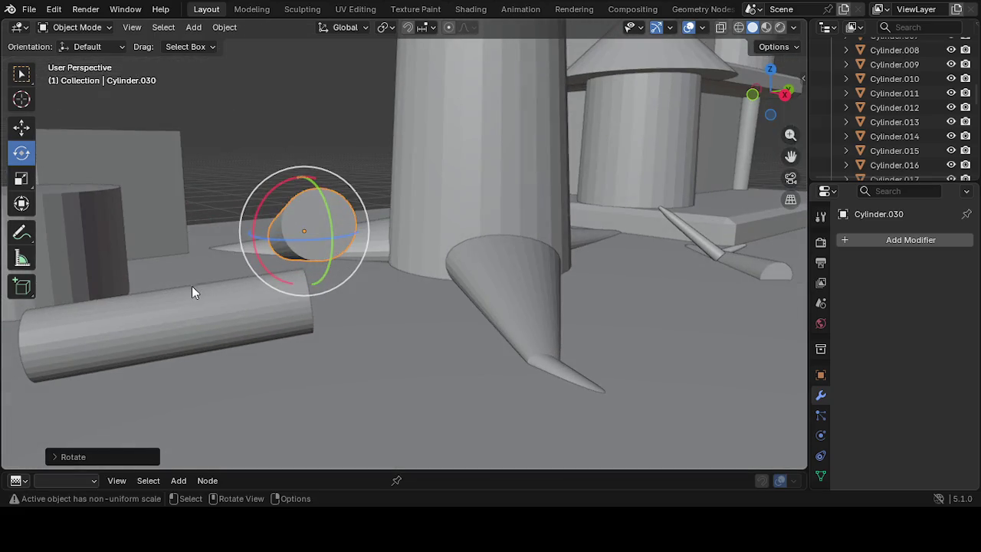
# Move the upper log down onto the other and raise the lower log slightly to stack them
pyautogui.click(21, 127)
pyautogui.moveTo(305, 235); pyautogui.dragTo(186, 278)
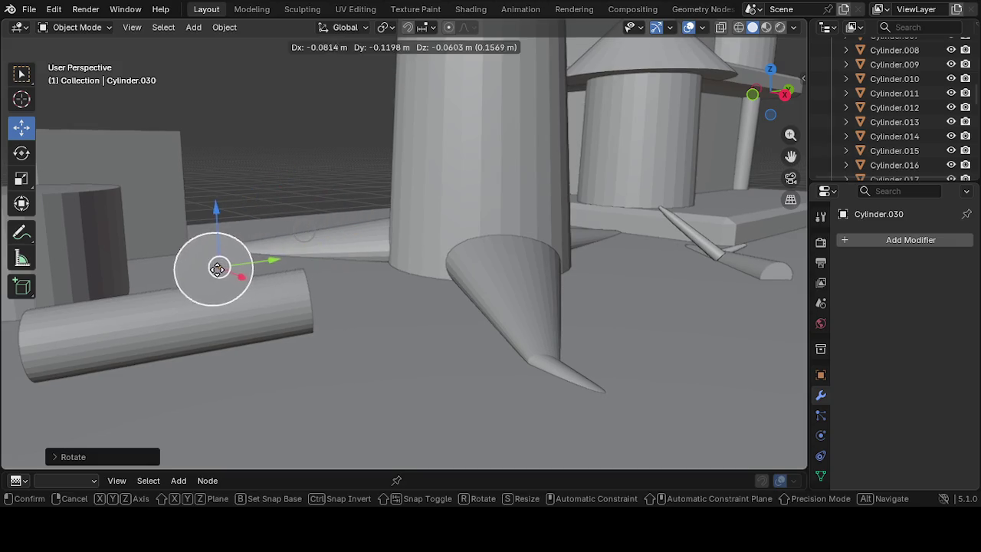
pyautogui.moveTo(231, 368)
pyautogui.mouseDown(button='middle')
pyautogui.moveTo(164, 427)
pyautogui.moveTo(365, 380)
pyautogui.mouseUp(button='middle')
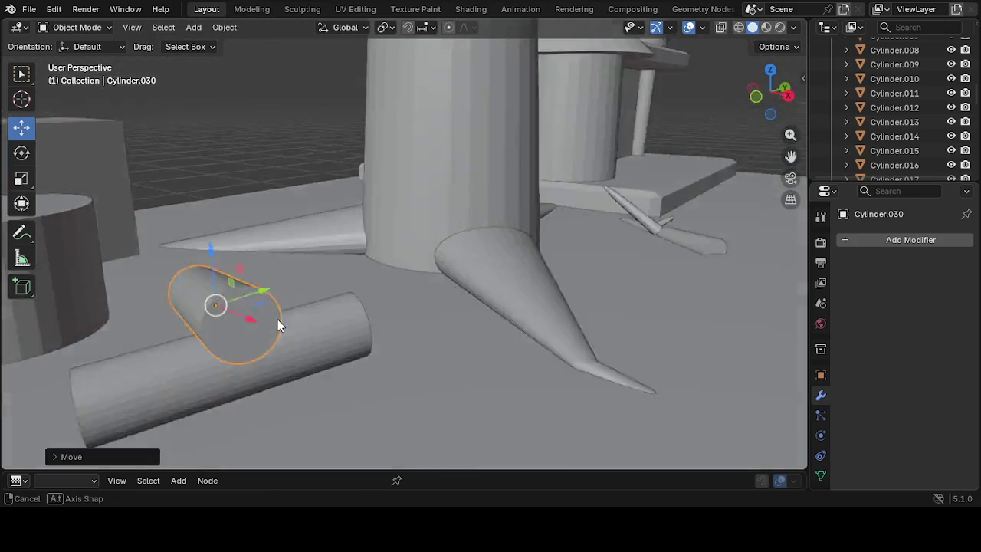
pyautogui.click(403, 329)
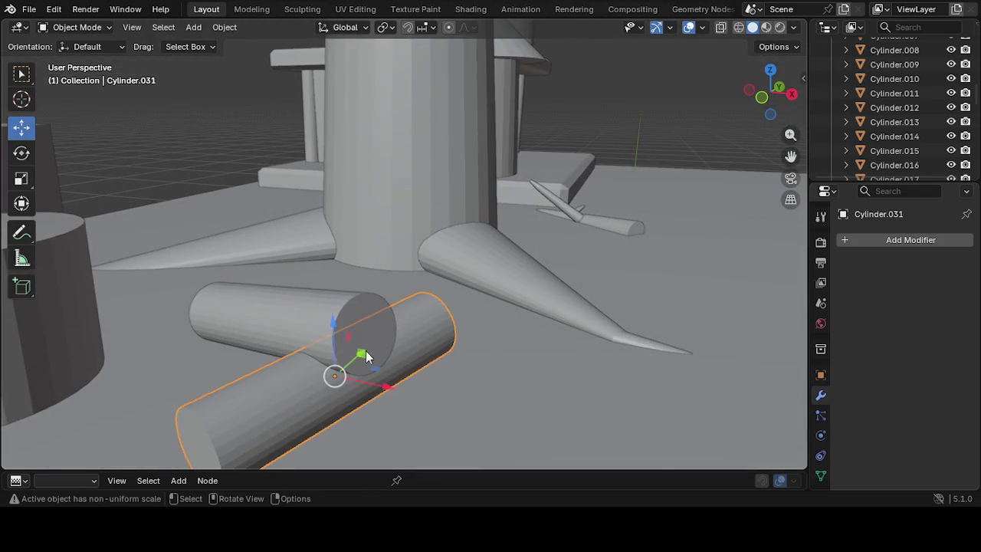
pyautogui.moveTo(334, 378); pyautogui.dragTo(344, 406)
pyautogui.moveTo(344, 406)
pyautogui.mouseDown(button='middle')
pyautogui.moveTo(247, 377)
pyautogui.moveTo(267, 382)
pyautogui.moveTo(248, 325)
pyautogui.mouseUp(button='middle')
pyautogui.moveTo(142, 292); pyautogui.dragTo(144, 276)
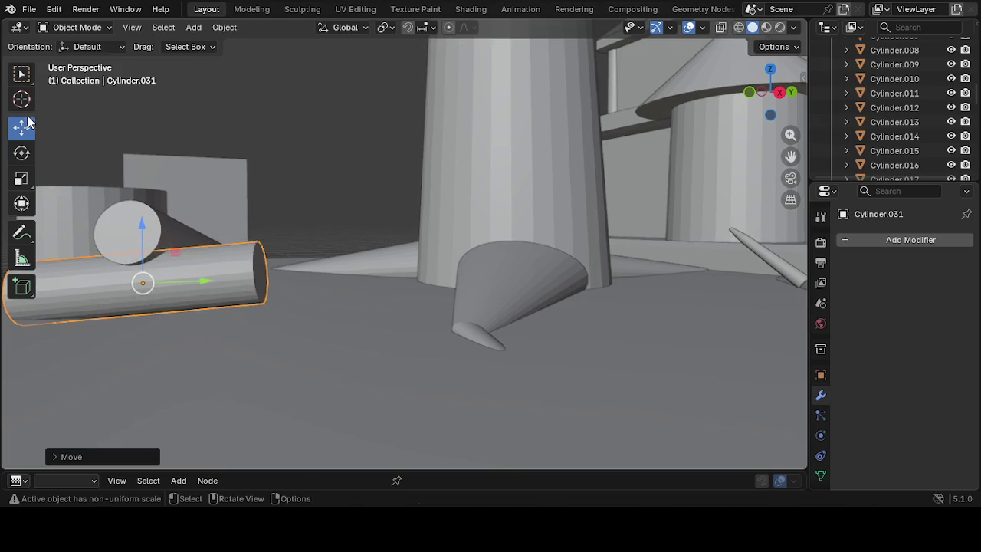
# Rotate the lower log slightly and switch the viewport to Material Preview shading
pyautogui.click(21, 152)
pyautogui.moveTo(140, 221); pyautogui.dragTo(151, 225)
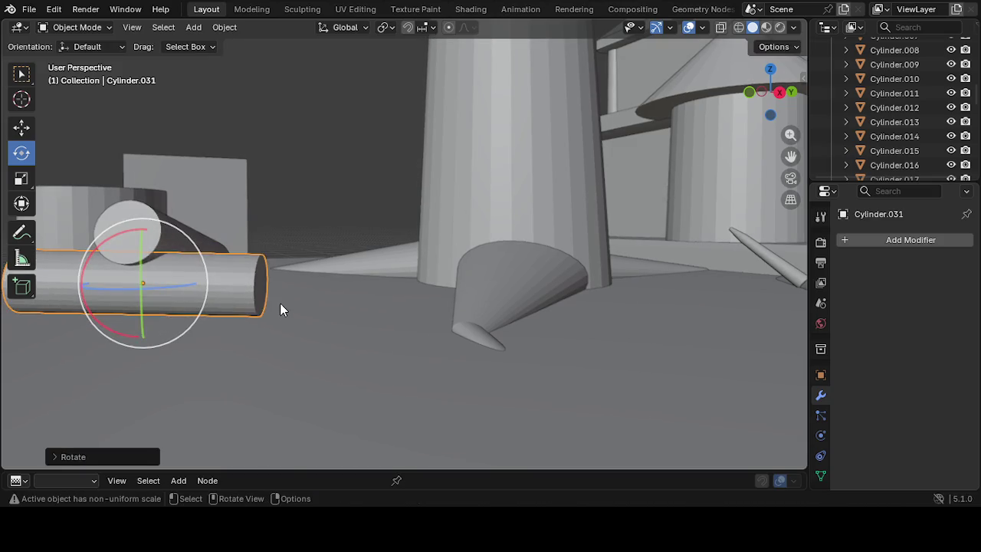
pyautogui.click(281, 309)
pyautogui.moveTo(280, 310); pyautogui.dragTo(236, 332, button='middle')
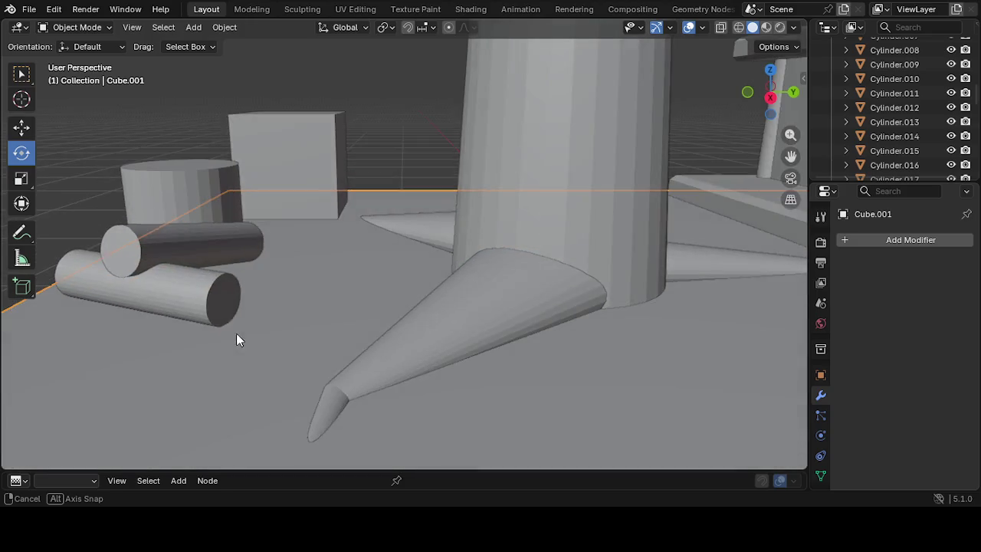
pyautogui.click(765, 27)
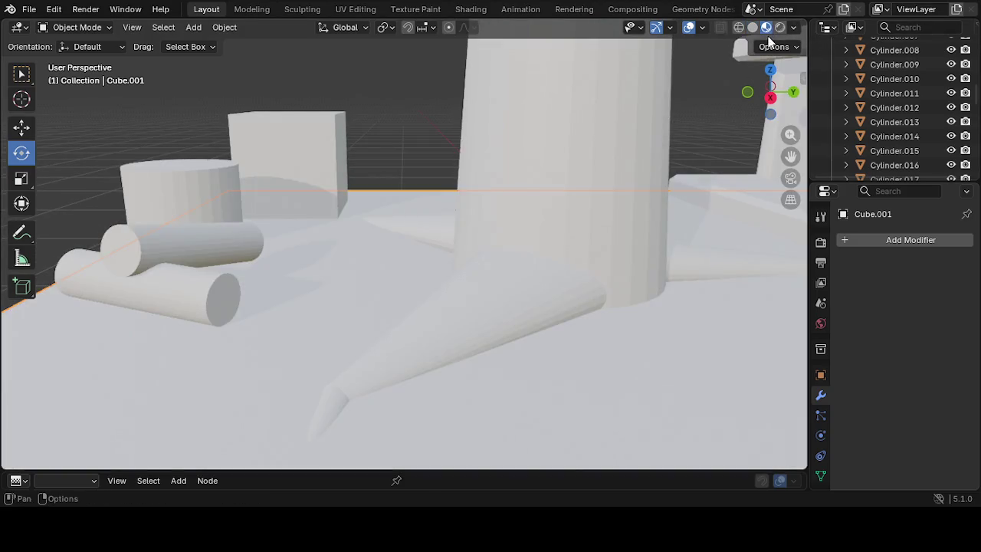
# Duplicate the upper log and set a smaller copy on top of the pile
pyautogui.moveTo(490, 210); pyautogui.dragTo(661, 197, button='middle')
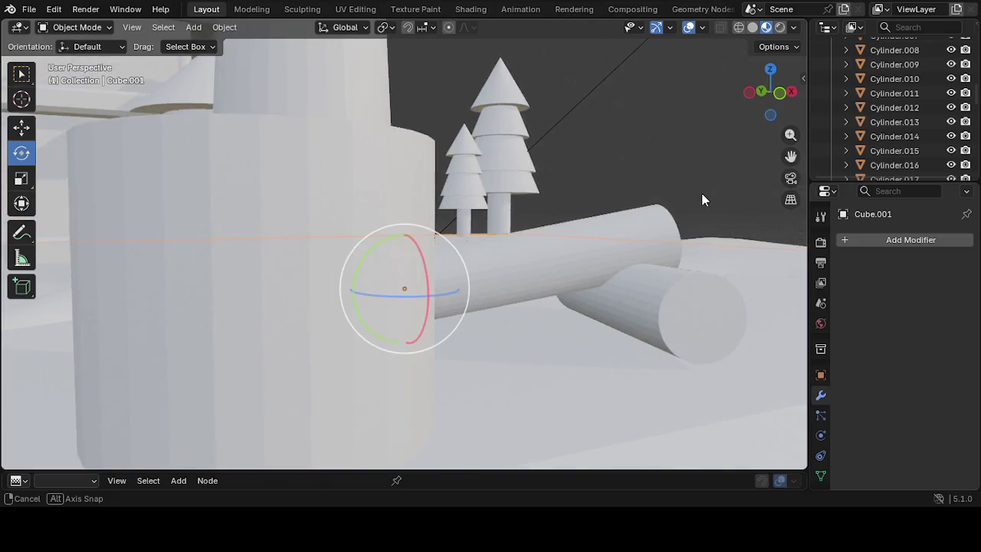
pyautogui.moveTo(661, 197); pyautogui.dragTo(465, 220, button='middle')
pyautogui.moveTo(290, 241)
pyautogui.mouseDown(button='middle')
pyautogui.moveTo(311, 254)
pyautogui.moveTo(275, 205)
pyautogui.mouseUp(button='middle')
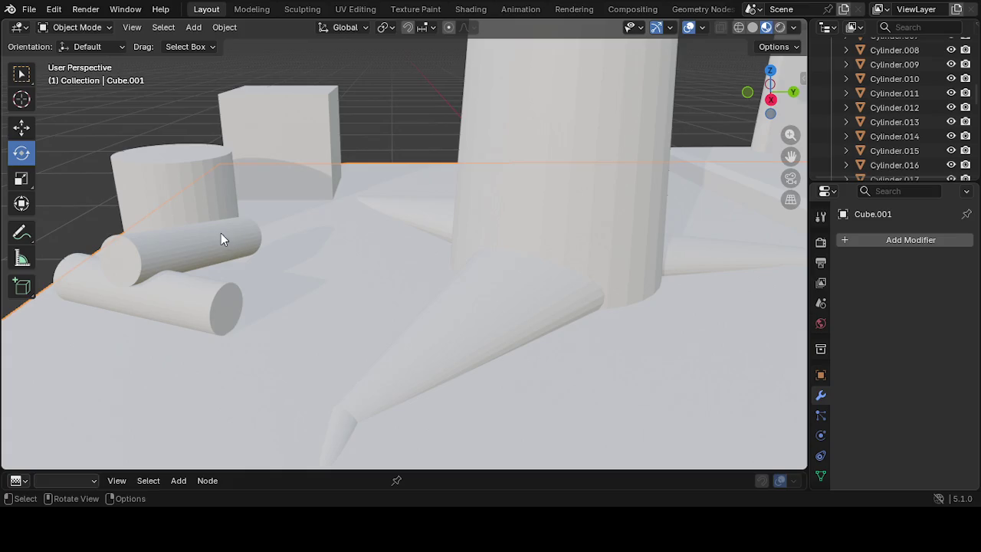
pyautogui.click(193, 268)
pyautogui.moveTo(187, 244); pyautogui.dragTo(230, 234, button='middle')
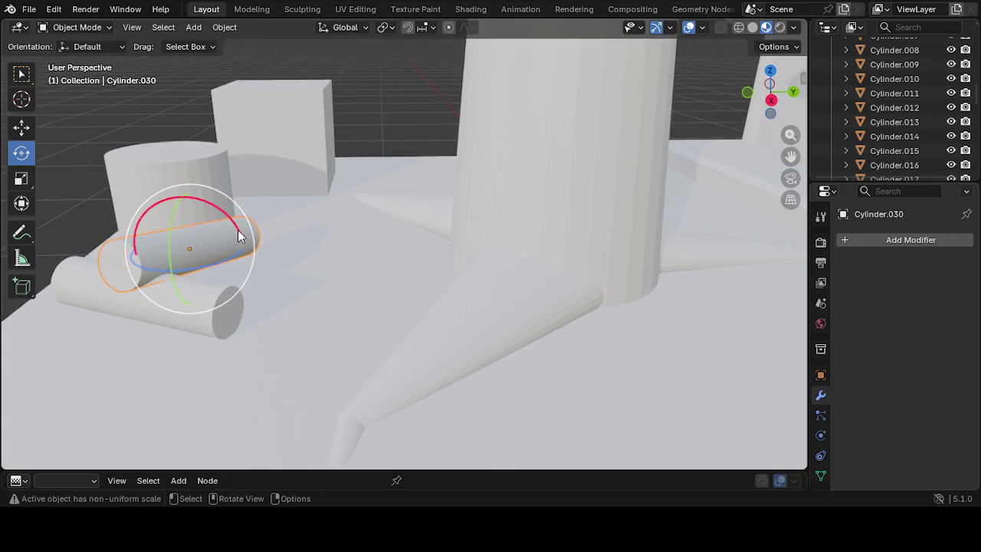
pyautogui.rightClick(235, 233)
pyautogui.click(234, 236)
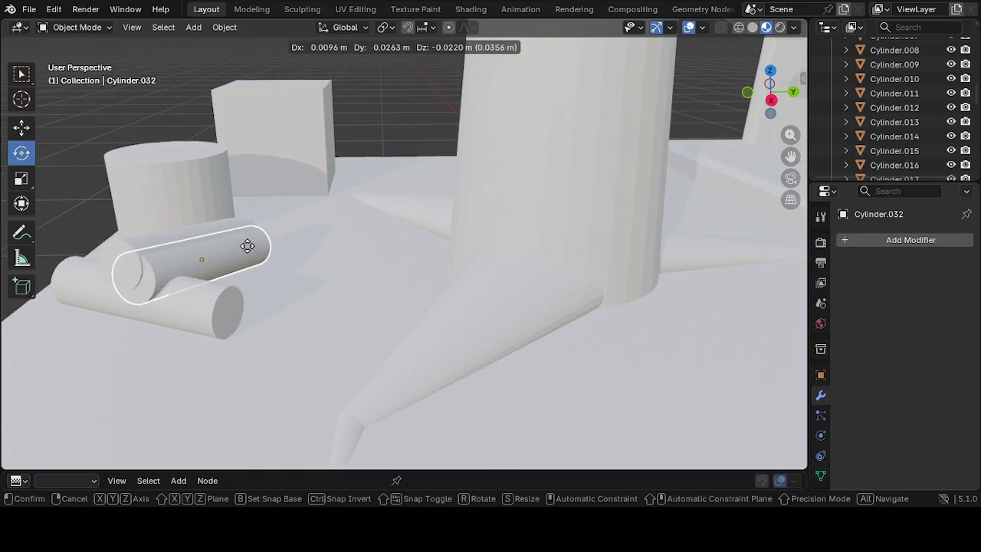
pyautogui.click(285, 248)
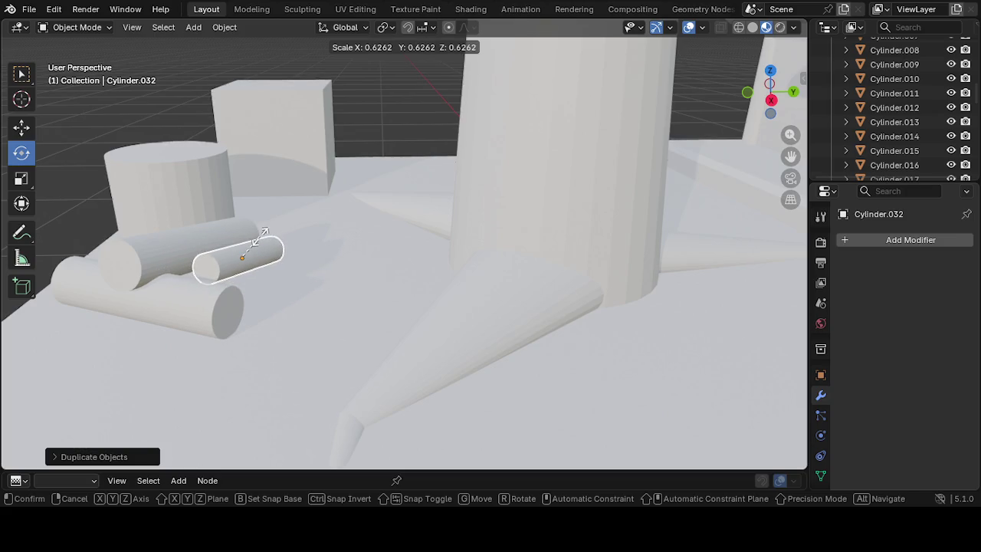
pyautogui.click(260, 238)
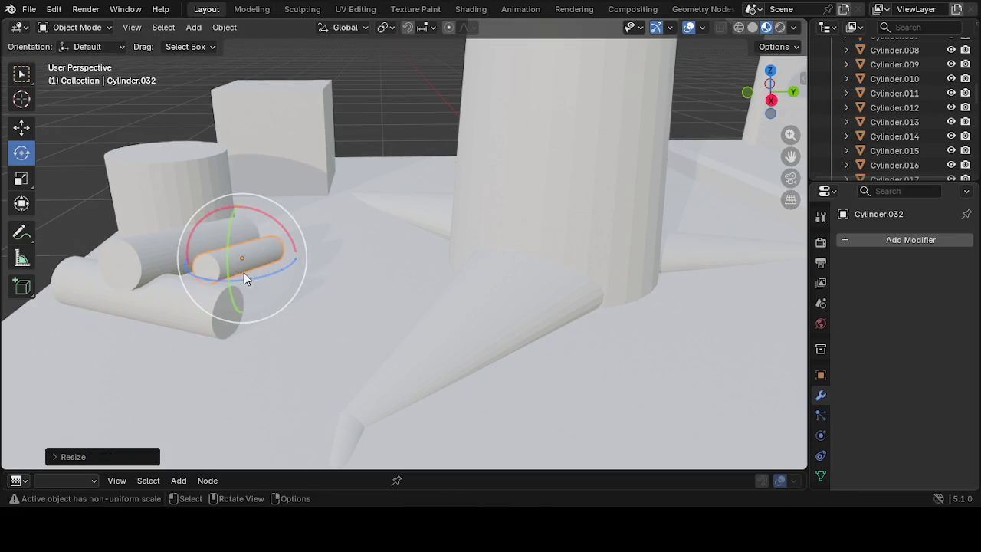
# Duplicate the small log again and slide the copy along the Y axis
pyautogui.rightClick(249, 256)
pyautogui.click(243, 259)
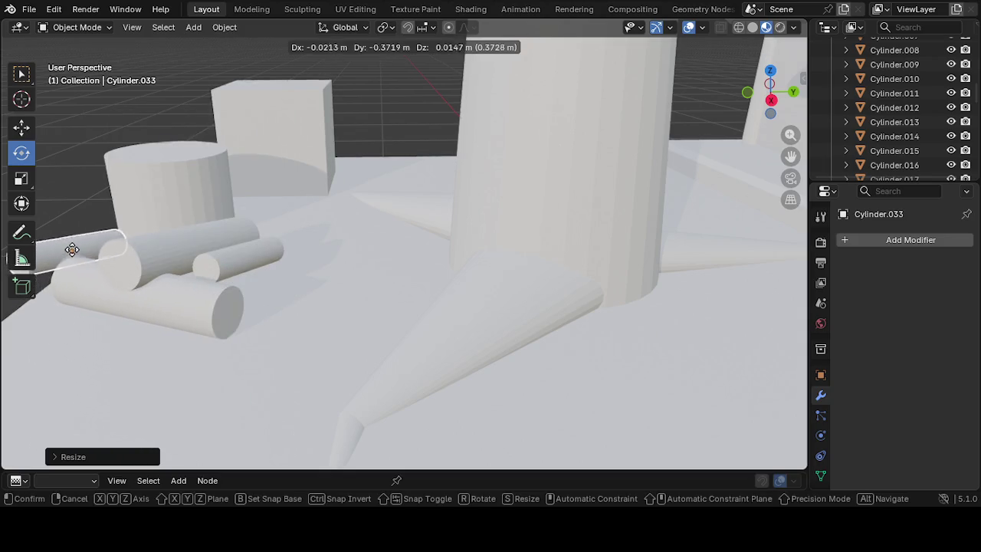
pyautogui.press('y')
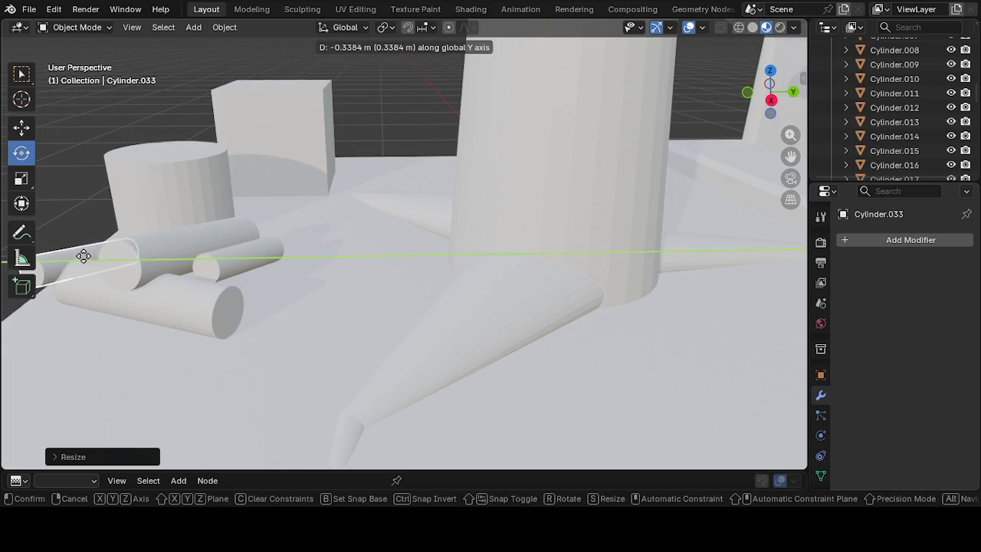
pyautogui.click(114, 227)
pyautogui.moveTo(113, 227)
pyautogui.mouseDown(button='middle')
pyautogui.moveTo(158, 266)
pyautogui.moveTo(234, 284)
pyautogui.moveTo(328, 223)
pyautogui.moveTo(321, 244)
pyautogui.mouseUp(button='middle')
pyautogui.moveTo(377, 331)
pyautogui.mouseDown(button='middle')
pyautogui.moveTo(414, 294)
pyautogui.moveTo(413, 306)
pyautogui.moveTo(399, 279)
pyautogui.mouseUp(button='middle')
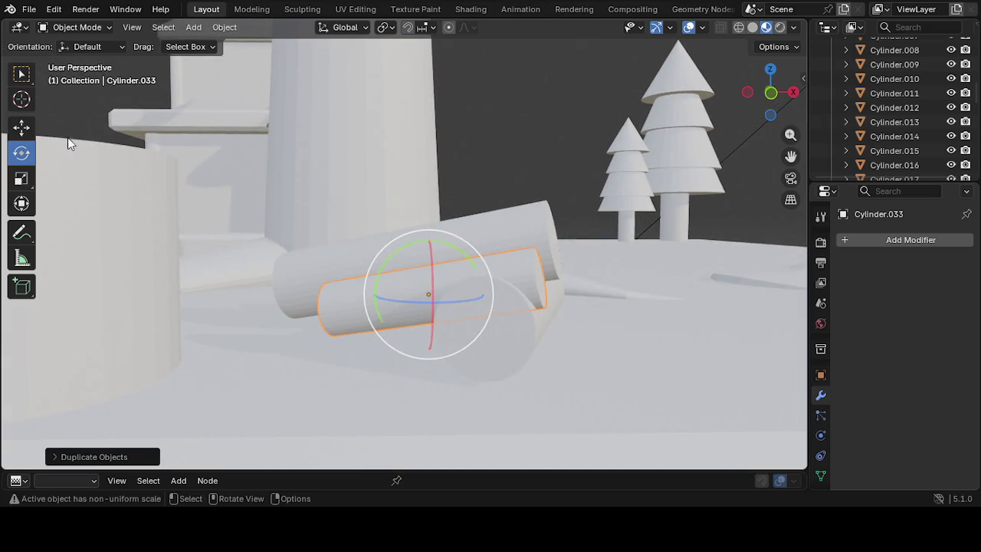
# Rotate the new log and move it into the pile beside the stump
pyautogui.click(23, 128)
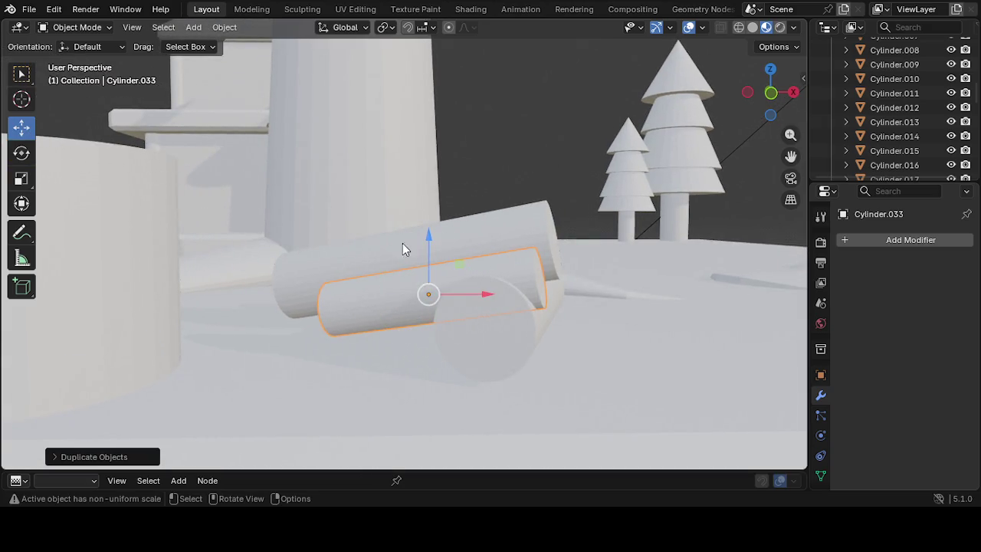
pyautogui.click(21, 154)
pyautogui.moveTo(493, 292); pyautogui.dragTo(483, 263)
pyautogui.moveTo(479, 324); pyautogui.dragTo(487, 331, button='middle')
pyautogui.moveTo(464, 320)
pyautogui.mouseDown()
pyautogui.moveTo(450, 289)
pyautogui.moveTo(470, 324)
pyautogui.mouseUp()
pyautogui.moveTo(470, 324)
pyautogui.mouseDown(button='middle')
pyautogui.moveTo(500, 376)
pyautogui.moveTo(462, 381)
pyautogui.moveTo(427, 409)
pyautogui.moveTo(384, 398)
pyautogui.mouseUp(button='middle')
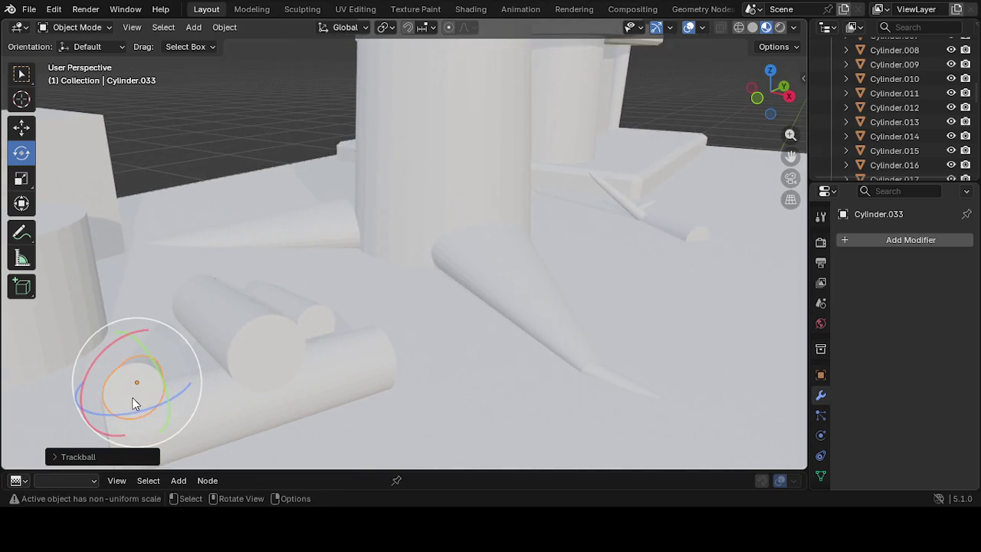
pyautogui.click(23, 135)
pyautogui.moveTo(135, 387)
pyautogui.mouseDown()
pyautogui.moveTo(176, 371)
pyautogui.moveTo(175, 361)
pyautogui.mouseUp()
# Zoom out to view the whole diorama and return to Solid shading
pyautogui.moveTo(300, 392)
pyautogui.mouseDown(button='middle')
pyautogui.moveTo(492, 358)
pyautogui.moveTo(405, 344)
pyautogui.moveTo(411, 354)
pyautogui.moveTo(312, 271)
pyautogui.mouseUp(button='middle')
pyautogui.click(169, 293)
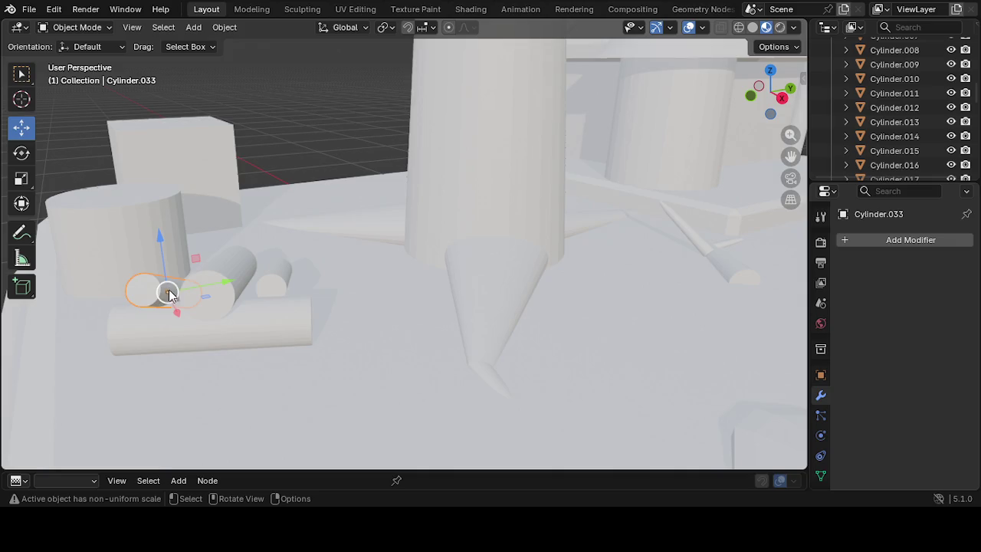
pyautogui.scroll(-5, 227, 347)
pyautogui.moveTo(597, 291)
pyautogui.mouseDown(button='middle')
pyautogui.moveTo(602, 338)
pyautogui.moveTo(559, 331)
pyautogui.moveTo(582, 356)
pyautogui.moveTo(585, 334)
pyautogui.moveTo(694, 203)
pyautogui.moveTo(646, 284)
pyautogui.moveTo(601, 267)
pyautogui.mouseUp(button='middle')
pyautogui.moveTo(535, 346)
pyautogui.mouseDown(button='middle')
pyautogui.moveTo(572, 350)
pyautogui.moveTo(563, 351)
pyautogui.mouseUp(button='middle')
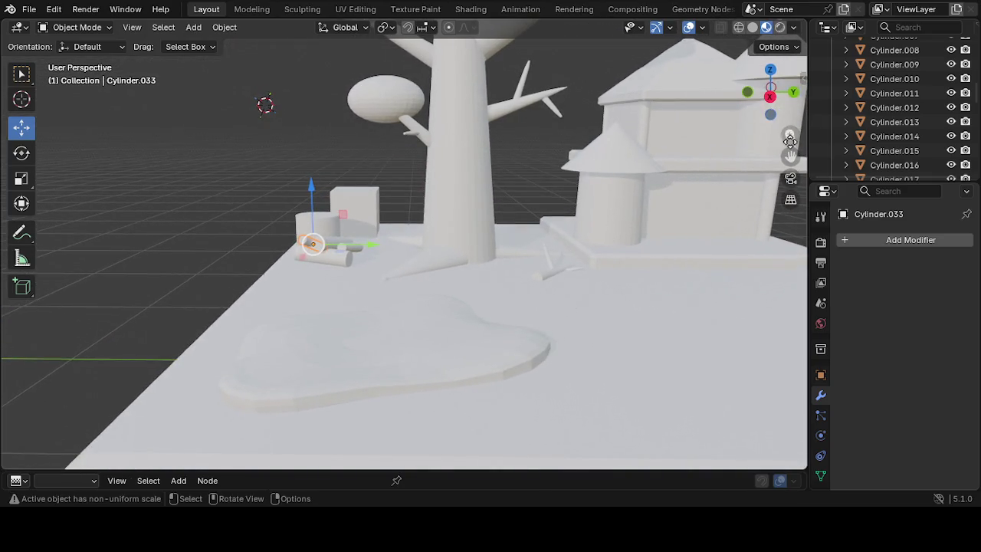
pyautogui.click(757, 26)
# Select the small log in the pile and tilt it to a steeper angle
pyautogui.moveTo(645, 222); pyautogui.dragTo(658, 299, button='middle')
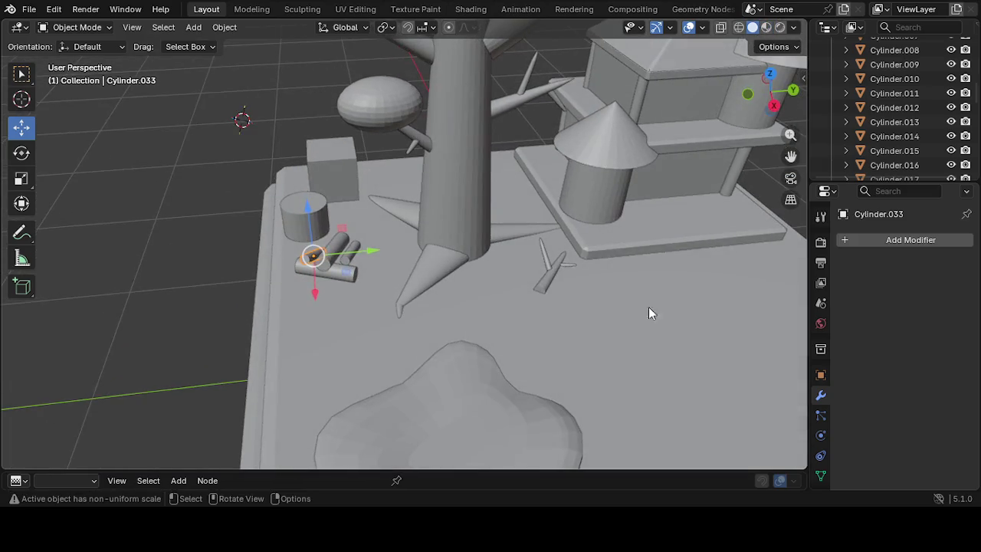
pyautogui.click(261, 268)
pyautogui.moveTo(261, 268)
pyautogui.mouseDown(button='middle')
pyautogui.moveTo(283, 315)
pyautogui.moveTo(369, 357)
pyautogui.moveTo(436, 303)
pyautogui.moveTo(425, 303)
pyautogui.mouseUp(button='middle')
pyautogui.scroll(3, 424, 305)
pyautogui.click(427, 342)
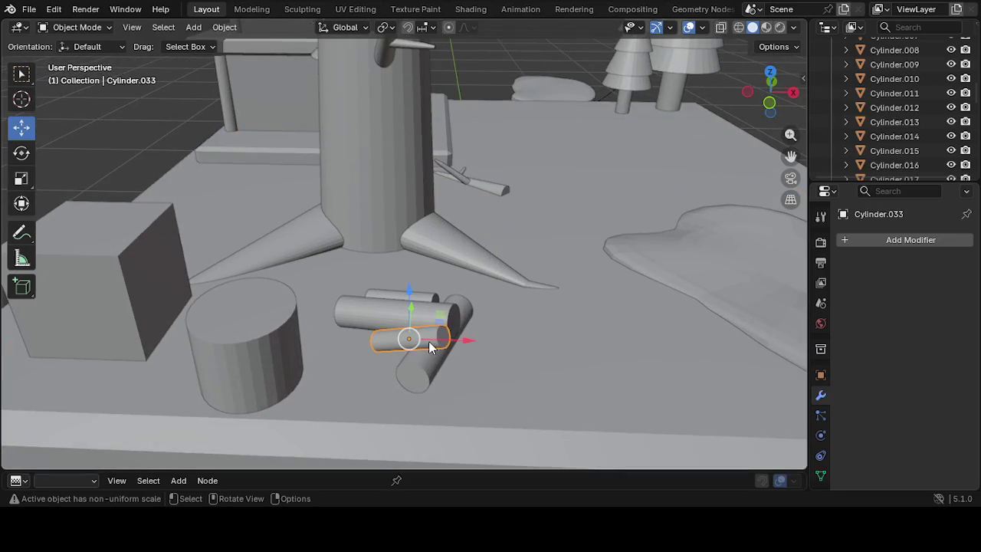
pyautogui.click(27, 161)
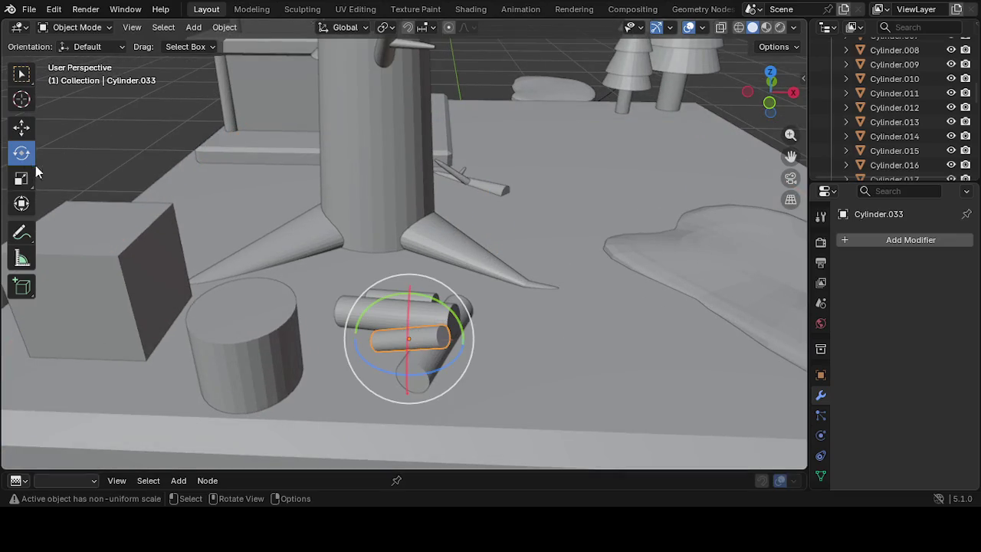
pyautogui.moveTo(454, 305); pyautogui.dragTo(469, 342)
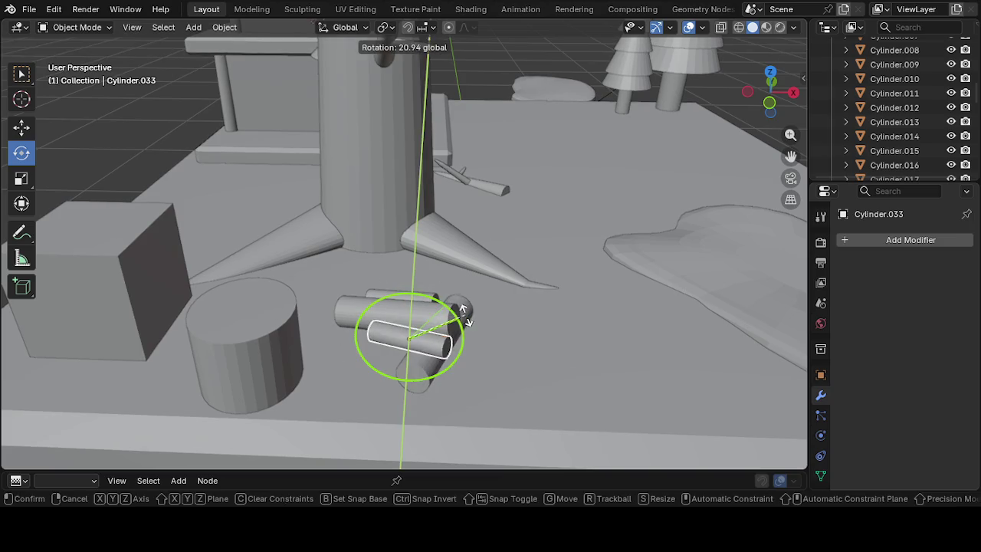
# Move the tilted log across the base and nudge it in beside the pile
pyautogui.click(21, 128)
pyautogui.moveTo(408, 347); pyautogui.dragTo(441, 343)
pyautogui.moveTo(486, 417); pyautogui.dragTo(293, 442, button='middle')
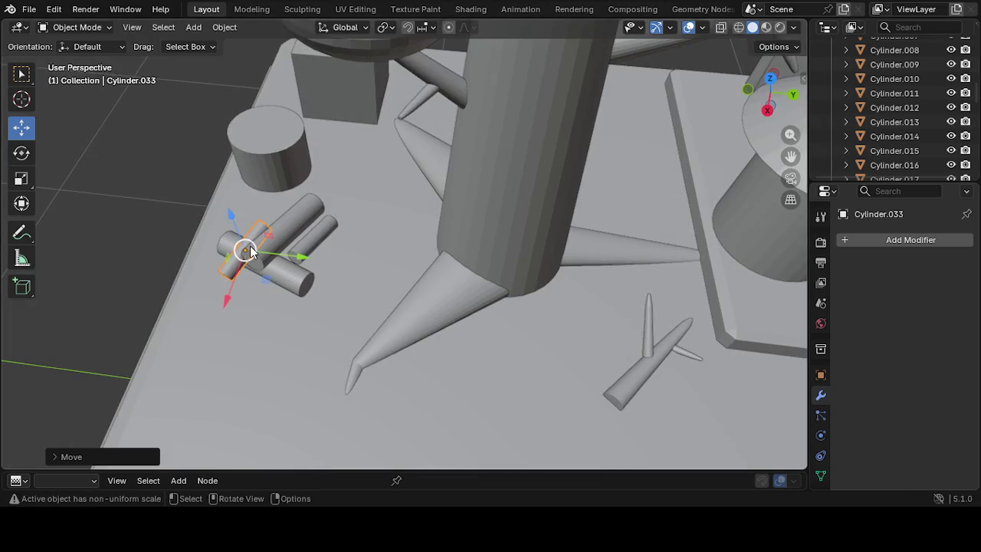
pyautogui.moveTo(250, 253); pyautogui.dragTo(232, 249)
pyautogui.moveTo(232, 249)
pyautogui.mouseDown(button='middle')
pyautogui.moveTo(273, 277)
pyautogui.moveTo(261, 224)
pyautogui.mouseUp(button='middle')
pyautogui.moveTo(390, 314); pyautogui.dragTo(383, 306, button='middle')
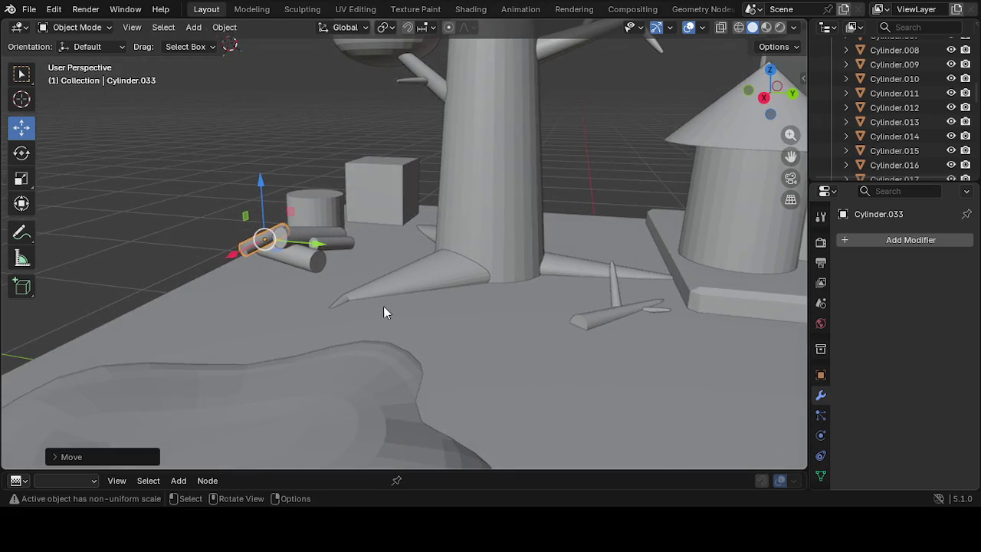
pyautogui.scroll(2, 245, 242)
pyautogui.scroll(2, 253, 251)
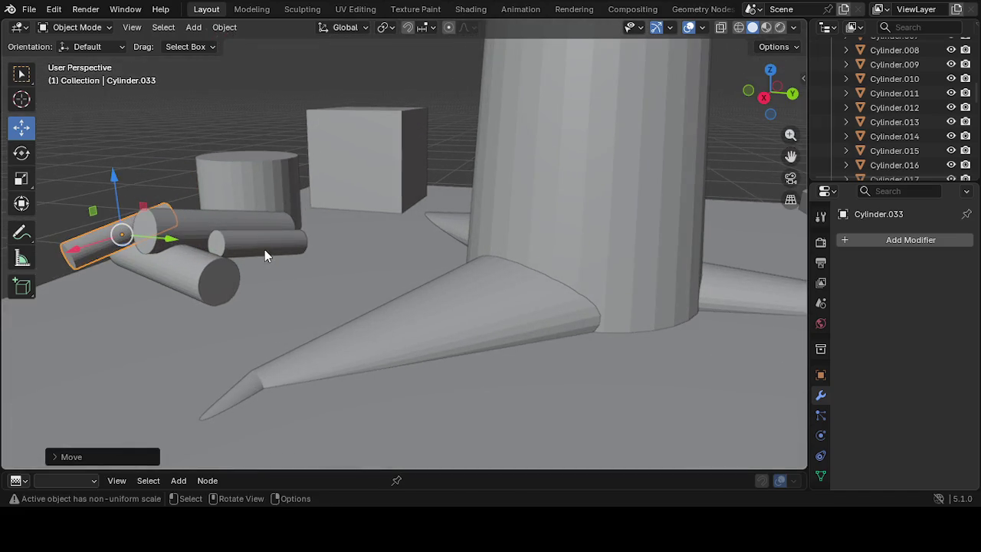
pyautogui.moveTo(255, 311); pyautogui.dragTo(301, 312, button='middle')
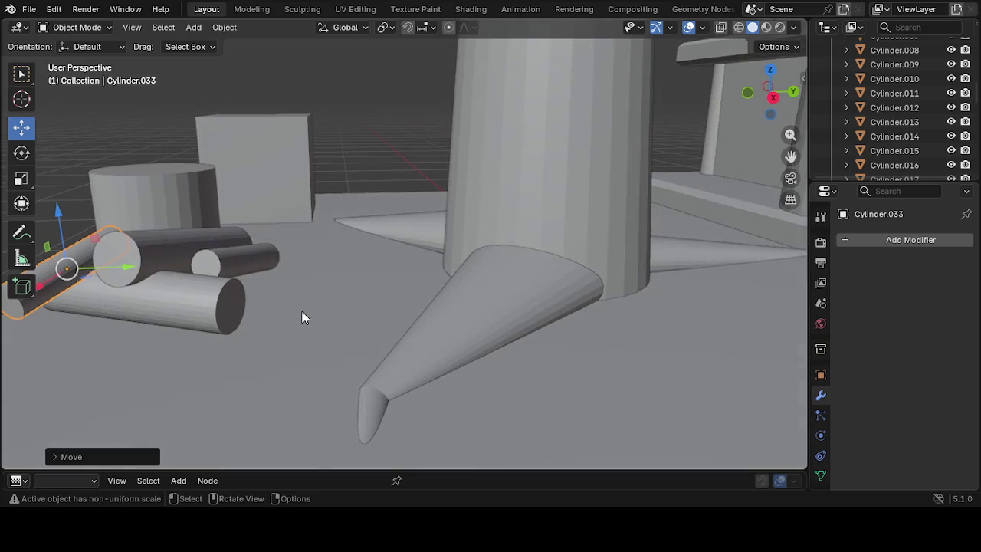
# Move the small log Cylinder.032 onto the log pile
pyautogui.click(245, 265)
pyautogui.moveTo(241, 261); pyautogui.dragTo(220, 255)
pyautogui.moveTo(254, 304)
pyautogui.mouseDown(button='middle')
pyautogui.moveTo(215, 309)
pyautogui.moveTo(247, 331)
pyautogui.moveTo(240, 231)
pyautogui.moveTo(300, 295)
pyautogui.moveTo(360, 330)
pyautogui.moveTo(213, 479)
pyautogui.mouseUp(button='middle')
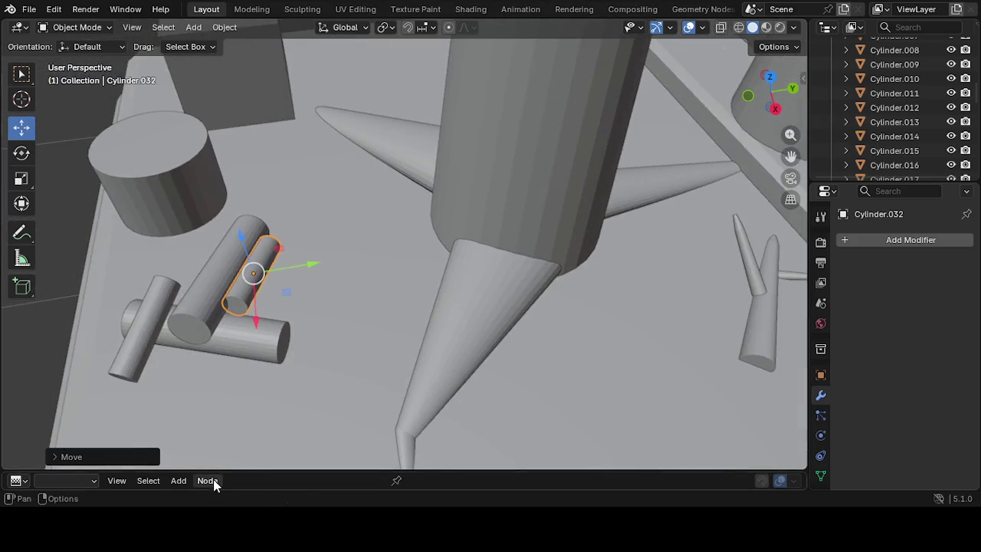
pyautogui.moveTo(167, 362); pyautogui.dragTo(214, 309, button='middle')
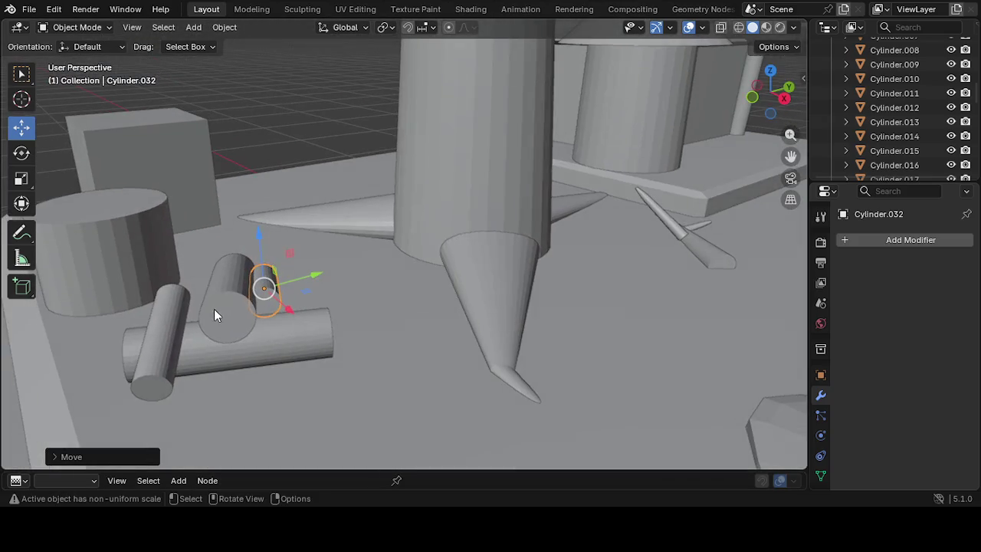
# Rotate Cylinder.033 to a new angle and settle it diagonally into the pile
pyautogui.click(170, 338)
pyautogui.click(30, 155)
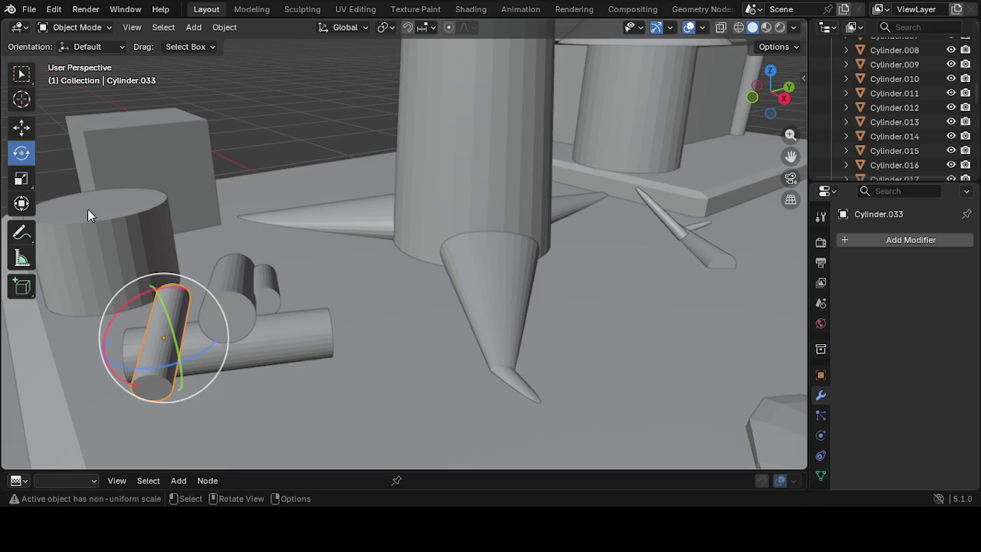
pyautogui.moveTo(179, 313)
pyautogui.mouseDown(button='middle')
pyautogui.moveTo(118, 295)
pyautogui.moveTo(132, 209)
pyautogui.mouseUp(button='middle')
pyautogui.moveTo(132, 208)
pyautogui.mouseDown()
pyautogui.moveTo(138, 252)
pyautogui.moveTo(128, 249)
pyautogui.moveTo(124, 274)
pyautogui.mouseUp()
pyautogui.click(32, 132)
pyautogui.moveTo(131, 294)
pyautogui.mouseDown(button='middle')
pyautogui.moveTo(79, 294)
pyautogui.moveTo(244, 258)
pyautogui.mouseUp(button='middle')
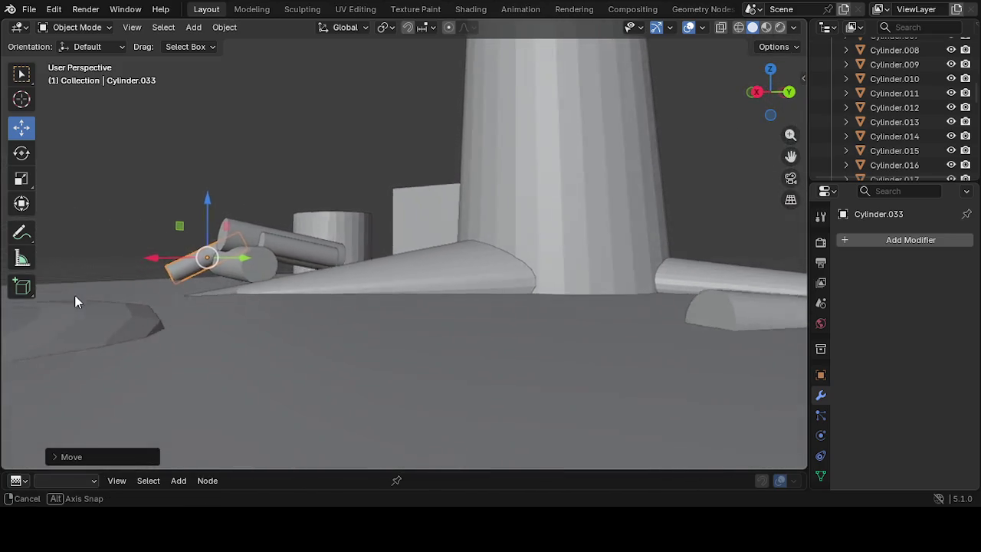
pyautogui.click(321, 226)
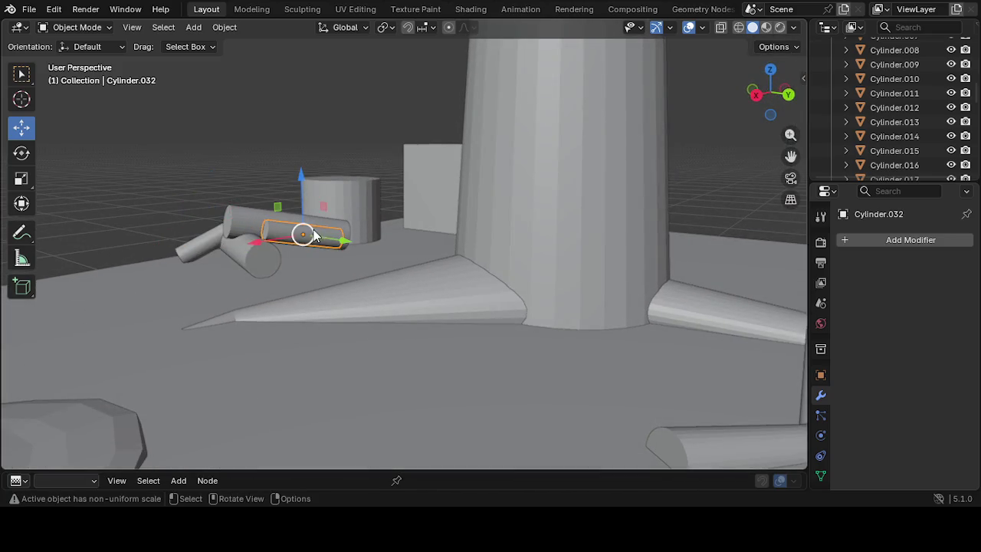
# Shift Cylinder.032 along the pile and rotate it slightly
pyautogui.moveTo(306, 233); pyautogui.dragTo(295, 236)
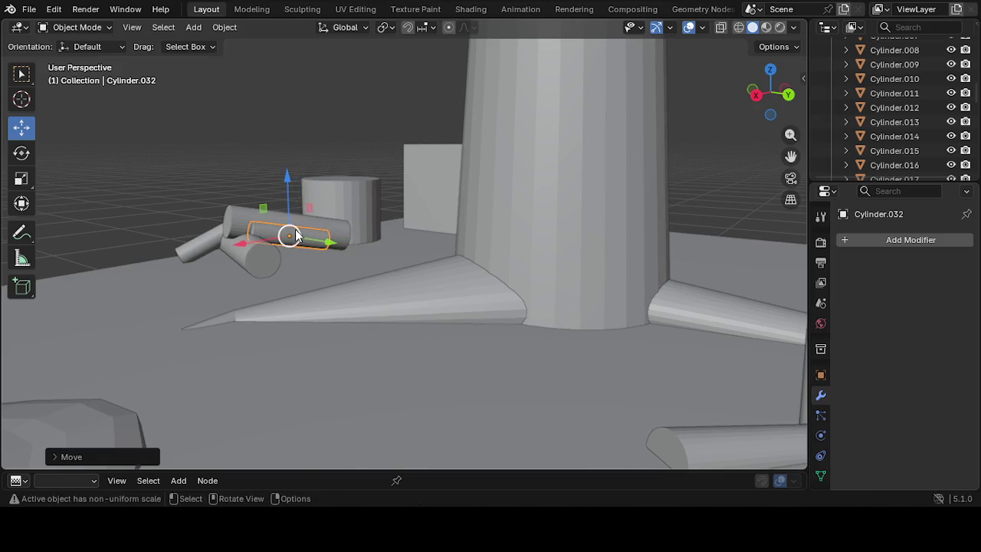
pyautogui.click(31, 153)
pyautogui.moveTo(260, 186); pyautogui.dragTo(273, 174)
pyautogui.click(188, 261)
pyautogui.moveTo(187, 265)
pyautogui.mouseDown(button='middle')
pyautogui.moveTo(286, 295)
pyautogui.moveTo(270, 294)
pyautogui.mouseUp(button='middle')
# Nudge Cylinder.032 along Y, lower it on Z, and shift it along X
pyautogui.click(214, 288)
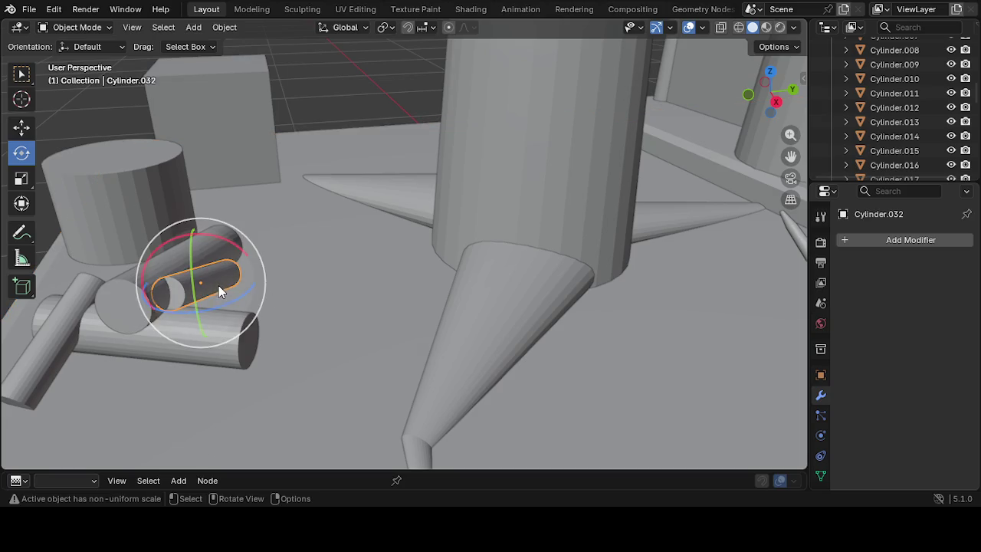
pyautogui.click(21, 127)
pyautogui.moveTo(259, 272); pyautogui.dragTo(279, 287)
pyautogui.moveTo(283, 320); pyautogui.dragTo(263, 329, button='middle')
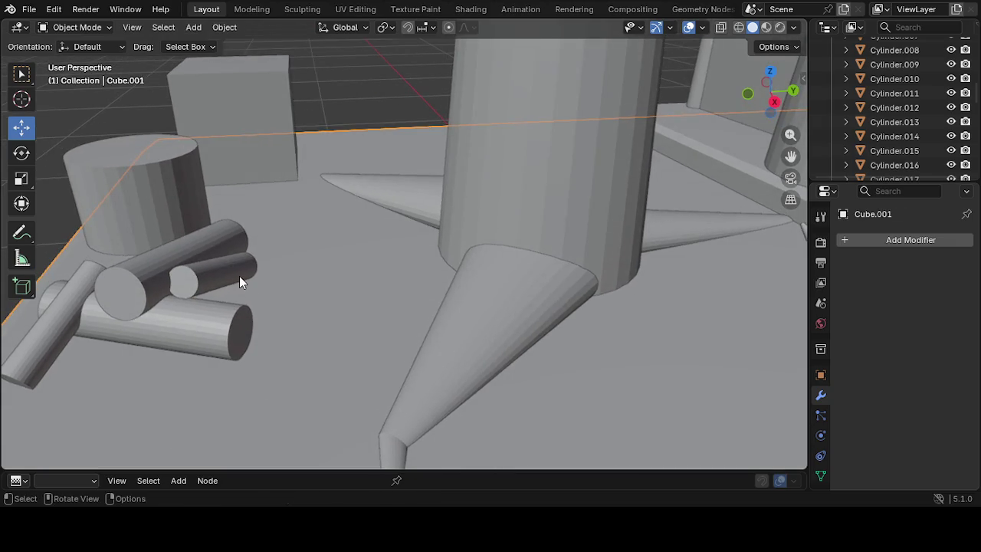
pyautogui.moveTo(269, 273); pyautogui.dragTo(285, 274)
pyautogui.moveTo(255, 289); pyautogui.dragTo(222, 266, button='middle')
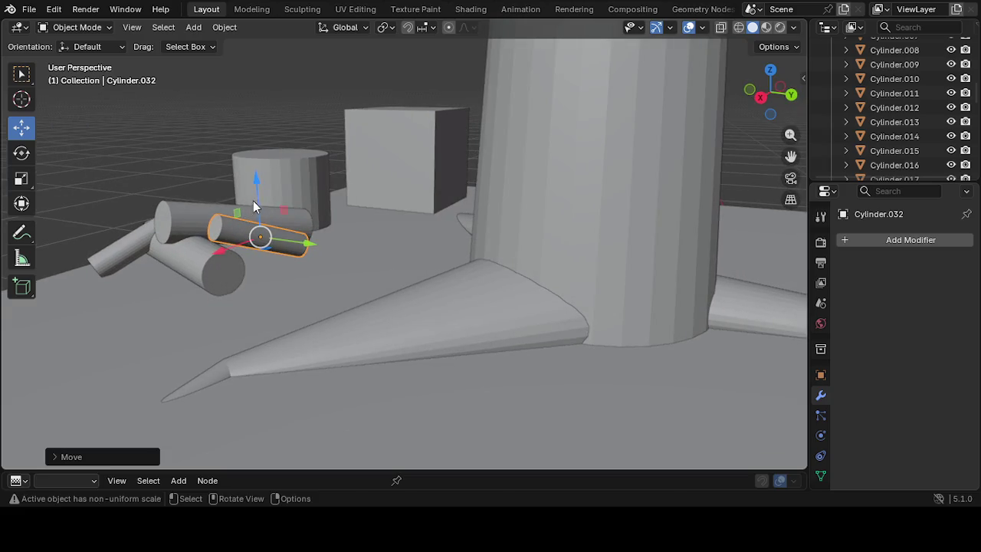
pyautogui.moveTo(258, 182); pyautogui.dragTo(263, 217)
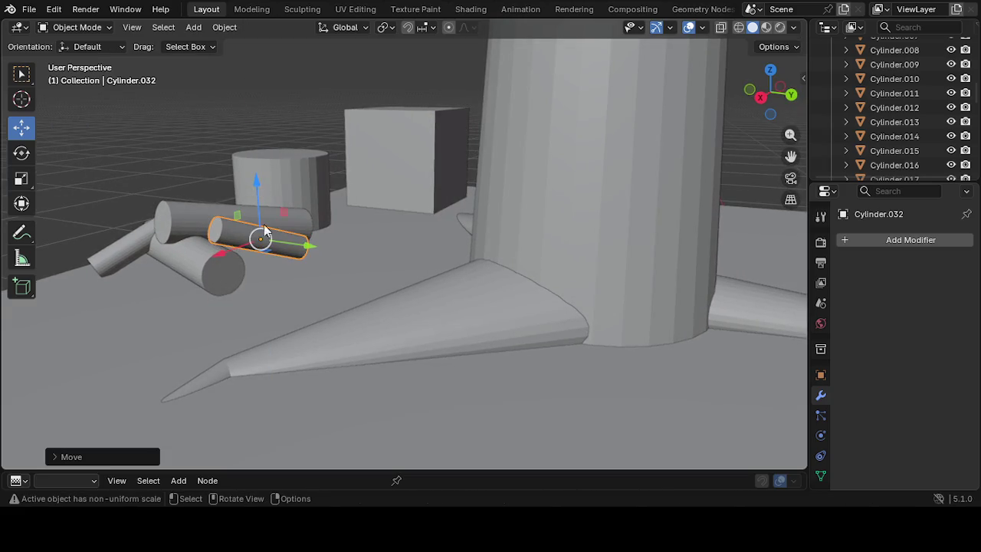
pyautogui.moveTo(240, 255); pyautogui.dragTo(230, 241)
pyautogui.click(216, 297)
pyautogui.moveTo(211, 312); pyautogui.dragTo(325, 322, button='middle')
# Adjust the height of the upright log Cylinder.033
pyautogui.click(168, 365)
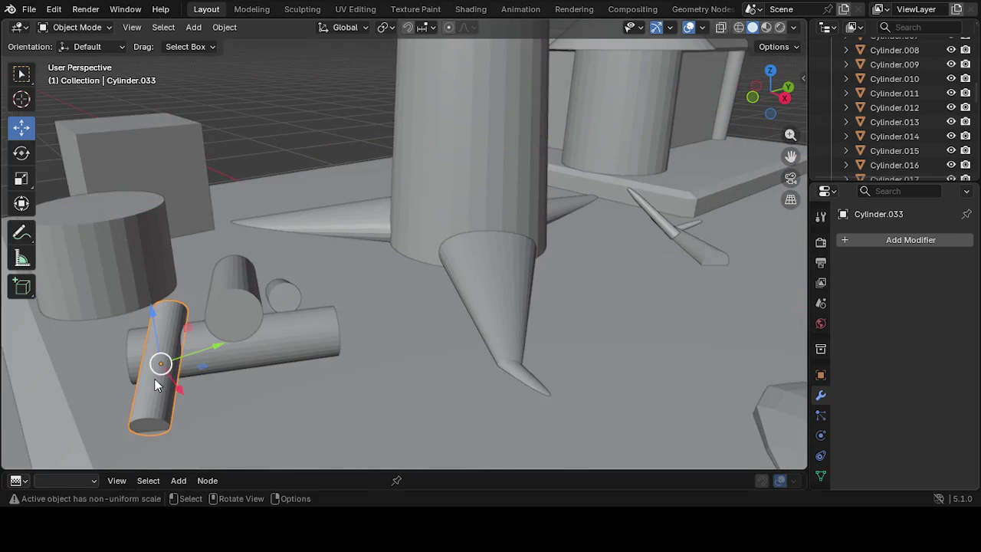
pyautogui.moveTo(153, 317); pyautogui.dragTo(153, 300)
pyautogui.moveTo(157, 350)
pyautogui.mouseDown(button='middle')
pyautogui.moveTo(96, 328)
pyautogui.moveTo(96, 269)
pyautogui.mouseUp(button='middle')
pyautogui.moveTo(114, 201); pyautogui.dragTo(118, 191)
# Lower Cylinder.031 onto the base and fine-tune Cylinder.033's height
pyautogui.click(246, 278)
pyautogui.moveTo(236, 331)
pyautogui.mouseDown(button='middle')
pyautogui.moveTo(222, 357)
pyautogui.moveTo(328, 361)
pyautogui.moveTo(466, 297)
pyautogui.moveTo(432, 349)
pyautogui.moveTo(346, 345)
pyautogui.moveTo(385, 356)
pyautogui.mouseUp(button='middle')
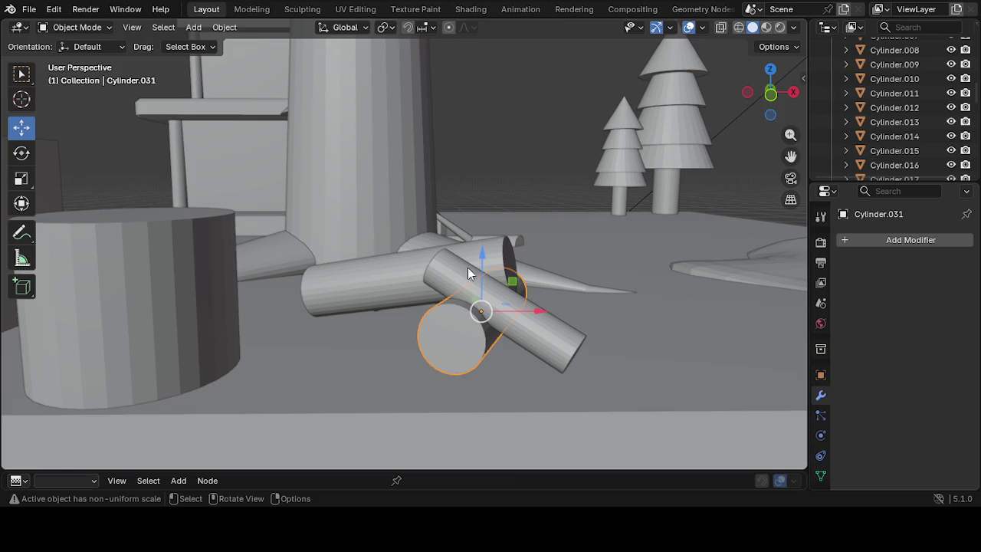
pyautogui.moveTo(481, 258)
pyautogui.mouseDown()
pyautogui.moveTo(508, 246)
pyautogui.moveTo(511, 258)
pyautogui.mouseUp()
pyautogui.click(462, 267)
pyautogui.moveTo(512, 258)
pyautogui.mouseDown(button='middle')
pyautogui.moveTo(430, 328)
pyautogui.moveTo(439, 317)
pyautogui.mouseUp(button='middle')
pyautogui.click(400, 359)
pyautogui.moveTo(400, 359)
pyautogui.mouseDown(button='middle')
pyautogui.moveTo(329, 355)
pyautogui.moveTo(482, 291)
pyautogui.moveTo(613, 217)
pyautogui.moveTo(538, 227)
pyautogui.moveTo(550, 233)
pyautogui.moveTo(536, 258)
pyautogui.mouseUp(button='middle')
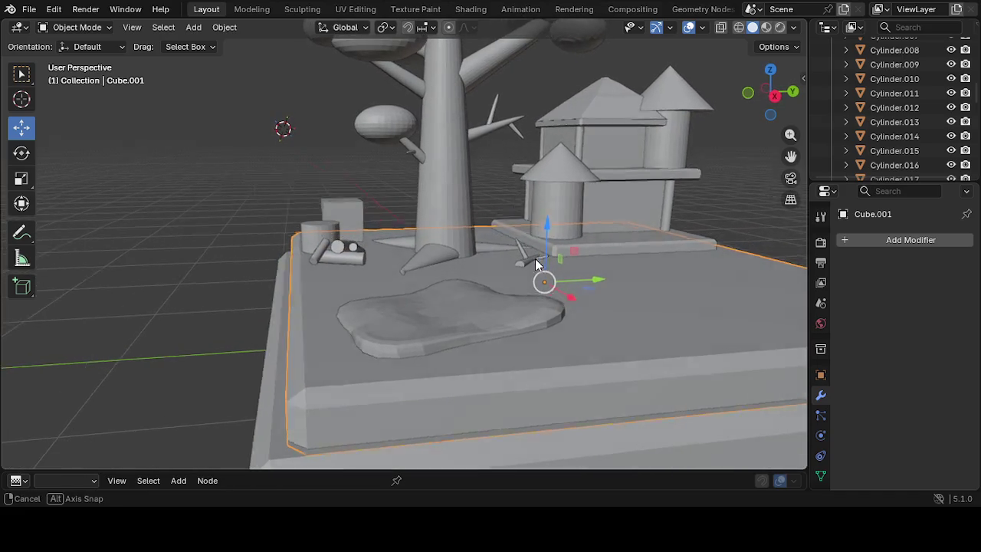
# Zoom and orbit down to inspect the house platform from a low angle
pyautogui.scroll(3, 516, 288)
pyautogui.scroll(1, 474, 253)
pyautogui.scroll(2, 431, 237)
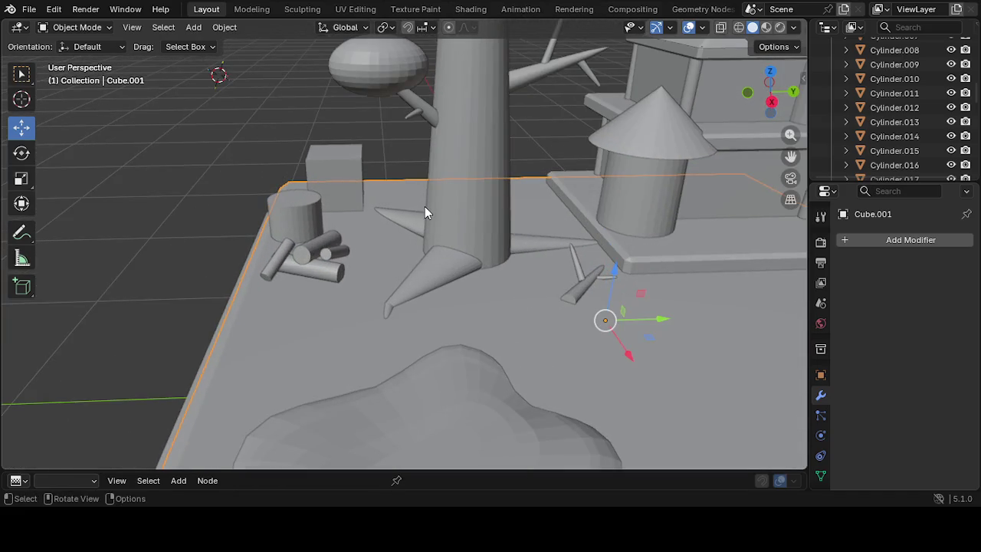
pyautogui.scroll(2, 332, 225)
pyautogui.scroll(2, 363, 247)
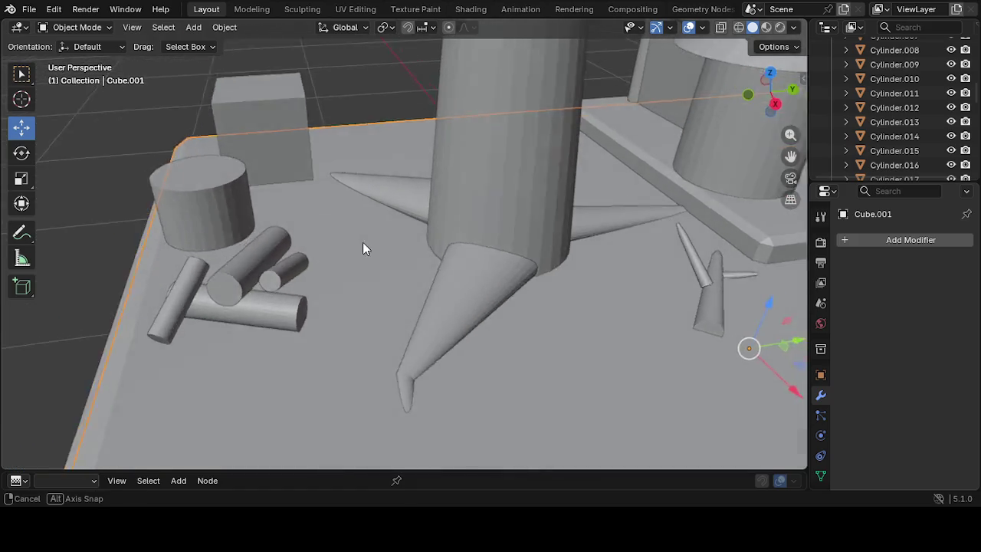
pyautogui.scroll(1, 343, 240)
pyautogui.scroll(-3, 641, 196)
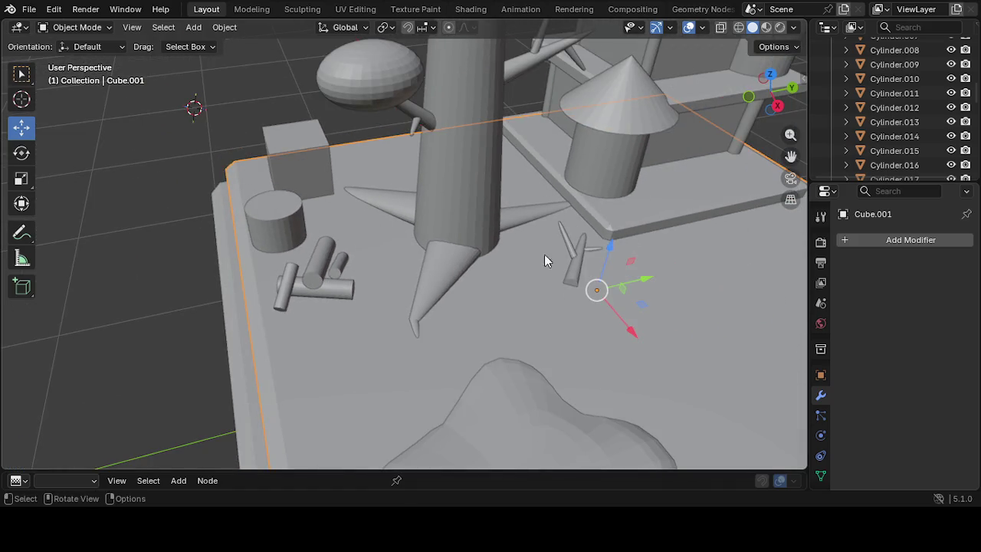
pyautogui.moveTo(737, 205); pyautogui.dragTo(721, 193, button='middle')
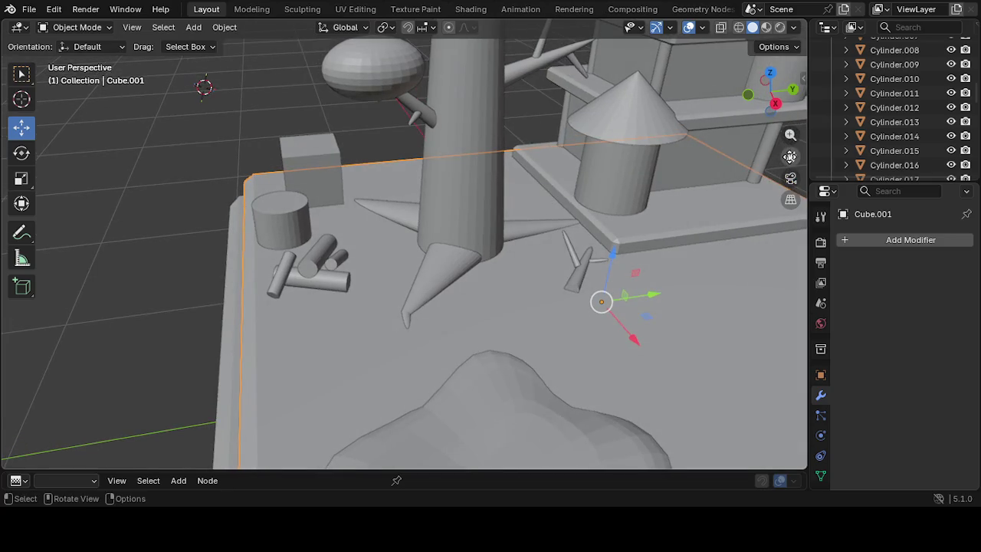
pyautogui.moveTo(789, 157); pyautogui.dragTo(582, 231)
pyautogui.moveTo(582, 232)
pyautogui.mouseDown(button='middle')
pyautogui.moveTo(609, 190)
pyautogui.moveTo(596, 245)
pyautogui.moveTo(542, 264)
pyautogui.mouseUp(button='middle')
pyautogui.scroll(3, 557, 249)
pyautogui.scroll(2, 555, 257)
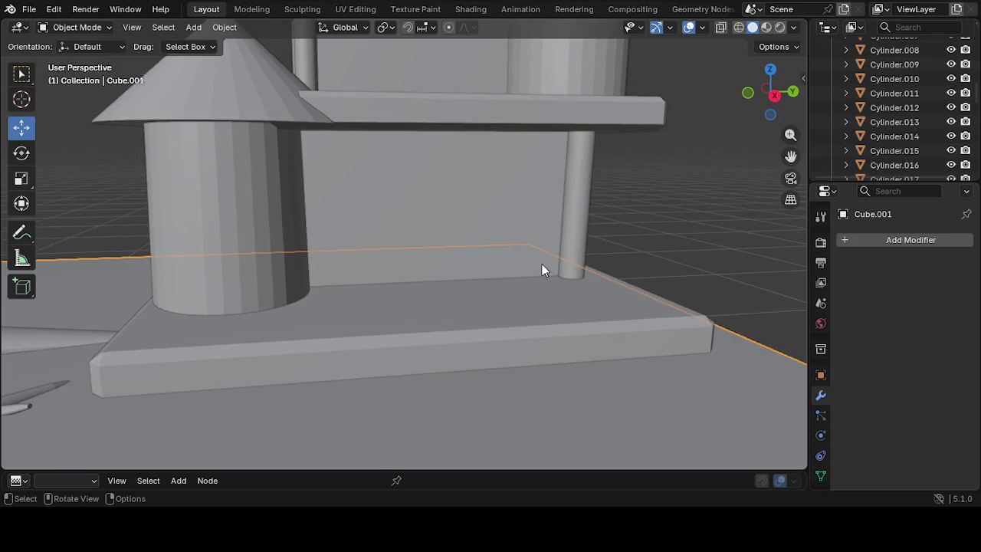
pyautogui.scroll(-3, 543, 261)
pyautogui.scroll(-4, 518, 232)
pyautogui.scroll(-1, 380, 336)
# Frame the house frontally and save the scene to Untitled.blend
pyautogui.moveTo(380, 329)
pyautogui.mouseDown(button='middle')
pyautogui.moveTo(338, 320)
pyautogui.moveTo(687, 203)
pyautogui.mouseUp(button='middle')
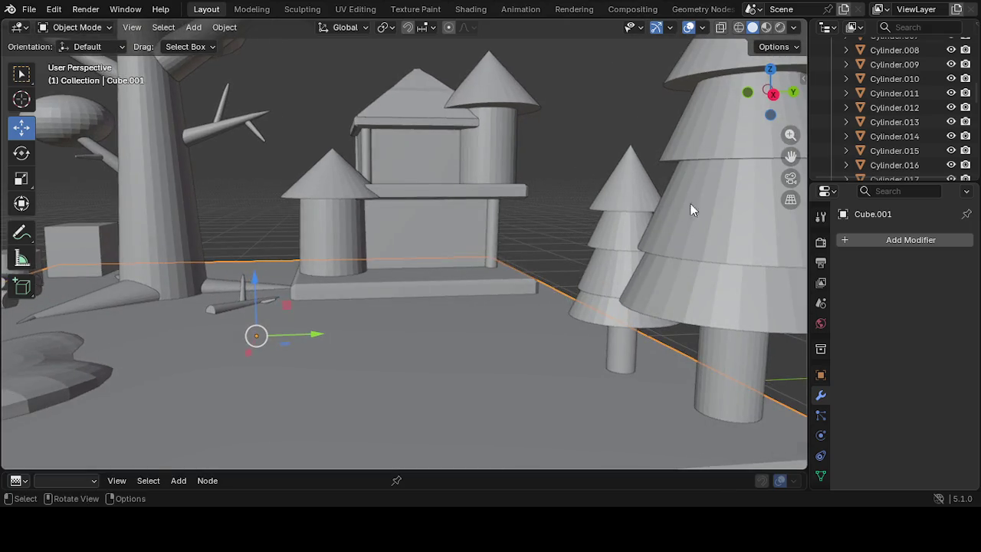
pyautogui.moveTo(791, 161); pyautogui.dragTo(911, 201)
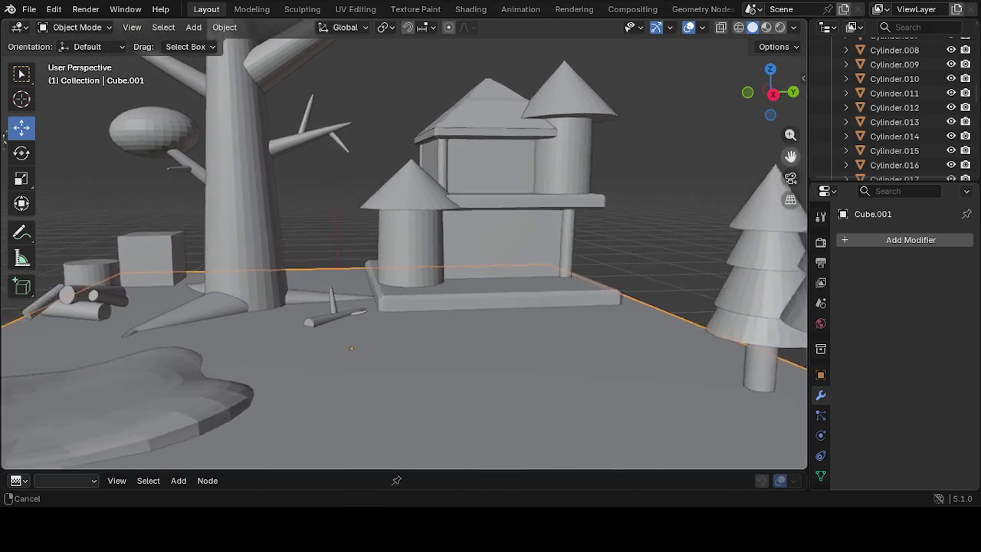
pyautogui.moveTo(912, 201)
pyautogui.mouseDown()
pyautogui.moveTo(902, 231)
pyautogui.moveTo(858, 204)
pyautogui.moveTo(804, 192)
pyautogui.moveTo(782, 160)
pyautogui.mouseUp()
pyautogui.moveTo(500, 261)
pyautogui.mouseDown(button='middle')
pyautogui.moveTo(474, 268)
pyautogui.moveTo(510, 288)
pyautogui.moveTo(610, 299)
pyautogui.moveTo(519, 282)
pyautogui.mouseUp(button='middle')
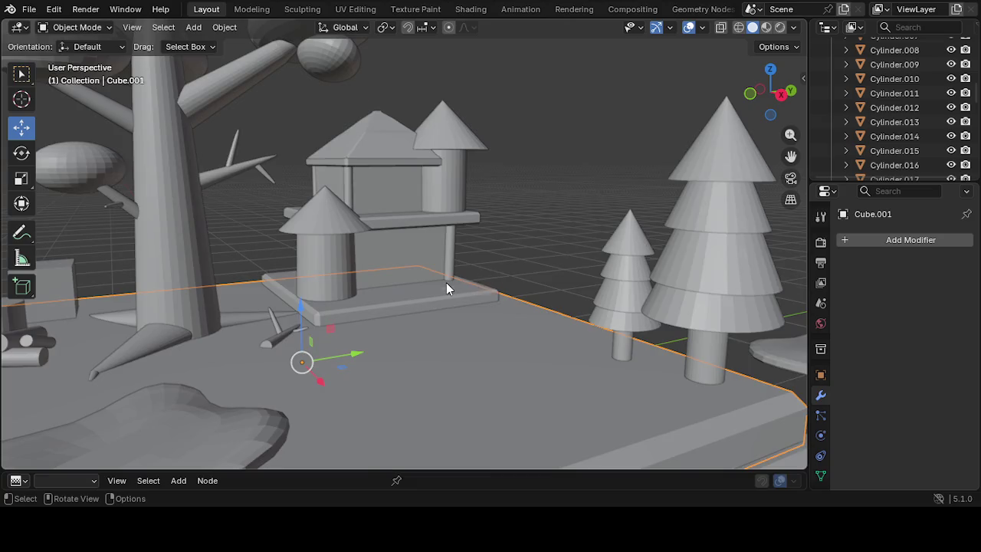
pyautogui.scroll(-5, 446, 287)
pyautogui.scroll(-2, 452, 286)
pyautogui.moveTo(453, 285)
pyautogui.mouseDown(button='middle')
pyautogui.moveTo(479, 292)
pyautogui.moveTo(471, 299)
pyautogui.moveTo(440, 262)
pyautogui.moveTo(448, 271)
pyautogui.moveTo(412, 269)
pyautogui.moveTo(440, 301)
pyautogui.moveTo(417, 289)
pyautogui.mouseUp(button='middle')
pyautogui.scroll(5, 411, 272)
pyautogui.scroll(2, 411, 269)
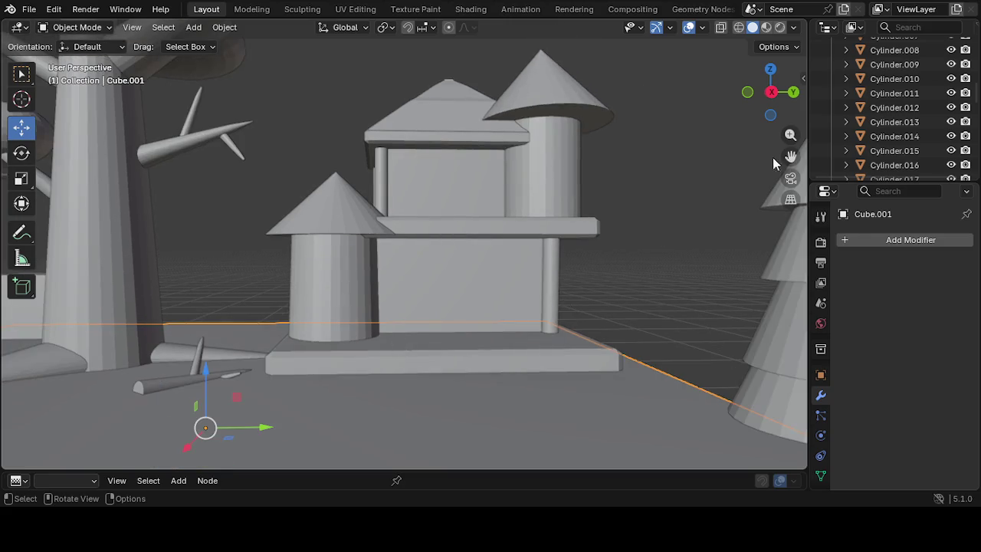
pyautogui.moveTo(791, 156); pyautogui.dragTo(773, 163)
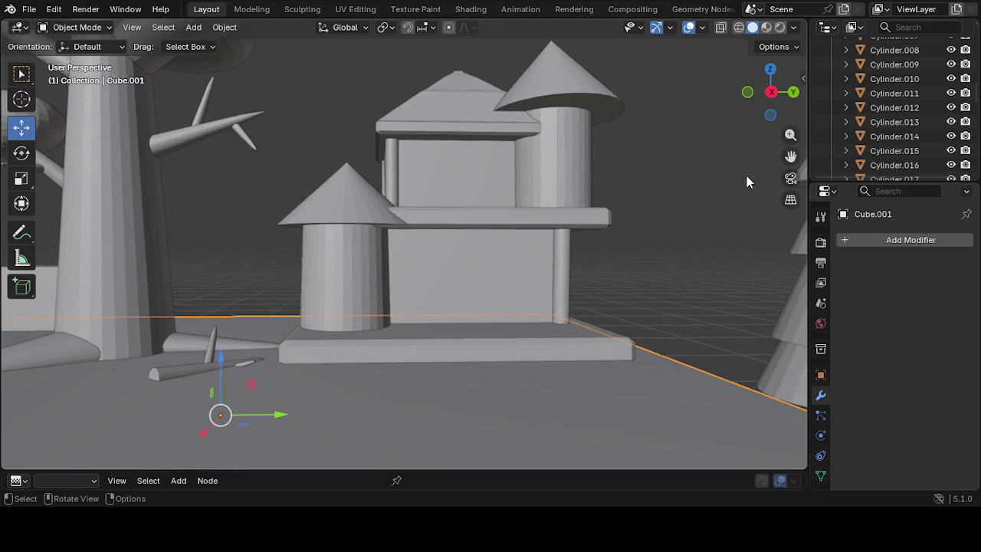
pyautogui.hotkey('ctrl', 's')
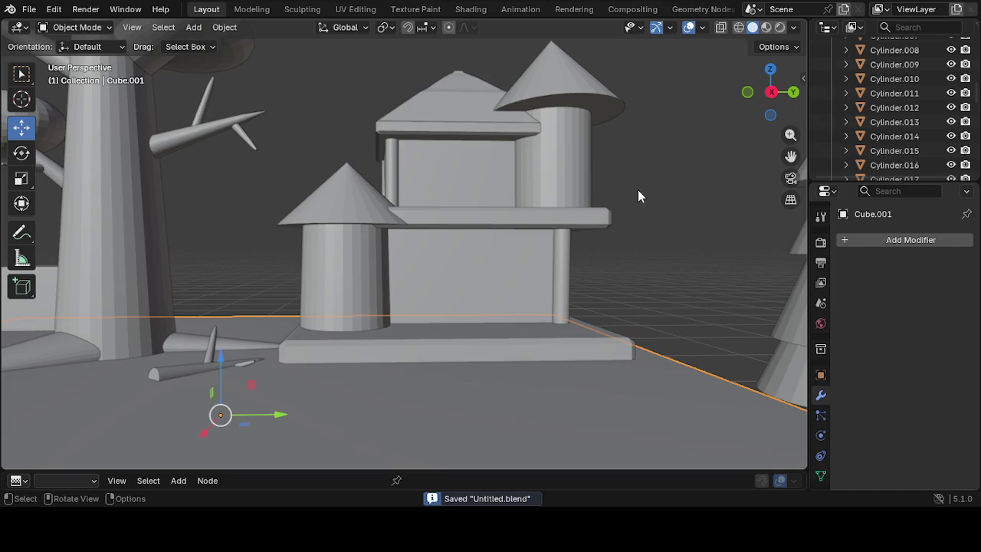
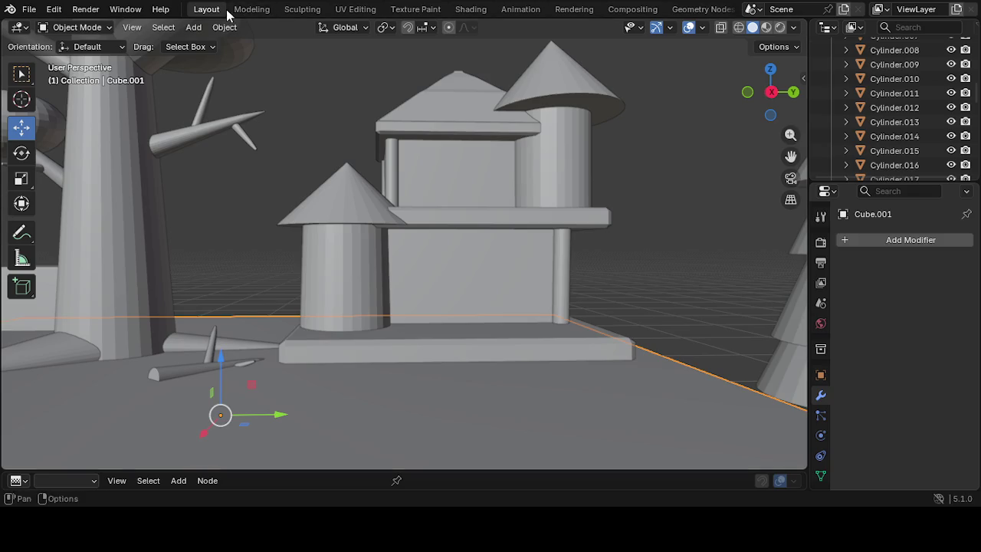
# Deselect the ground, switch to the 3D cursor tool, and orbit around the diorama
pyautogui.click(194, 28)
pyautogui.click(376, 394)
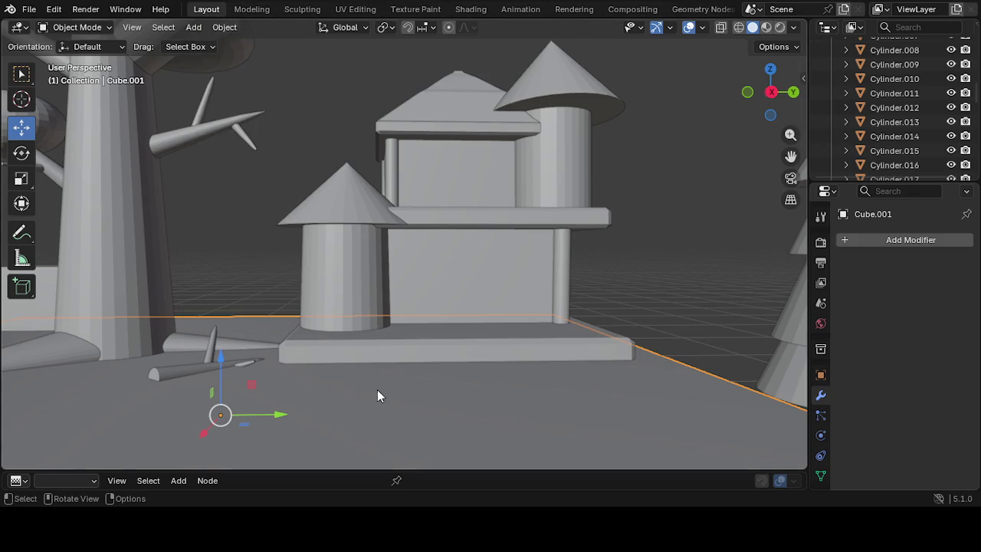
pyautogui.click(655, 270)
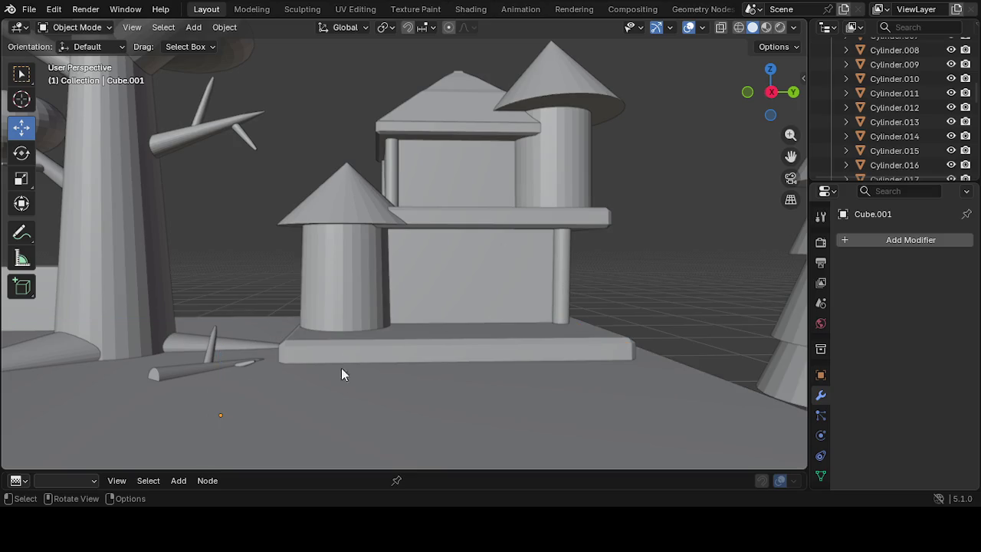
pyautogui.click(21, 100)
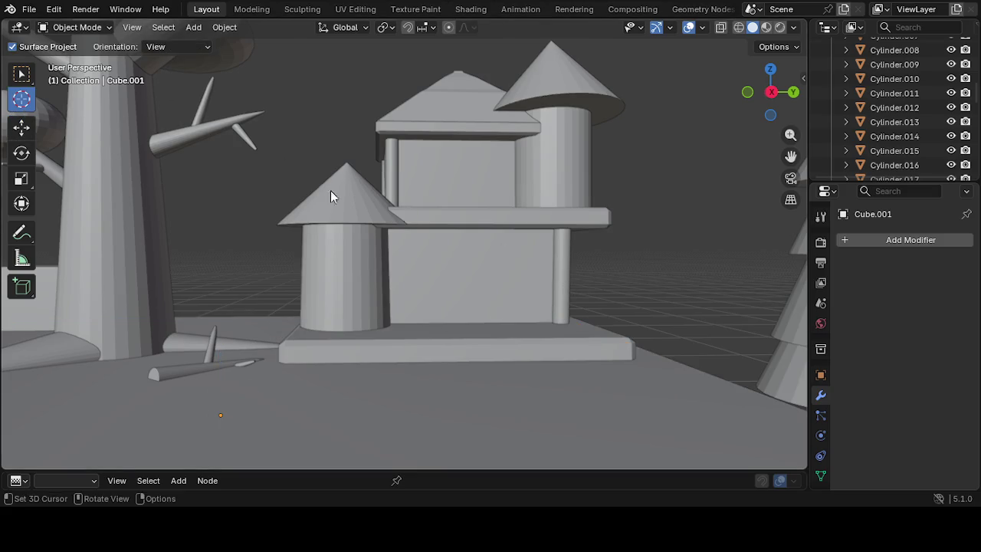
pyautogui.scroll(-1, 427, 298)
pyautogui.moveTo(261, 398)
pyautogui.mouseDown(button='middle')
pyautogui.moveTo(326, 396)
pyautogui.moveTo(314, 389)
pyautogui.moveTo(334, 359)
pyautogui.mouseUp(button='middle')
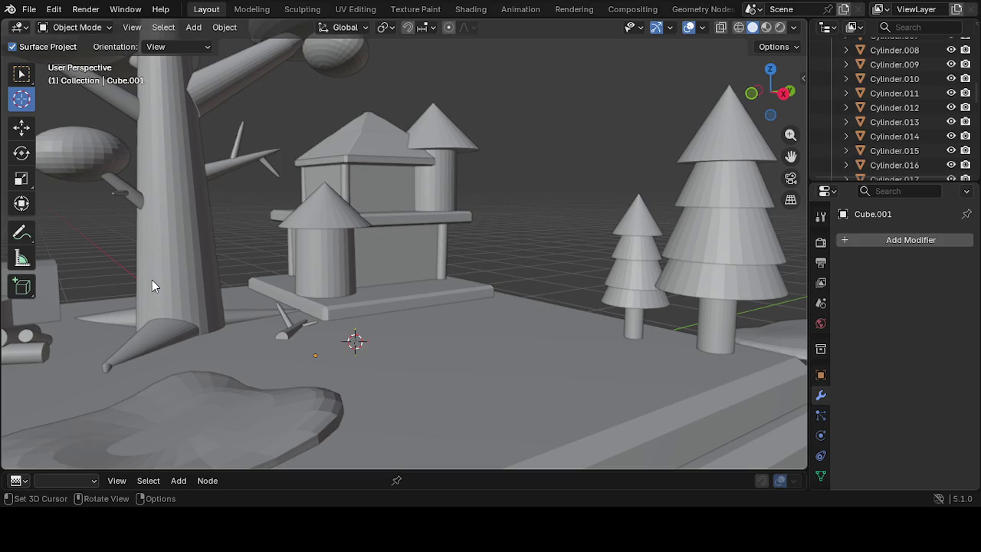
pyautogui.moveTo(159, 245); pyautogui.dragTo(192, 275, button='middle')
pyautogui.moveTo(298, 290)
pyautogui.mouseDown(button='middle')
pyautogui.moveTo(240, 310)
pyautogui.moveTo(647, 178)
pyautogui.mouseUp(button='middle')
pyautogui.moveTo(785, 159)
pyautogui.mouseDown()
pyautogui.moveTo(649, 232)
pyautogui.moveTo(695, 193)
pyautogui.mouseUp()
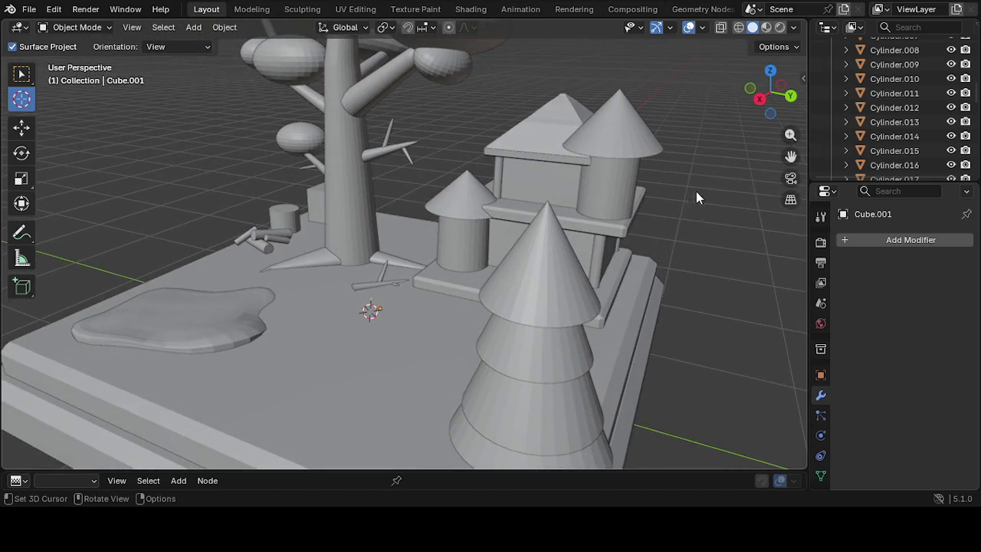
# Pan and zoom the view in close on the house and trees
pyautogui.moveTo(790, 156); pyautogui.dragTo(890, 149)
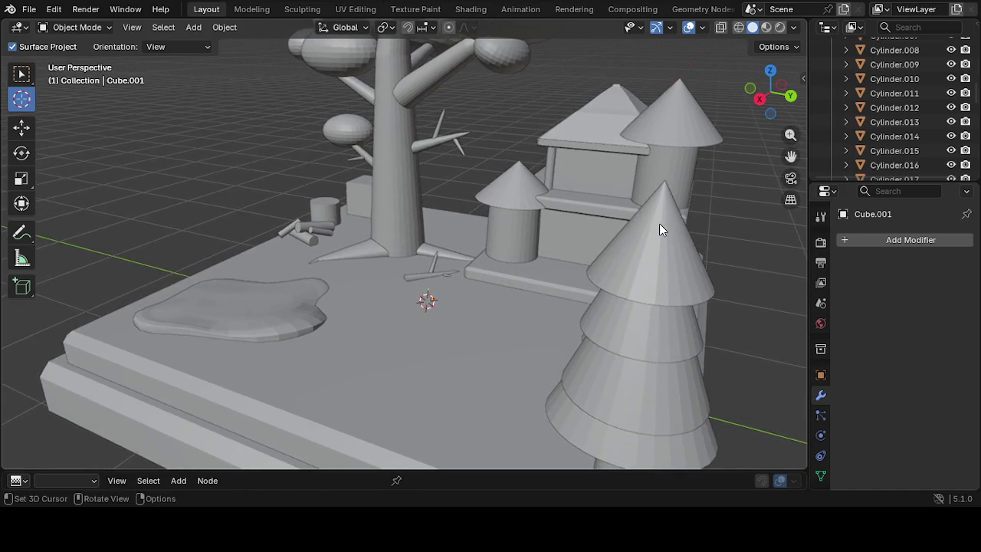
pyautogui.moveTo(658, 223); pyautogui.dragTo(693, 216, button='middle')
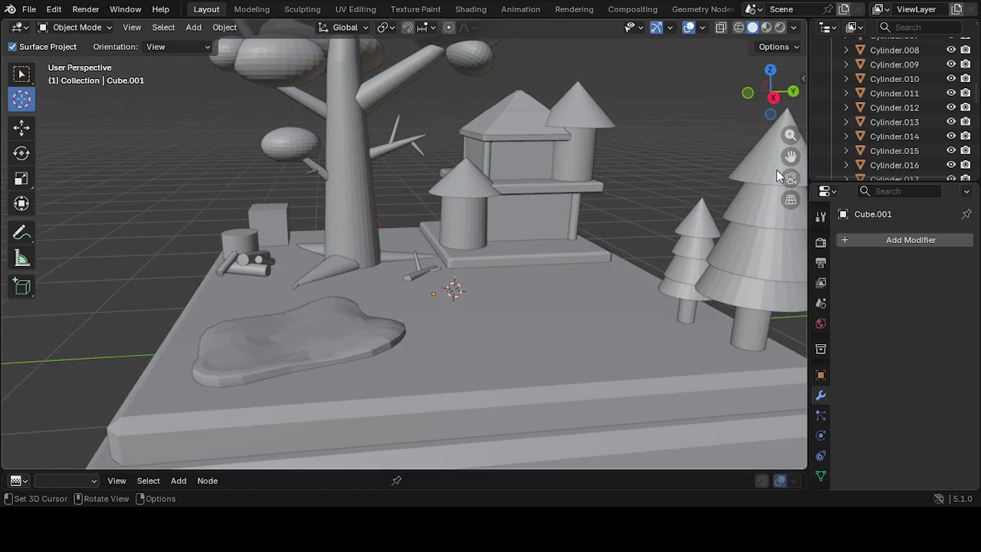
pyautogui.keyDown('ctrl'); pyautogui.moveTo(777, 174); pyautogui.dragTo(676, 164, button='middle'); pyautogui.keyUp('ctrl')
pyautogui.scroll(2, 559, 217)
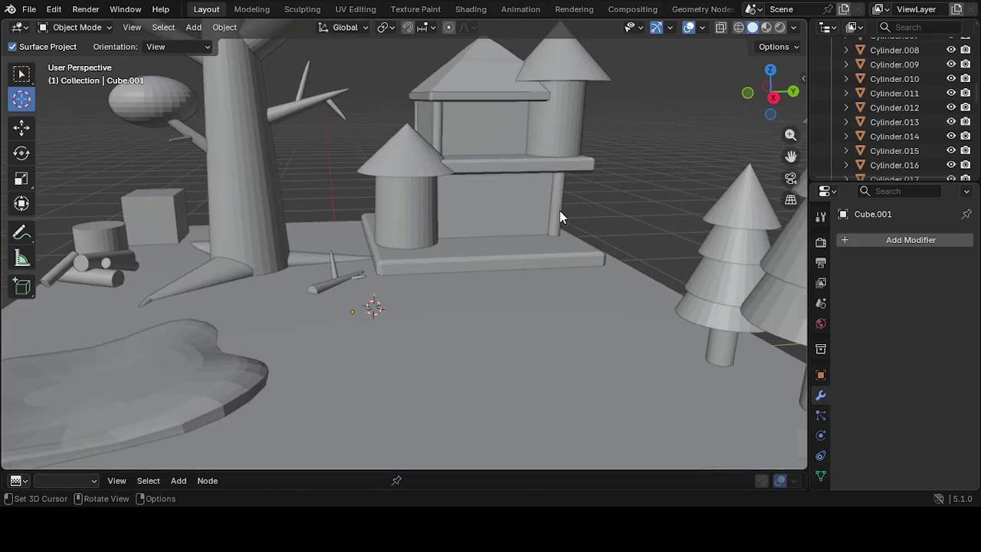
pyautogui.scroll(1, 559, 211)
pyautogui.scroll(1, 555, 209)
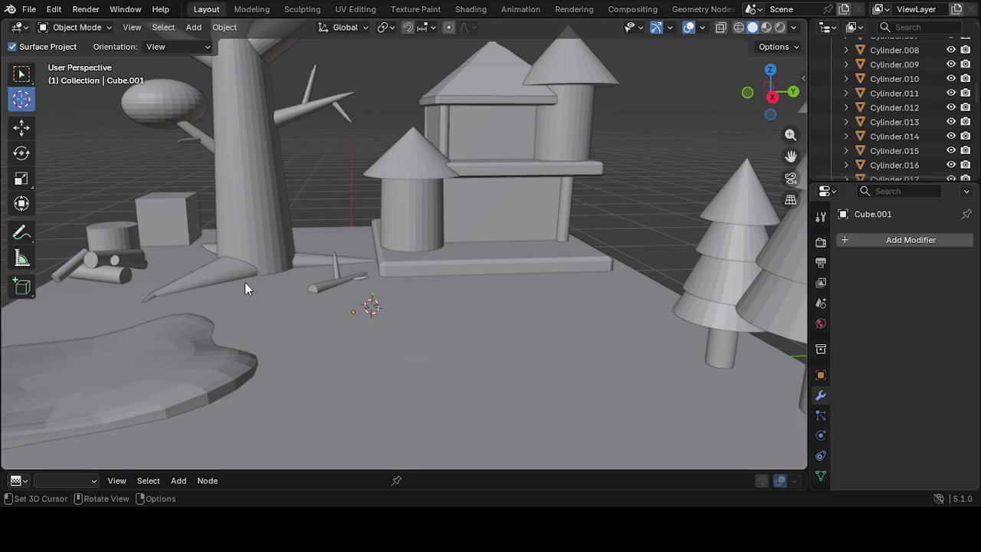
pyautogui.moveTo(245, 289); pyautogui.dragTo(212, 278, button='middle')
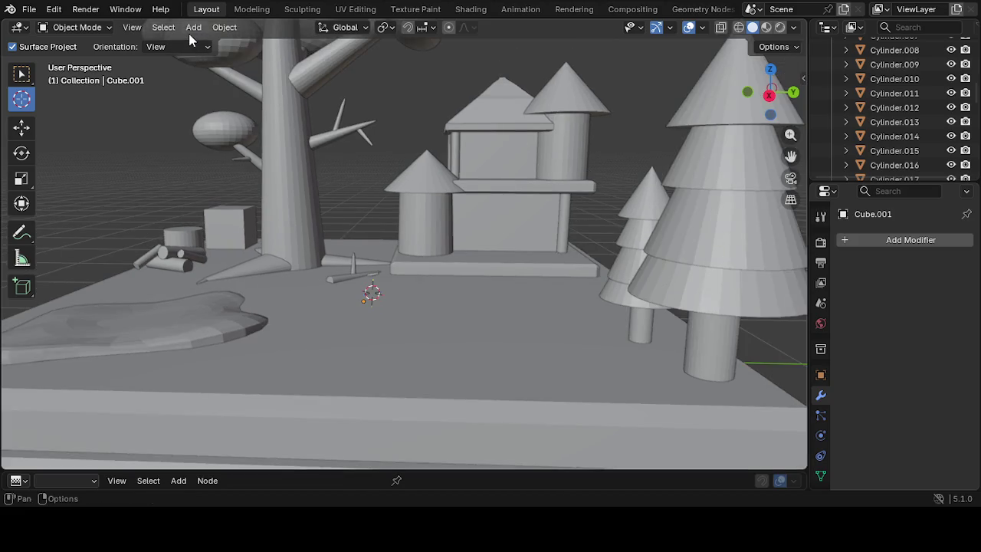
# Add a UV sphere and scale it down to about 0.06 in front of the house
pyautogui.click(194, 28)
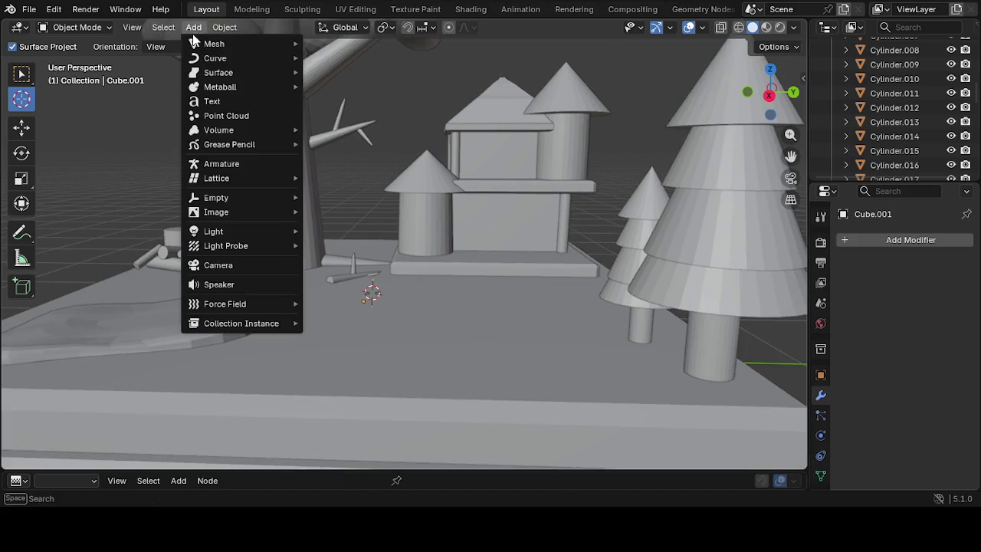
pyautogui.moveTo(214, 44)
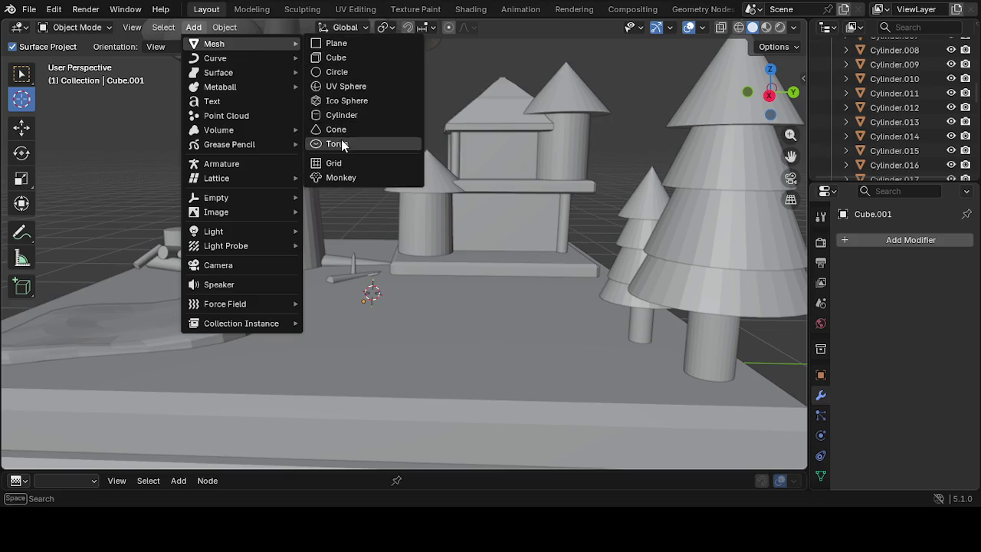
pyautogui.click(337, 87)
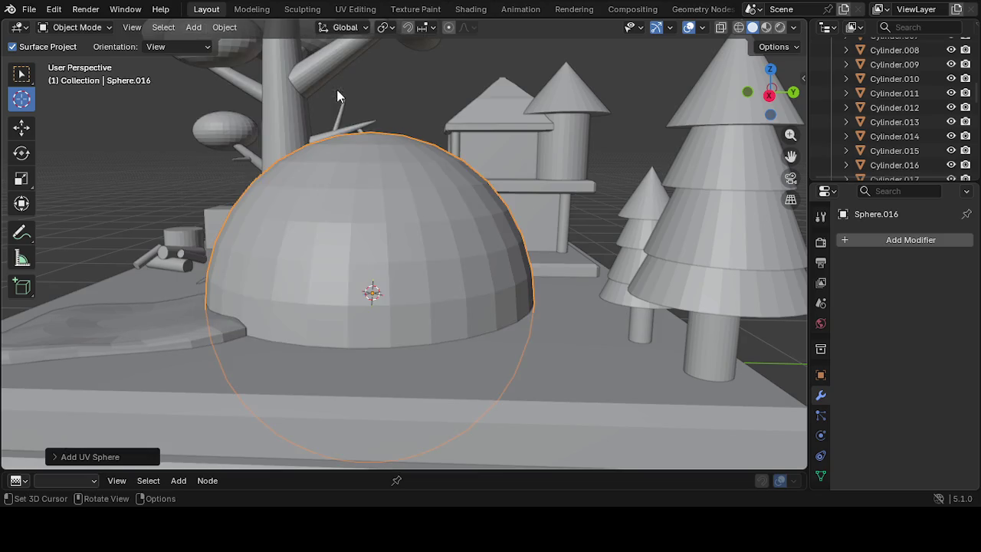
pyautogui.moveTo(387, 201)
pyautogui.mouseDown(button='middle')
pyautogui.moveTo(389, 243)
pyautogui.moveTo(421, 248)
pyautogui.mouseUp(button='middle')
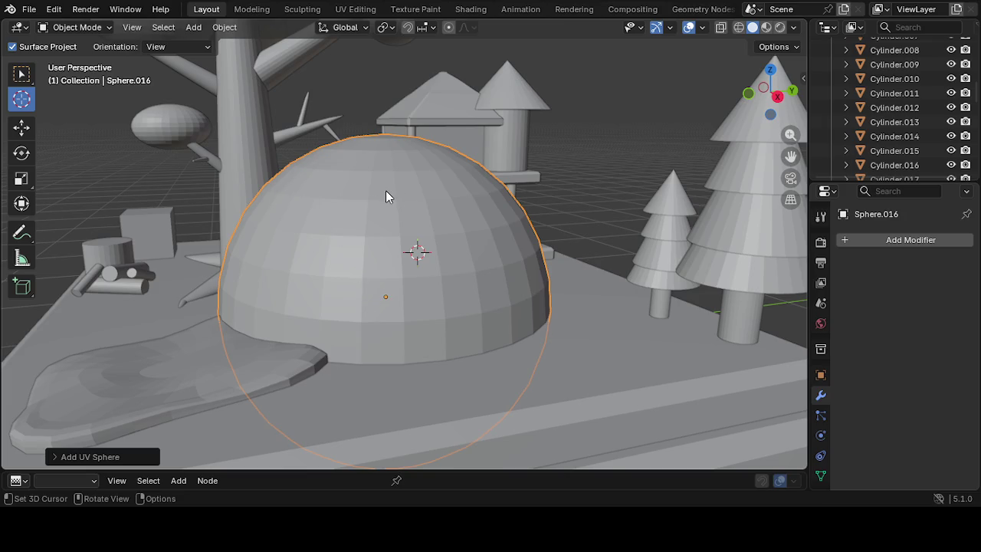
pyautogui.press('s')
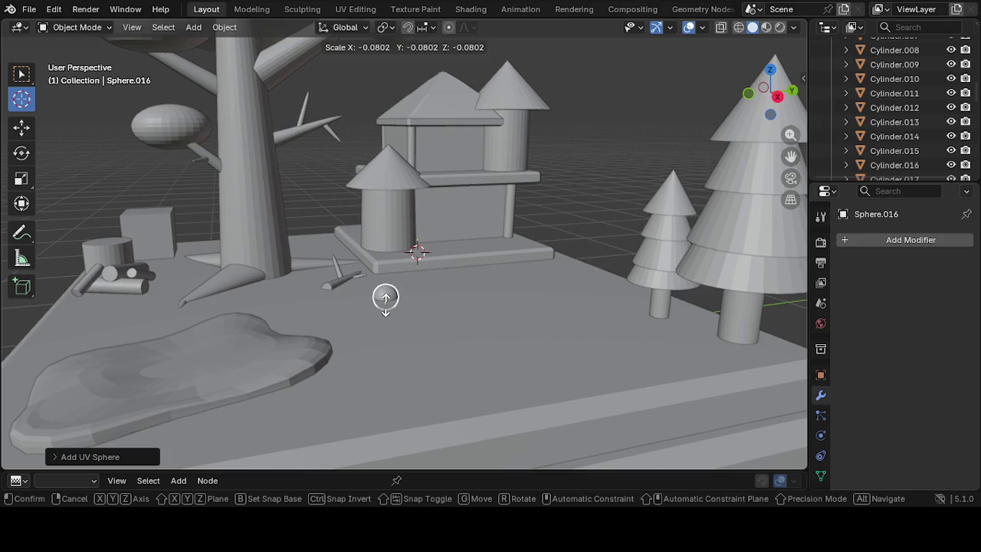
pyautogui.click(385, 299)
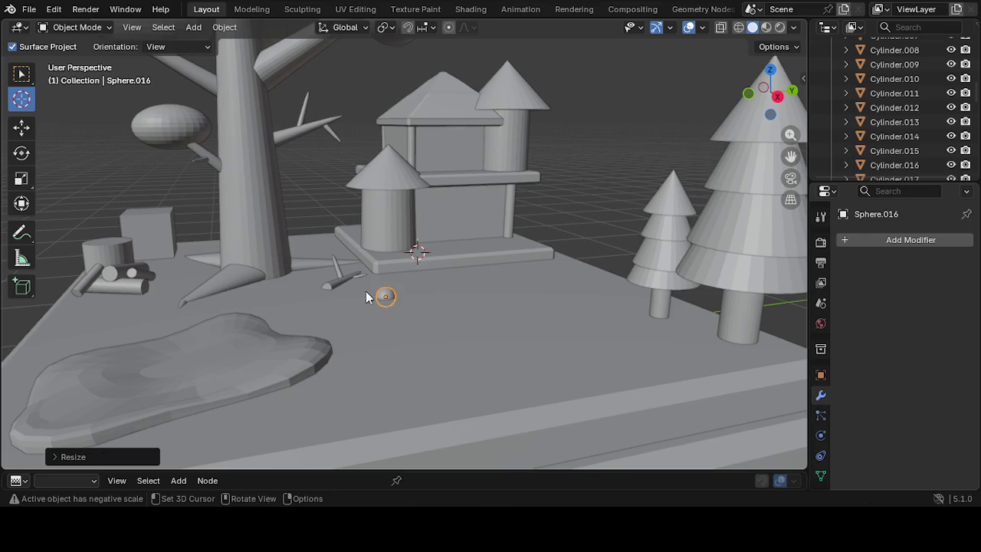
# Raise the small sphere upward along Z and zoom in on it
pyautogui.click(23, 129)
pyautogui.moveTo(395, 246)
pyautogui.mouseDown()
pyautogui.moveTo(388, 235)
pyautogui.moveTo(403, 198)
pyautogui.mouseUp()
pyautogui.moveTo(402, 198)
pyautogui.mouseDown(button='middle')
pyautogui.moveTo(419, 274)
pyautogui.moveTo(410, 323)
pyautogui.moveTo(452, 249)
pyautogui.moveTo(444, 291)
pyautogui.moveTo(420, 304)
pyautogui.moveTo(359, 284)
pyautogui.mouseUp(button='middle')
pyautogui.scroll(3, 445, 257)
pyautogui.scroll(3, 445, 258)
# Duplicate the sphere and move the copy straight down below the original
pyautogui.rightClick(349, 237)
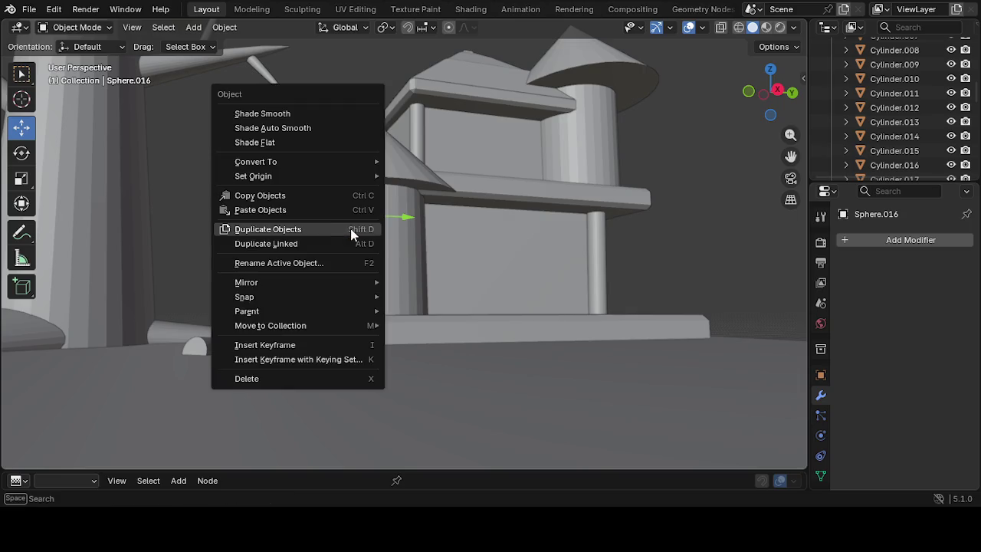
pyautogui.click(350, 229)
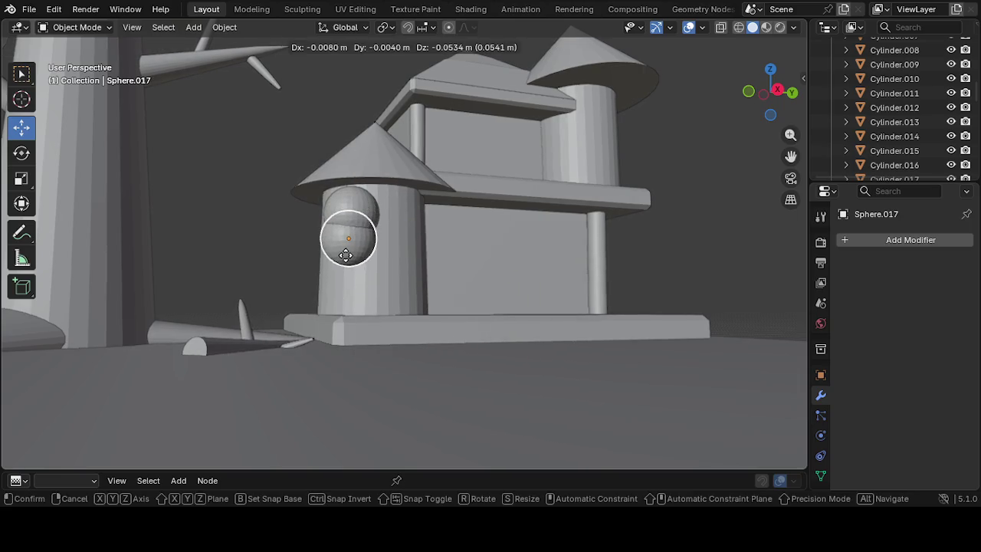
pyautogui.press('z')
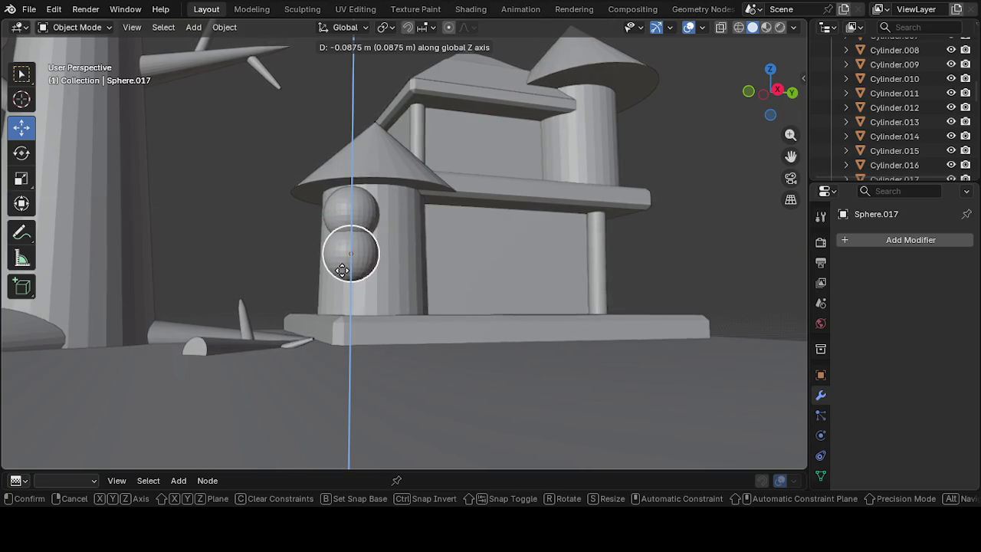
pyautogui.click(341, 272)
pyautogui.moveTo(342, 274)
pyautogui.mouseDown(button='middle')
pyautogui.moveTo(326, 295)
pyautogui.moveTo(281, 320)
pyautogui.moveTo(255, 316)
pyautogui.moveTo(343, 324)
pyautogui.mouseUp(button='middle')
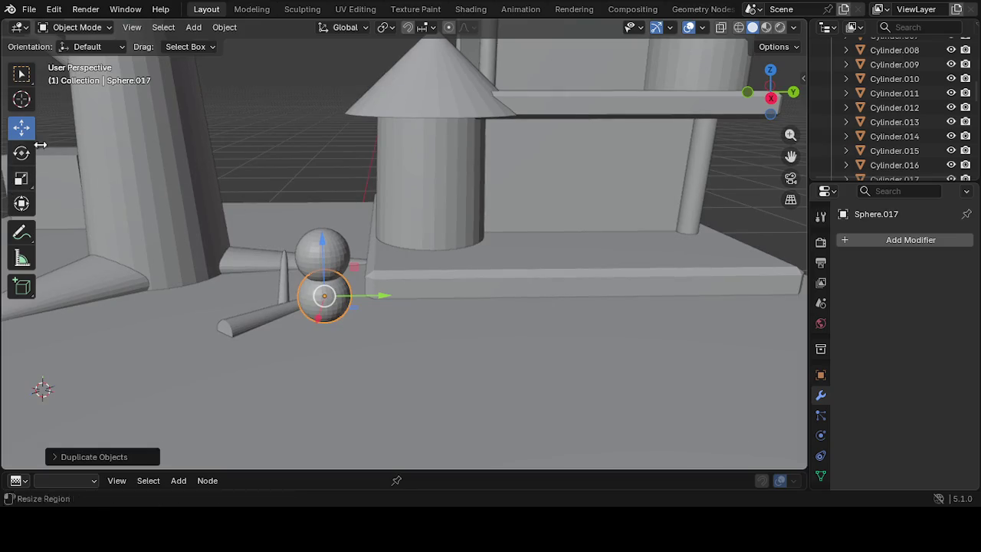
# Stretch the lower copy tall on Z and adjust its width into an egg-shaped body
pyautogui.click(22, 179)
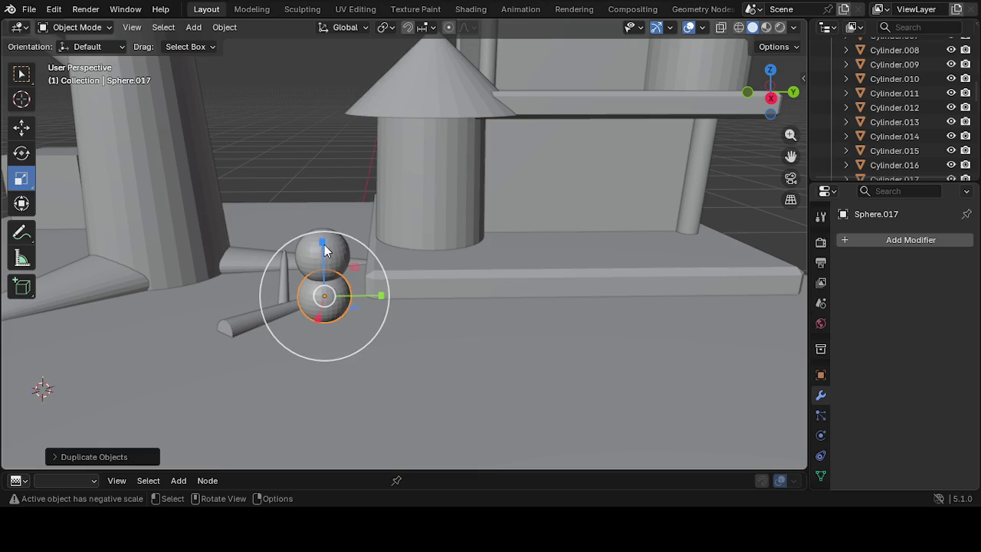
pyautogui.moveTo(323, 242); pyautogui.dragTo(325, 344)
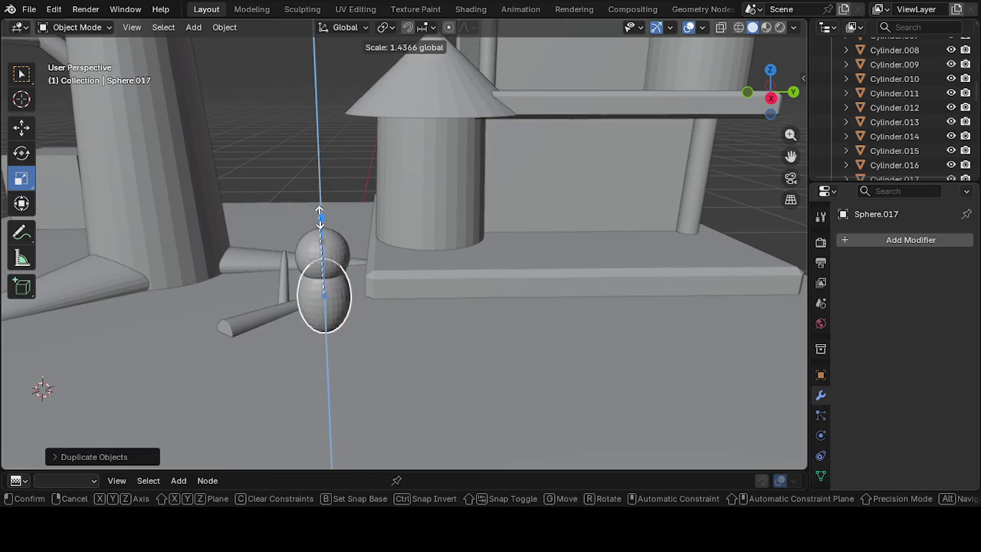
pyautogui.moveTo(325, 343); pyautogui.dragTo(263, 320, button='middle')
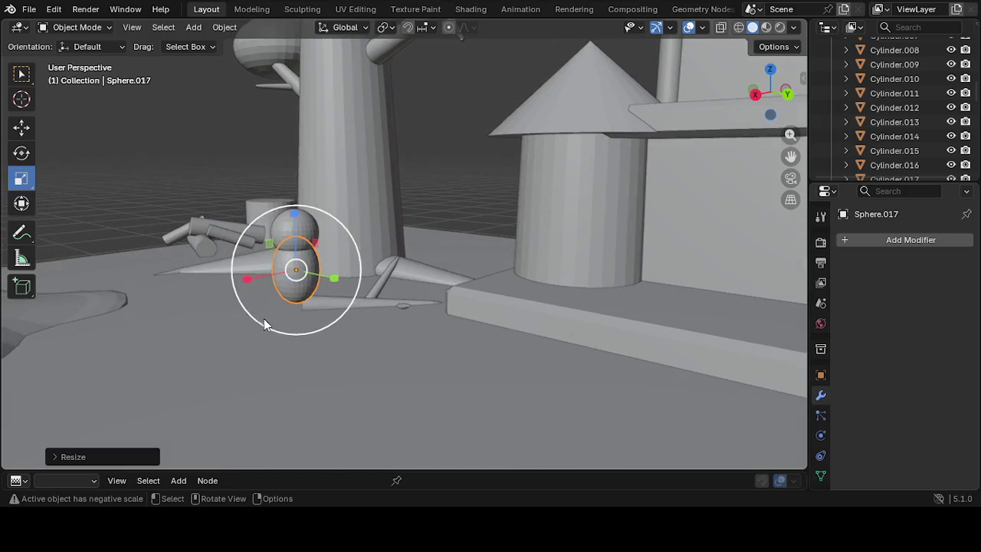
pyautogui.moveTo(257, 282); pyautogui.dragTo(235, 282)
pyautogui.moveTo(248, 312)
pyautogui.mouseDown(button='middle')
pyautogui.moveTo(360, 349)
pyautogui.moveTo(416, 333)
pyautogui.moveTo(412, 306)
pyautogui.mouseUp(button='middle')
pyautogui.moveTo(446, 289)
pyautogui.mouseDown()
pyautogui.moveTo(460, 283)
pyautogui.moveTo(448, 292)
pyautogui.moveTo(454, 323)
pyautogui.moveTo(439, 340)
pyautogui.mouseUp()
pyautogui.moveTo(439, 339); pyautogui.dragTo(376, 328, button='middle')
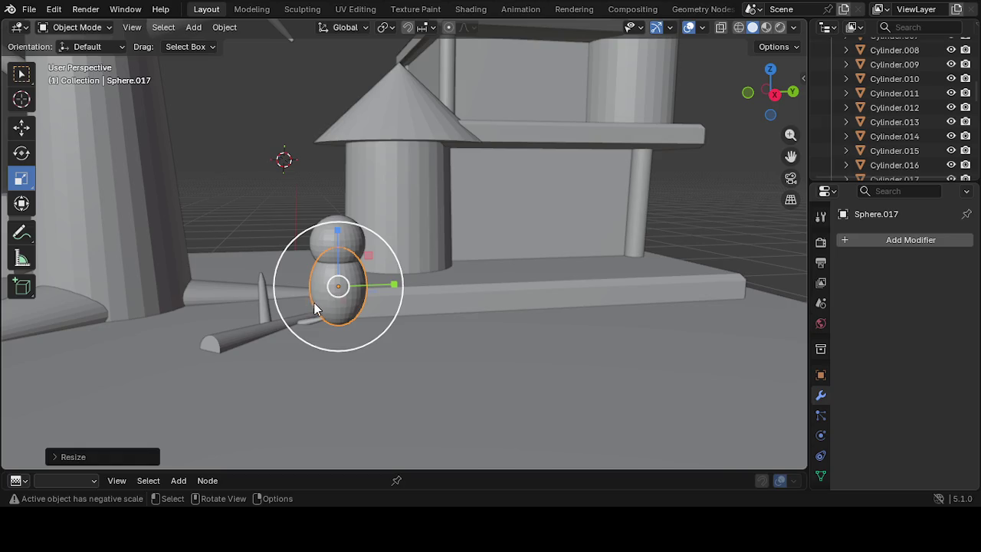
pyautogui.click(336, 232)
pyautogui.rightClick(335, 231)
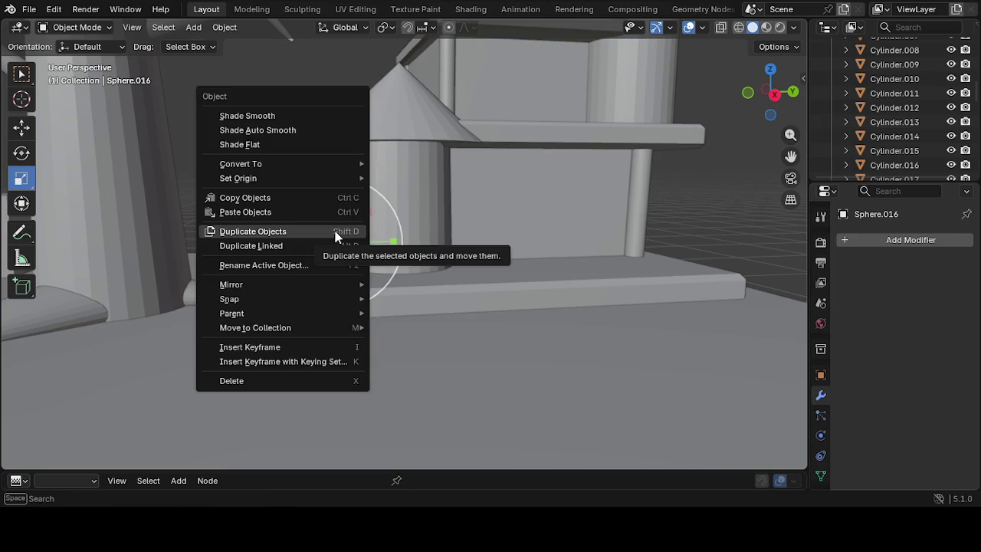
pyautogui.click(334, 232)
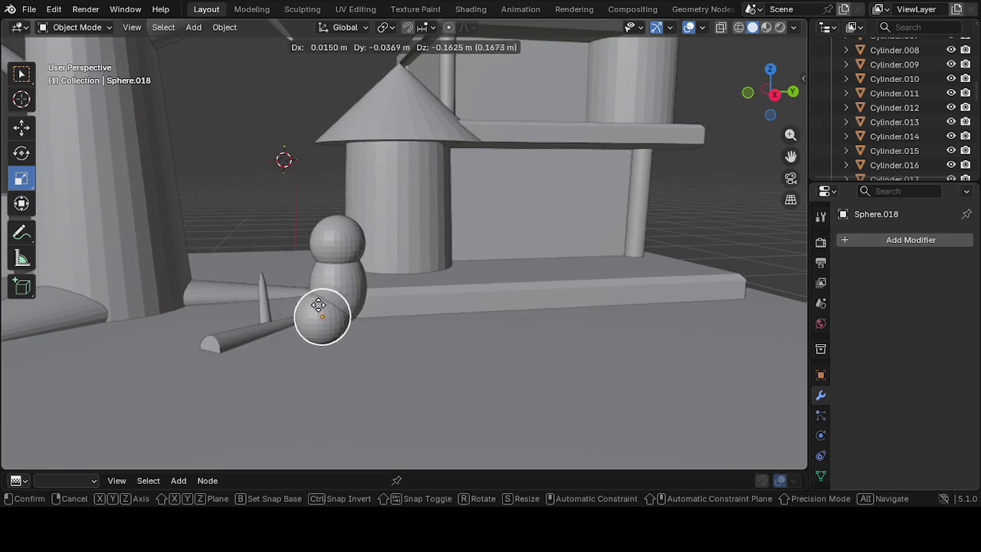
pyautogui.click(317, 305)
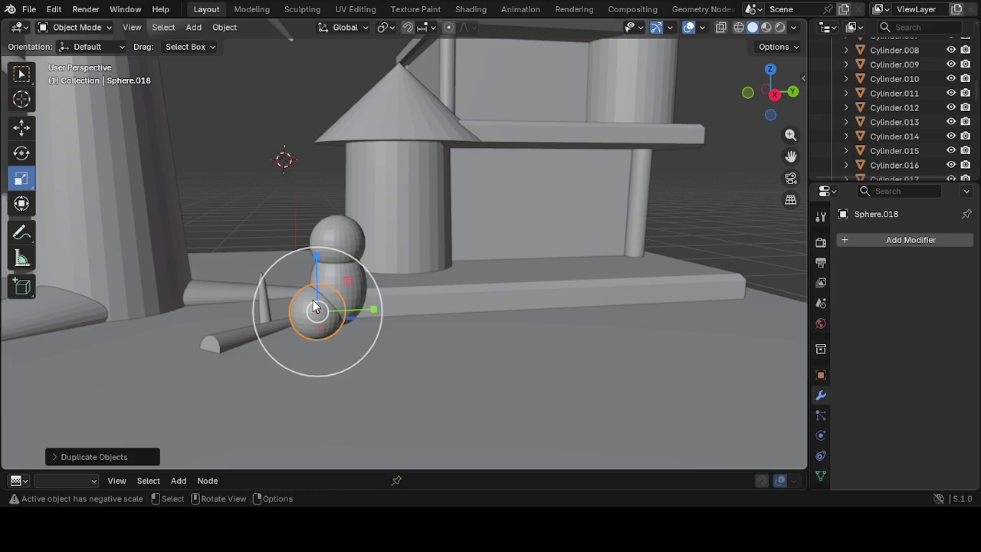
pyautogui.hotkey('ctrl', 'z')
pyautogui.hotkey('ctrl', 'z')
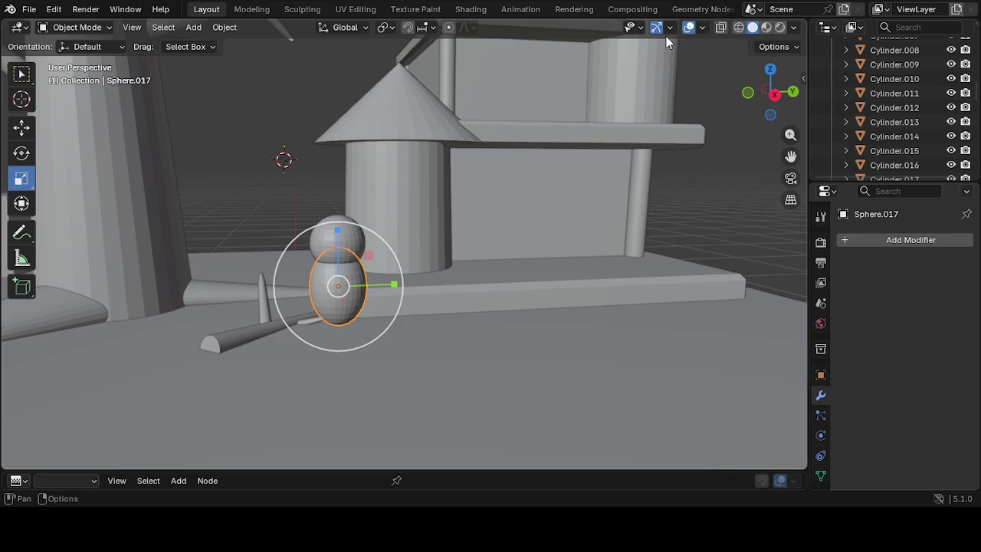
pyautogui.scroll(2, 636, 41)
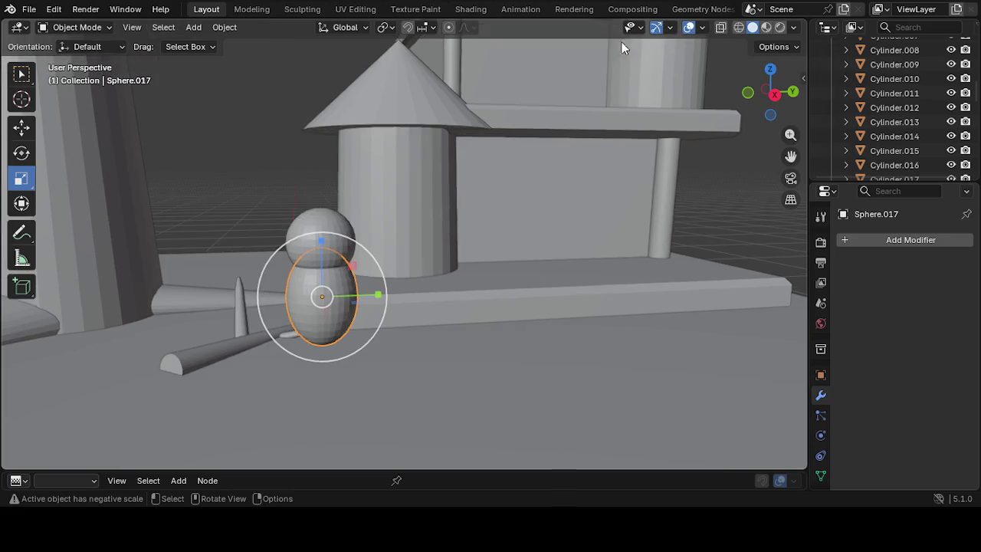
pyautogui.scroll(2, 476, 75)
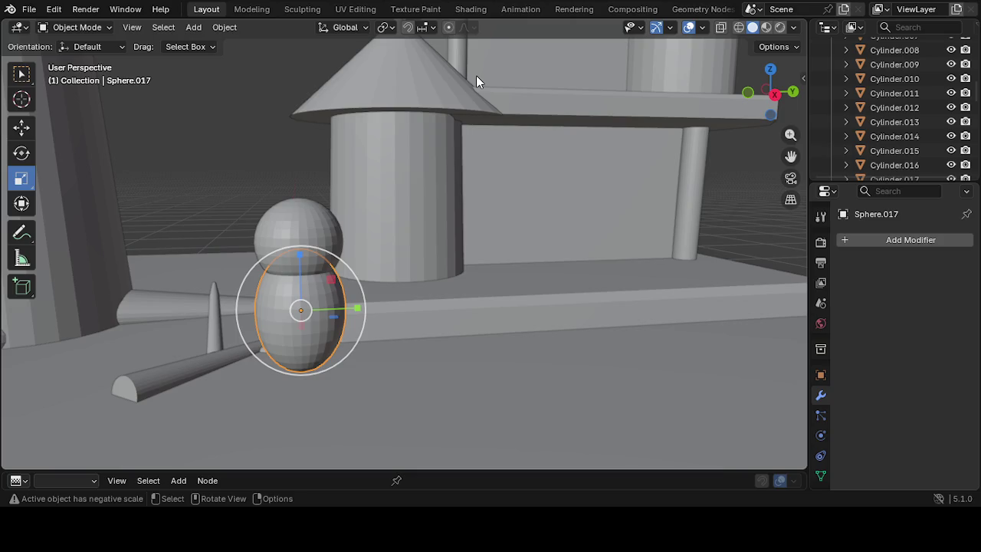
pyautogui.press('m')
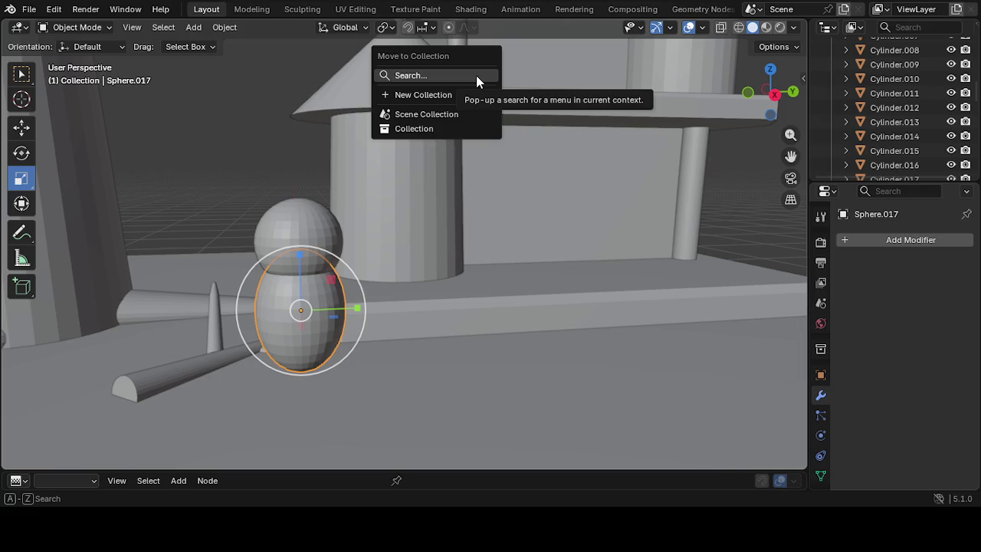
# Cancel the Move to Collection search without moving the sphere
pyautogui.write('M')
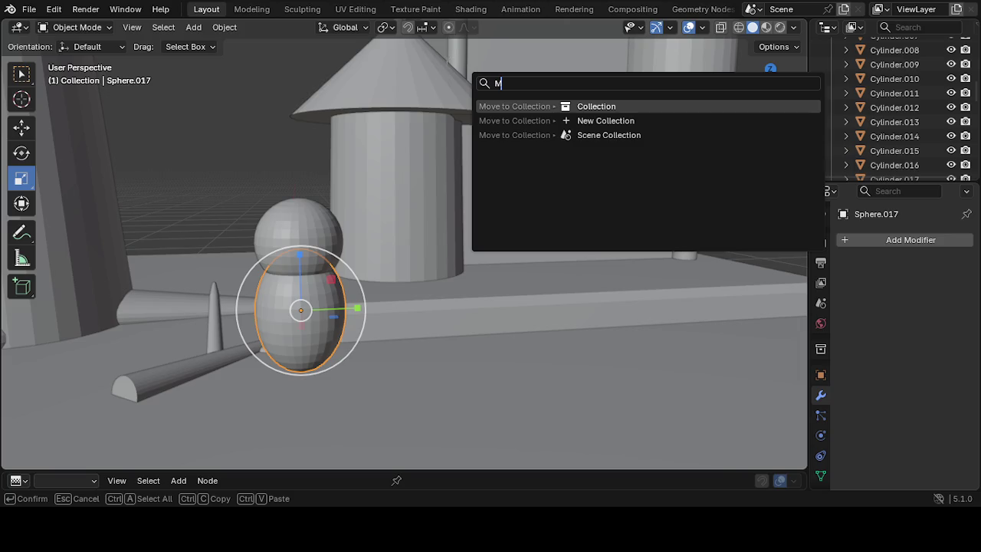
pyautogui.press('Down')
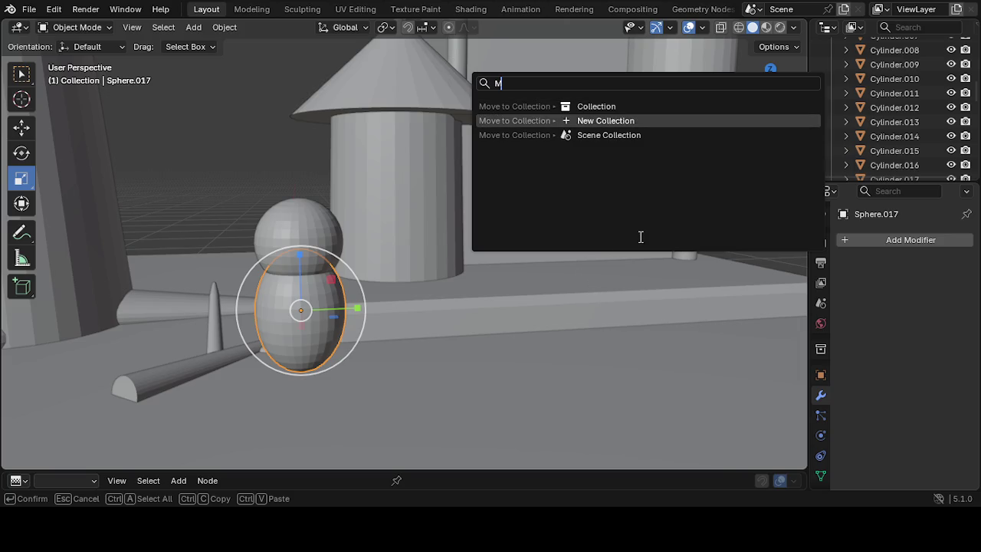
pyautogui.press('BackSpace')
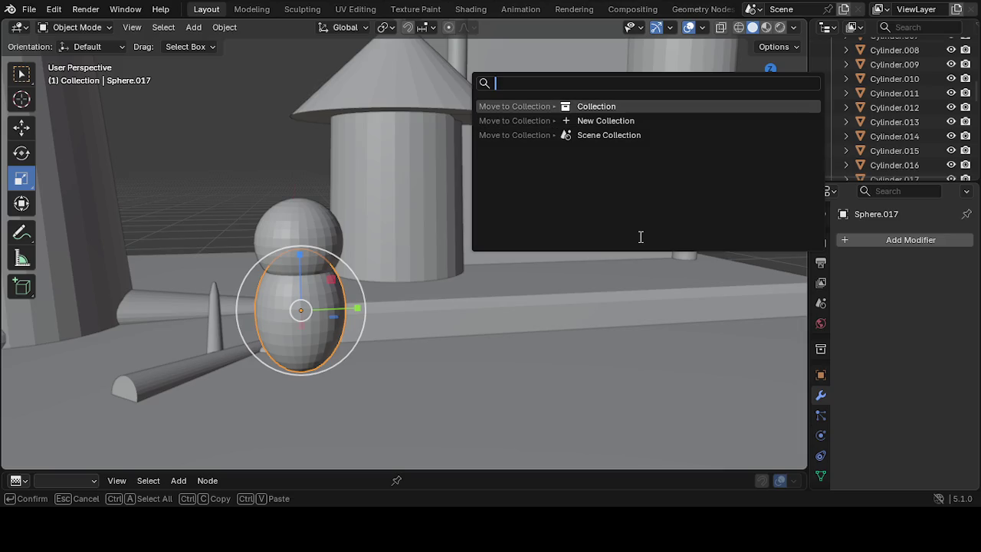
pyautogui.press('Escape')
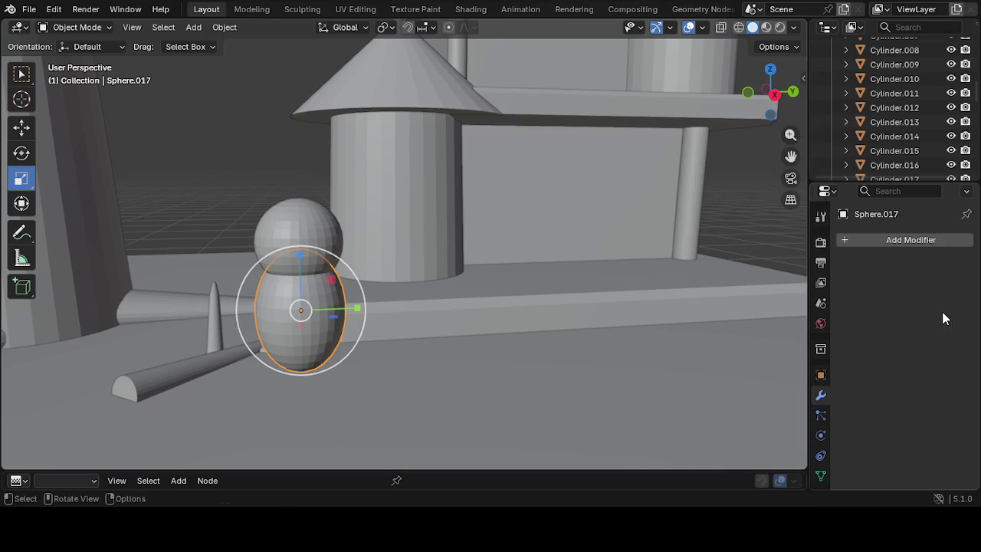
# Orbit around the figure and reselect the lower body sphere (Sphere.017)
pyautogui.moveTo(294, 353); pyautogui.dragTo(291, 346, button='middle')
pyautogui.click(370, 411)
pyautogui.moveTo(366, 405); pyautogui.dragTo(304, 327, button='middle')
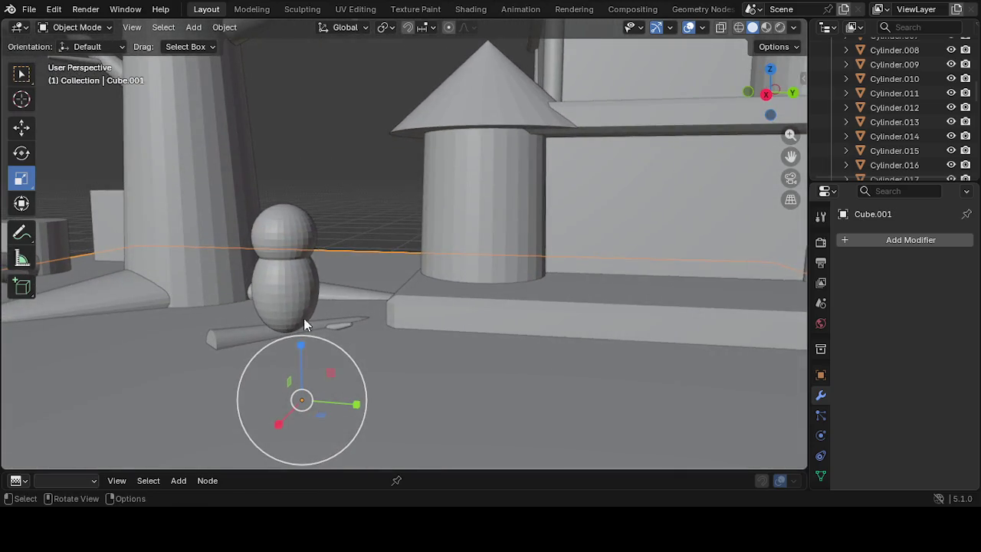
pyautogui.click(280, 301)
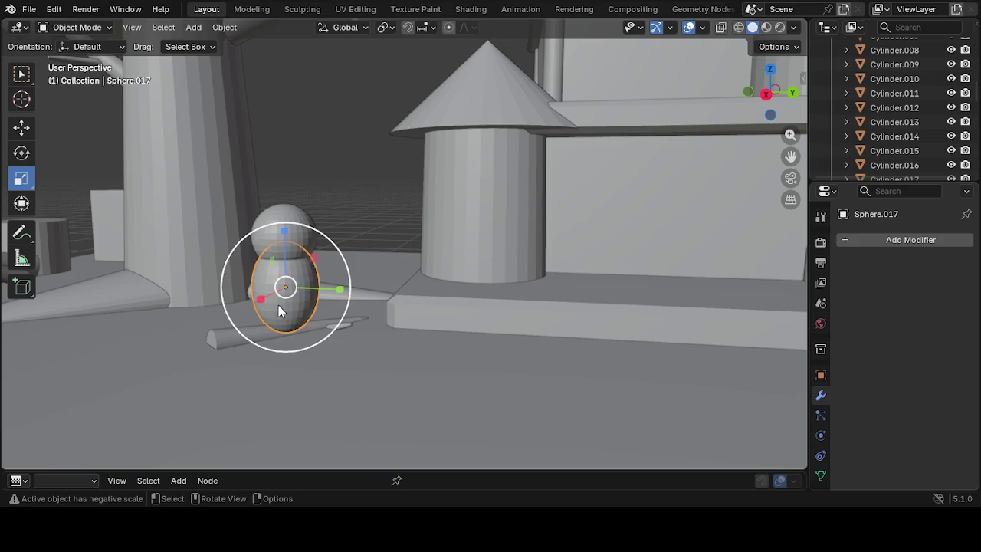
pyautogui.moveTo(294, 320)
pyautogui.mouseDown(button='middle')
pyautogui.moveTo(355, 344)
pyautogui.moveTo(401, 332)
pyautogui.moveTo(432, 236)
pyautogui.mouseUp(button='middle')
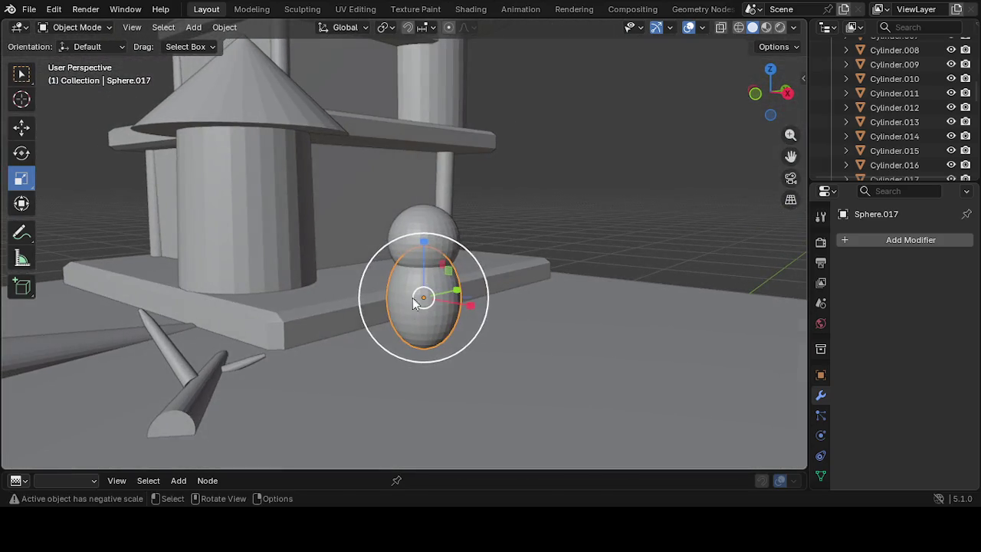
pyautogui.click(432, 235)
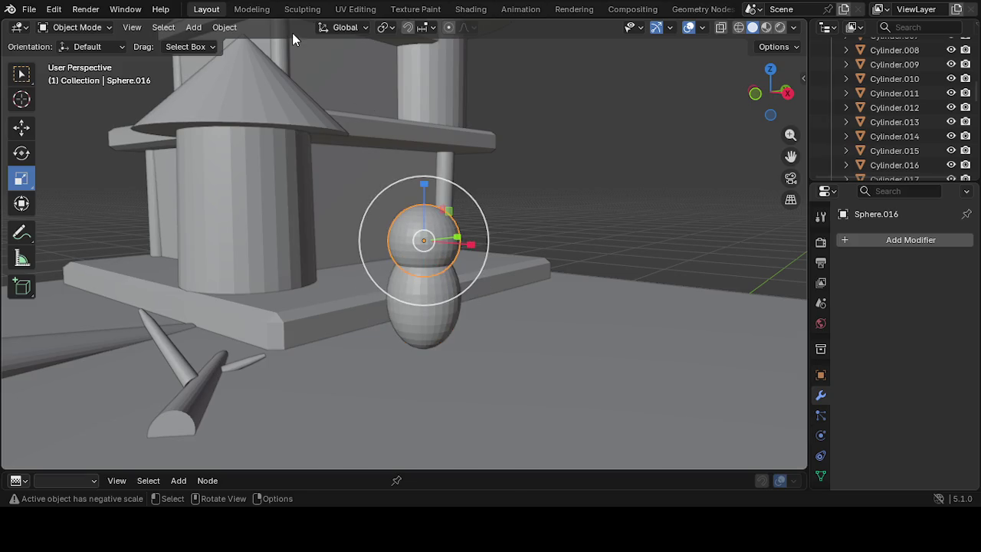
pyautogui.click(430, 313)
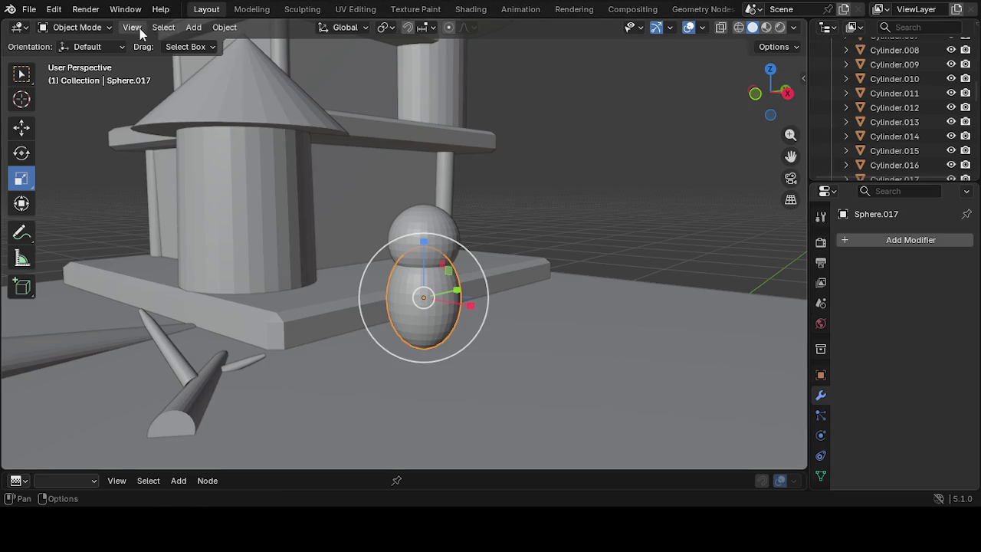
# Put the body sphere in Edit Mode with all its mesh deselected
pyautogui.click(87, 29)
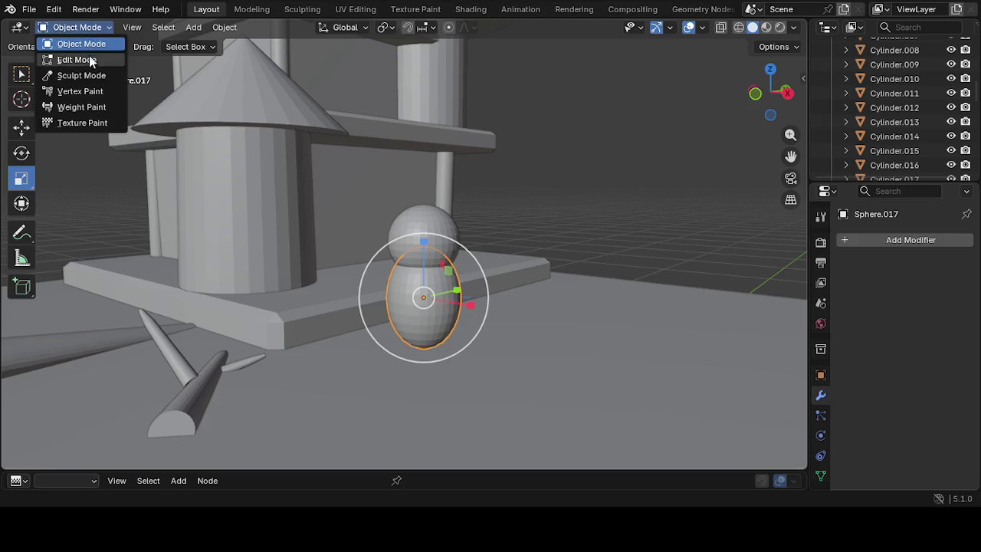
pyautogui.click(86, 60)
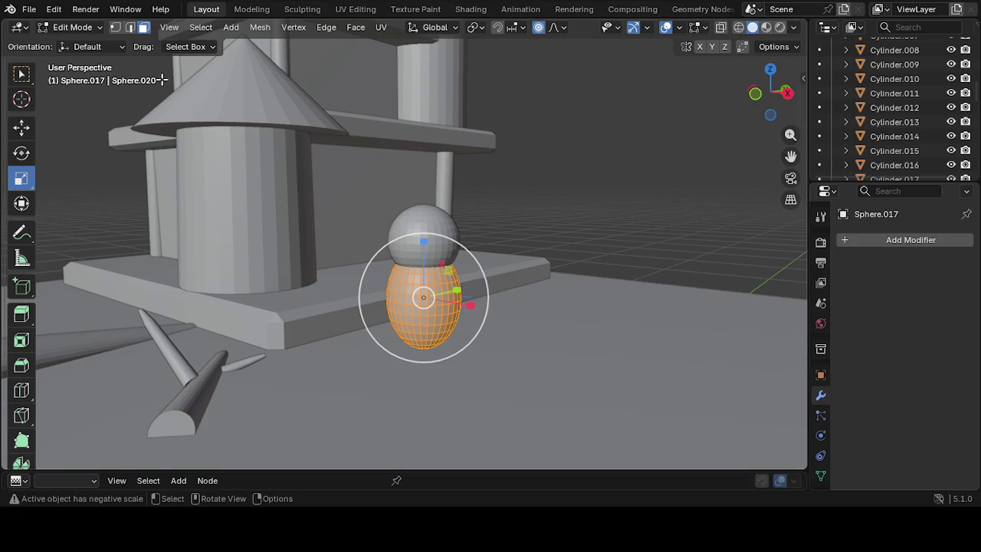
pyautogui.click(66, 32)
pyautogui.click(71, 46)
pyautogui.click(65, 30)
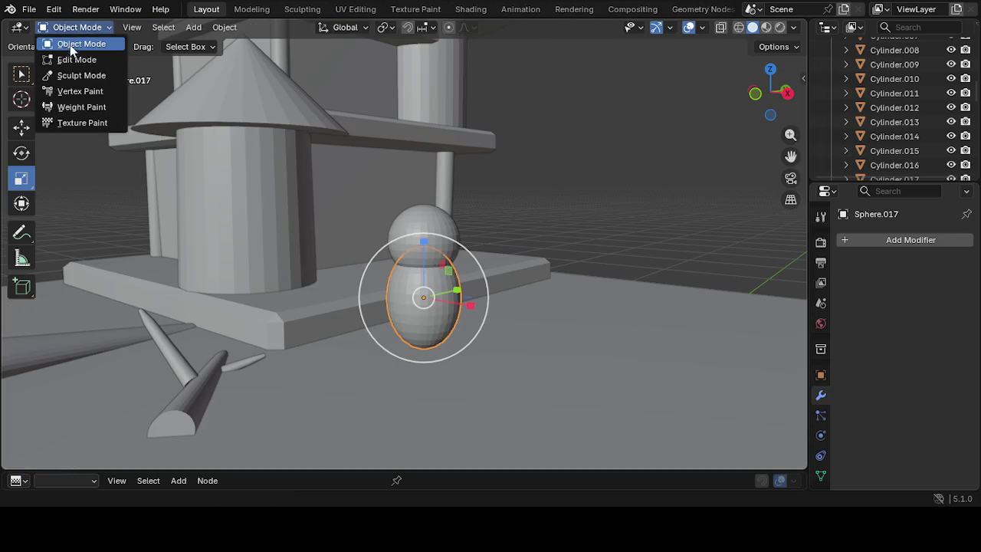
pyautogui.click(78, 61)
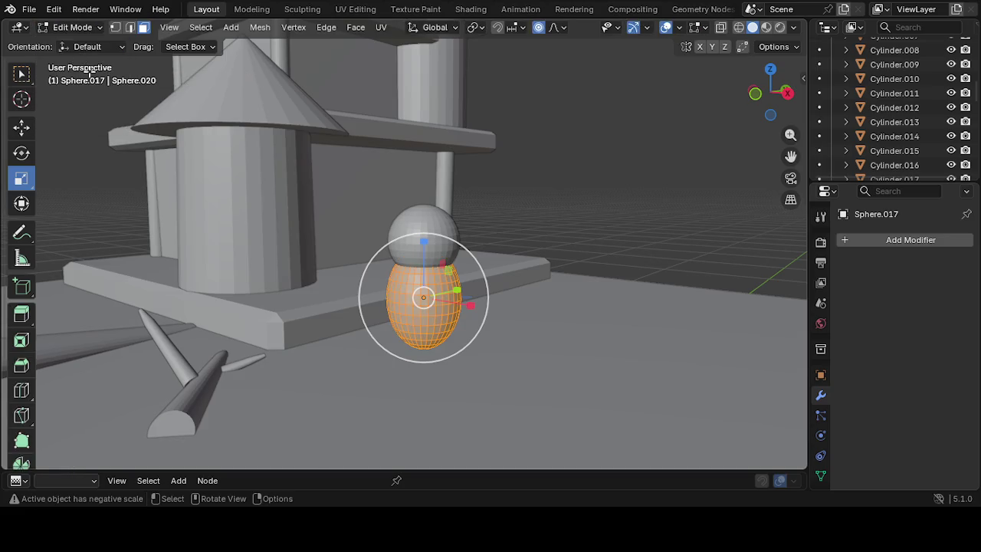
pyautogui.click(452, 348)
pyautogui.rightClick(452, 347)
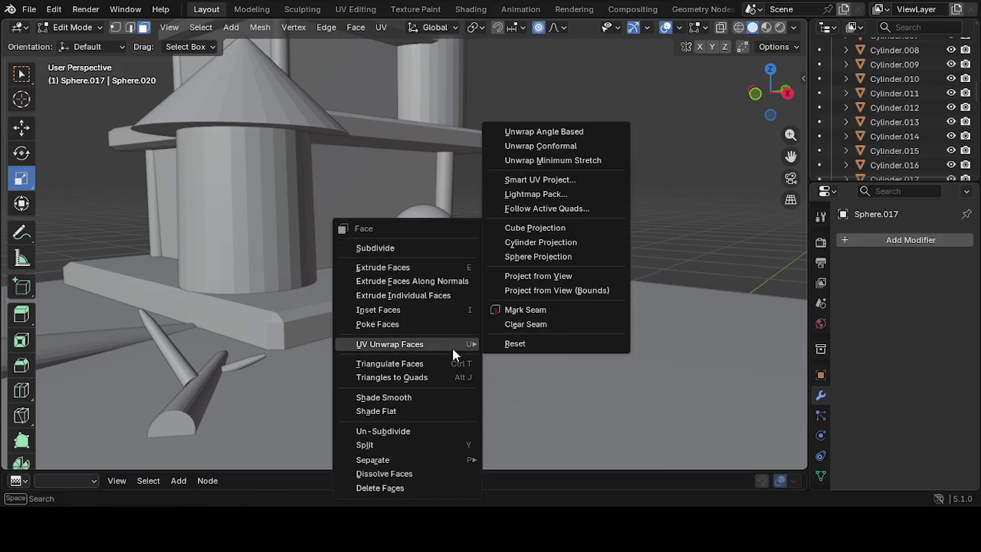
# Orbit around the body and try the side and back gizmo views
pyautogui.scroll(3, 479, 325)
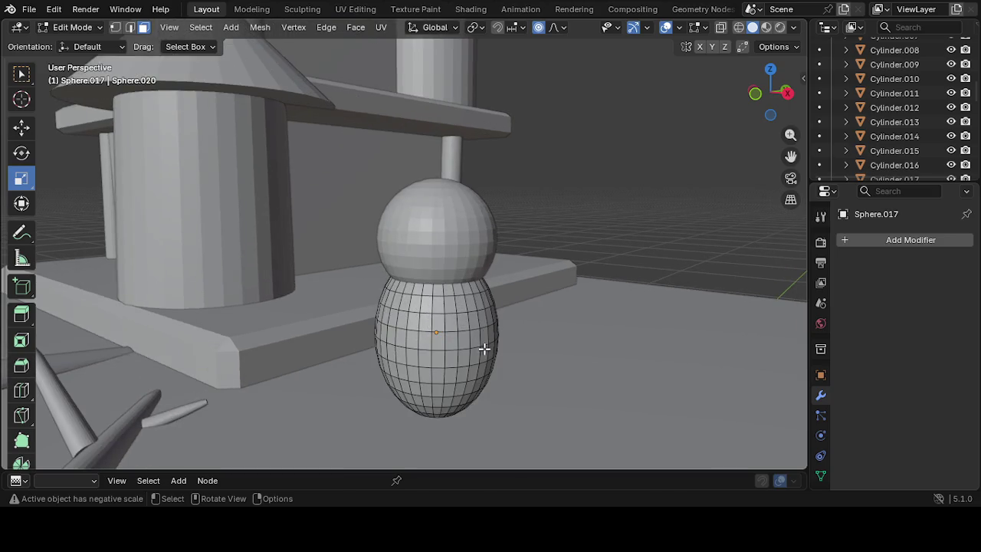
pyautogui.moveTo(483, 345); pyautogui.dragTo(572, 300, button='middle')
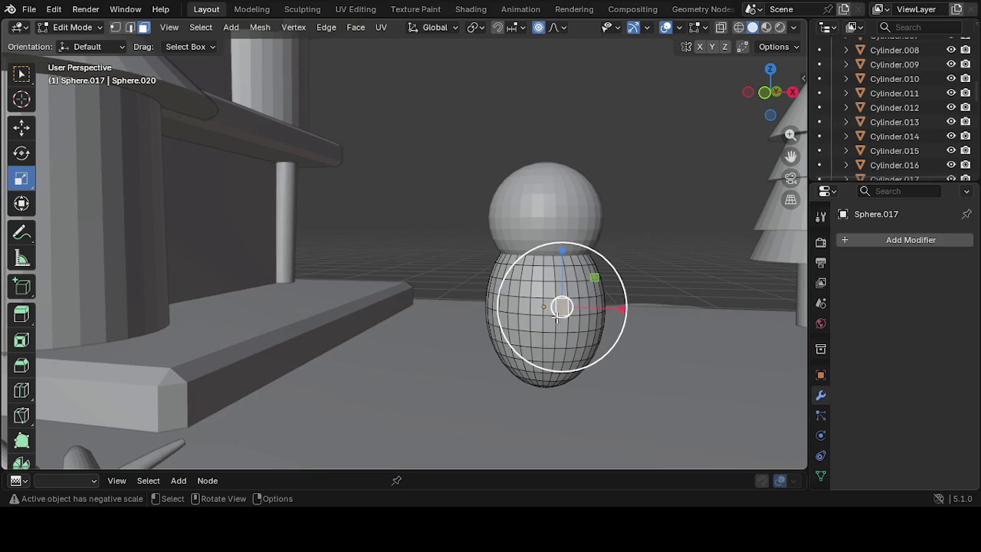
pyautogui.moveTo(598, 373); pyautogui.dragTo(528, 354, button='middle')
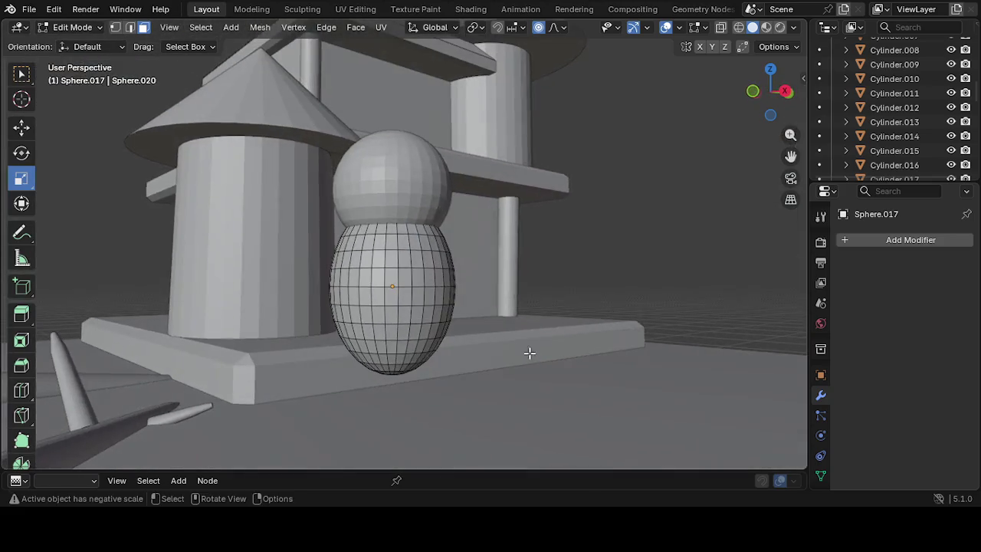
pyautogui.click(782, 94)
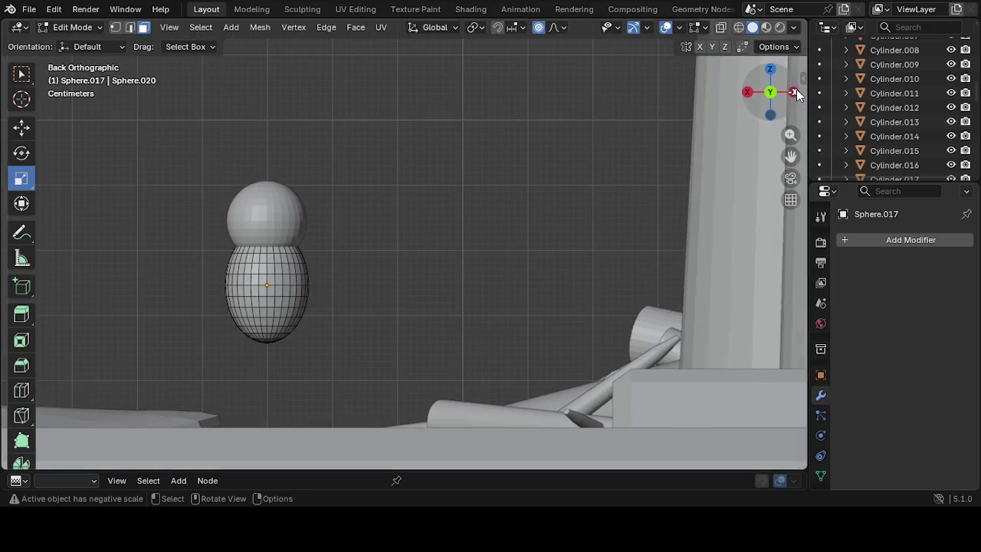
pyautogui.click(794, 92)
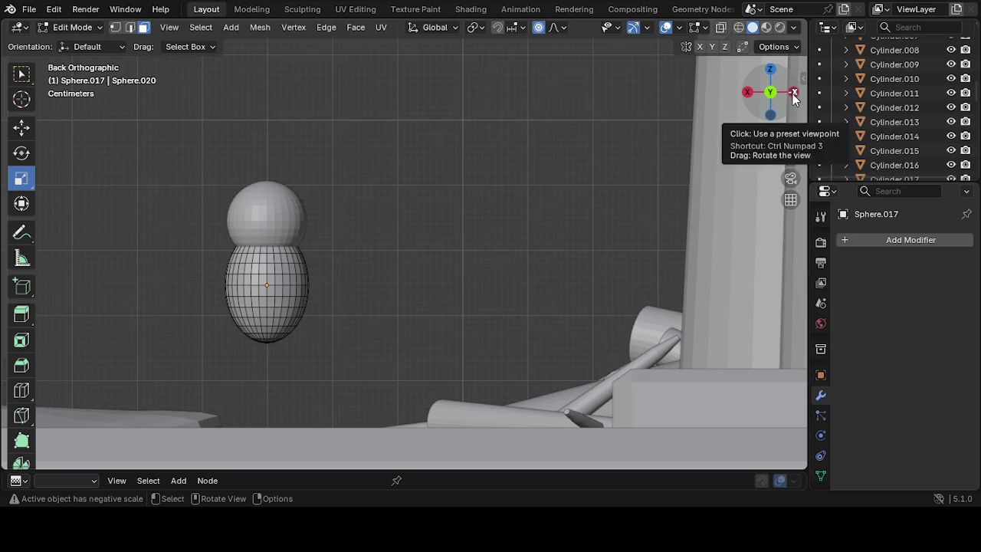
pyautogui.scroll(-2, 729, 184)
pyautogui.scroll(-3, 674, 252)
pyautogui.scroll(-3, 670, 254)
pyautogui.moveTo(671, 254)
pyautogui.mouseDown(button='middle')
pyautogui.moveTo(705, 324)
pyautogui.moveTo(735, 344)
pyautogui.mouseUp(button='middle')
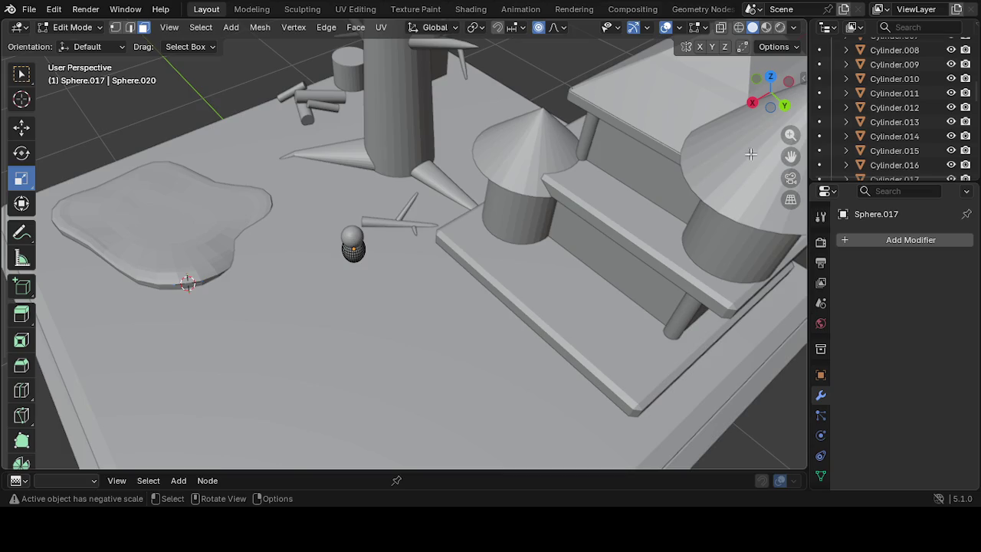
# Snap to Right Orthographic view, zoom in, and centre the figure
pyautogui.click(753, 103)
pyautogui.moveTo(605, 236); pyautogui.dragTo(625, 268, button='middle')
pyautogui.scroll(3, 688, 173)
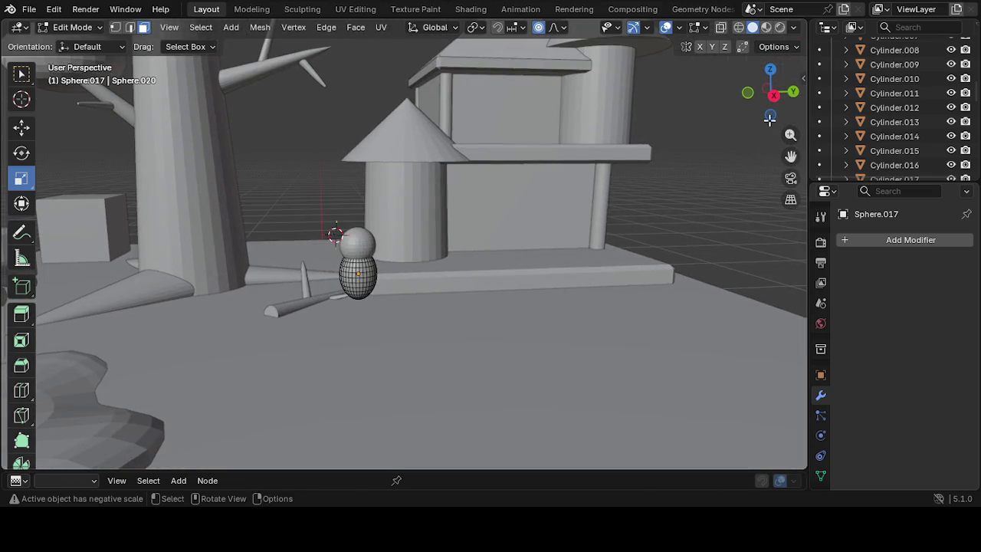
pyautogui.click(758, 91)
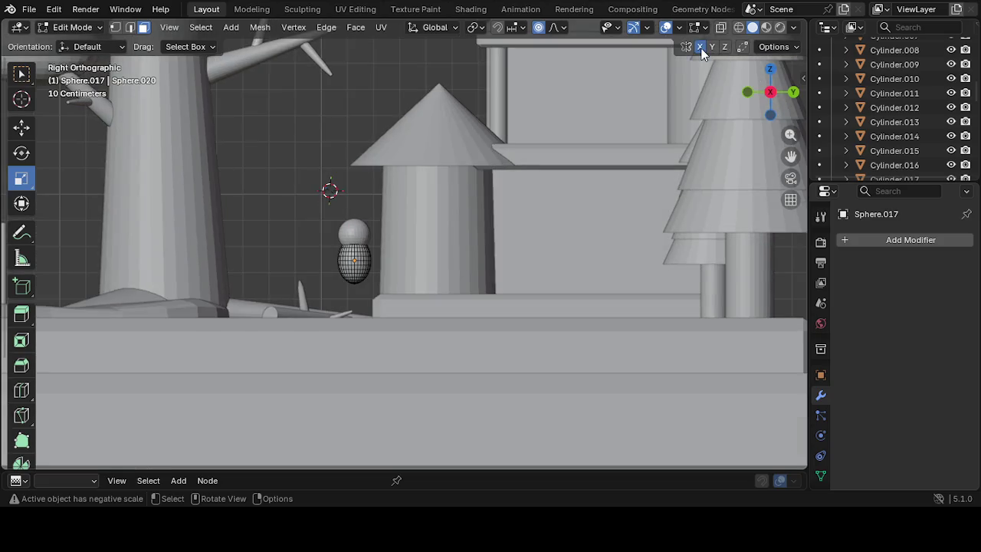
pyautogui.scroll(2, 409, 238)
pyautogui.scroll(2, 324, 350)
pyautogui.scroll(1, 276, 378)
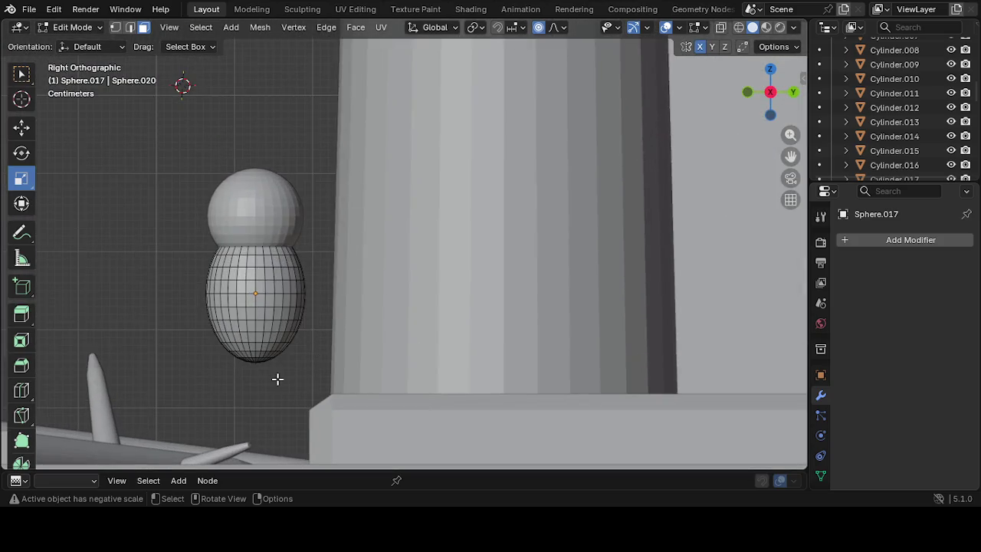
pyautogui.scroll(1, 504, 309)
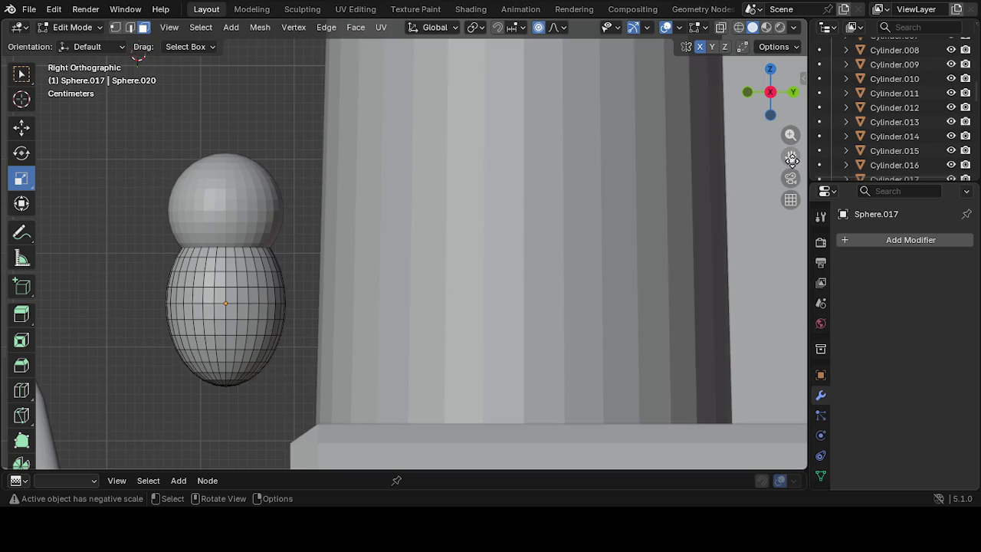
pyautogui.moveTo(792, 159); pyautogui.dragTo(472, 330)
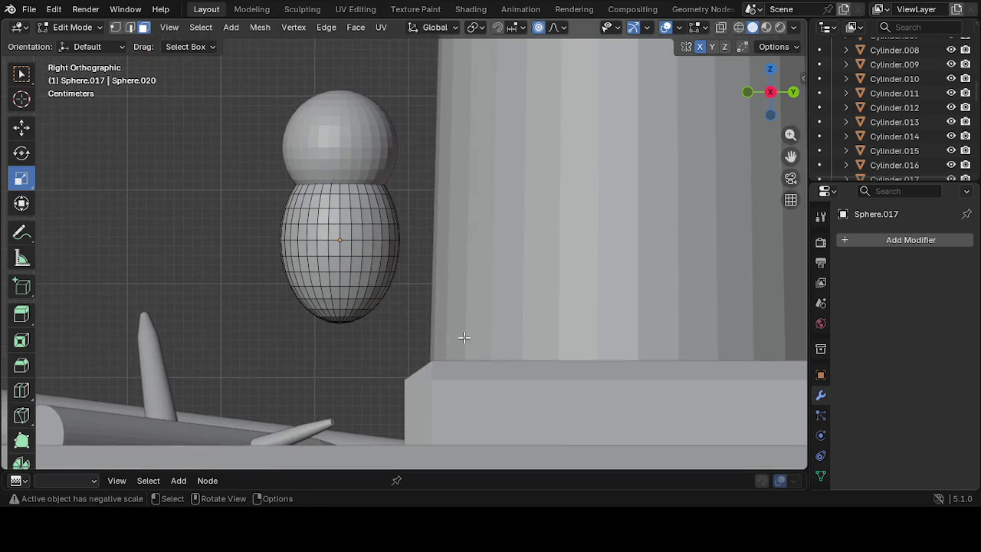
pyautogui.scroll(1, 390, 330)
pyautogui.scroll(1, 383, 328)
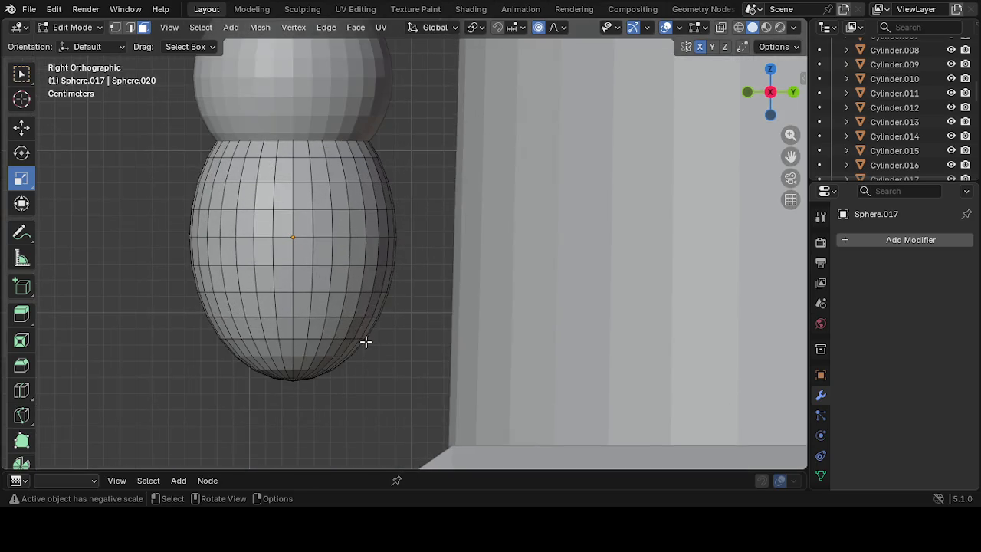
# Click a couple of body vertices, then switch the body sphere to Sculpt Mode
pyautogui.click(352, 346)
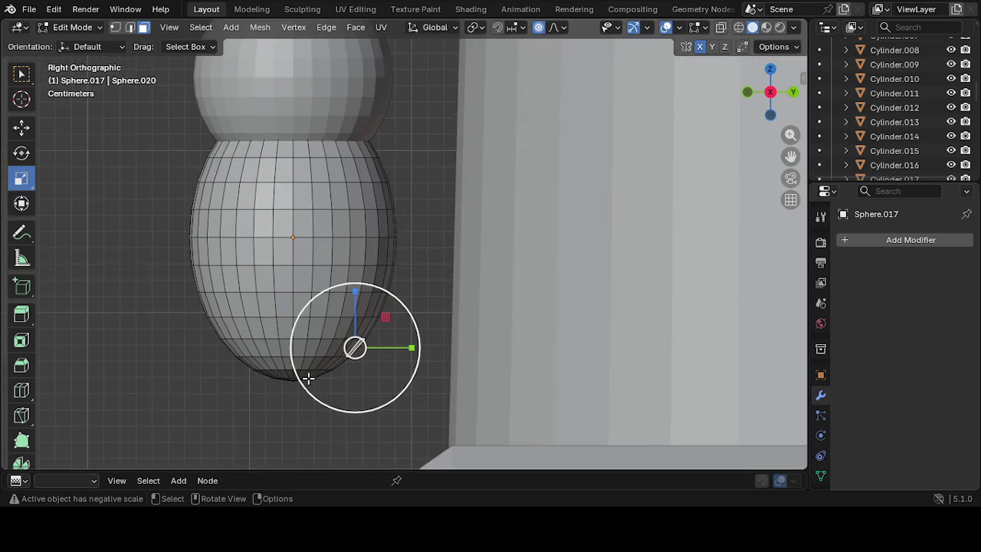
pyautogui.click(229, 347)
pyautogui.click(179, 327)
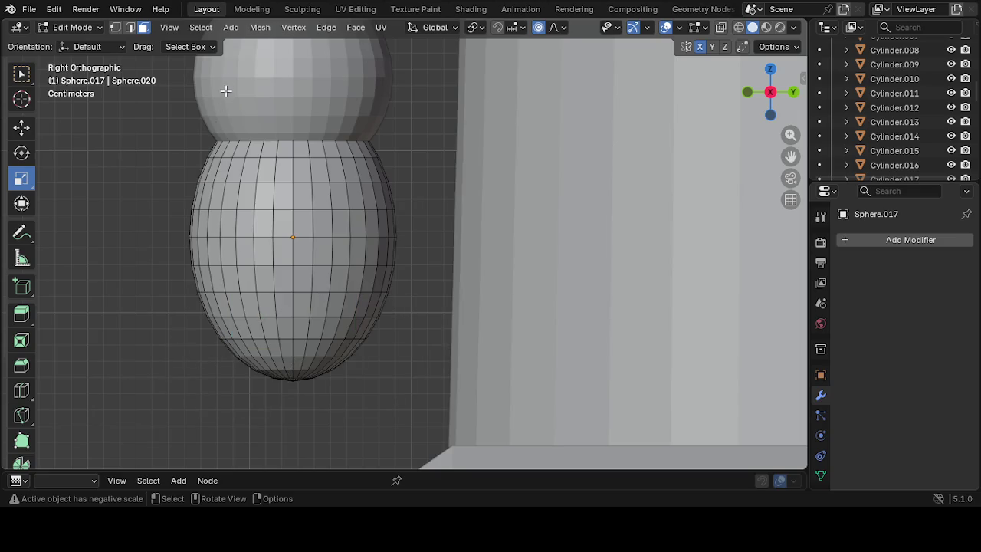
pyautogui.click(77, 27)
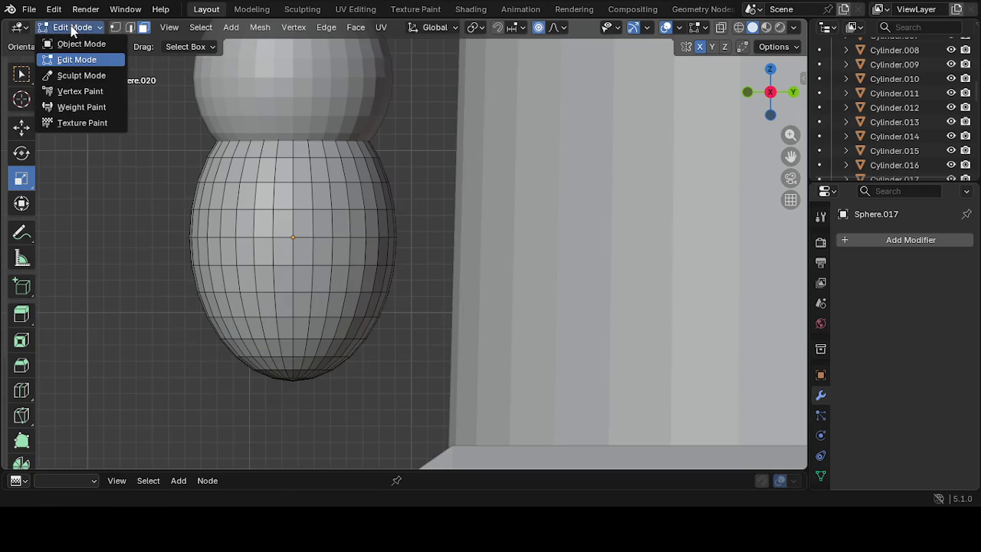
pyautogui.click(76, 76)
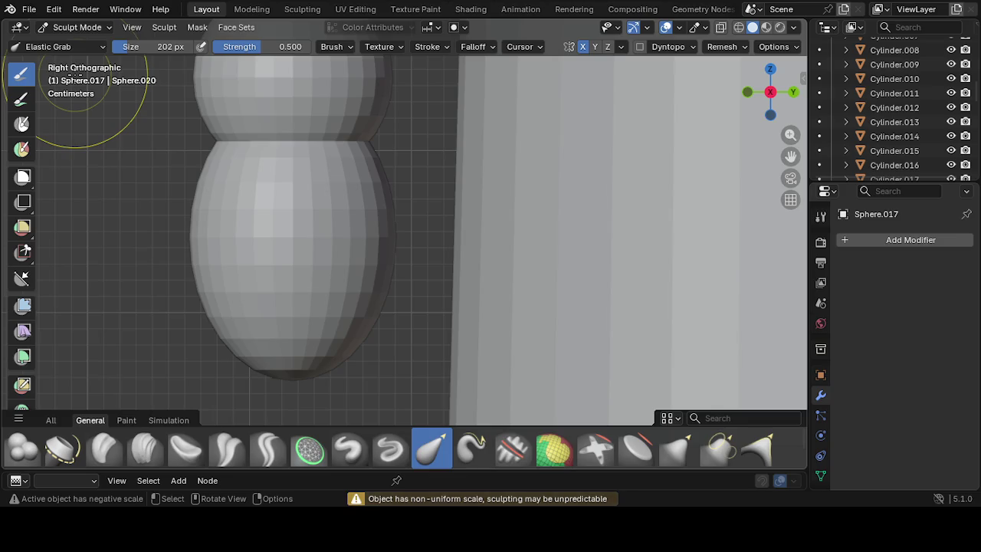
# Test an Elastic Grab pull on the body's bottom and undo it
pyautogui.scroll(-1, 361, 324)
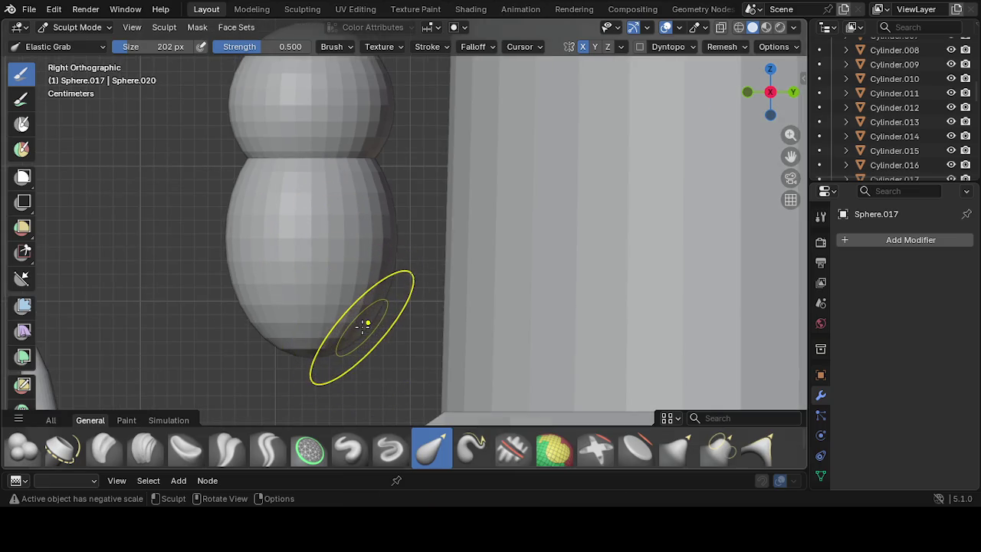
pyautogui.moveTo(362, 325); pyautogui.dragTo(393, 374)
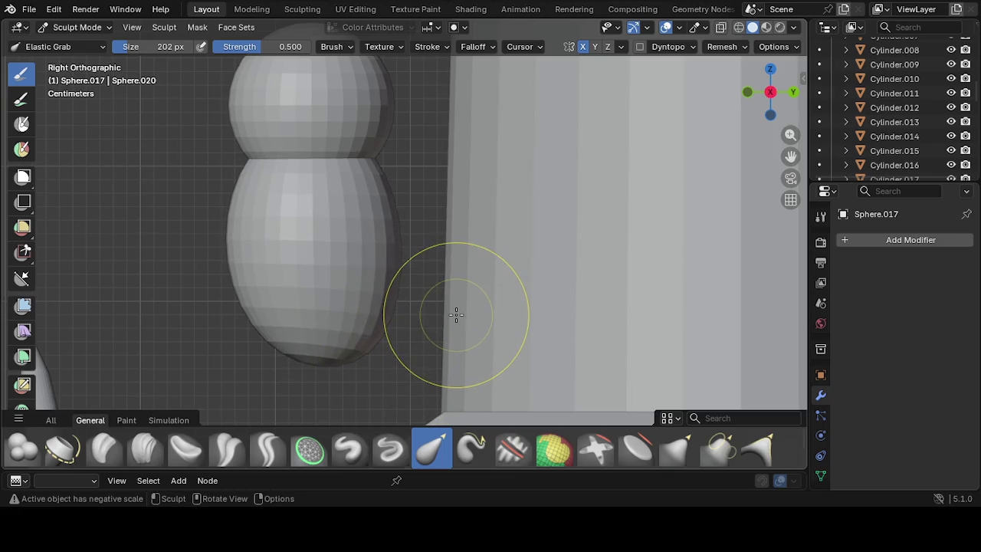
pyautogui.hotkey('ctrl', 'z')
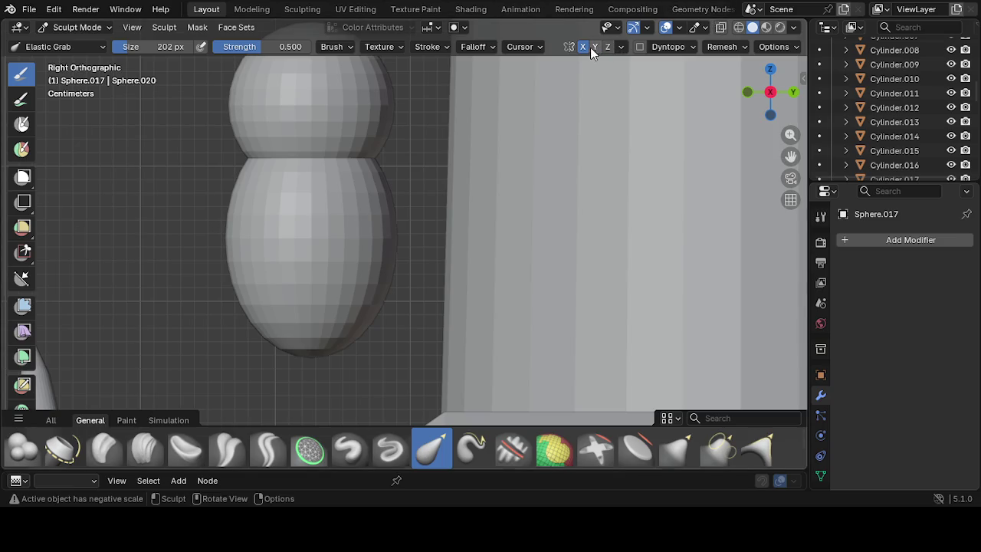
pyautogui.scroll(-1, 426, 240)
pyautogui.scroll(-4, 377, 313)
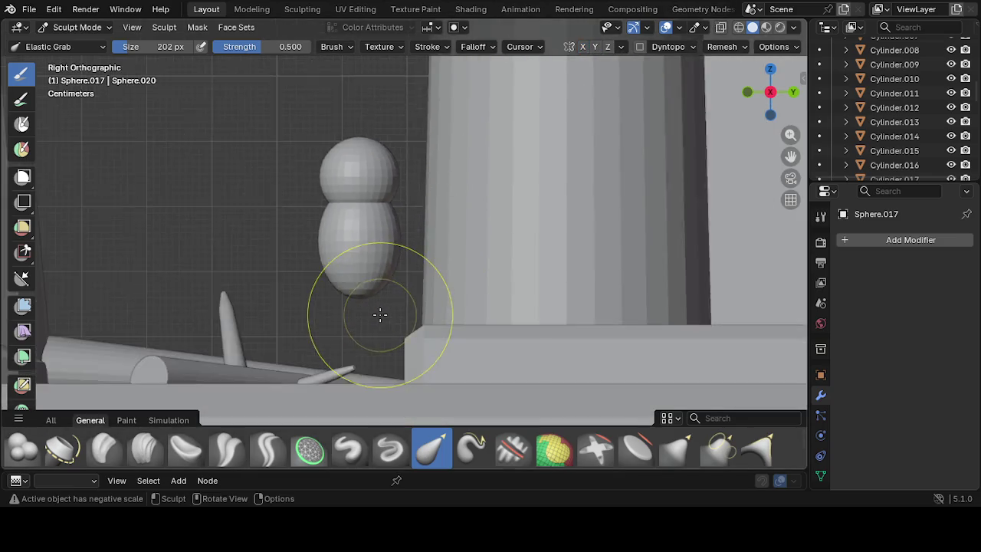
pyautogui.scroll(-3, 380, 314)
# Orbit to a perspective angle, tug the body once more, and return to Edit Mode
pyautogui.moveTo(380, 314); pyautogui.dragTo(396, 333, button='middle')
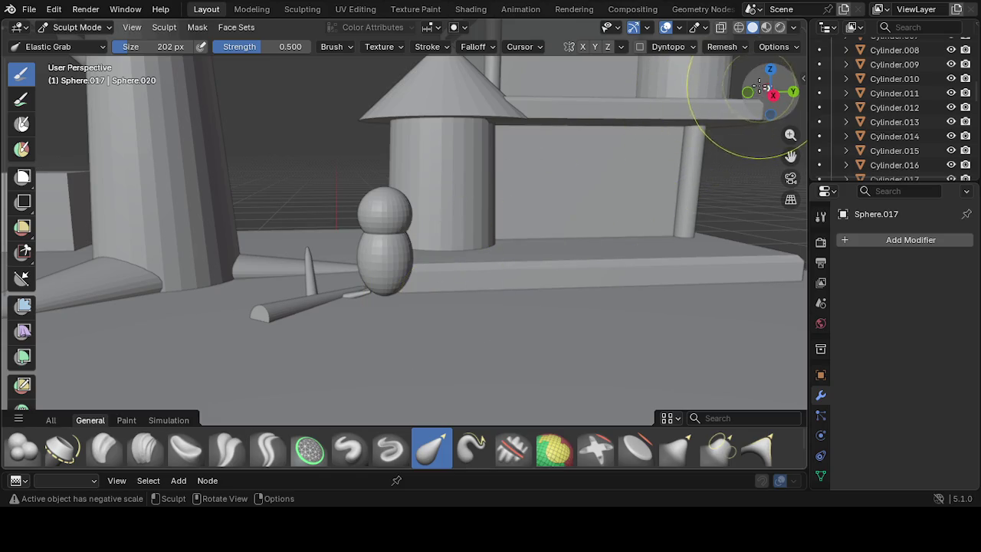
pyautogui.moveTo(773, 95); pyautogui.dragTo(641, 173)
pyautogui.moveTo(641, 173); pyautogui.dragTo(602, 194, button='middle')
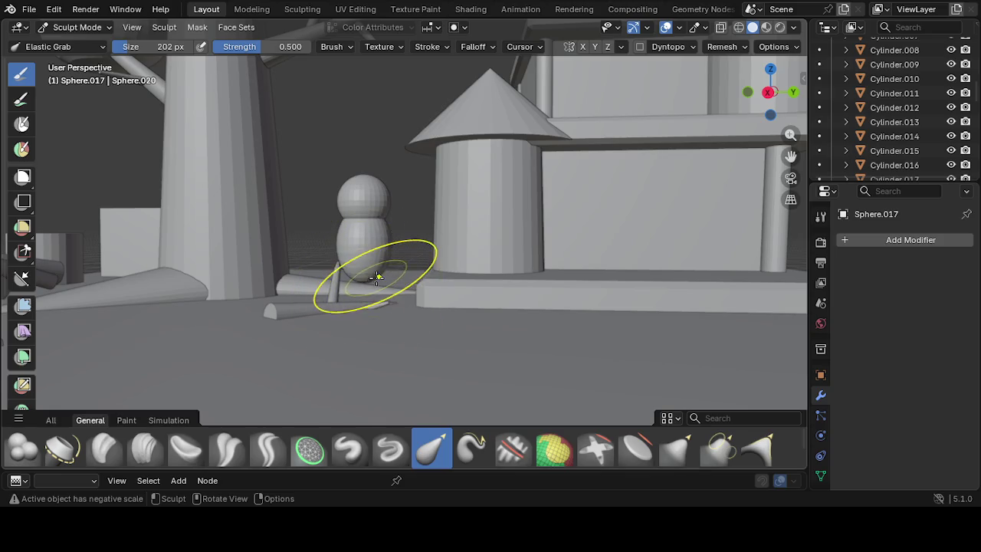
pyautogui.moveTo(379, 264)
pyautogui.mouseDown()
pyautogui.moveTo(360, 221)
pyautogui.moveTo(393, 251)
pyautogui.mouseUp()
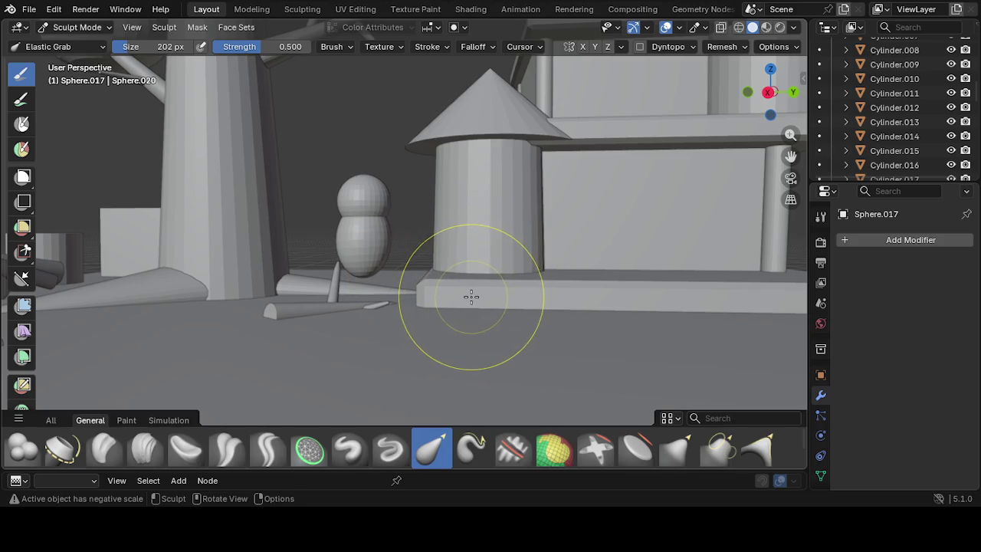
pyautogui.press('Tab')
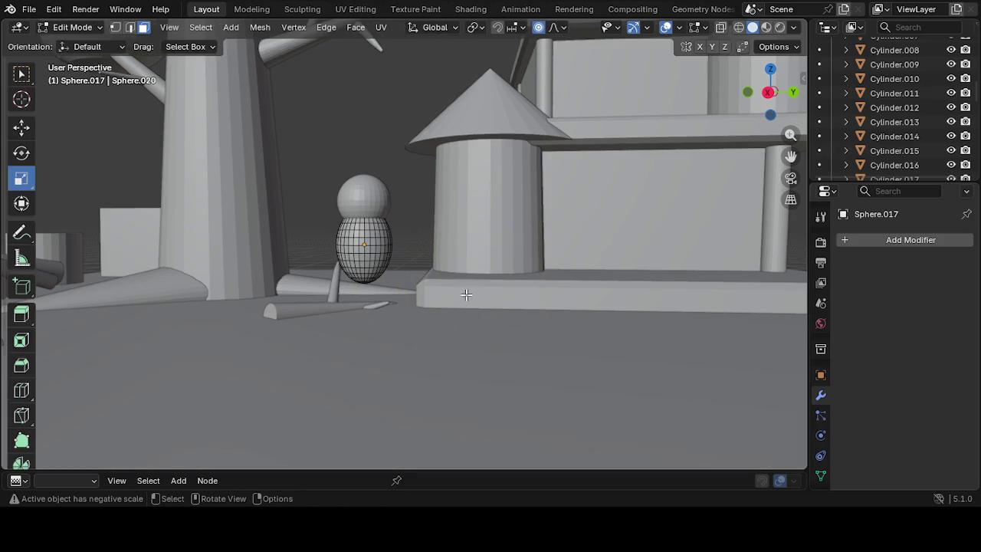
# Zoom in close on the body sphere, start and cancel a box selection, and open the mode list
pyautogui.scroll(1, 435, 267)
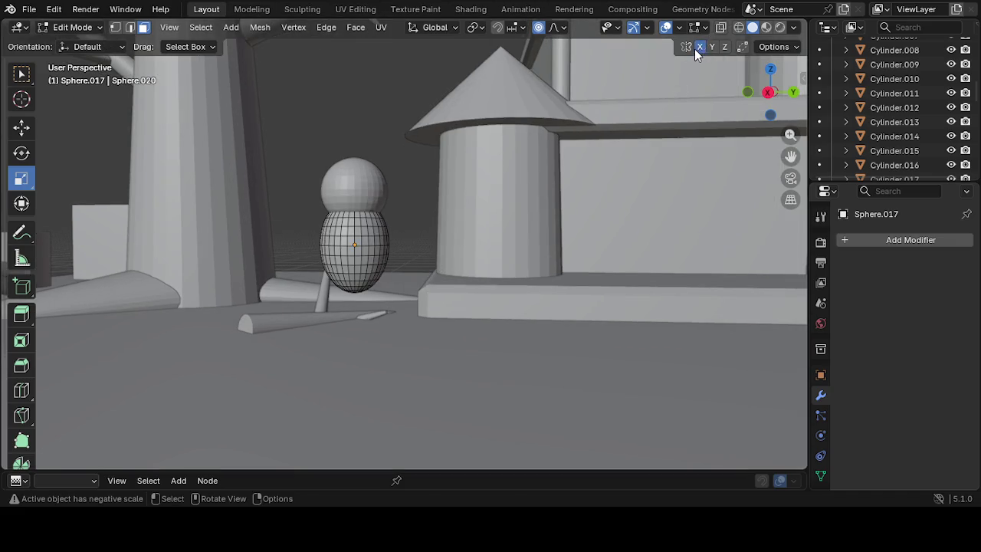
pyautogui.scroll(1, 328, 314)
pyautogui.scroll(2, 354, 309)
pyautogui.scroll(1, 351, 311)
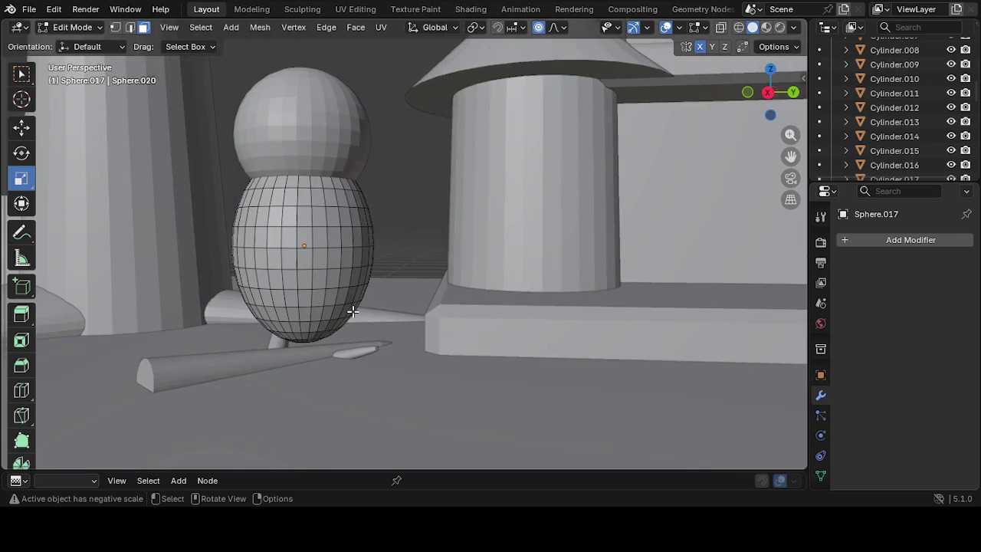
pyautogui.press('b')
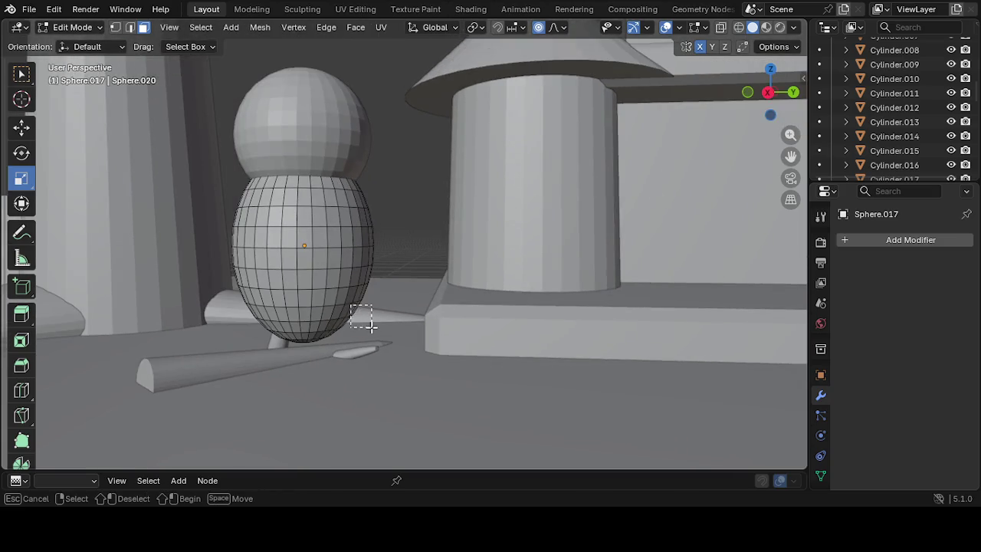
pyautogui.rightClick(371, 326)
pyautogui.scroll(2, 367, 333)
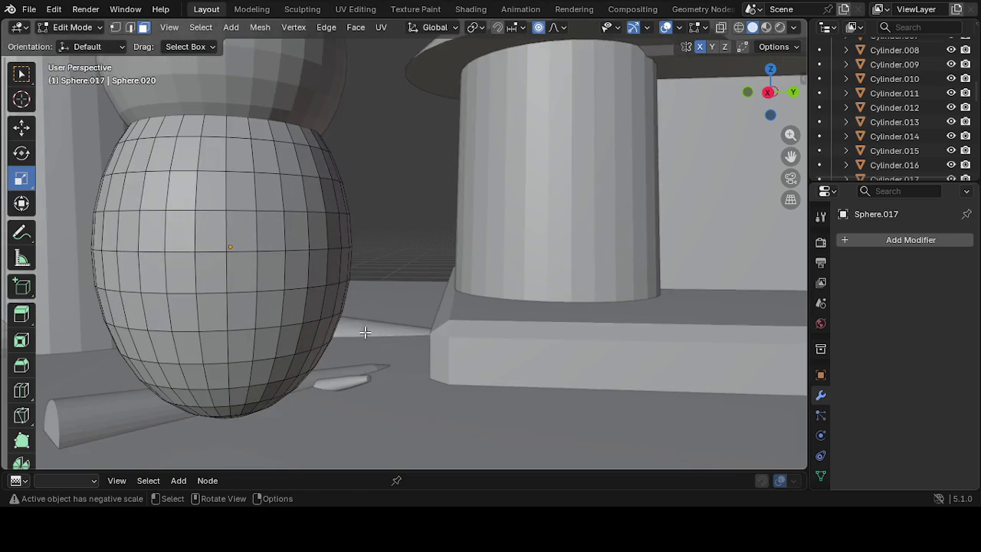
pyautogui.scroll(-4, 17, 357)
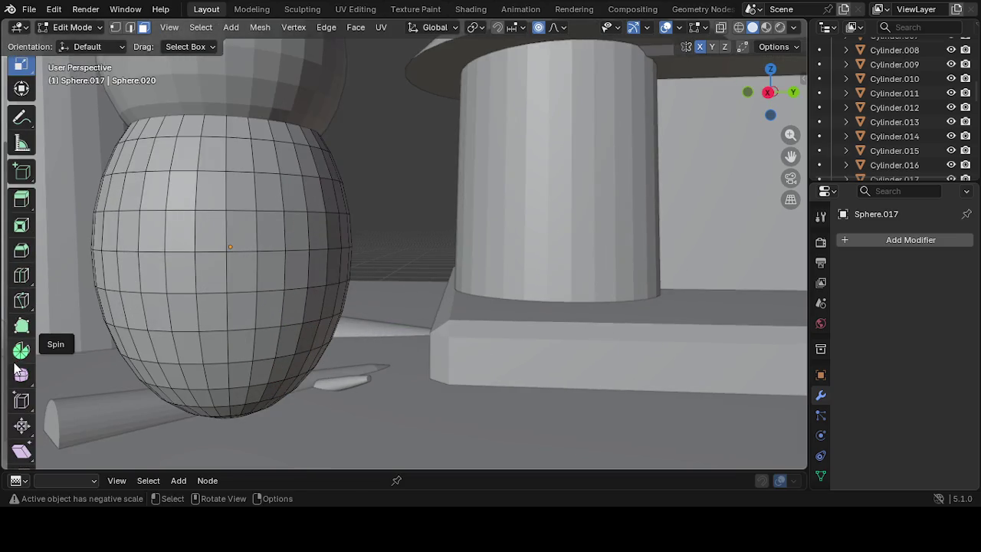
pyautogui.scroll(-1, 15, 360)
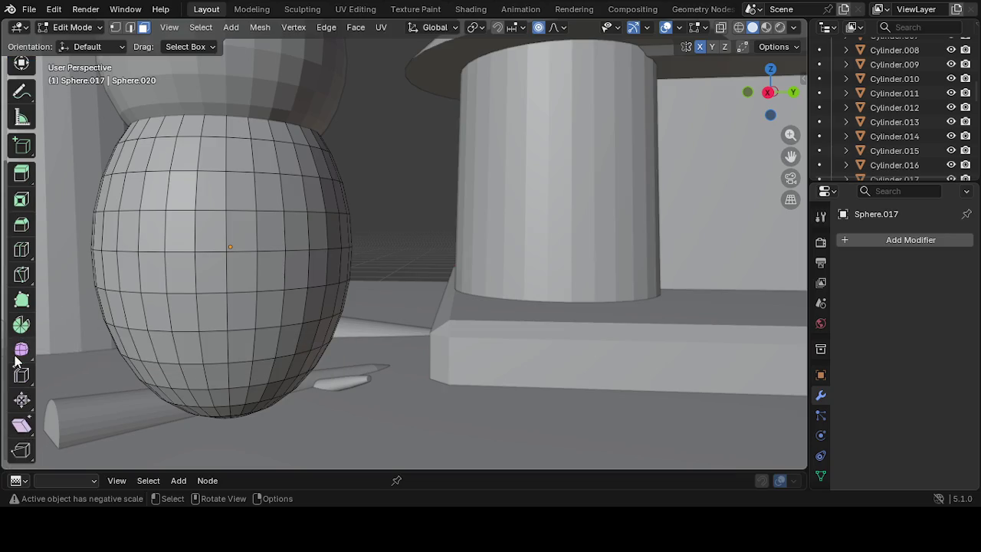
pyautogui.click(74, 27)
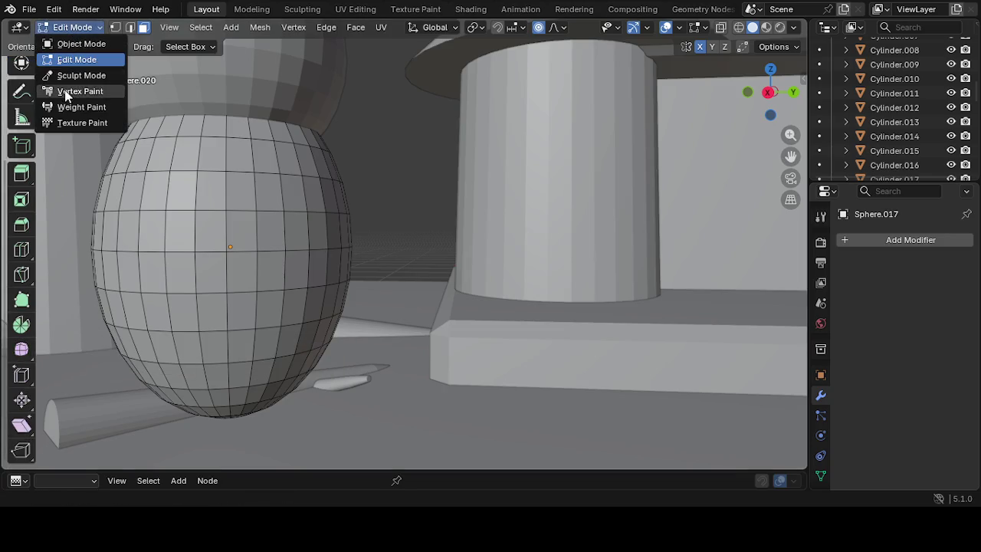
# Return to Sculpt Mode, shrink the grab brush, and undo a test pull on the body
pyautogui.click(76, 75)
pyautogui.scroll(-2, 188, 215)
pyautogui.scroll(-2, 187, 215)
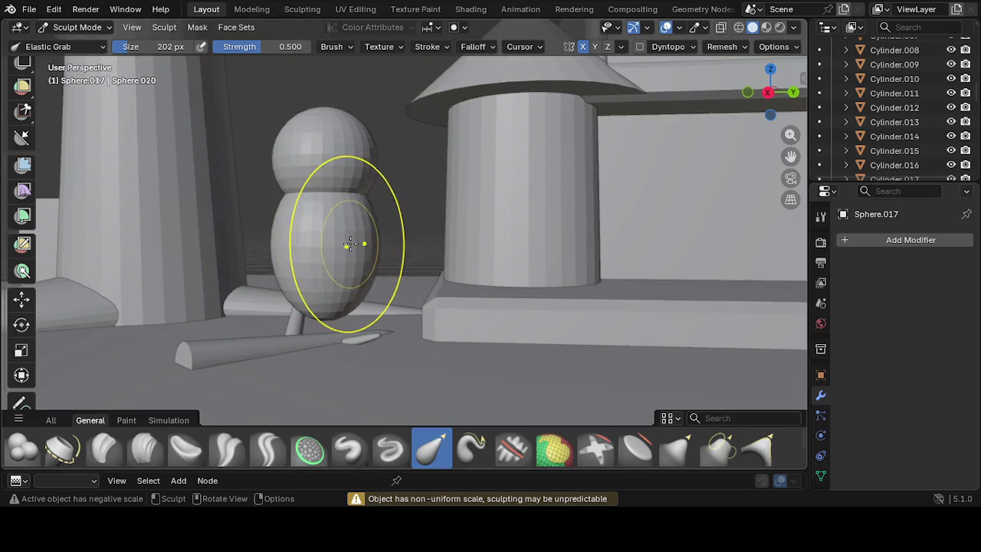
pyautogui.press('f')
pyautogui.click(371, 288)
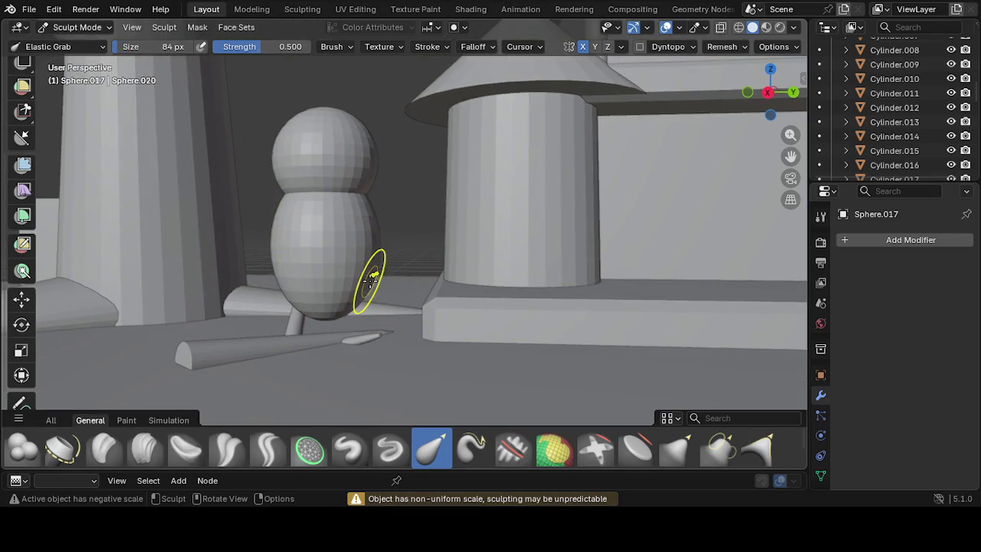
pyautogui.moveTo(364, 296); pyautogui.dragTo(381, 295, button='middle')
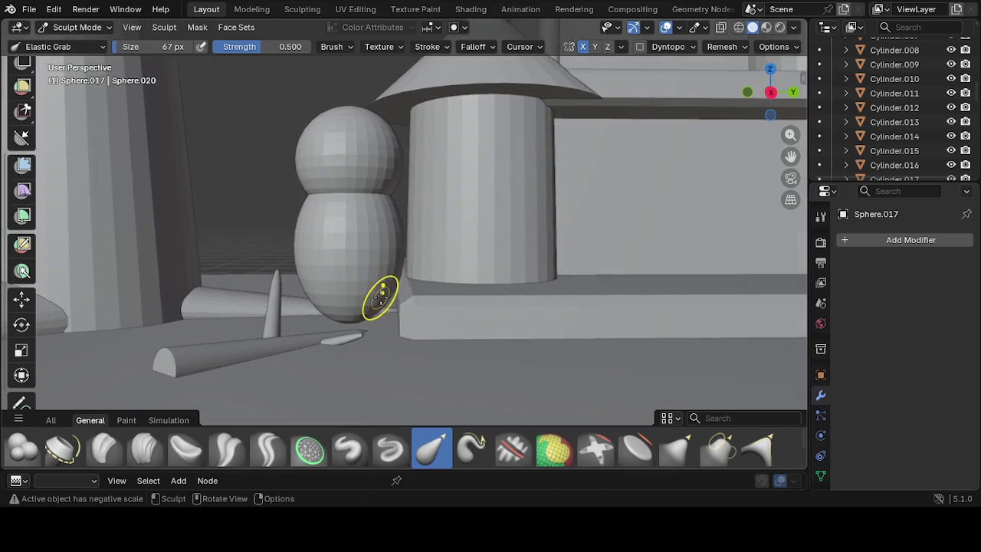
pyautogui.moveTo(388, 305); pyautogui.dragTo(463, 374)
pyautogui.moveTo(463, 374)
pyautogui.mouseDown(button='middle')
pyautogui.moveTo(508, 324)
pyautogui.moveTo(434, 323)
pyautogui.mouseUp(button='middle')
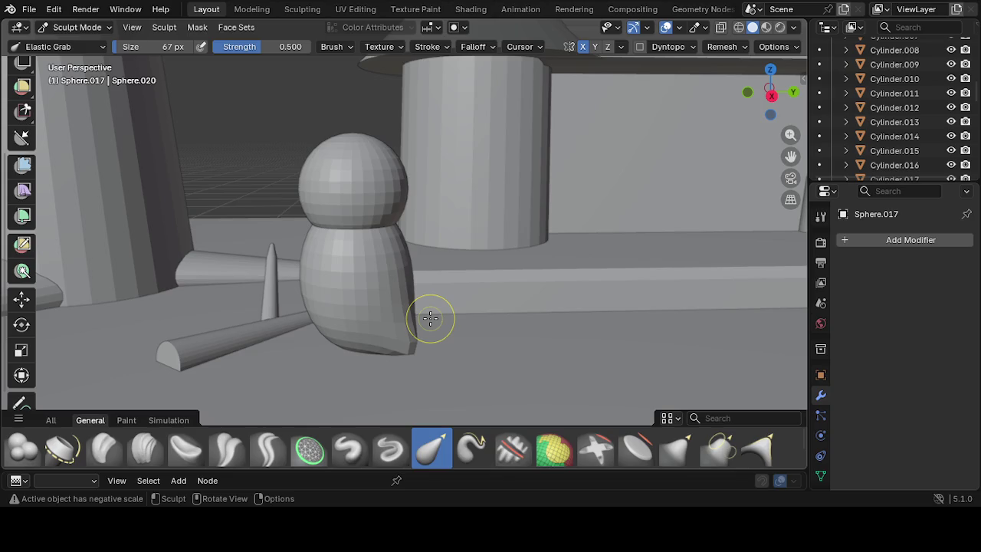
pyautogui.hotkey('ctrl', 'z')
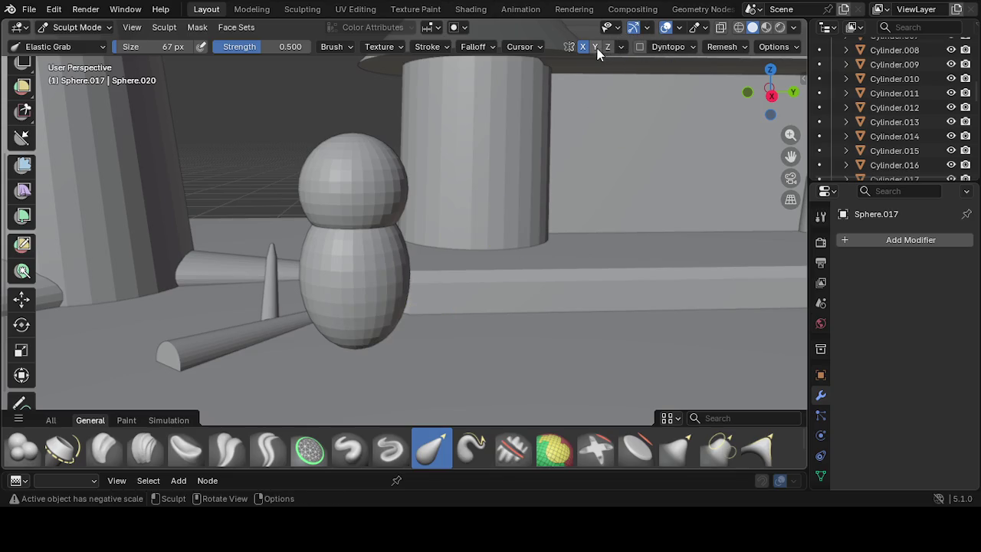
# Enable Y symmetry, try a mirrored pull on the body's bottom, and undo it
pyautogui.click(597, 48)
pyautogui.moveTo(393, 324)
pyautogui.mouseDown()
pyautogui.moveTo(423, 357)
pyautogui.moveTo(419, 365)
pyautogui.mouseUp()
pyautogui.moveTo(419, 366); pyautogui.dragTo(339, 344, button='middle')
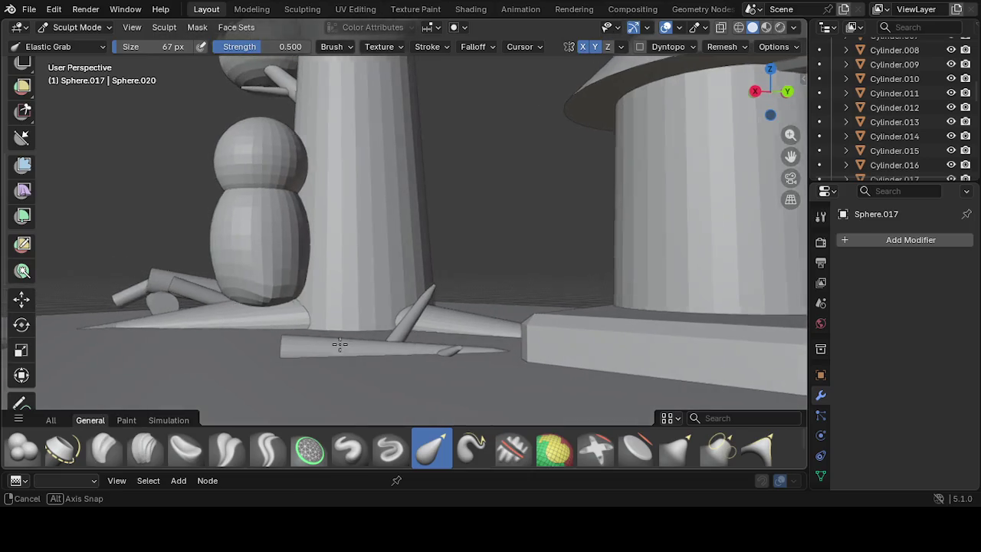
pyautogui.hotkey('ctrl', 'z')
# Turn off X symmetry and pull the lower body out into a bell shape
pyautogui.click(582, 47)
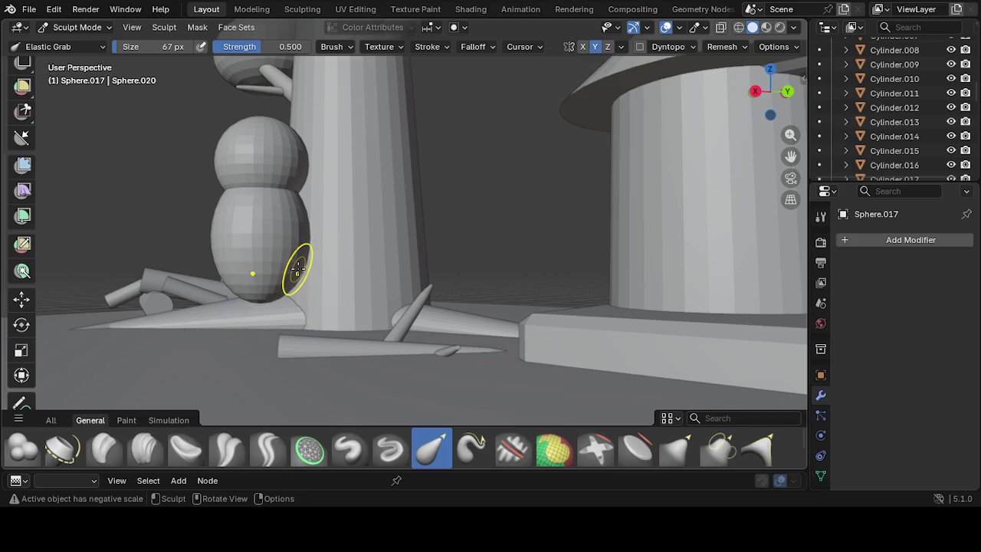
pyautogui.moveTo(297, 270); pyautogui.dragTo(339, 313)
pyautogui.moveTo(340, 313); pyautogui.dragTo(418, 317, button='middle')
pyautogui.moveTo(416, 301)
pyautogui.mouseDown()
pyautogui.moveTo(497, 431)
pyautogui.moveTo(445, 350)
pyautogui.mouseUp()
pyautogui.moveTo(444, 351)
pyautogui.mouseDown(button='middle')
pyautogui.moveTo(549, 347)
pyautogui.moveTo(506, 385)
pyautogui.moveTo(469, 329)
pyautogui.mouseUp(button='middle')
pyautogui.moveTo(460, 301); pyautogui.dragTo(484, 277)
pyautogui.moveTo(485, 277); pyautogui.dragTo(403, 315, button='middle')
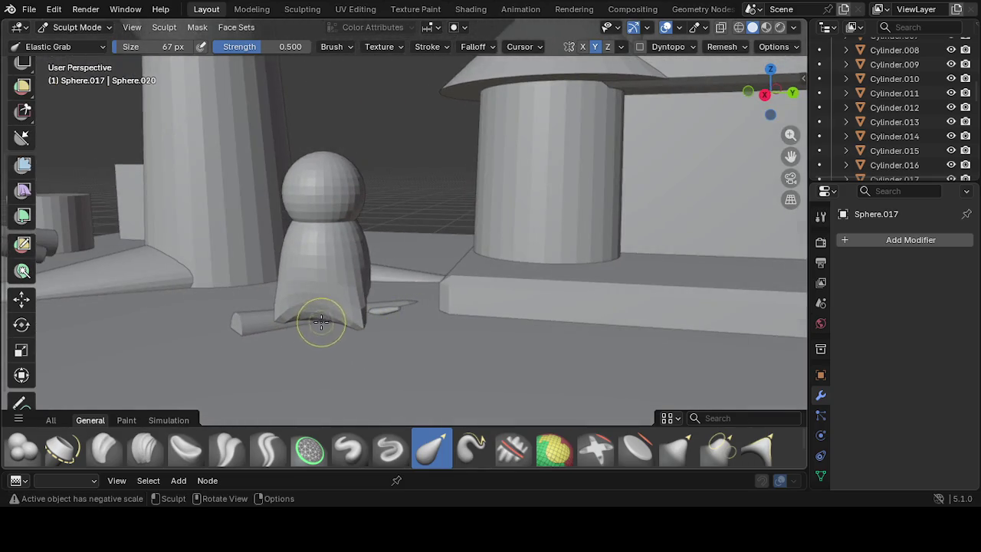
pyautogui.moveTo(321, 321)
pyautogui.mouseDown()
pyautogui.moveTo(324, 310)
pyautogui.moveTo(377, 317)
pyautogui.mouseUp()
pyautogui.moveTo(376, 317)
pyautogui.mouseDown(button='middle')
pyautogui.moveTo(280, 317)
pyautogui.moveTo(337, 313)
pyautogui.mouseUp(button='middle')
# Drag the bell's lower edge down into pointed, tapering cloak-like flaps
pyautogui.moveTo(322, 295)
pyautogui.mouseDown()
pyautogui.moveTo(314, 406)
pyautogui.moveTo(287, 499)
pyautogui.mouseUp()
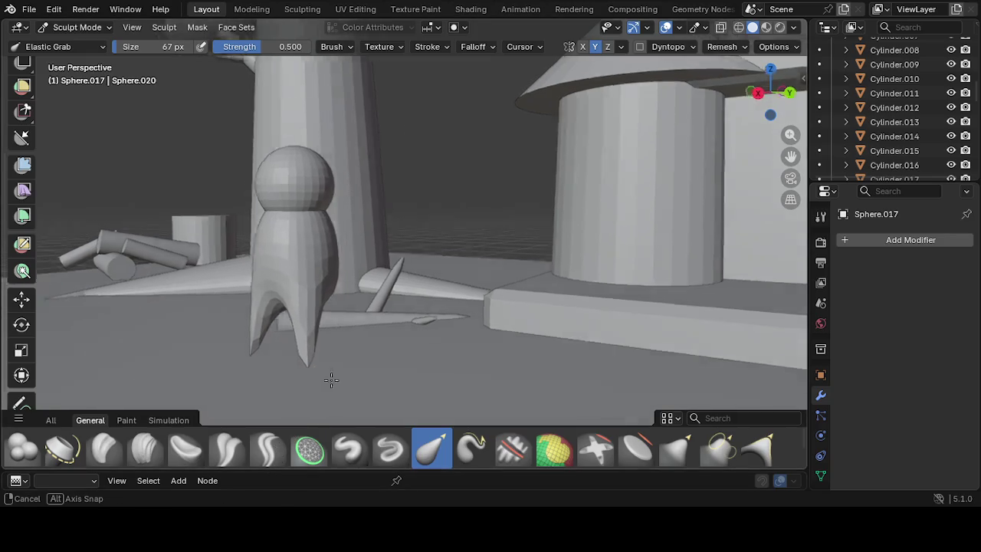
pyautogui.moveTo(287, 499); pyautogui.dragTo(263, 372, button='middle')
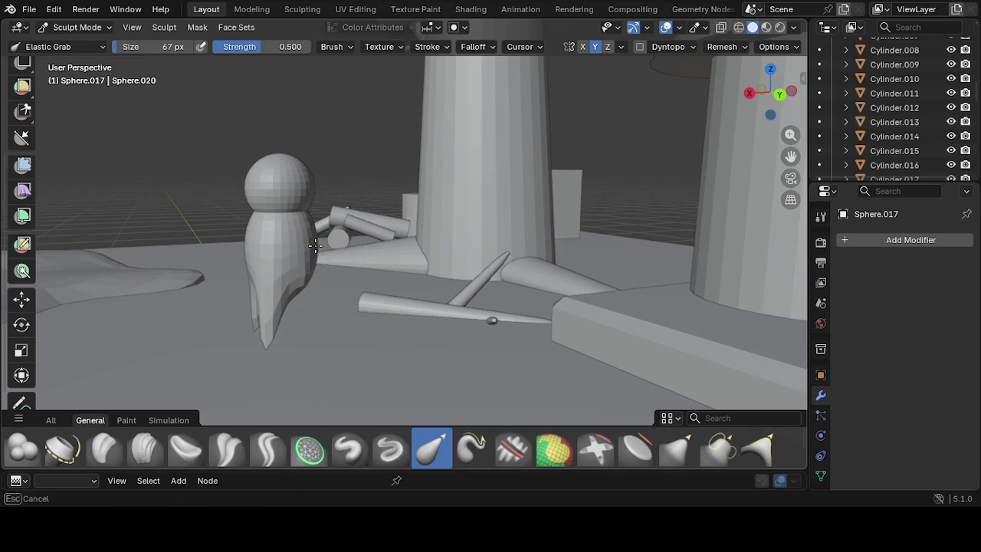
pyautogui.moveTo(289, 254)
pyautogui.mouseDown(button='middle')
pyautogui.moveTo(302, 292)
pyautogui.moveTo(320, 299)
pyautogui.moveTo(311, 279)
pyautogui.moveTo(233, 292)
pyautogui.moveTo(129, 287)
pyautogui.moveTo(496, 267)
pyautogui.mouseUp(button='middle')
pyautogui.moveTo(531, 241); pyautogui.dragTo(571, 223)
pyautogui.moveTo(571, 223)
pyautogui.mouseDown(button='middle')
pyautogui.moveTo(554, 306)
pyautogui.moveTo(513, 327)
pyautogui.mouseUp(button='middle')
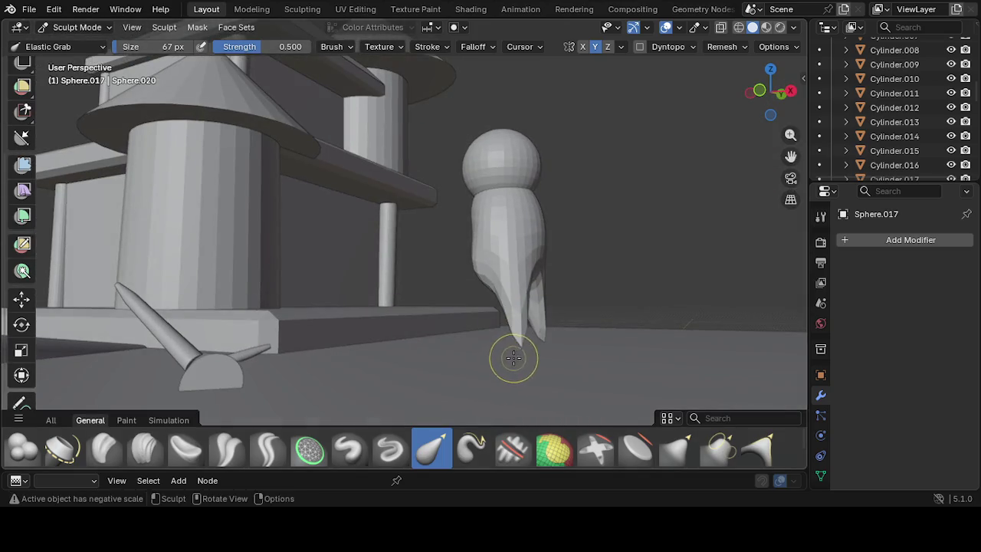
pyautogui.moveTo(521, 345)
pyautogui.mouseDown()
pyautogui.moveTo(532, 279)
pyautogui.moveTo(508, 260)
pyautogui.mouseUp()
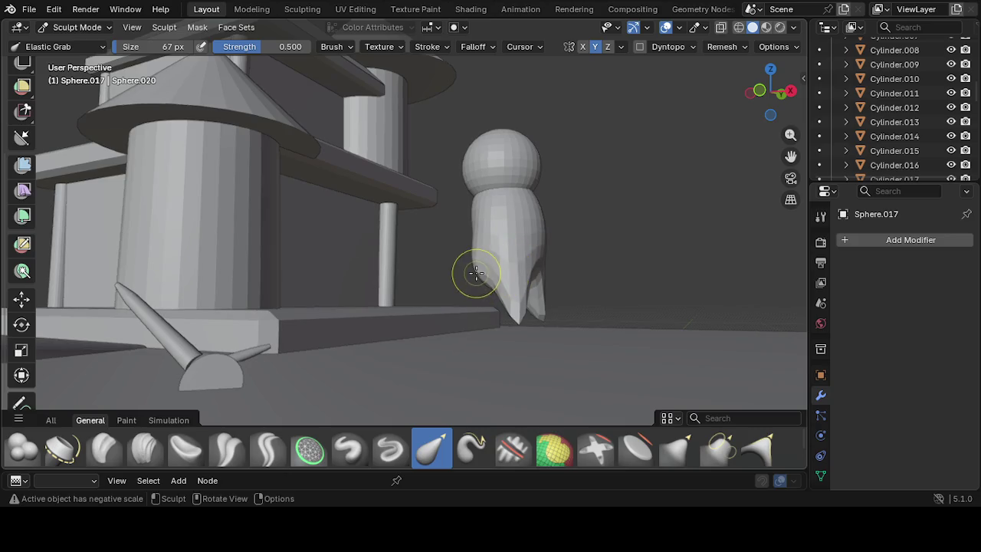
pyautogui.moveTo(497, 266)
pyautogui.mouseDown(button='middle')
pyautogui.moveTo(485, 296)
pyautogui.moveTo(447, 291)
pyautogui.mouseUp(button='middle')
pyautogui.moveTo(448, 286); pyautogui.dragTo(442, 308)
pyautogui.moveTo(442, 308)
pyautogui.mouseDown(button='middle')
pyautogui.moveTo(632, 304)
pyautogui.moveTo(514, 290)
pyautogui.moveTo(452, 314)
pyautogui.mouseUp(button='middle')
pyautogui.scroll(3, 514, 290)
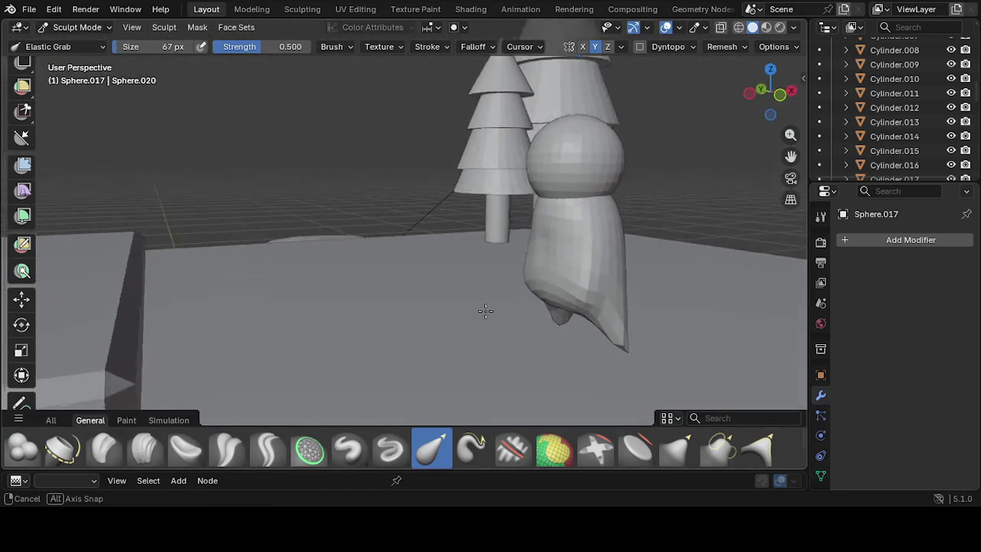
# Pull out the figure's lower side and reshape its left leg and the gap between the legs
pyautogui.scroll(3, 607, 299)
pyautogui.moveTo(590, 331); pyautogui.dragTo(619, 295)
pyautogui.moveTo(619, 295); pyautogui.dragTo(401, 407, button='middle')
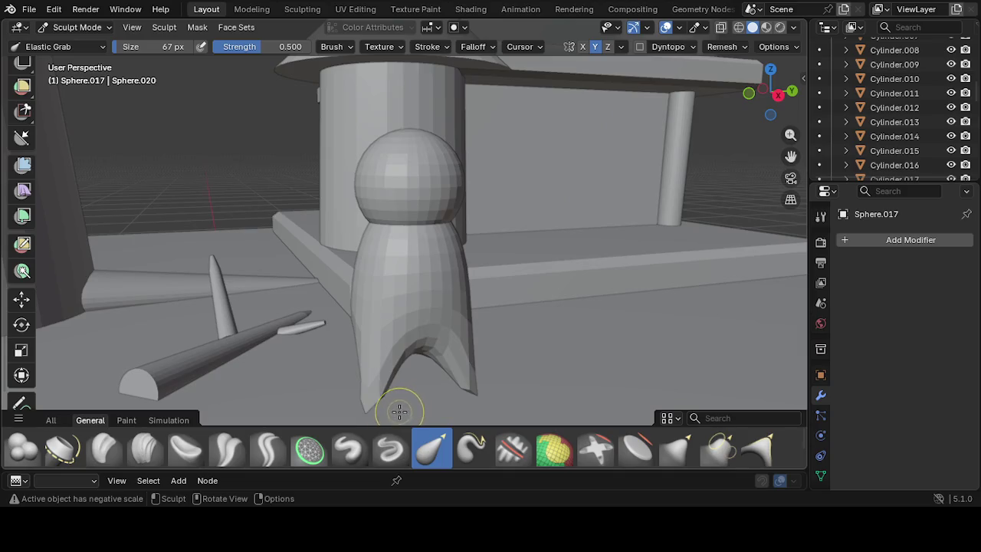
pyautogui.moveTo(357, 411); pyautogui.dragTo(368, 410)
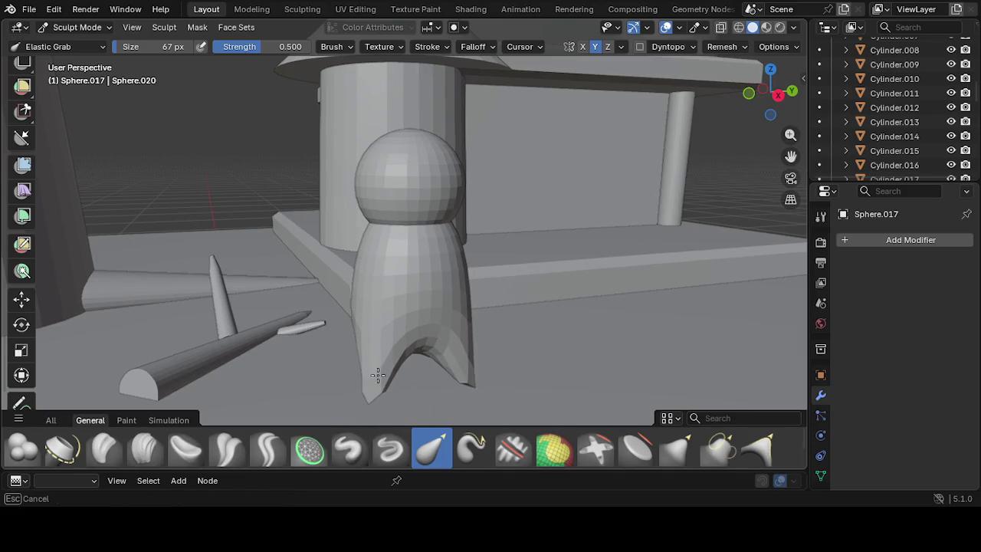
pyautogui.moveTo(385, 365)
pyautogui.mouseDown()
pyautogui.moveTo(370, 389)
pyautogui.moveTo(380, 384)
pyautogui.mouseUp()
pyautogui.moveTo(407, 314)
pyautogui.mouseDown()
pyautogui.moveTo(427, 344)
pyautogui.moveTo(422, 335)
pyautogui.mouseUp()
# Pull the figure's body surface outward and reshape its sides from several angles
pyautogui.moveTo(420, 318)
pyautogui.mouseDown(button='middle')
pyautogui.moveTo(372, 350)
pyautogui.moveTo(336, 315)
pyautogui.moveTo(313, 346)
pyautogui.moveTo(281, 300)
pyautogui.mouseUp(button='middle')
pyautogui.moveTo(281, 300)
pyautogui.mouseDown()
pyautogui.moveTo(273, 284)
pyautogui.moveTo(262, 296)
pyautogui.mouseUp()
pyautogui.moveTo(262, 296); pyautogui.dragTo(406, 310, button='middle')
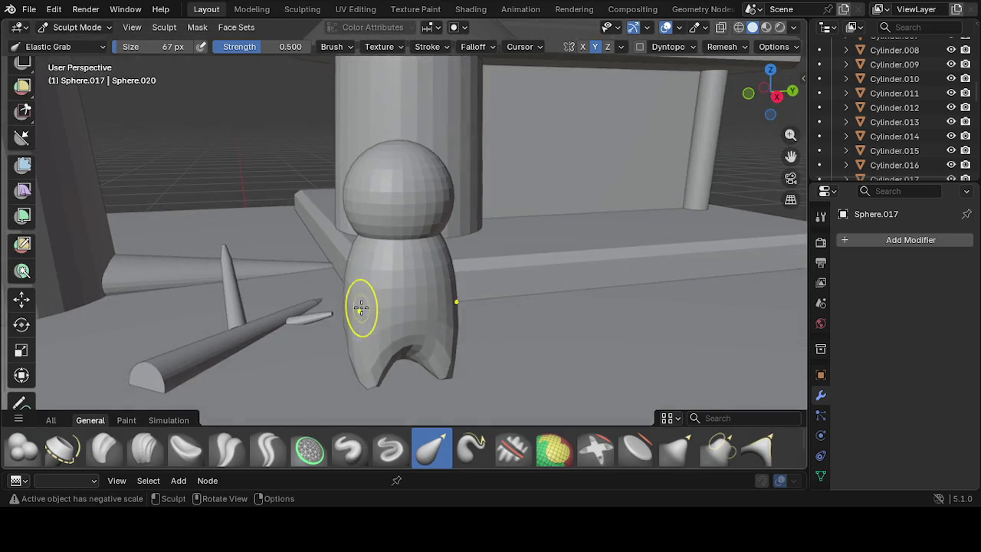
pyautogui.moveTo(361, 307); pyautogui.dragTo(370, 300)
pyautogui.moveTo(398, 289); pyautogui.dragTo(400, 309, button='middle')
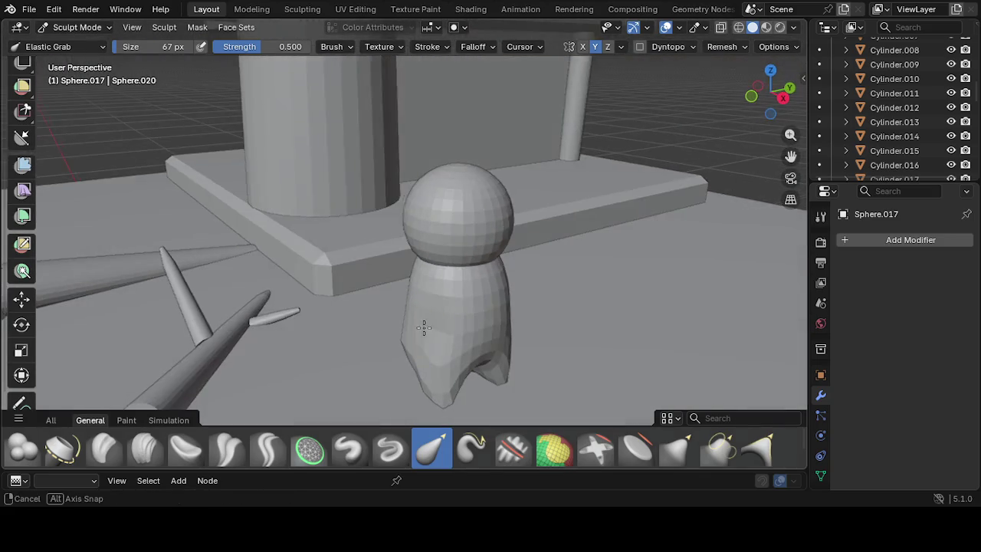
pyautogui.moveTo(409, 288); pyautogui.dragTo(440, 314)
pyautogui.moveTo(440, 313)
pyautogui.mouseDown(button='middle')
pyautogui.moveTo(253, 357)
pyautogui.moveTo(264, 278)
pyautogui.mouseUp(button='middle')
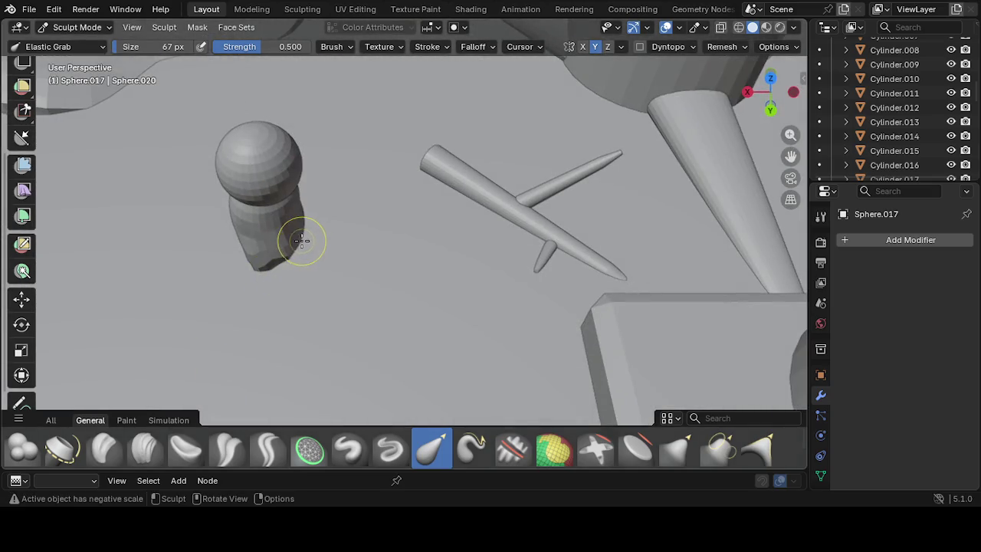
pyautogui.moveTo(292, 248); pyautogui.dragTo(284, 255)
pyautogui.moveTo(285, 256); pyautogui.dragTo(314, 218, button='middle')
pyautogui.moveTo(203, 335)
pyautogui.mouseDown(button='middle')
pyautogui.moveTo(131, 328)
pyautogui.moveTo(453, 344)
pyautogui.moveTo(446, 316)
pyautogui.moveTo(460, 352)
pyautogui.mouseUp(button='middle')
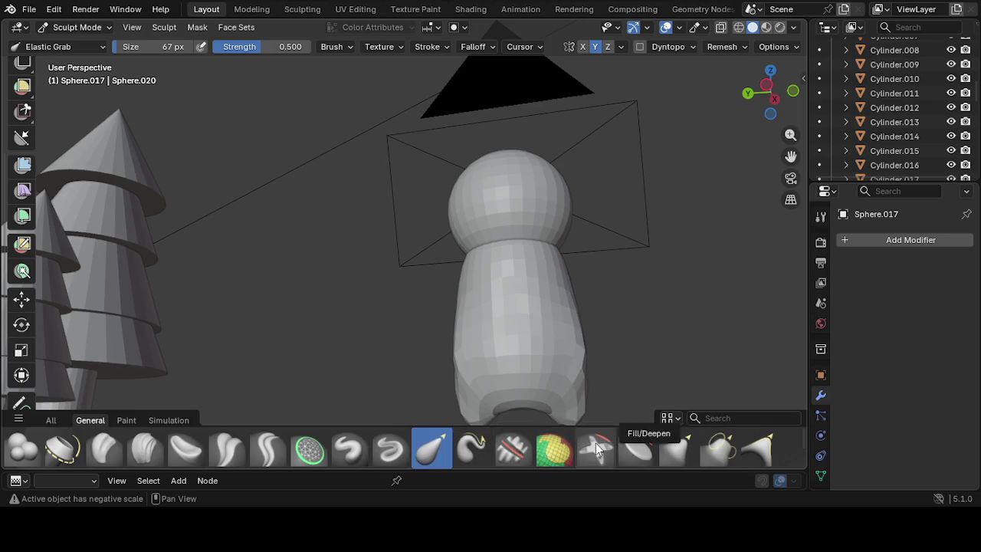
pyautogui.scroll(-2, 668, 462)
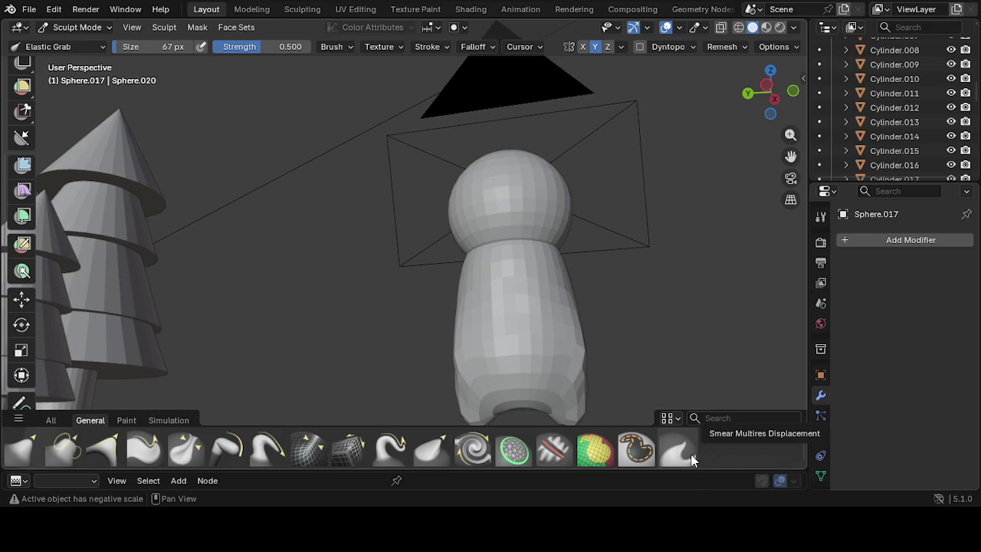
pyautogui.scroll(2, 693, 457)
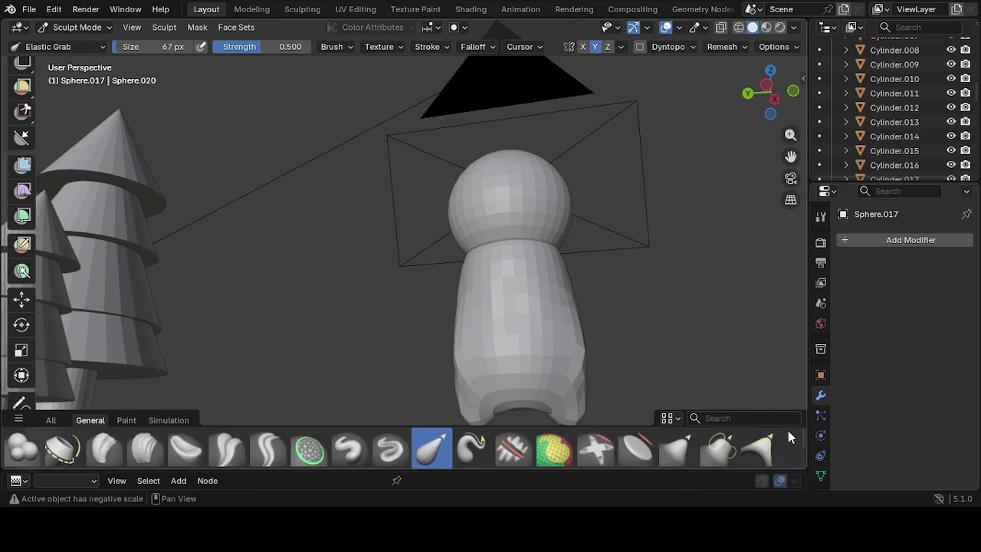
pyautogui.scroll(1, 646, 342)
pyautogui.moveTo(646, 343); pyautogui.dragTo(540, 391, button='middle')
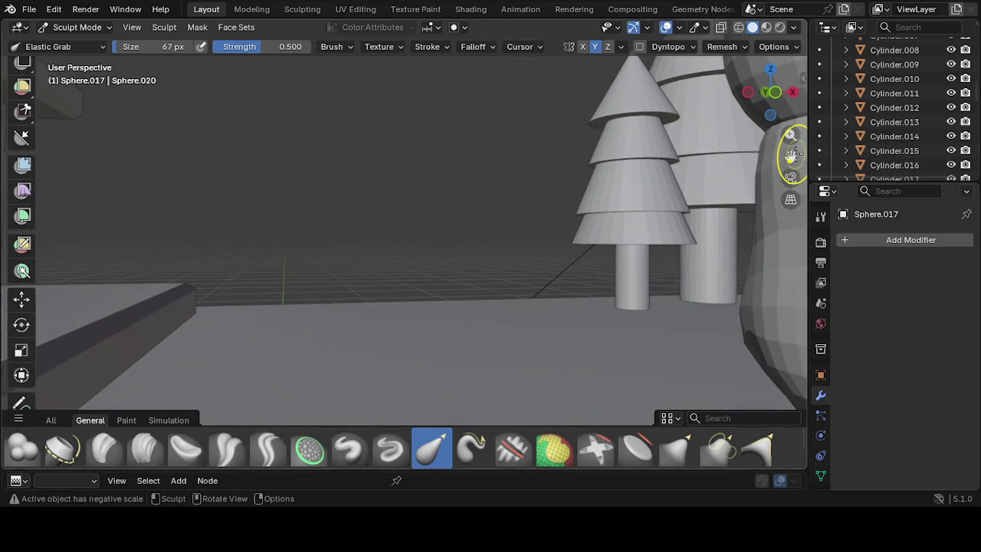
# Pull the figure's leg arch up and to the left with Elastic Grab
pyautogui.moveTo(791, 156)
pyautogui.mouseDown()
pyautogui.moveTo(712, 157)
pyautogui.moveTo(738, 273)
pyautogui.mouseUp()
pyautogui.scroll(-2, 672, 342)
pyautogui.scroll(-1, 414, 381)
pyautogui.moveTo(414, 381)
pyautogui.mouseDown(button='middle')
pyautogui.moveTo(344, 383)
pyautogui.moveTo(263, 358)
pyautogui.mouseUp(button='middle')
pyautogui.moveTo(386, 331); pyautogui.dragTo(381, 319)
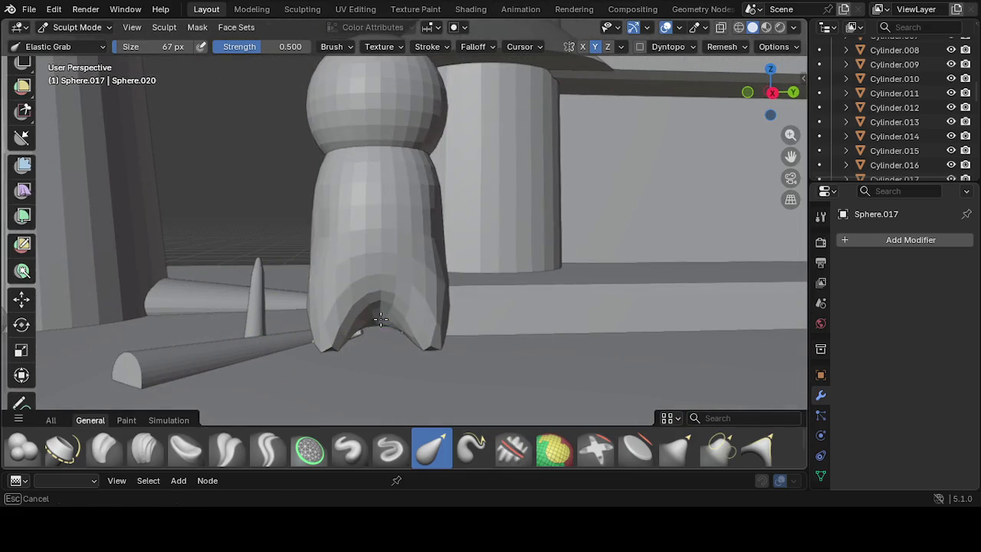
pyautogui.moveTo(370, 280)
pyautogui.mouseDown()
pyautogui.moveTo(373, 314)
pyautogui.moveTo(368, 264)
pyautogui.mouseUp()
# Push the body's right side outward and reshape its lower end
pyautogui.moveTo(368, 264); pyautogui.dragTo(438, 307, button='middle')
pyautogui.moveTo(414, 226); pyautogui.dragTo(444, 262)
pyautogui.moveTo(416, 328)
pyautogui.mouseDown()
pyautogui.moveTo(430, 317)
pyautogui.moveTo(416, 324)
pyautogui.mouseUp()
pyautogui.moveTo(416, 324)
pyautogui.mouseDown(button='middle')
pyautogui.moveTo(550, 252)
pyautogui.moveTo(574, 306)
pyautogui.moveTo(466, 299)
pyautogui.mouseUp(button='middle')
pyautogui.moveTo(403, 296)
pyautogui.mouseDown()
pyautogui.moveTo(400, 307)
pyautogui.moveTo(416, 313)
pyautogui.mouseUp()
# Reshape the body's right edge, viewed from the side near the tree
pyautogui.moveTo(416, 313)
pyautogui.mouseDown(button='middle')
pyautogui.moveTo(503, 345)
pyautogui.moveTo(499, 332)
pyautogui.mouseUp(button='middle')
pyautogui.moveTo(487, 201)
pyautogui.mouseDown()
pyautogui.moveTo(465, 213)
pyautogui.moveTo(446, 170)
pyautogui.moveTo(434, 177)
pyautogui.mouseUp()
pyautogui.moveTo(398, 204)
pyautogui.mouseDown()
pyautogui.moveTo(435, 173)
pyautogui.moveTo(427, 217)
pyautogui.mouseUp()
pyautogui.moveTo(426, 217)
pyautogui.mouseDown(button='middle')
pyautogui.moveTo(264, 266)
pyautogui.moveTo(405, 219)
pyautogui.mouseUp(button='middle')
pyautogui.moveTo(403, 207); pyautogui.dragTo(416, 220)
pyautogui.moveTo(416, 219); pyautogui.dragTo(372, 212, button='middle')
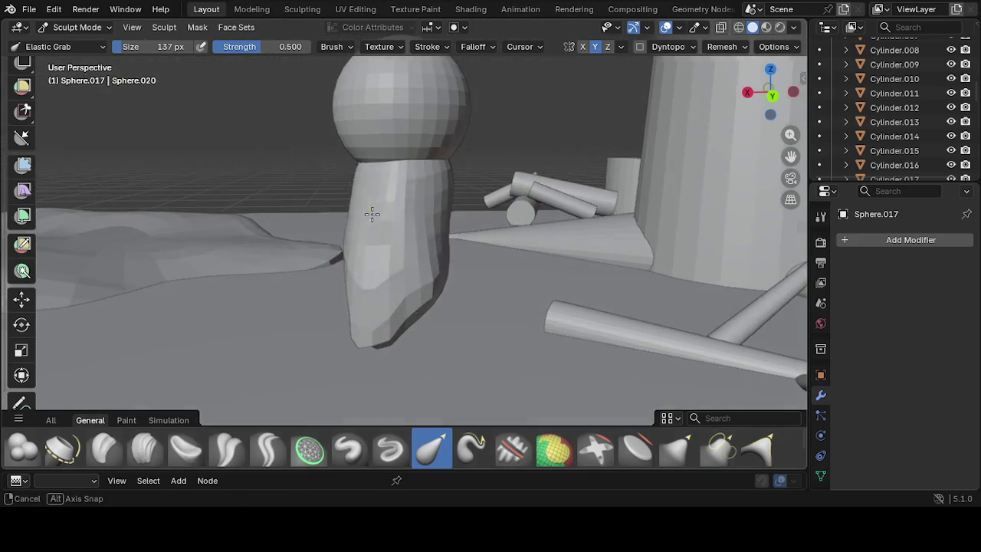
# Reshape the figure's bottom tip and pull the neck's left side inward below the head
pyautogui.moveTo(357, 350); pyautogui.dragTo(372, 317)
pyautogui.moveTo(372, 317); pyautogui.dragTo(434, 170, button='middle')
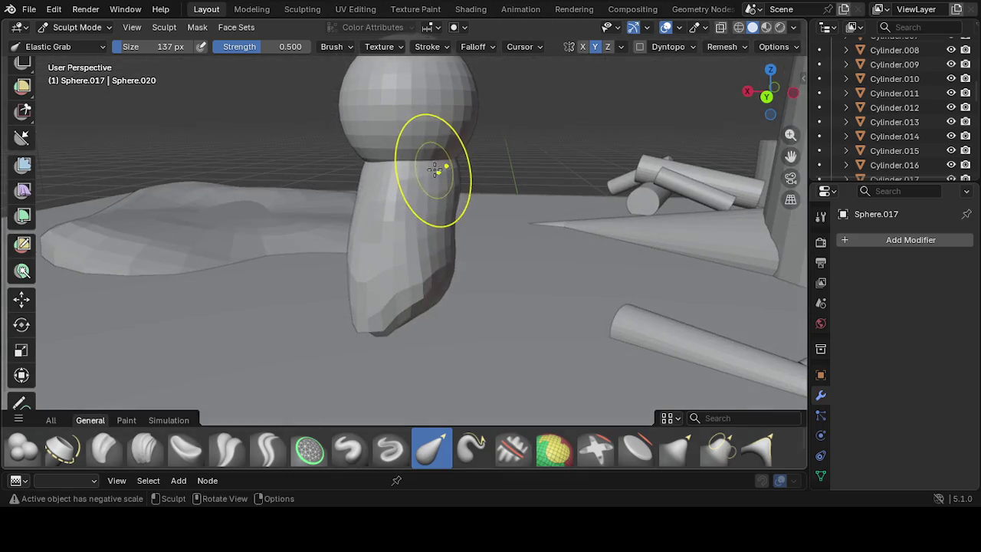
pyautogui.moveTo(434, 169)
pyautogui.mouseDown()
pyautogui.moveTo(396, 192)
pyautogui.moveTo(403, 183)
pyautogui.mouseUp()
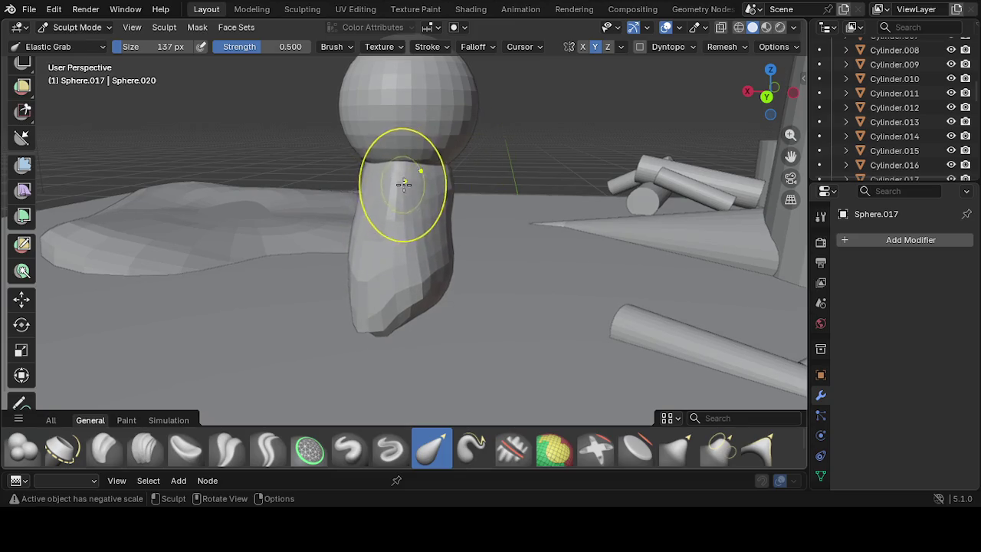
pyautogui.moveTo(402, 183); pyautogui.dragTo(423, 205, button='middle')
pyautogui.moveTo(326, 198)
pyautogui.mouseDown()
pyautogui.moveTo(349, 191)
pyautogui.moveTo(325, 220)
pyautogui.mouseUp()
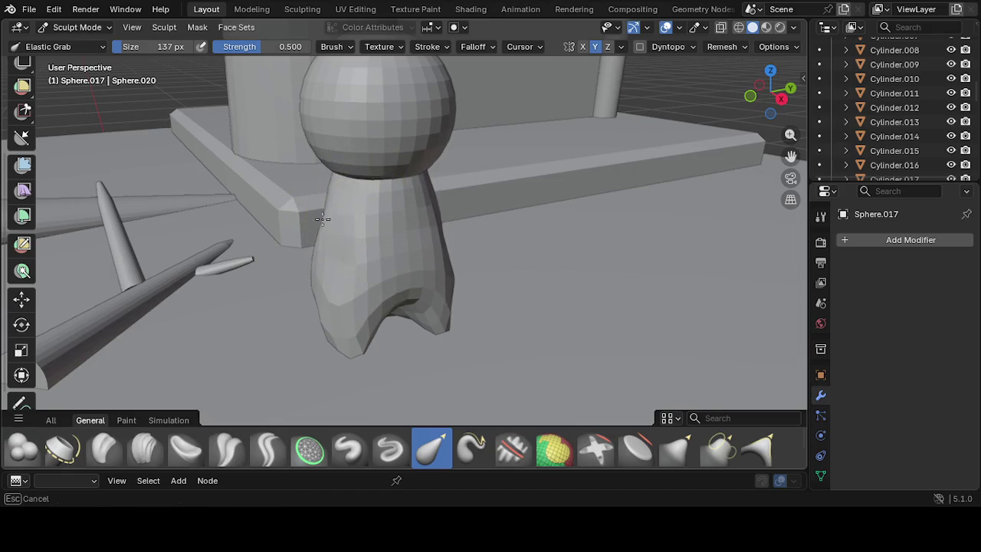
pyautogui.moveTo(260, 193)
pyautogui.mouseDown()
pyautogui.moveTo(317, 252)
pyautogui.moveTo(326, 209)
pyautogui.mouseUp()
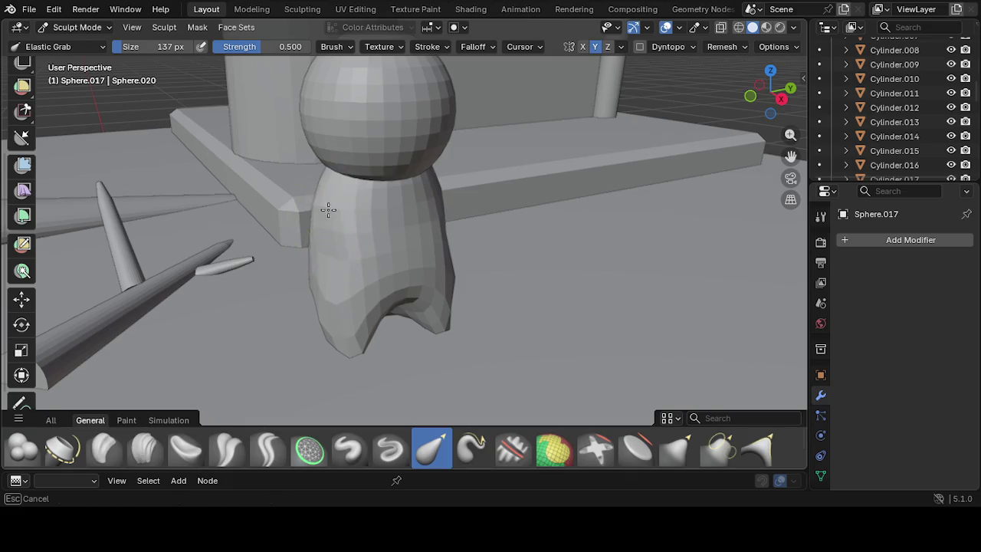
# Bulge the neck's left side outward and reshape the upper-left of the body
pyautogui.moveTo(400, 177); pyautogui.dragTo(398, 181)
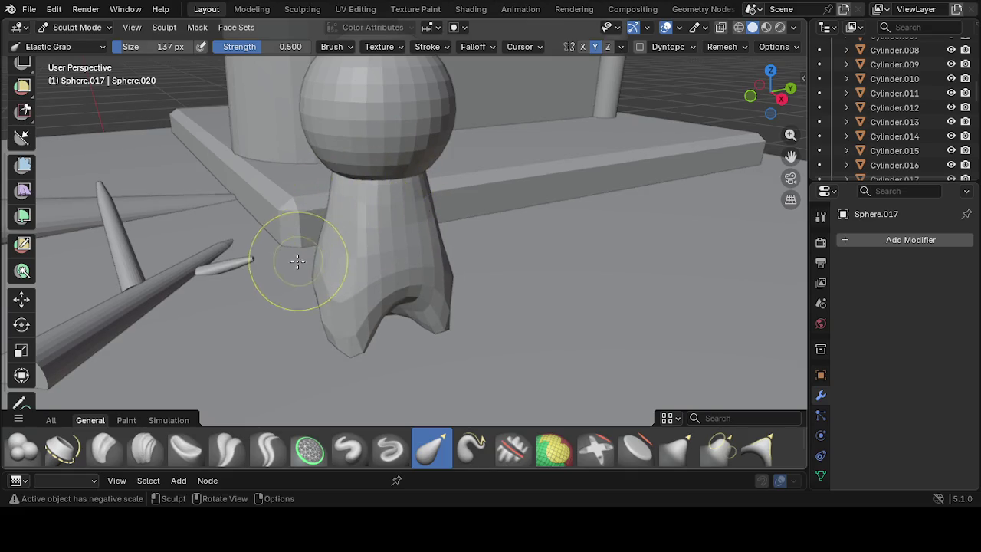
pyautogui.moveTo(324, 245)
pyautogui.mouseDown()
pyautogui.moveTo(263, 242)
pyautogui.moveTo(209, 204)
pyautogui.moveTo(241, 186)
pyautogui.mouseUp()
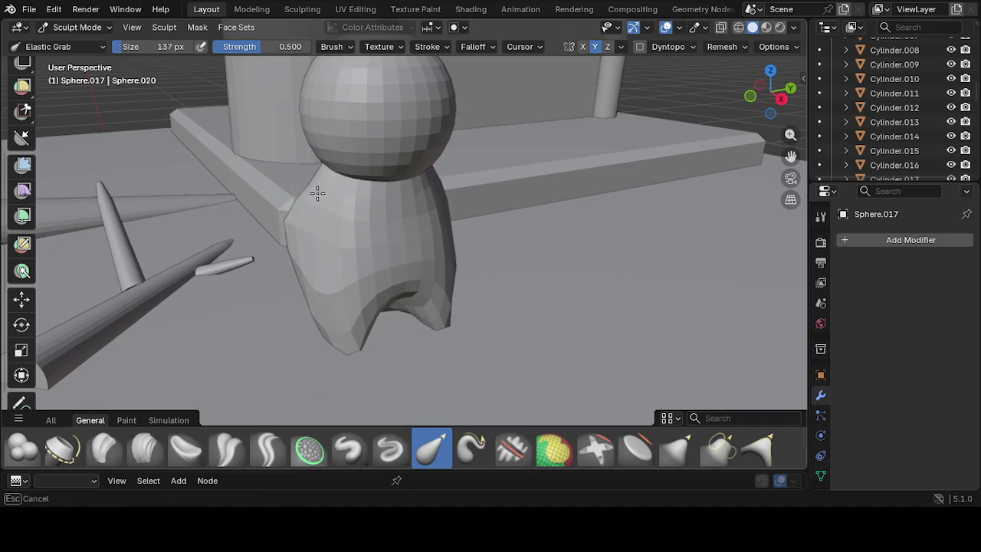
pyautogui.moveTo(307, 197)
pyautogui.mouseDown()
pyautogui.moveTo(284, 171)
pyautogui.moveTo(315, 169)
pyautogui.mouseUp()
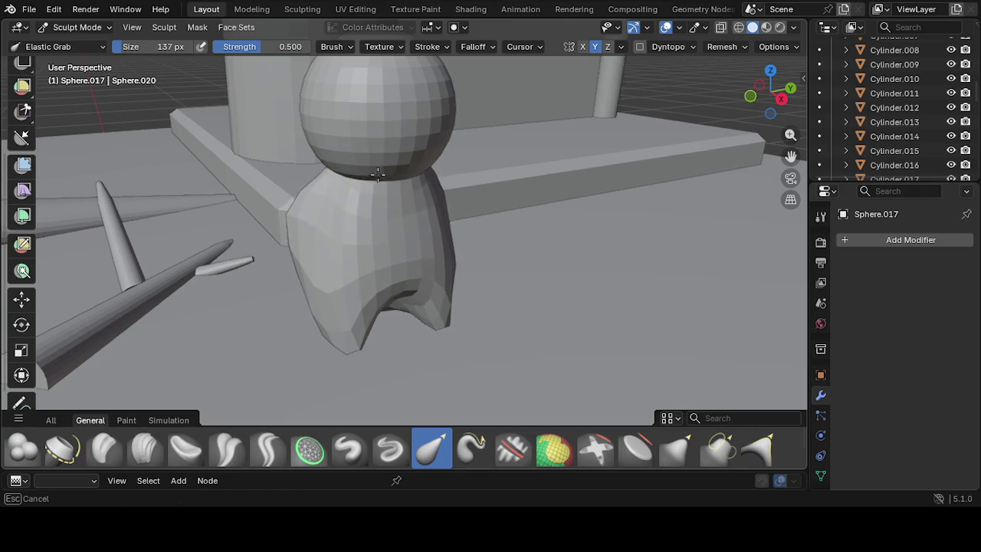
pyautogui.moveTo(394, 192)
pyautogui.mouseDown(button='middle')
pyautogui.moveTo(263, 206)
pyautogui.moveTo(291, 242)
pyautogui.moveTo(418, 186)
pyautogui.mouseUp(button='middle')
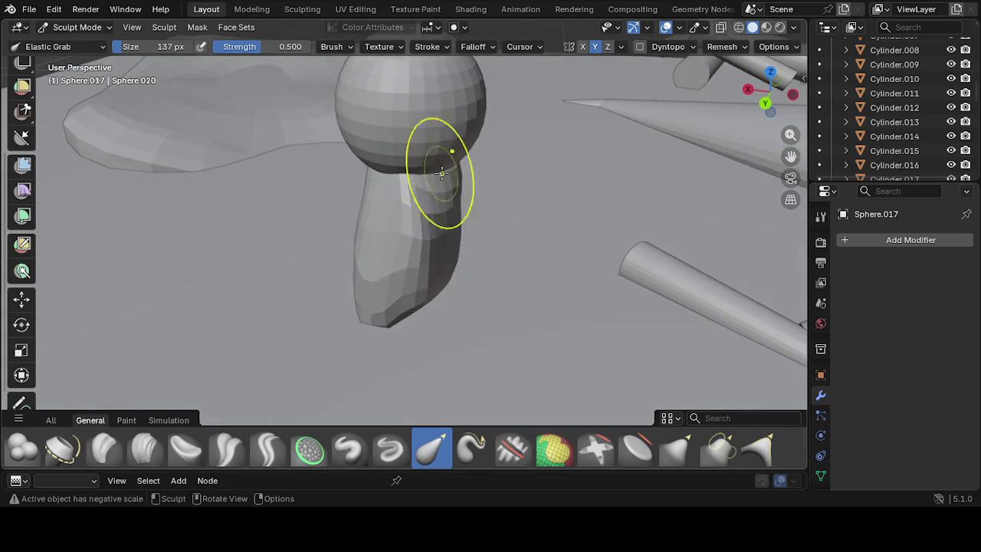
pyautogui.moveTo(402, 185); pyautogui.dragTo(415, 188)
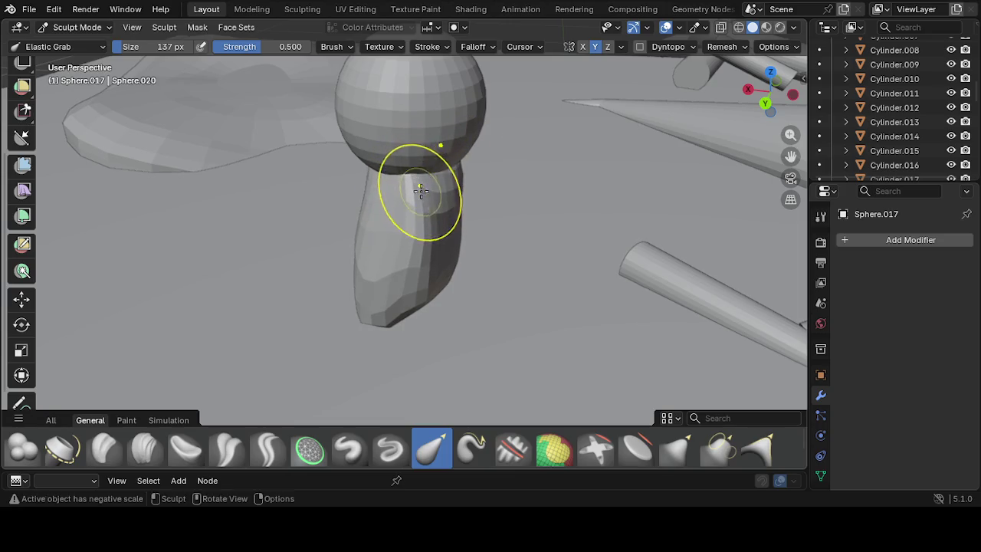
pyautogui.moveTo(416, 189); pyautogui.dragTo(366, 177, button='middle')
pyautogui.moveTo(380, 178); pyautogui.dragTo(451, 169)
pyautogui.moveTo(450, 168)
pyautogui.mouseDown(button='middle')
pyautogui.moveTo(567, 183)
pyautogui.moveTo(409, 202)
pyautogui.mouseUp(button='middle')
pyautogui.moveTo(418, 192)
pyautogui.mouseDown()
pyautogui.moveTo(410, 202)
pyautogui.moveTo(419, 182)
pyautogui.moveTo(438, 208)
pyautogui.mouseUp()
# Zoom in and reshape the neck surface, pulling the upper neck slightly upward
pyautogui.scroll(2, 438, 207)
pyautogui.scroll(2, 444, 206)
pyautogui.scroll(2, 447, 182)
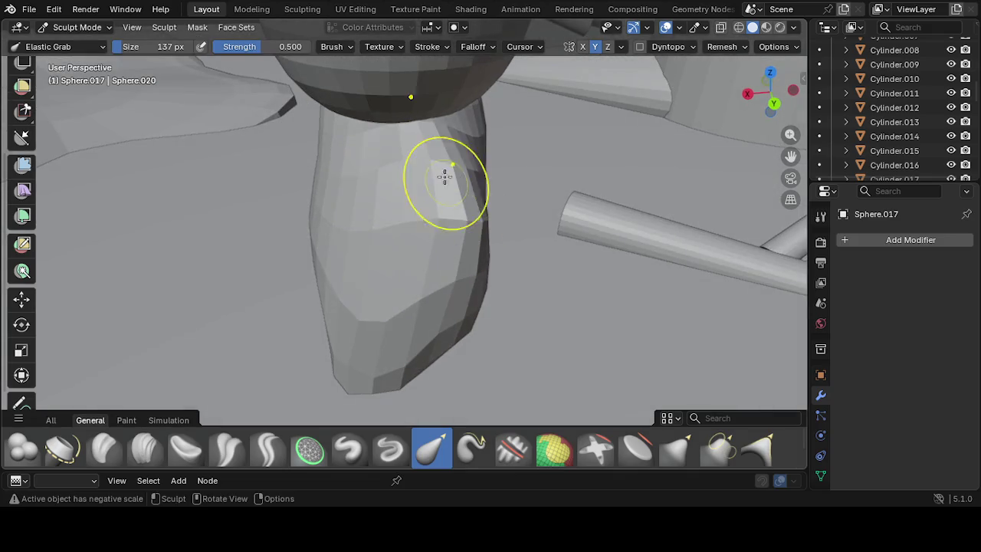
pyautogui.moveTo(432, 167); pyautogui.dragTo(407, 164)
pyautogui.moveTo(407, 164)
pyautogui.mouseDown(button='middle')
pyautogui.moveTo(560, 136)
pyautogui.moveTo(597, 107)
pyautogui.moveTo(582, 111)
pyautogui.mouseUp(button='middle')
pyautogui.moveTo(268, 126)
pyautogui.mouseDown()
pyautogui.moveTo(278, 132)
pyautogui.moveTo(285, 113)
pyautogui.moveTo(280, 125)
pyautogui.mouseUp()
pyautogui.moveTo(280, 131)
pyautogui.mouseDown(button='middle')
pyautogui.moveTo(405, 164)
pyautogui.moveTo(456, 165)
pyautogui.mouseUp(button='middle')
pyautogui.moveTo(455, 164)
pyautogui.mouseDown()
pyautogui.moveTo(451, 150)
pyautogui.moveTo(436, 170)
pyautogui.mouseUp()
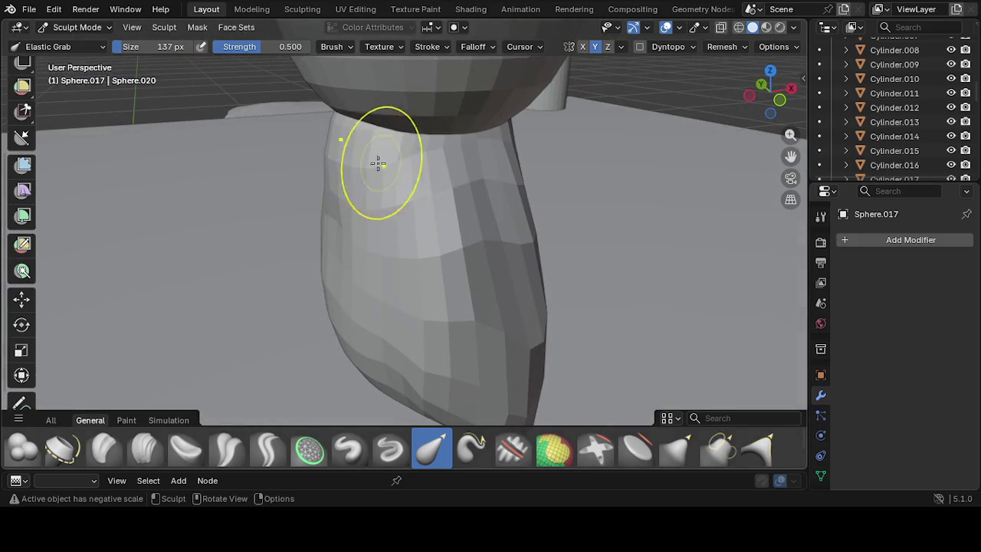
# Refine the neck's upper-left and top-left edges, then shrink the brush to 64 px
pyautogui.moveTo(335, 164); pyautogui.dragTo(416, 164)
pyautogui.moveTo(416, 164)
pyautogui.mouseDown(button='middle')
pyautogui.moveTo(361, 157)
pyautogui.moveTo(429, 167)
pyautogui.mouseUp(button='middle')
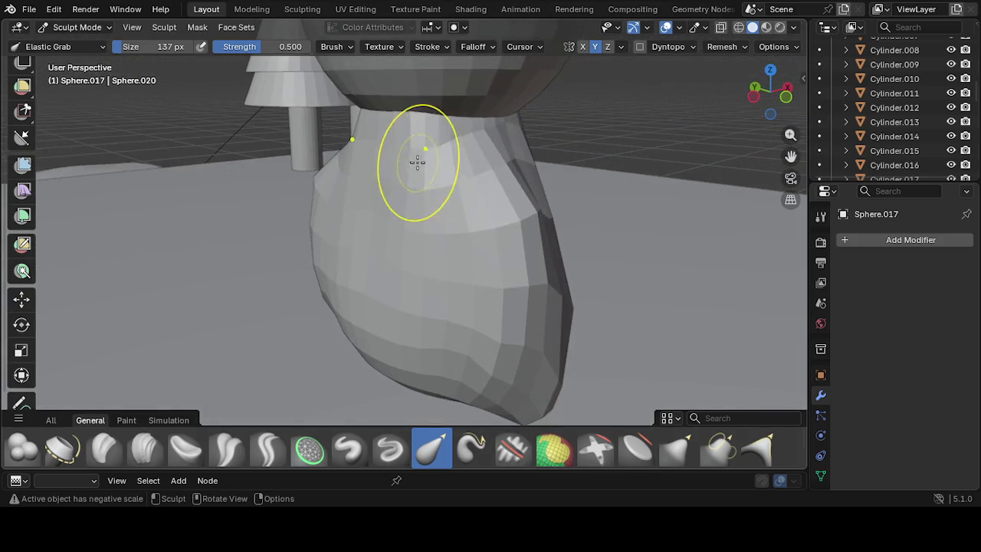
pyautogui.moveTo(381, 164)
pyautogui.mouseDown()
pyautogui.moveTo(359, 153)
pyautogui.moveTo(407, 113)
pyautogui.mouseUp()
pyautogui.moveTo(367, 192)
pyautogui.mouseDown()
pyautogui.moveTo(345, 188)
pyautogui.moveTo(350, 208)
pyautogui.mouseUp()
pyautogui.moveTo(350, 208); pyautogui.dragTo(291, 160, button='middle')
pyautogui.moveTo(314, 105)
pyautogui.mouseDown()
pyautogui.moveTo(345, 111)
pyautogui.moveTo(357, 98)
pyautogui.moveTo(333, 100)
pyautogui.moveTo(350, 102)
pyautogui.mouseUp()
pyautogui.press('[')
pyautogui.press('[')
pyautogui.press('[')
# Refine the shape of the figure's upper neck from above
pyautogui.moveTo(350, 102)
pyautogui.mouseDown(button='middle')
pyautogui.moveTo(412, 149)
pyautogui.moveTo(393, 180)
pyautogui.mouseUp(button='middle')
pyautogui.moveTo(375, 156)
pyautogui.mouseDown()
pyautogui.moveTo(403, 158)
pyautogui.moveTo(395, 151)
pyautogui.moveTo(385, 182)
pyautogui.moveTo(430, 184)
pyautogui.mouseUp()
pyautogui.moveTo(430, 183); pyautogui.dragTo(466, 168)
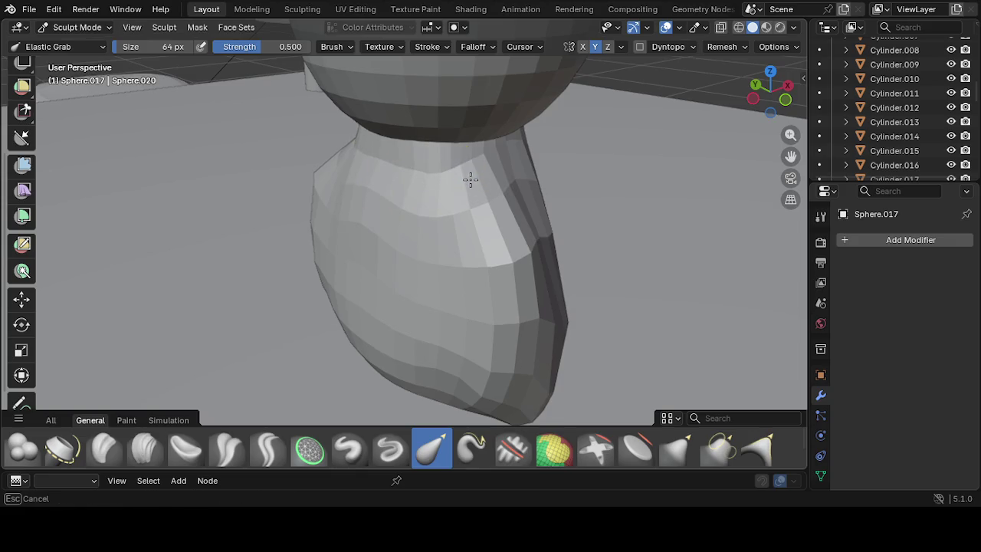
pyautogui.moveTo(470, 179); pyautogui.dragTo(361, 176, button='middle')
pyautogui.moveTo(357, 158); pyautogui.dragTo(356, 159)
pyautogui.moveTo(334, 203)
pyautogui.mouseDown()
pyautogui.moveTo(339, 153)
pyautogui.moveTo(334, 168)
pyautogui.moveTo(322, 153)
pyautogui.moveTo(335, 167)
pyautogui.mouseUp()
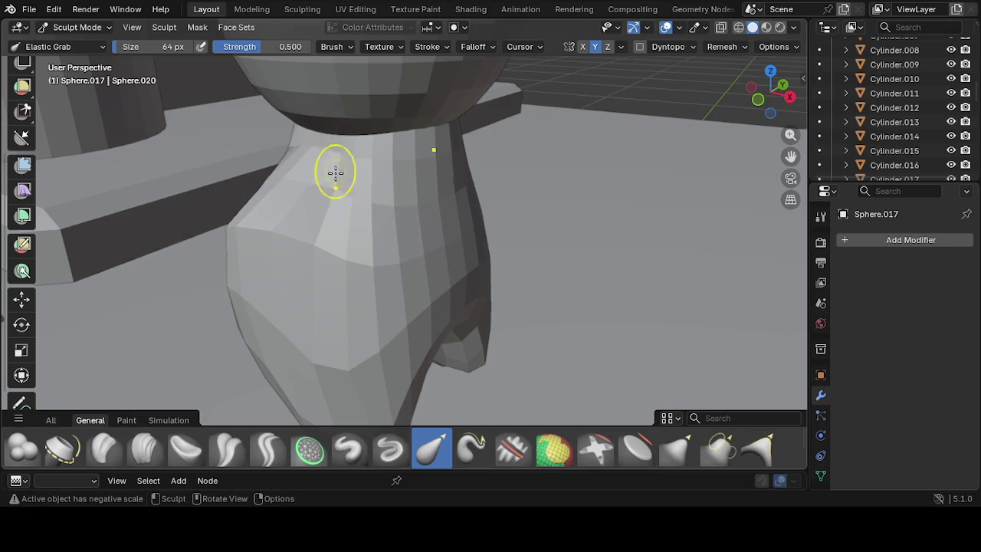
pyautogui.moveTo(335, 167); pyautogui.dragTo(256, 213, button='middle')
pyautogui.moveTo(387, 186)
pyautogui.mouseDown(button='middle')
pyautogui.moveTo(345, 164)
pyautogui.moveTo(377, 177)
pyautogui.moveTo(402, 166)
pyautogui.mouseUp(button='middle')
# Reshape the figure's leg, pulling its right edge inward
pyautogui.moveTo(359, 153); pyautogui.dragTo(357, 171)
pyautogui.moveTo(357, 170); pyautogui.dragTo(444, 134, button='middle')
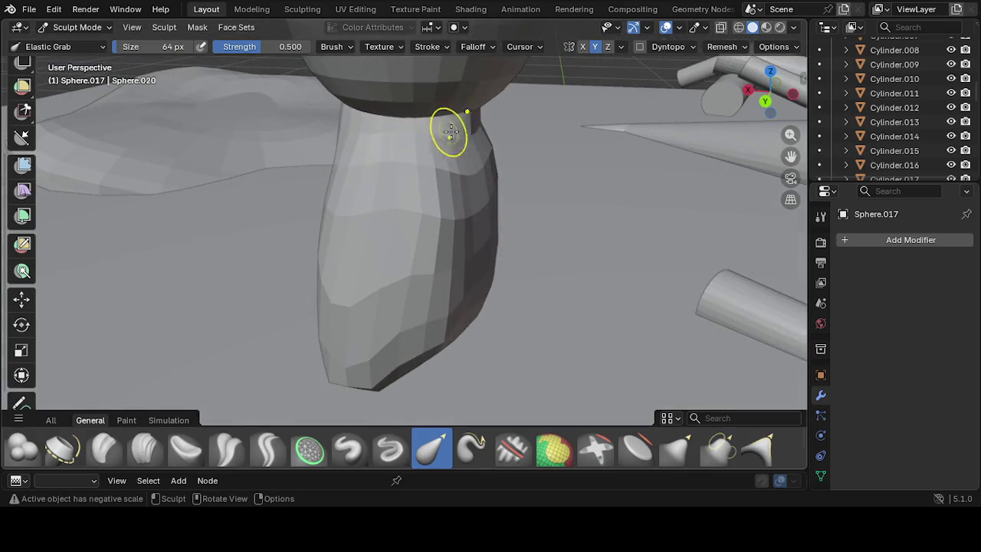
pyautogui.moveTo(463, 132); pyautogui.dragTo(442, 143)
pyautogui.moveTo(442, 143)
pyautogui.mouseDown(button='middle')
pyautogui.moveTo(491, 149)
pyautogui.moveTo(416, 186)
pyautogui.moveTo(532, 165)
pyautogui.mouseUp(button='middle')
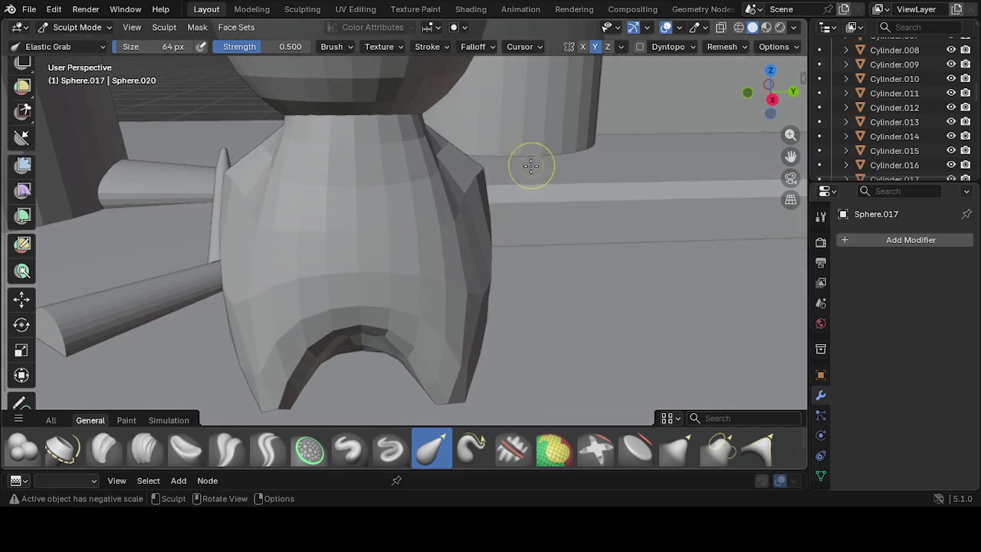
pyautogui.moveTo(424, 143); pyautogui.dragTo(395, 143)
pyautogui.moveTo(274, 158)
pyautogui.mouseDown()
pyautogui.moveTo(285, 144)
pyautogui.moveTo(306, 149)
pyautogui.mouseUp()
pyautogui.moveTo(306, 148); pyautogui.dragTo(460, 175, button='middle')
pyautogui.moveTo(379, 202); pyautogui.dragTo(409, 179)
pyautogui.moveTo(408, 179); pyautogui.dragTo(537, 195, button='middle')
pyautogui.moveTo(537, 195)
pyautogui.mouseDown()
pyautogui.moveTo(529, 170)
pyautogui.moveTo(484, 215)
pyautogui.moveTo(499, 208)
pyautogui.moveTo(473, 197)
pyautogui.moveTo(479, 222)
pyautogui.moveTo(455, 197)
pyautogui.moveTo(469, 203)
pyautogui.mouseUp()
# Reshape the body near the neck and its upper front, viewing the whole figure
pyautogui.moveTo(462, 202); pyautogui.dragTo(387, 157, button='middle')
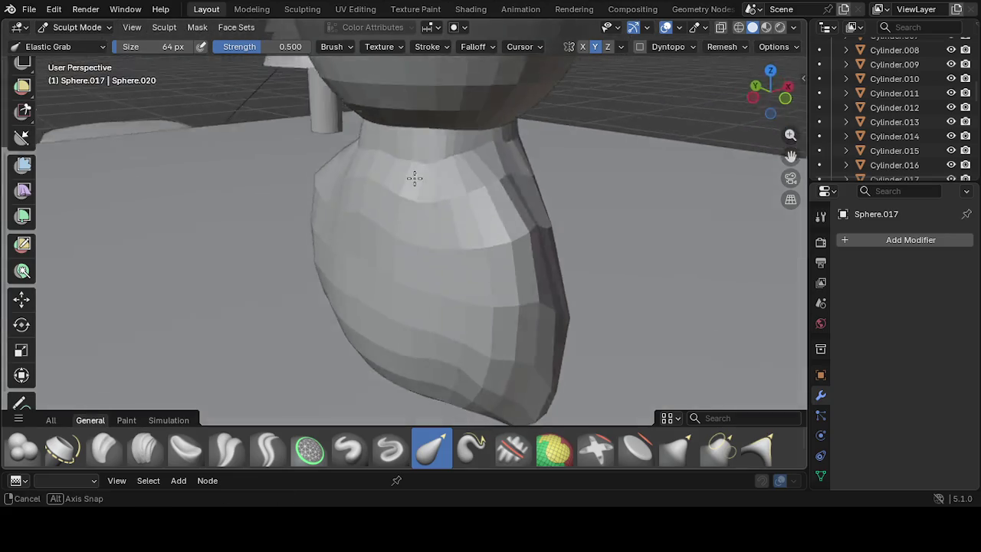
pyautogui.moveTo(352, 145); pyautogui.dragTo(371, 142)
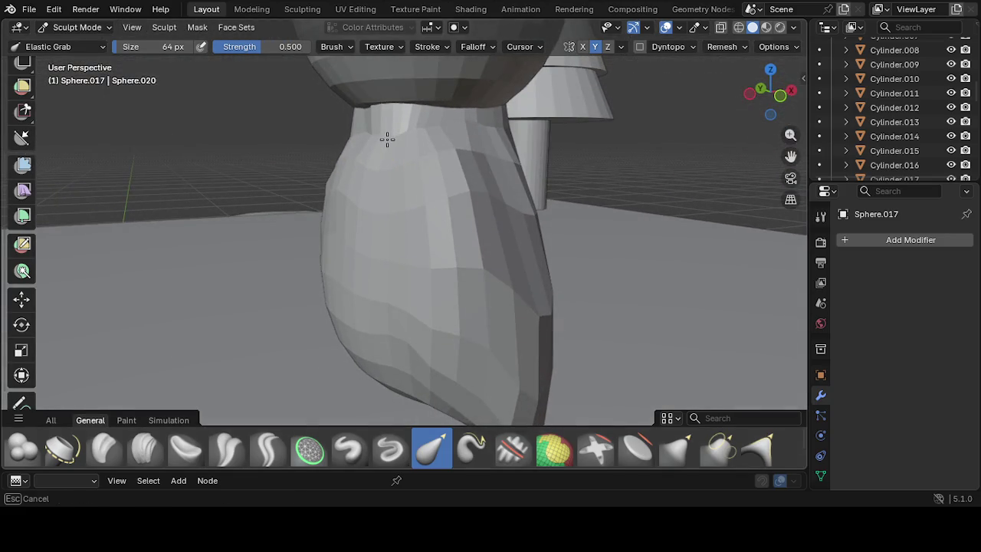
pyautogui.moveTo(365, 146)
pyautogui.mouseDown(button='middle')
pyautogui.moveTo(541, 193)
pyautogui.moveTo(764, 146)
pyautogui.moveTo(3, 134)
pyautogui.mouseUp(button='middle')
pyautogui.scroll(1, 4, 158)
pyautogui.moveTo(168, 215)
pyautogui.mouseDown(button='middle')
pyautogui.moveTo(296, 261)
pyautogui.moveTo(358, 244)
pyautogui.mouseUp(button='middle')
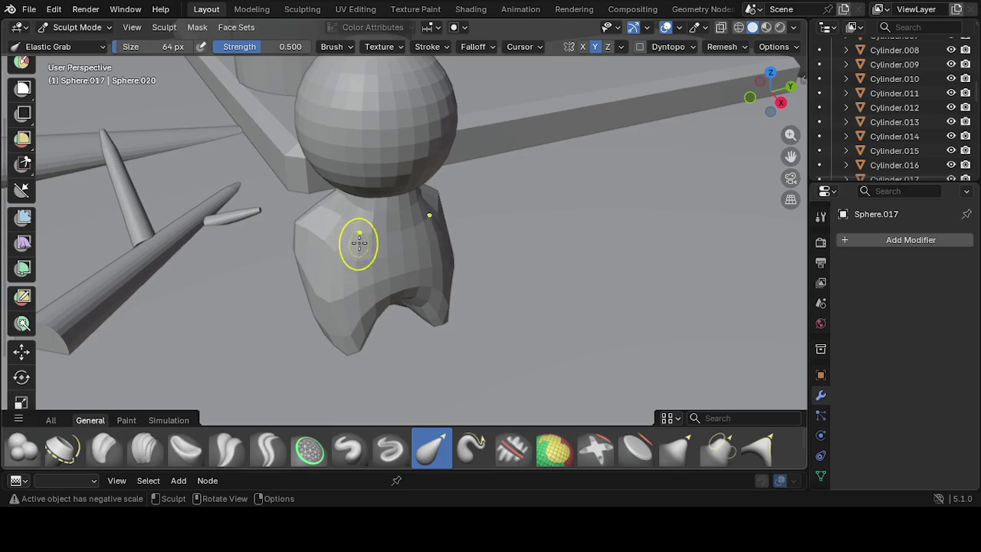
pyautogui.moveTo(400, 216); pyautogui.dragTo(383, 225)
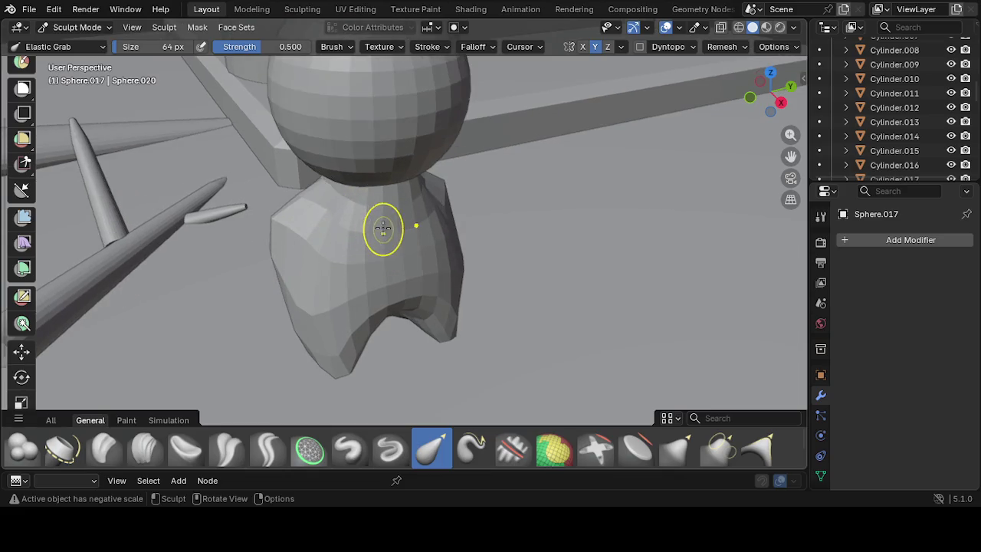
pyautogui.scroll(2, 372, 219)
pyautogui.moveTo(372, 219); pyautogui.dragTo(391, 140, button='middle')
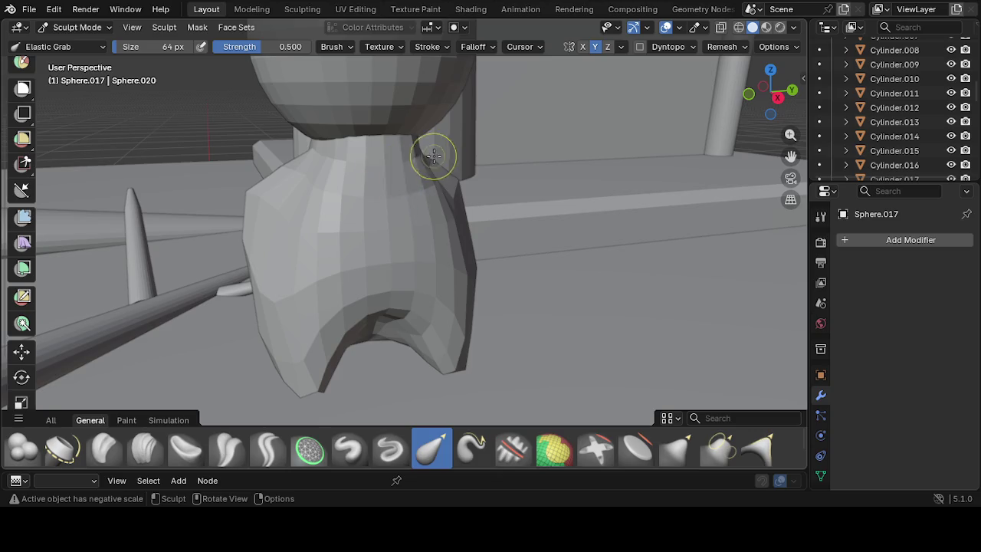
pyautogui.scroll(-2, 429, 156)
pyautogui.moveTo(416, 164)
pyautogui.mouseDown(button='middle')
pyautogui.moveTo(385, 223)
pyautogui.moveTo(360, 208)
pyautogui.moveTo(374, 207)
pyautogui.mouseUp(button='middle')
pyautogui.scroll(2, 378, 200)
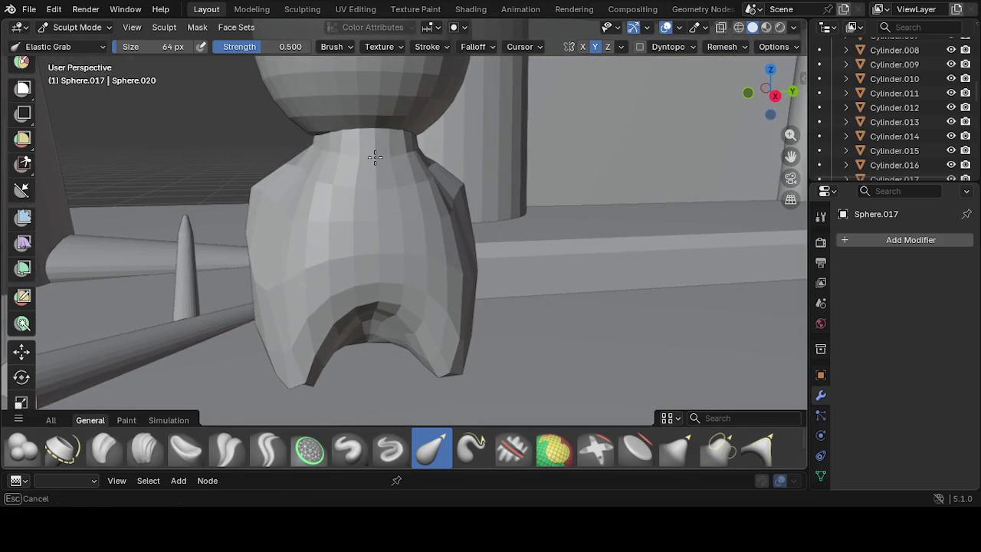
# Slim the figure's neck and reshape the side of its body
pyautogui.moveTo(372, 164); pyautogui.dragTo(430, 170, button='middle')
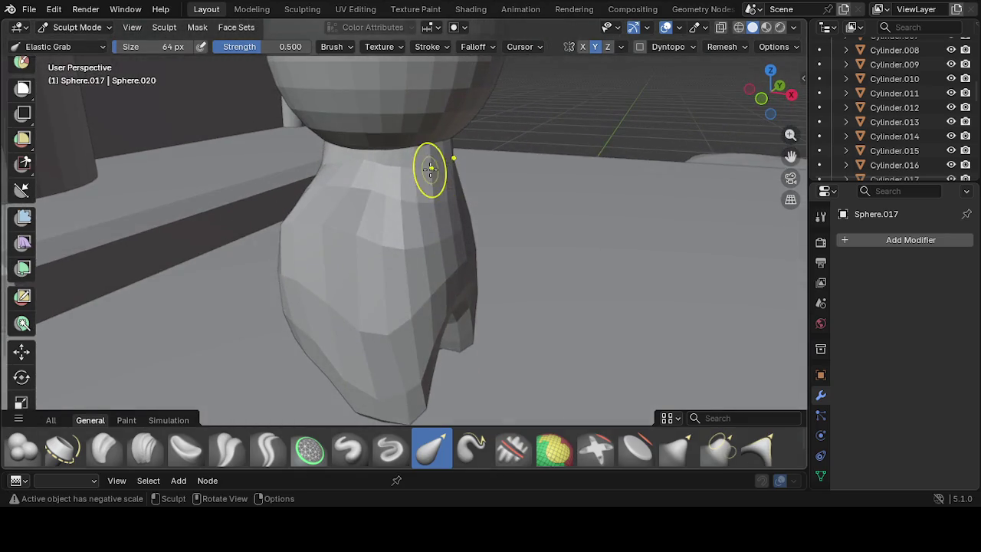
pyautogui.moveTo(408, 175)
pyautogui.mouseDown()
pyautogui.moveTo(396, 170)
pyautogui.moveTo(424, 190)
pyautogui.mouseUp()
pyautogui.moveTo(424, 191)
pyautogui.mouseDown(button='middle')
pyautogui.moveTo(350, 160)
pyautogui.moveTo(394, 197)
pyautogui.moveTo(368, 222)
pyautogui.moveTo(335, 204)
pyautogui.moveTo(116, 237)
pyautogui.moveTo(94, 199)
pyautogui.moveTo(304, 232)
pyautogui.moveTo(426, 222)
pyautogui.moveTo(464, 235)
pyautogui.moveTo(366, 292)
pyautogui.mouseUp(button='middle')
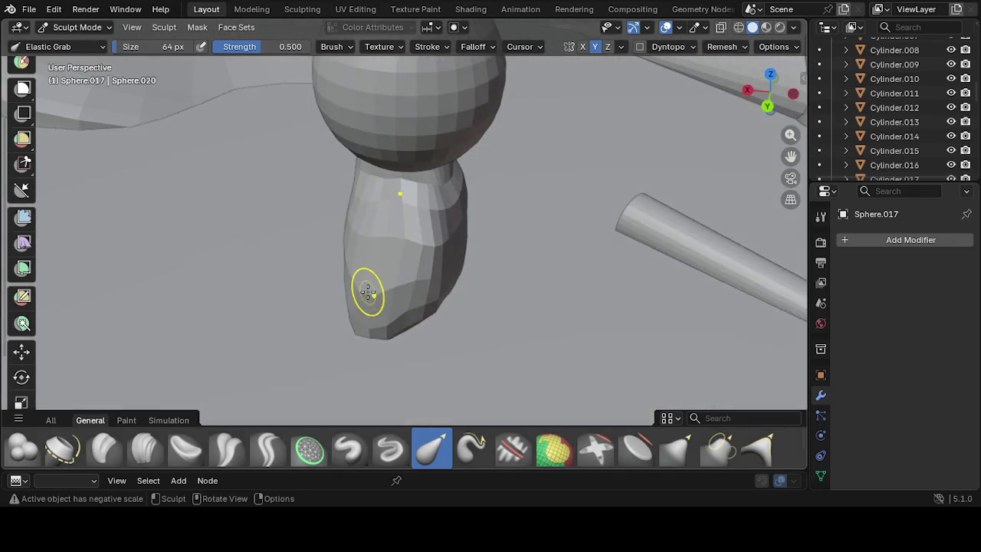
pyautogui.moveTo(403, 264)
pyautogui.mouseDown(button='middle')
pyautogui.moveTo(372, 230)
pyautogui.moveTo(439, 234)
pyautogui.mouseUp(button='middle')
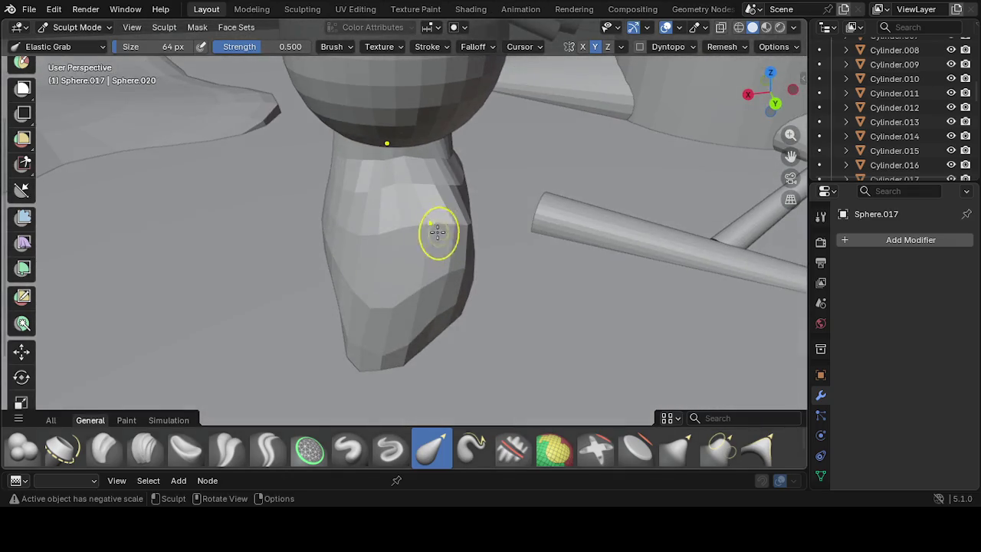
pyautogui.moveTo(412, 200); pyautogui.dragTo(403, 192)
pyautogui.moveTo(388, 190)
pyautogui.mouseDown(button='middle')
pyautogui.moveTo(563, 176)
pyautogui.moveTo(490, 225)
pyautogui.moveTo(368, 230)
pyautogui.mouseUp(button='middle')
pyautogui.moveTo(292, 252)
pyautogui.mouseDown()
pyautogui.moveTo(316, 239)
pyautogui.moveTo(320, 264)
pyautogui.mouseUp()
pyautogui.moveTo(319, 263)
pyautogui.mouseDown(button='middle')
pyautogui.moveTo(374, 237)
pyautogui.moveTo(352, 166)
pyautogui.moveTo(367, 143)
pyautogui.moveTo(364, 219)
pyautogui.moveTo(337, 226)
pyautogui.moveTo(376, 300)
pyautogui.moveTo(296, 296)
pyautogui.moveTo(276, 339)
pyautogui.moveTo(362, 371)
pyautogui.mouseUp(button='middle')
# Pull out a hand-like bulge and shape the body's bottom edge
pyautogui.moveTo(392, 337); pyautogui.dragTo(403, 343)
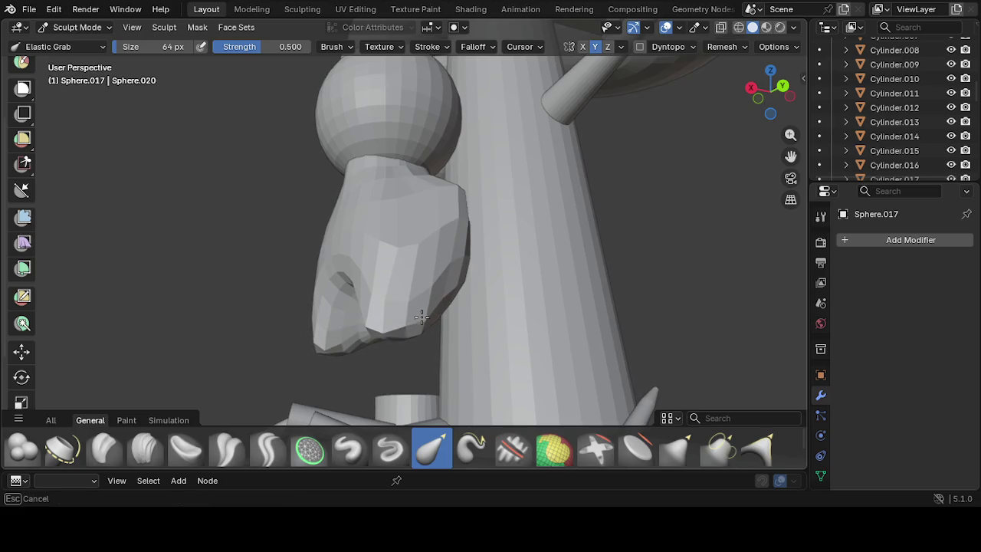
pyautogui.moveTo(408, 309)
pyautogui.mouseDown()
pyautogui.moveTo(416, 332)
pyautogui.moveTo(404, 310)
pyautogui.mouseUp()
pyautogui.moveTo(404, 310)
pyautogui.mouseDown(button='middle')
pyautogui.moveTo(272, 306)
pyautogui.moveTo(327, 352)
pyautogui.mouseUp(button='middle')
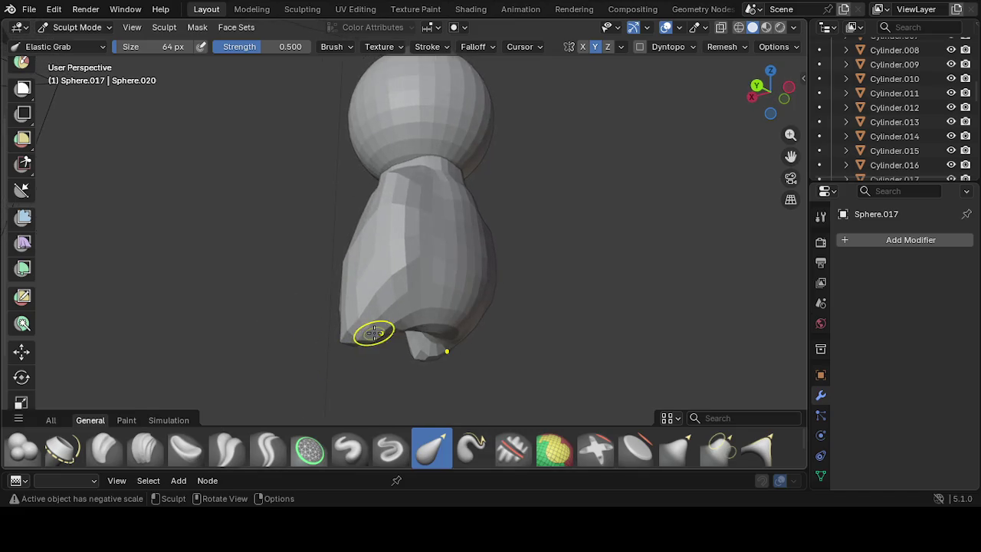
pyautogui.moveTo(371, 339); pyautogui.dragTo(361, 335)
pyautogui.moveTo(361, 334); pyautogui.dragTo(626, 373, button='middle')
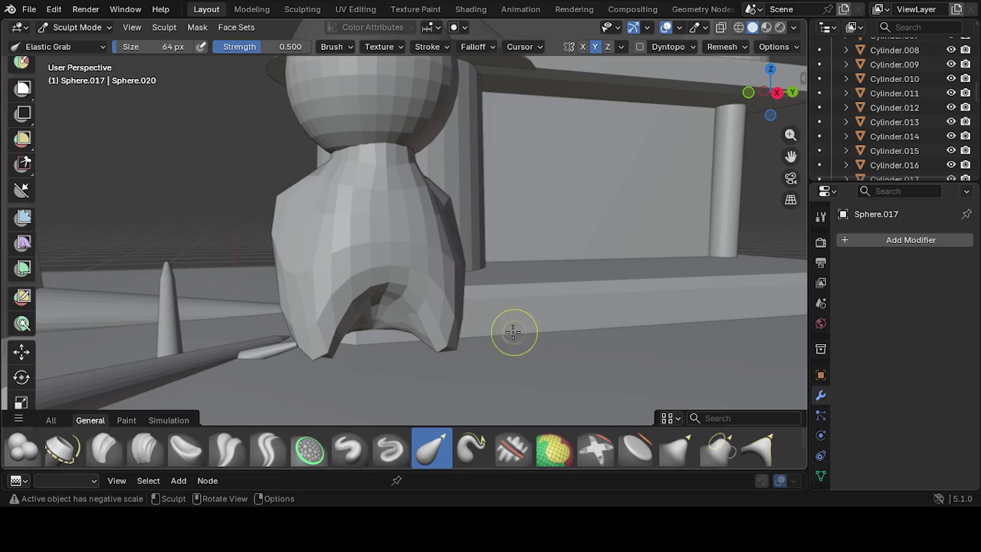
pyautogui.moveTo(484, 297)
pyautogui.mouseDown(button='middle')
pyautogui.moveTo(401, 294)
pyautogui.moveTo(421, 318)
pyautogui.mouseUp(button='middle')
pyautogui.moveTo(405, 337); pyautogui.dragTo(441, 322)
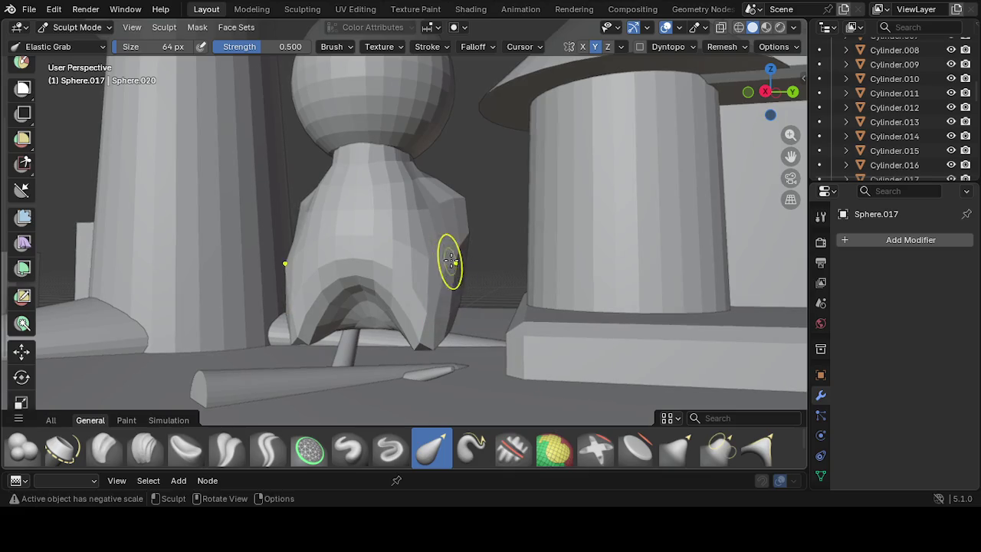
# Pull up the body's right side, rework its base and neck, then zoom out
pyautogui.moveTo(458, 246); pyautogui.dragTo(465, 199)
pyautogui.moveTo(484, 209)
pyautogui.mouseDown(button='middle')
pyautogui.moveTo(466, 269)
pyautogui.moveTo(628, 268)
pyautogui.moveTo(511, 230)
pyautogui.moveTo(511, 268)
pyautogui.moveTo(488, 314)
pyautogui.mouseUp(button='middle')
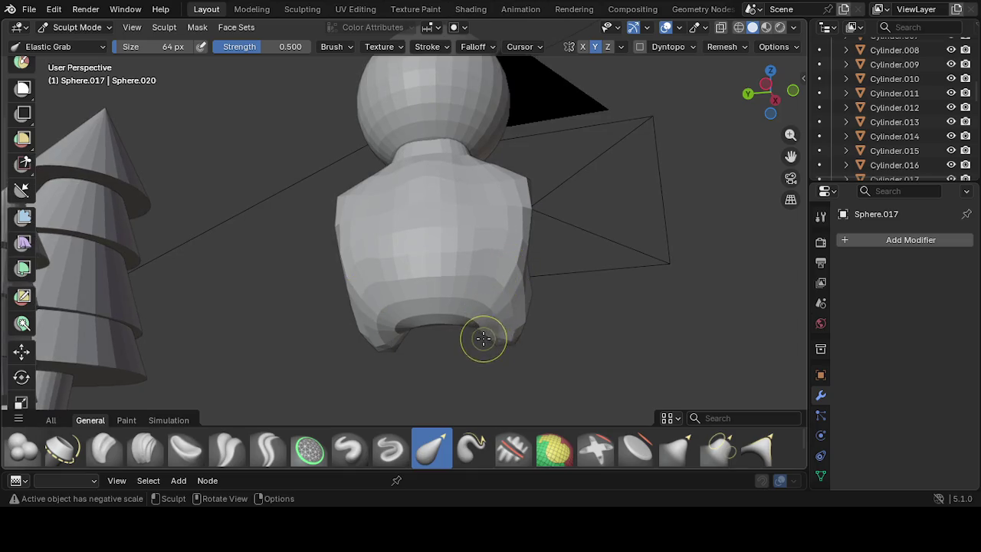
pyautogui.moveTo(489, 338); pyautogui.dragTo(505, 324)
pyautogui.moveTo(506, 324)
pyautogui.mouseDown(button='middle')
pyautogui.moveTo(242, 365)
pyautogui.moveTo(396, 280)
pyautogui.moveTo(404, 256)
pyautogui.moveTo(348, 301)
pyautogui.moveTo(378, 260)
pyautogui.moveTo(350, 287)
pyautogui.moveTo(412, 283)
pyautogui.mouseUp(button='middle')
pyautogui.moveTo(389, 265); pyautogui.dragTo(411, 287)
pyautogui.moveTo(411, 287)
pyautogui.mouseDown(button='middle')
pyautogui.moveTo(471, 275)
pyautogui.moveTo(405, 357)
pyautogui.moveTo(459, 341)
pyautogui.moveTo(445, 389)
pyautogui.moveTo(445, 344)
pyautogui.moveTo(432, 317)
pyautogui.mouseUp(button='middle')
pyautogui.scroll(-3, 459, 341)
pyautogui.scroll(-2, 455, 329)
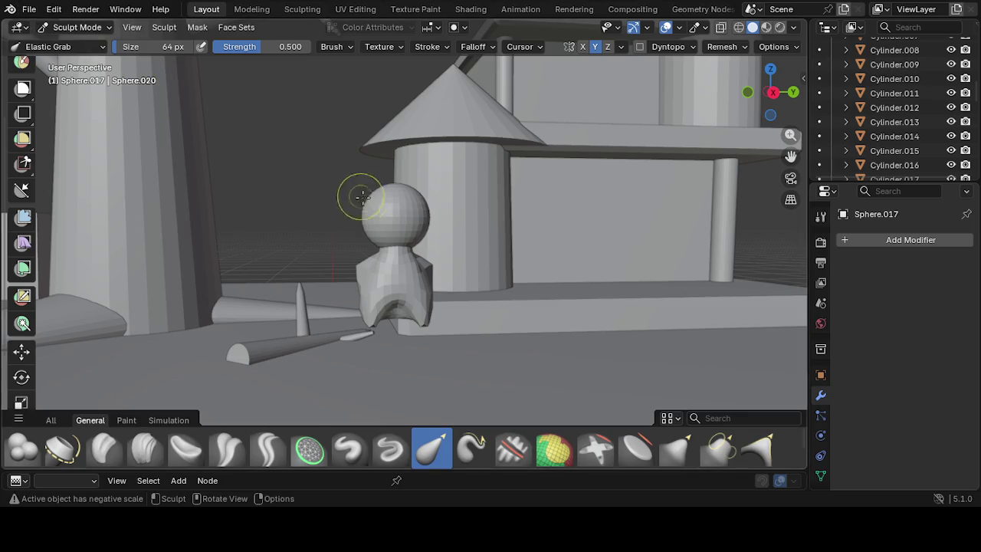
pyautogui.click(78, 27)
# In Object Mode, select the head sphere and raise it along Z with the Move tool
pyautogui.click(80, 45)
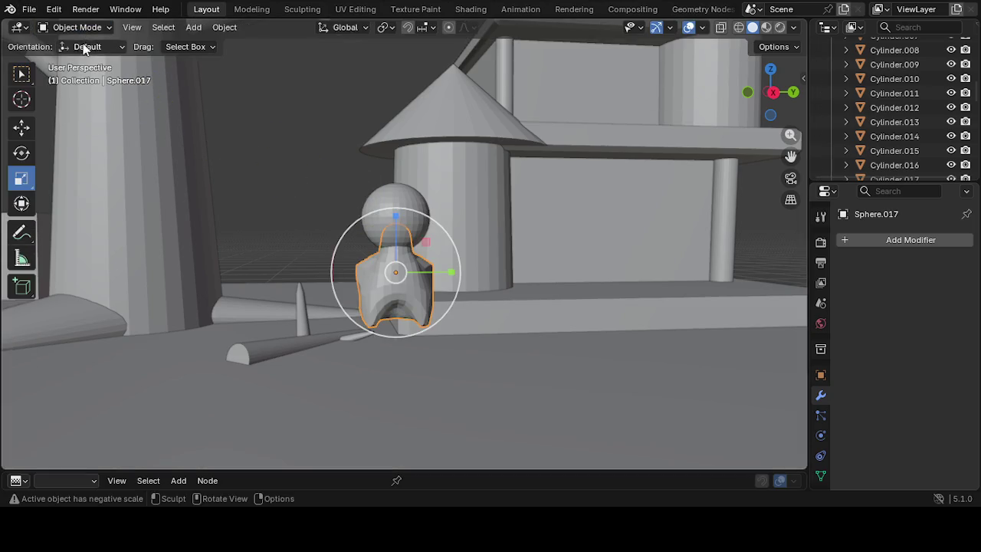
pyautogui.click(391, 210)
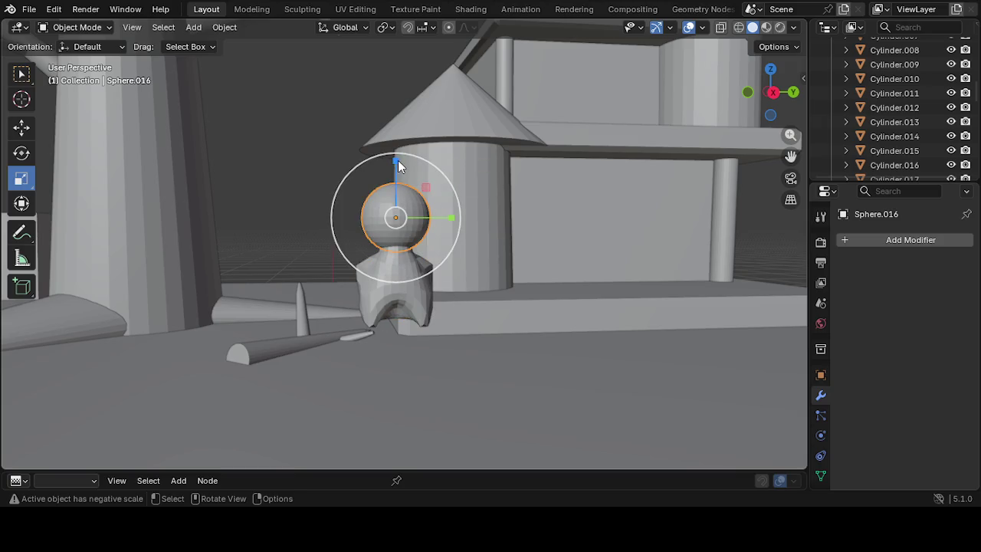
pyautogui.click(397, 156)
pyautogui.click(387, 193)
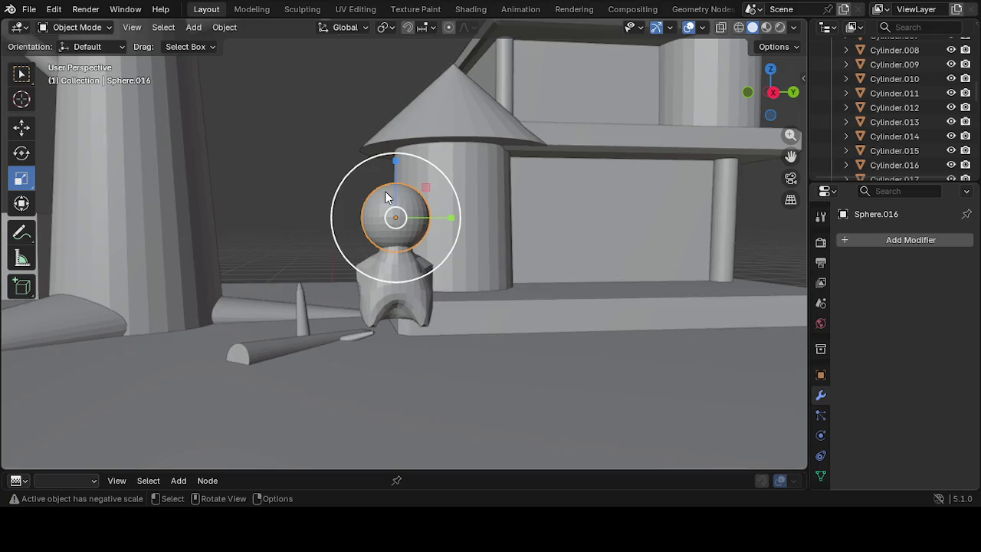
pyautogui.click(381, 207)
pyautogui.click(387, 212)
pyautogui.click(21, 130)
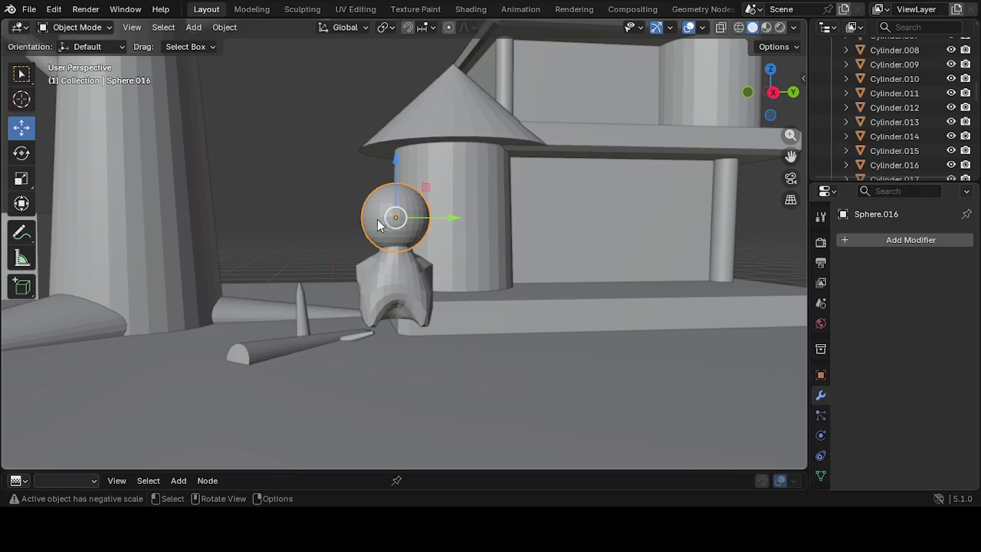
pyautogui.moveTo(395, 156)
pyautogui.mouseDown()
pyautogui.moveTo(401, 134)
pyautogui.moveTo(401, 142)
pyautogui.mouseUp()
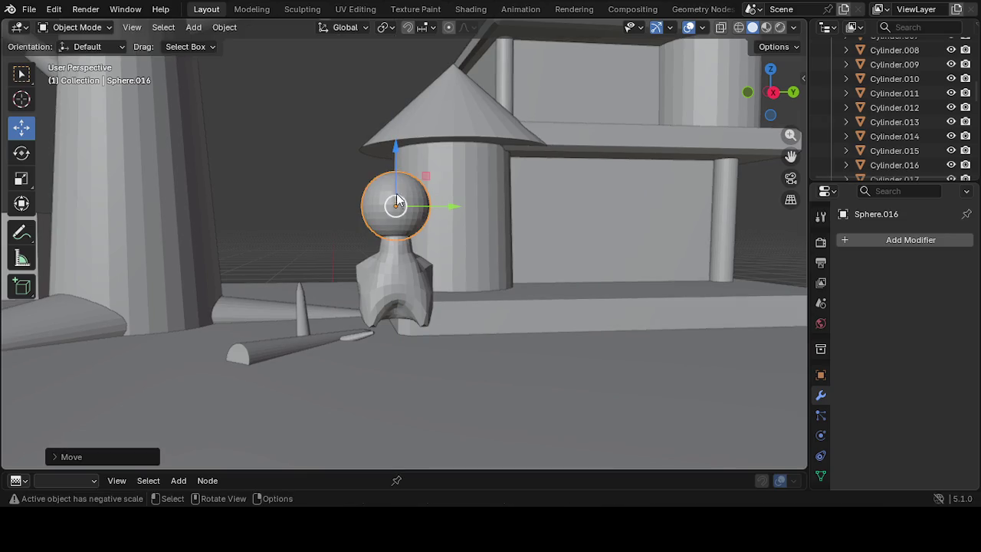
# Reselect the head sphere and lower it slightly
pyautogui.click(397, 167)
pyautogui.click(394, 150)
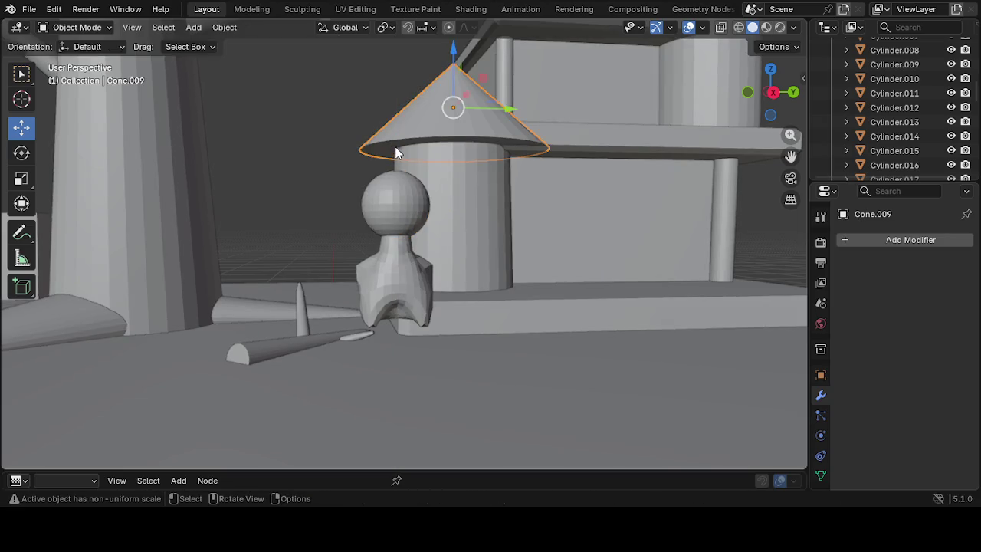
pyautogui.click(392, 198)
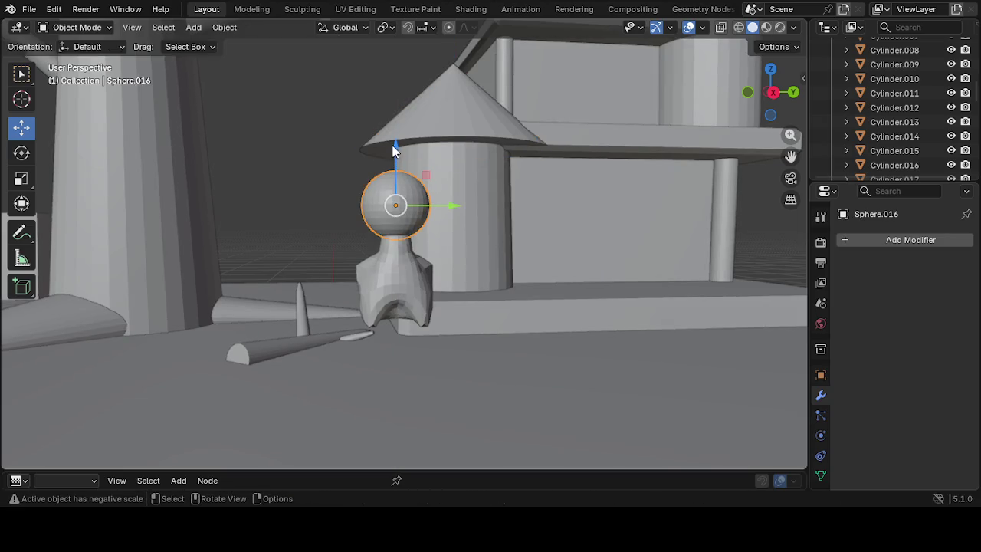
pyautogui.moveTo(391, 150); pyautogui.dragTo(392, 154)
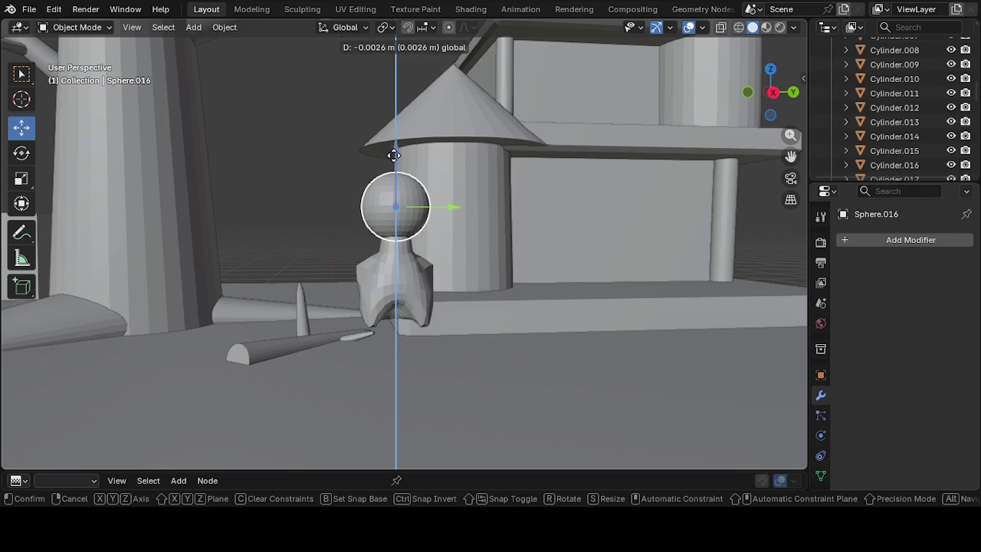
# From a side view, lower the head sphere about 0.005 m onto the neck
pyautogui.click(510, 309)
pyautogui.scroll(-2, 507, 306)
pyautogui.scroll(-2, 495, 305)
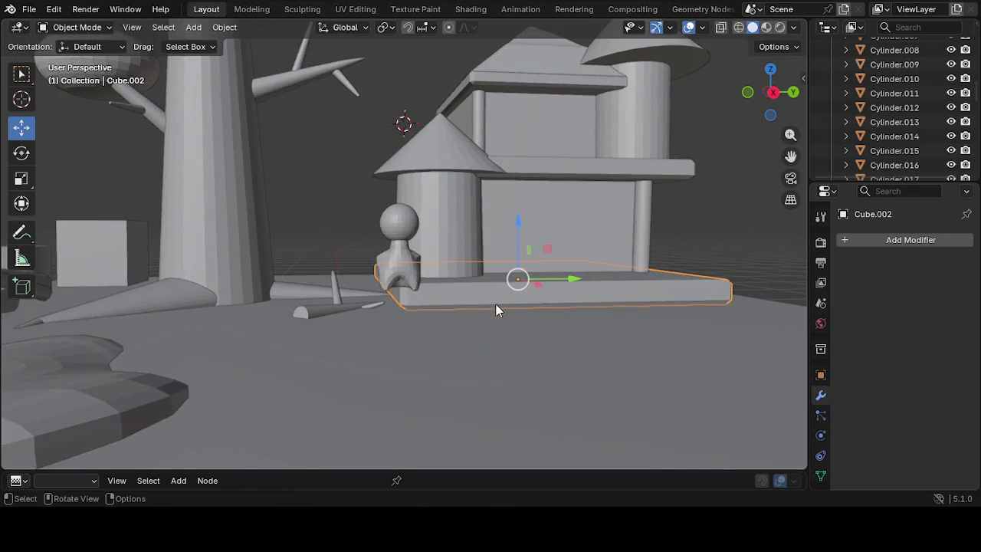
pyautogui.moveTo(495, 305); pyautogui.dragTo(463, 350, button='middle')
pyautogui.scroll(2, 466, 337)
pyautogui.scroll(2, 469, 318)
pyautogui.scroll(3, 444, 312)
pyautogui.moveTo(419, 317)
pyautogui.mouseDown(button='middle')
pyautogui.moveTo(455, 335)
pyautogui.moveTo(599, 339)
pyautogui.moveTo(534, 283)
pyautogui.mouseUp(button='middle')
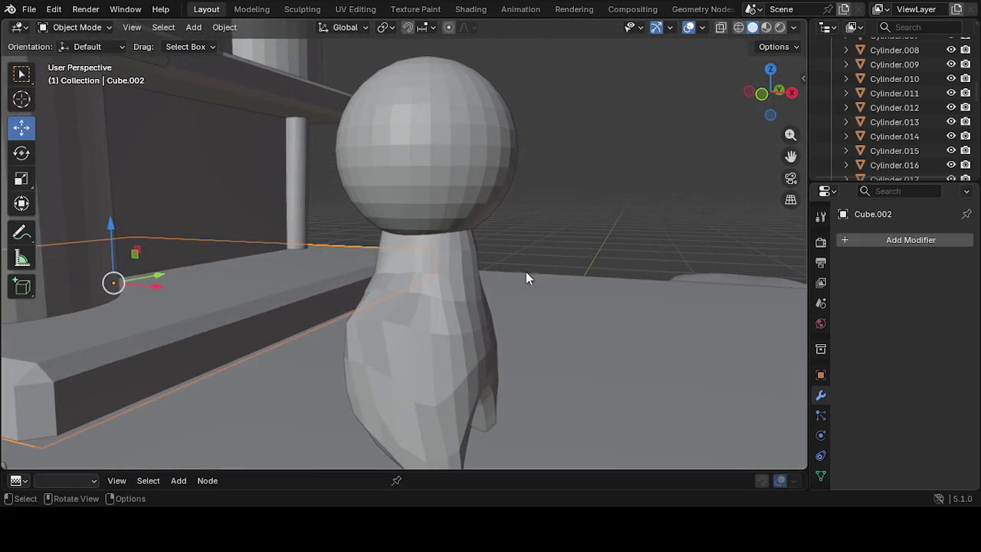
pyautogui.click(447, 190)
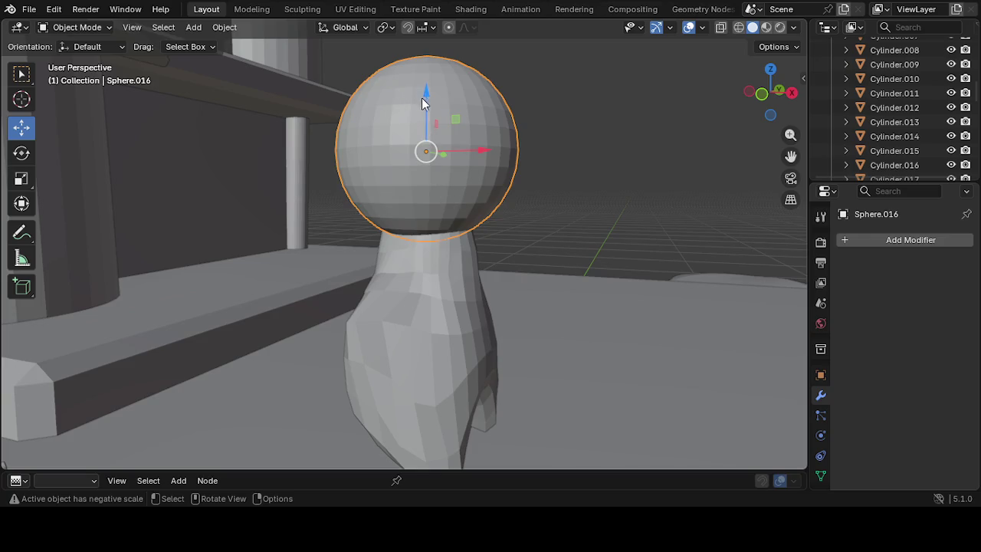
pyautogui.moveTo(428, 98); pyautogui.dragTo(422, 137)
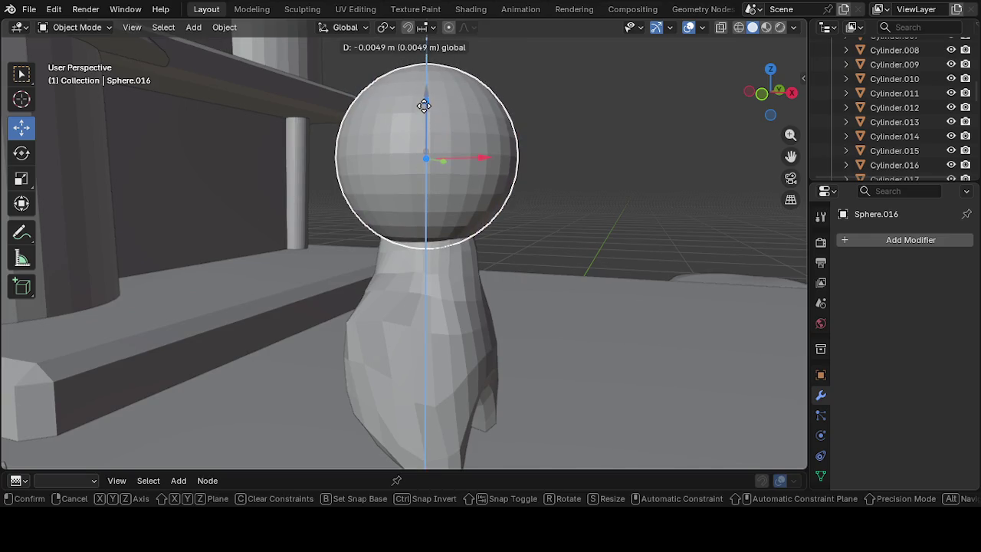
pyautogui.moveTo(422, 137)
pyautogui.mouseDown(button='middle')
pyautogui.moveTo(453, 245)
pyautogui.moveTo(521, 232)
pyautogui.moveTo(295, 214)
pyautogui.moveTo(365, 235)
pyautogui.moveTo(388, 220)
pyautogui.mouseUp(button='middle')
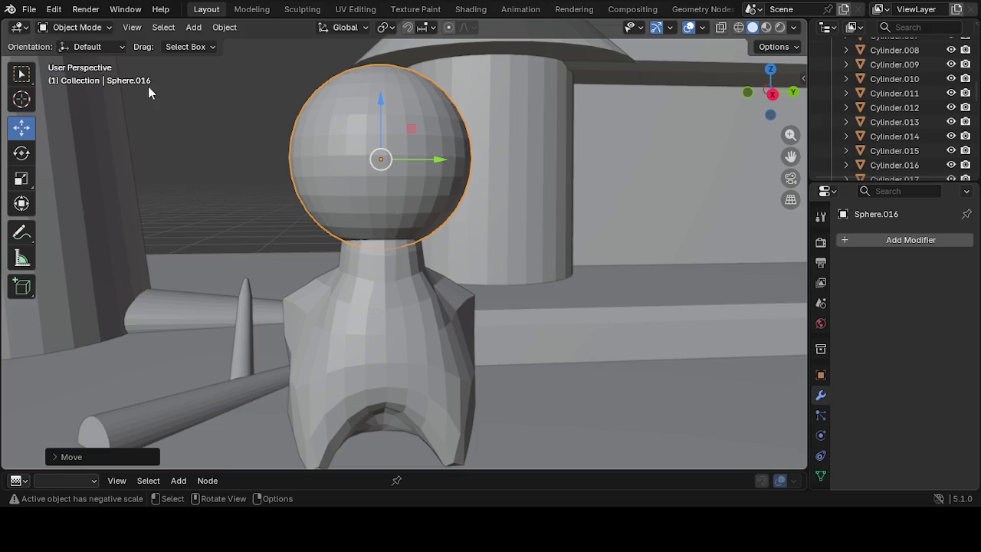
pyautogui.click(79, 27)
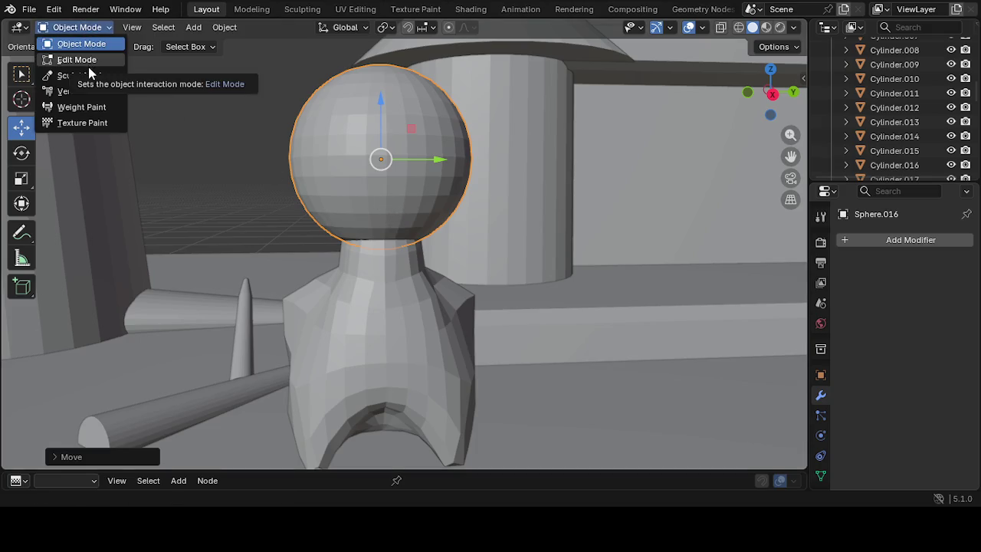
# Sculpt the head sphere with a 141 px brush, pulling the head slightly left
pyautogui.click(81, 75)
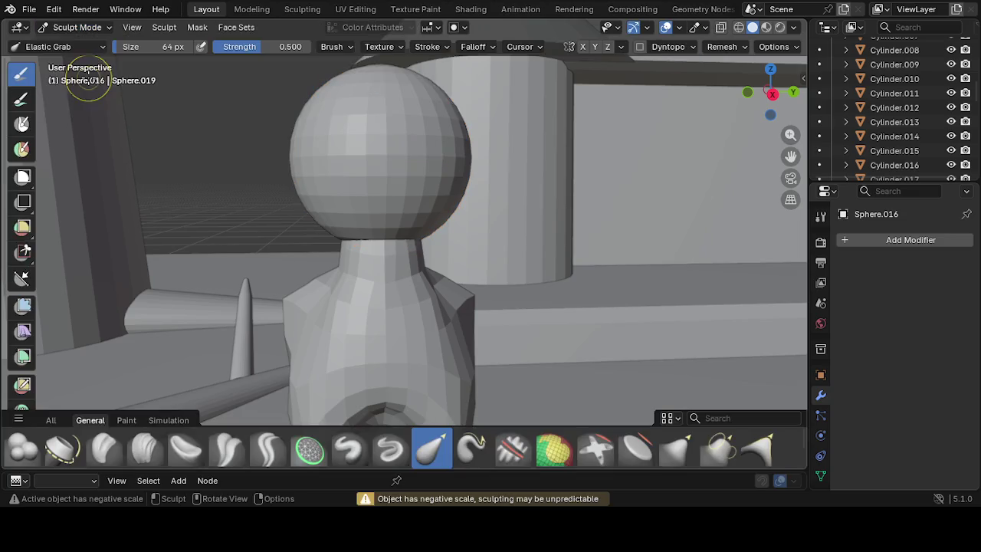
pyautogui.moveTo(291, 176); pyautogui.dragTo(300, 213, button='middle')
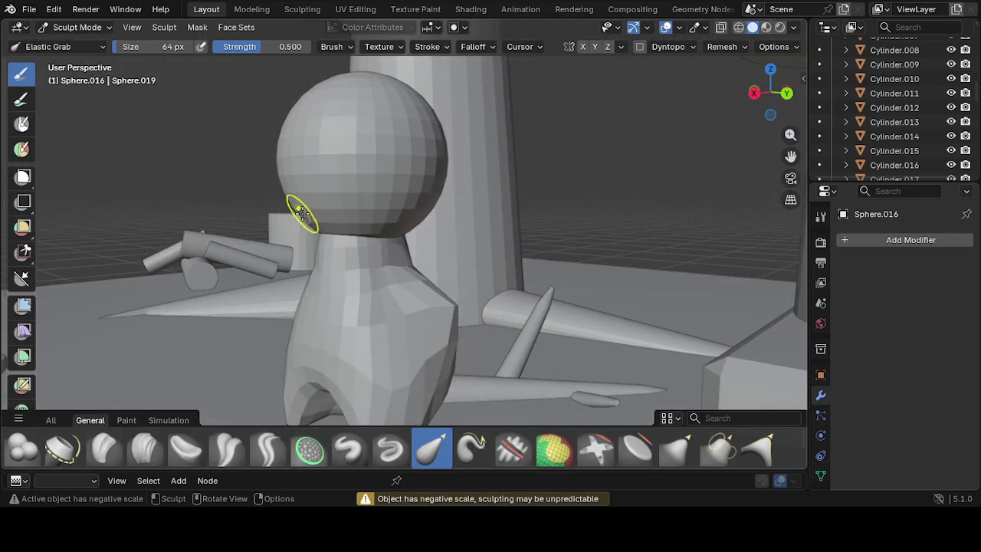
pyautogui.press(']')
pyautogui.press(']')
pyautogui.moveTo(295, 209)
pyautogui.mouseDown()
pyautogui.moveTo(274, 220)
pyautogui.moveTo(311, 240)
pyautogui.mouseUp()
pyautogui.moveTo(311, 241); pyautogui.dragTo(285, 230, button='middle')
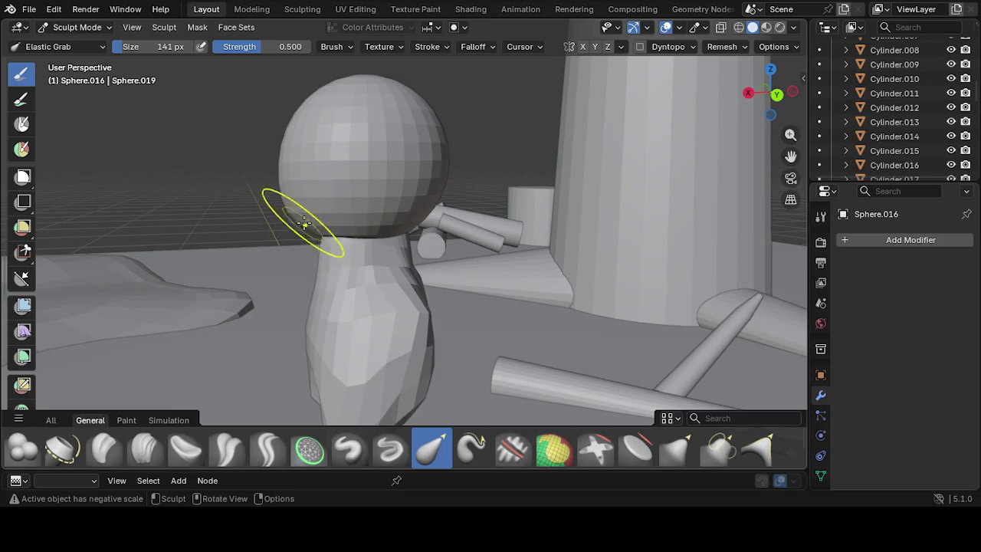
pyautogui.moveTo(315, 236)
pyautogui.mouseDown()
pyautogui.moveTo(302, 242)
pyautogui.moveTo(285, 211)
pyautogui.mouseUp()
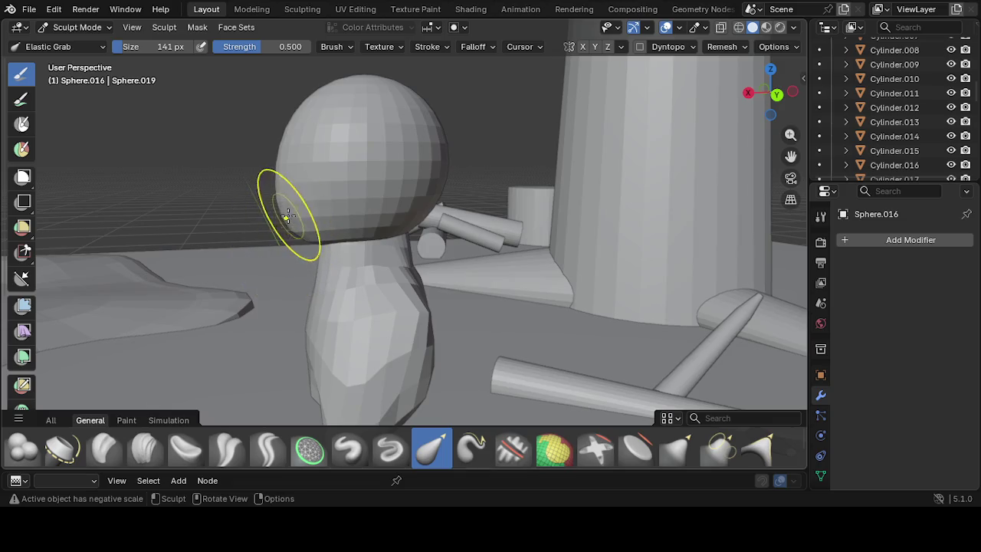
# Reshape the head's left side, underside and the neck below it
pyautogui.moveTo(277, 155)
pyautogui.mouseDown()
pyautogui.moveTo(287, 146)
pyautogui.moveTo(263, 196)
pyautogui.moveTo(298, 215)
pyautogui.moveTo(301, 240)
pyautogui.moveTo(283, 223)
pyautogui.mouseUp()
pyautogui.moveTo(283, 223); pyautogui.dragTo(407, 247, button='middle')
pyautogui.moveTo(407, 247)
pyautogui.mouseDown()
pyautogui.moveTo(377, 253)
pyautogui.moveTo(376, 276)
pyautogui.mouseUp()
pyautogui.moveTo(376, 278)
pyautogui.mouseDown(button='middle')
pyautogui.moveTo(510, 269)
pyautogui.moveTo(426, 255)
pyautogui.moveTo(467, 245)
pyautogui.moveTo(475, 261)
pyautogui.mouseUp(button='middle')
pyautogui.moveTo(416, 259); pyautogui.dragTo(427, 291)
pyautogui.moveTo(427, 291)
pyautogui.mouseDown(button='middle')
pyautogui.moveTo(368, 237)
pyautogui.moveTo(409, 225)
pyautogui.mouseUp(button='middle')
pyautogui.moveTo(408, 242); pyautogui.dragTo(416, 252)
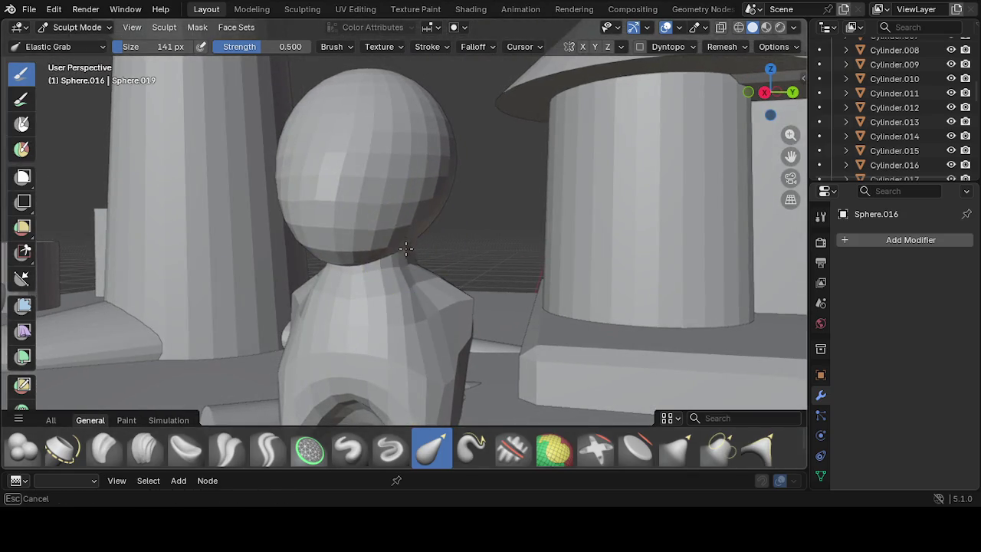
pyautogui.moveTo(416, 252)
pyautogui.mouseDown(button='middle')
pyautogui.moveTo(427, 221)
pyautogui.moveTo(355, 245)
pyautogui.moveTo(438, 204)
pyautogui.moveTo(427, 131)
pyautogui.moveTo(433, 143)
pyautogui.moveTo(416, 186)
pyautogui.mouseUp(button='middle')
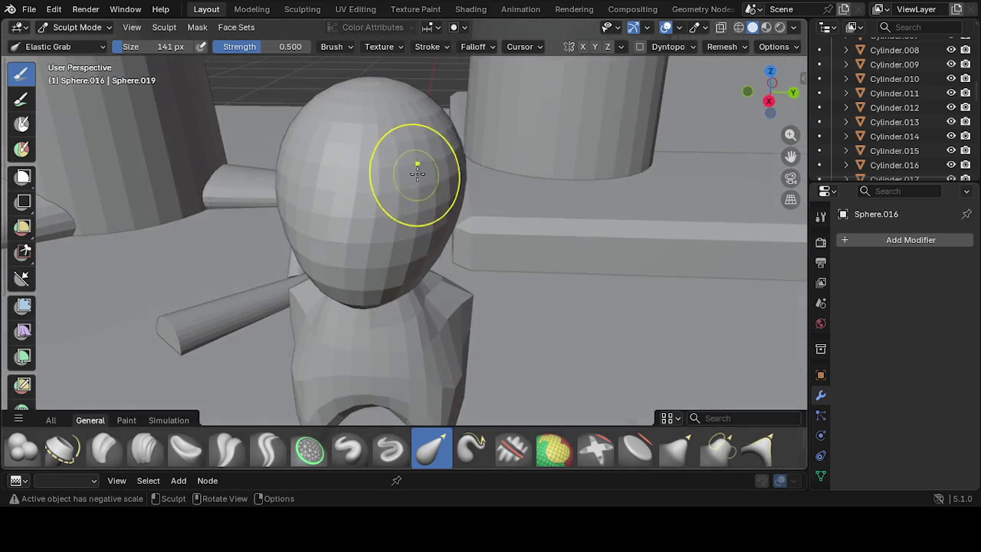
pyautogui.moveTo(449, 121)
pyautogui.mouseDown(button='middle')
pyautogui.moveTo(444, 137)
pyautogui.moveTo(449, 120)
pyautogui.moveTo(521, 89)
pyautogui.mouseUp(button='middle')
pyautogui.moveTo(451, 124); pyautogui.dragTo(416, 149, button='middle')
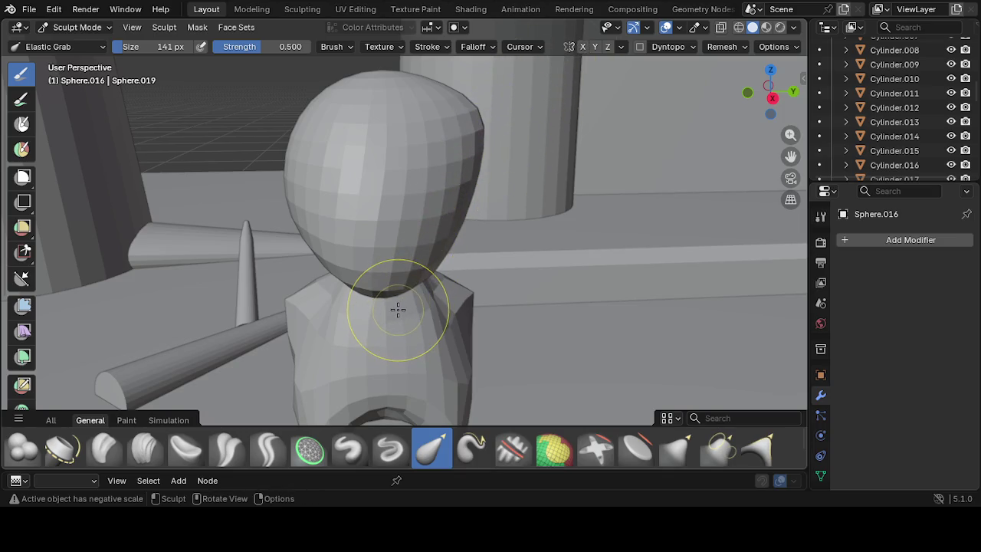
# Undo three sculpt strokes so the head is round on its neck again
pyautogui.hotkey('ctrl', 'z')
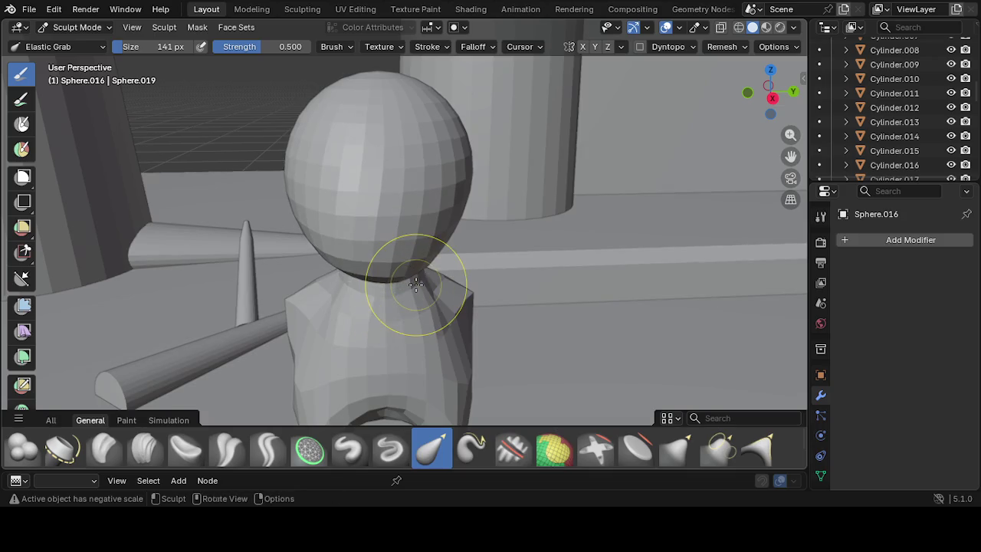
pyautogui.hotkey('ctrl', 'z')
pyautogui.hotkey('ctrl', 'z')
pyautogui.hotkey('ctrl', 'z')
pyautogui.hotkey('ctrl', 'z')
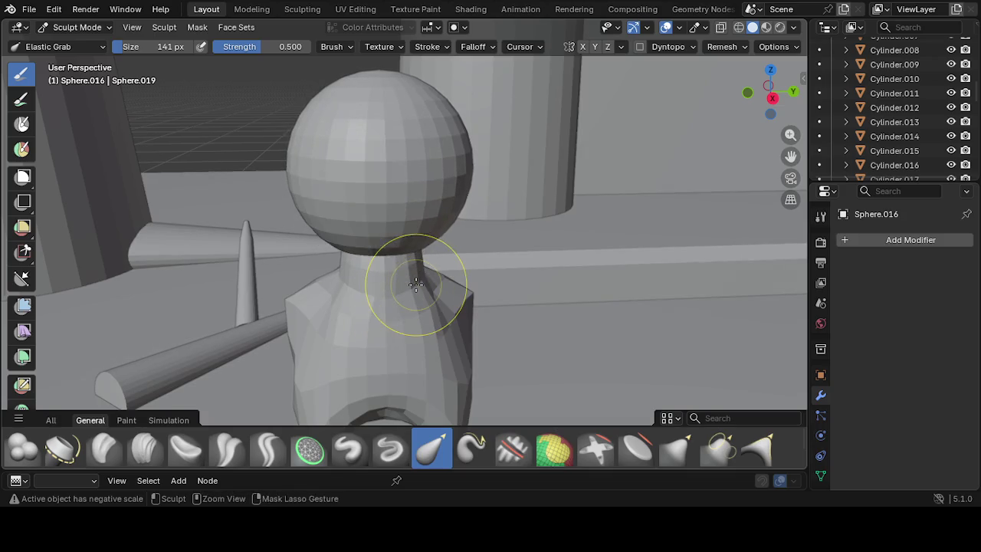
pyautogui.hotkey('ctrl', 'z')
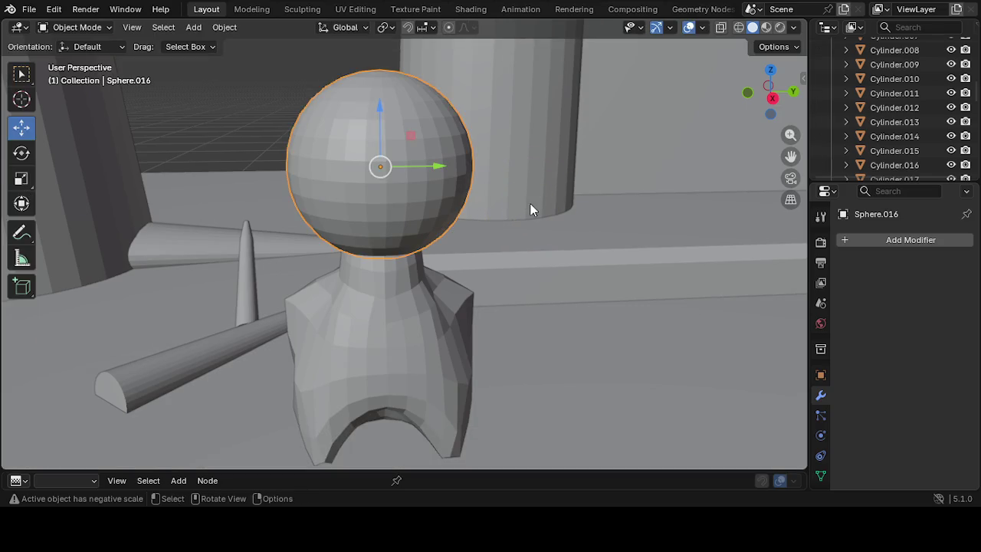
# Put the head sphere in Edit Mode and turn off X-axis mirroring
pyautogui.click(86, 27)
pyautogui.click(85, 62)
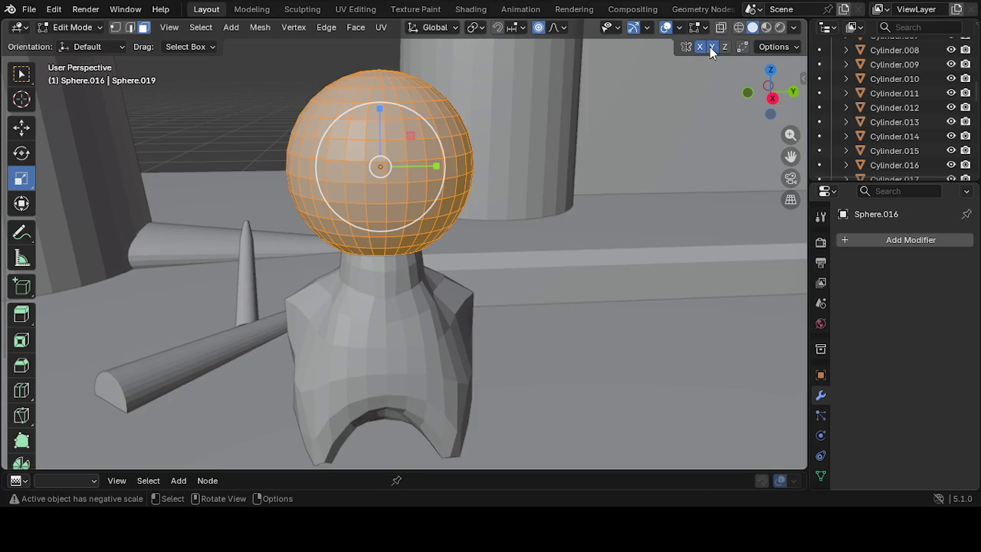
pyautogui.click(402, 249)
pyautogui.click(537, 223)
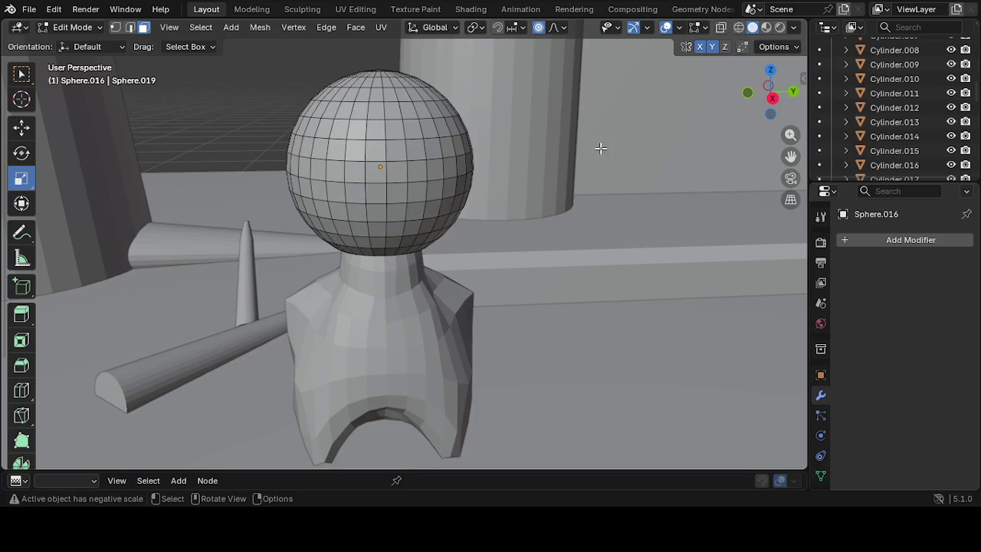
pyautogui.click(701, 48)
# Select the whole sphere mesh, then return to Sculpt Mode
pyautogui.click(435, 222)
pyautogui.click(429, 223)
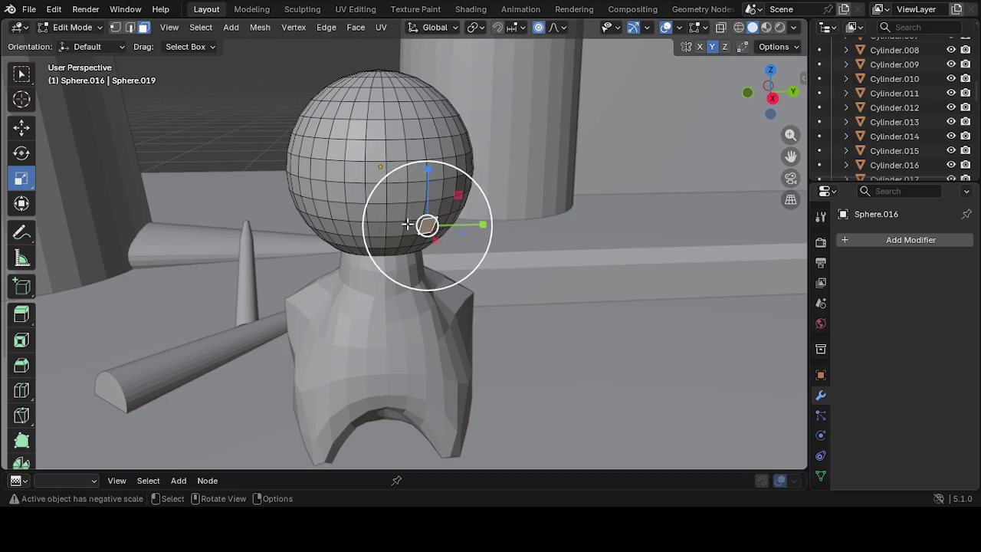
pyautogui.click(87, 30)
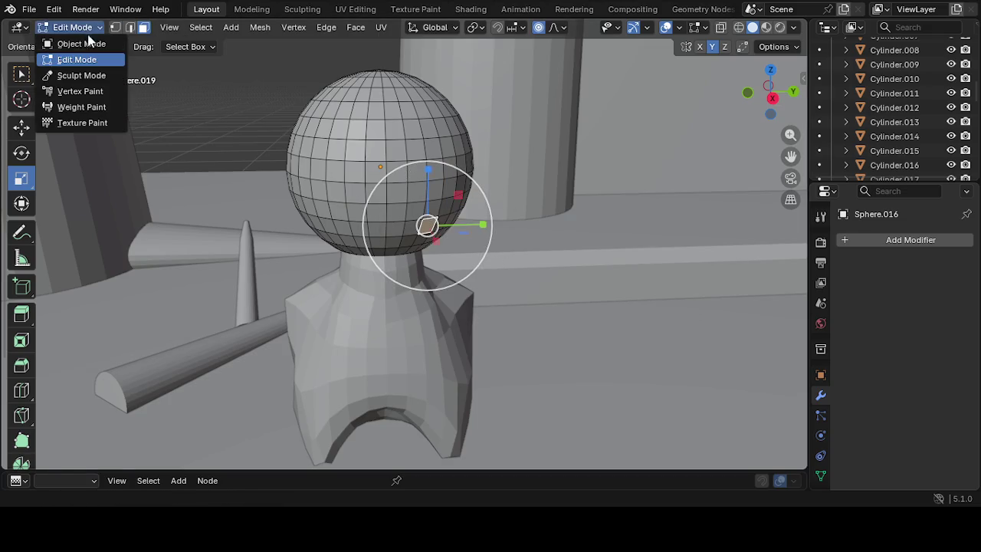
pyautogui.click(174, 262)
pyautogui.hotkey('ctrl', 'z')
pyautogui.hotkey('ctrl', 'z')
pyautogui.hotkey('ctrl', 'z')
pyautogui.press('a')
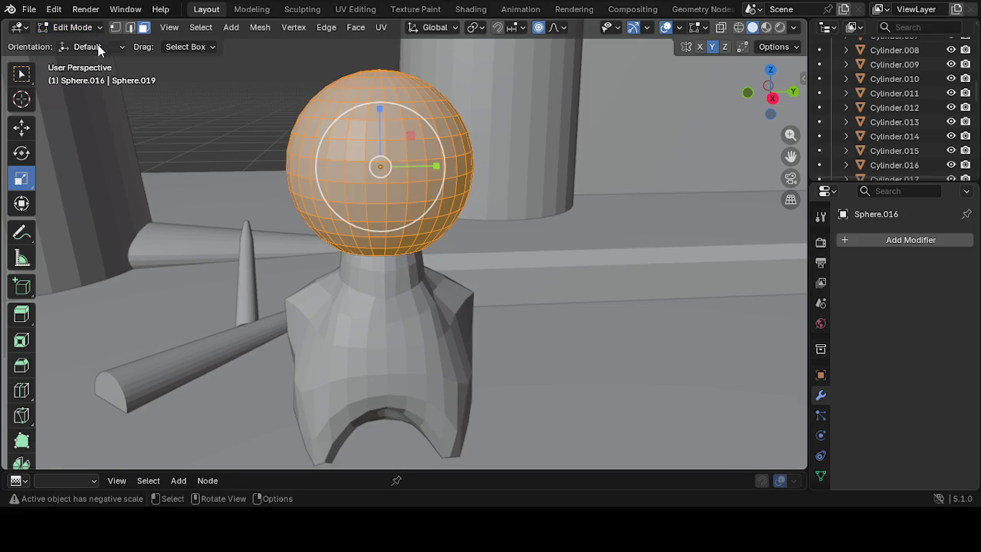
pyautogui.click(77, 27)
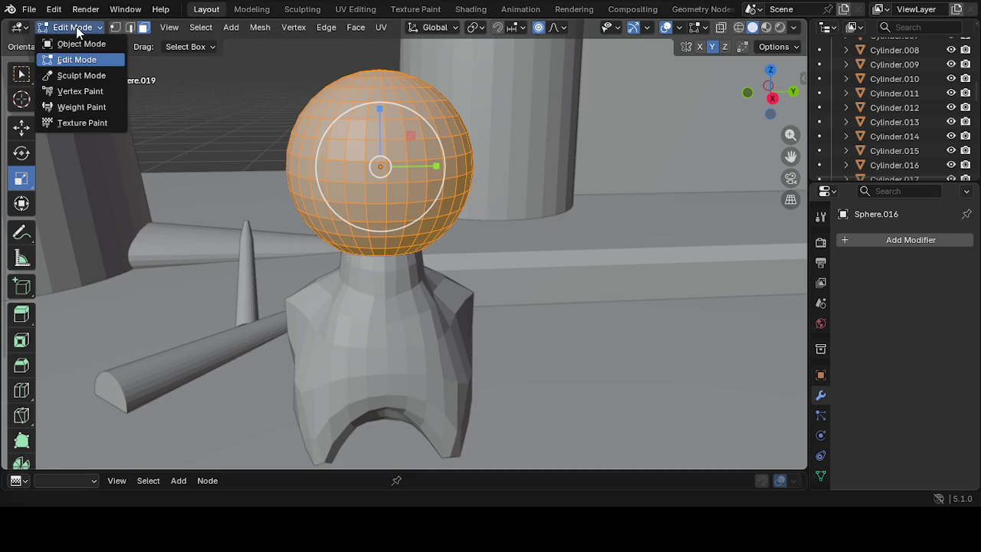
pyautogui.click(81, 75)
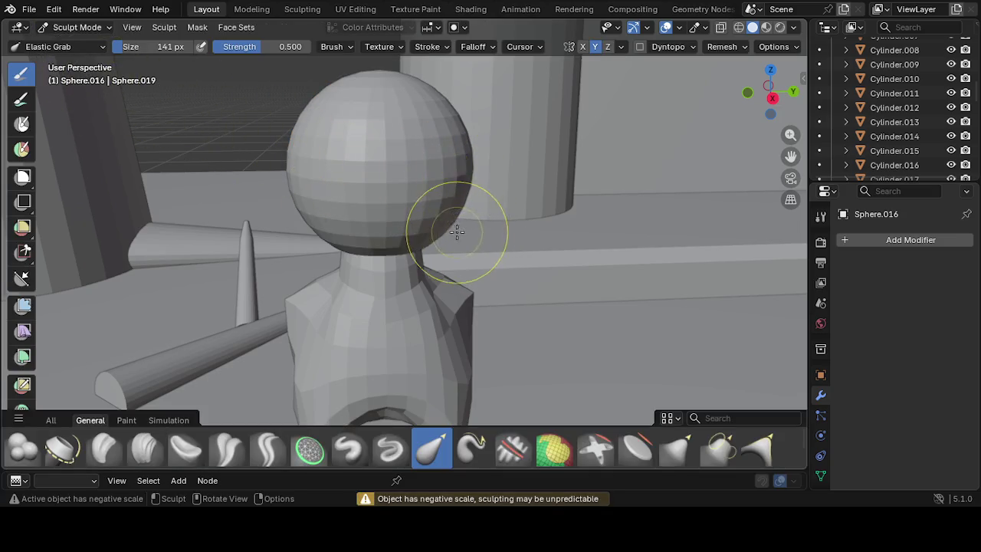
# Pull the head's underside down onto the neck, making the neck shorter
pyautogui.moveTo(427, 240); pyautogui.dragTo(443, 279)
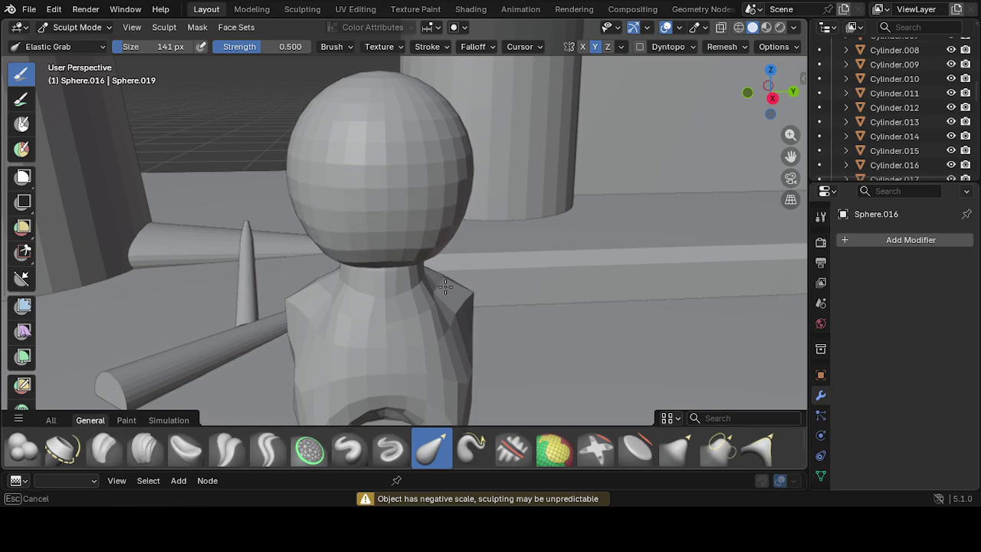
pyautogui.moveTo(398, 307)
pyautogui.mouseDown(button='middle')
pyautogui.moveTo(290, 286)
pyautogui.moveTo(288, 233)
pyautogui.mouseUp(button='middle')
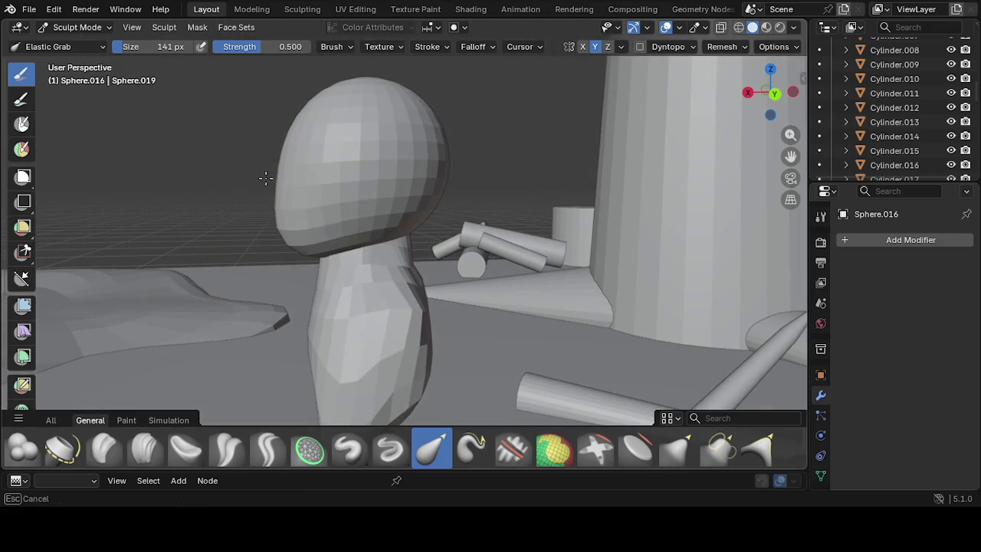
pyautogui.moveTo(245, 225)
pyautogui.mouseDown(button='middle')
pyautogui.moveTo(378, 253)
pyautogui.moveTo(514, 202)
pyautogui.moveTo(350, 226)
pyautogui.mouseUp(button='middle')
pyautogui.moveTo(444, 145)
pyautogui.mouseDown(button='middle')
pyautogui.moveTo(409, 164)
pyautogui.moveTo(455, 113)
pyautogui.mouseUp(button='middle')
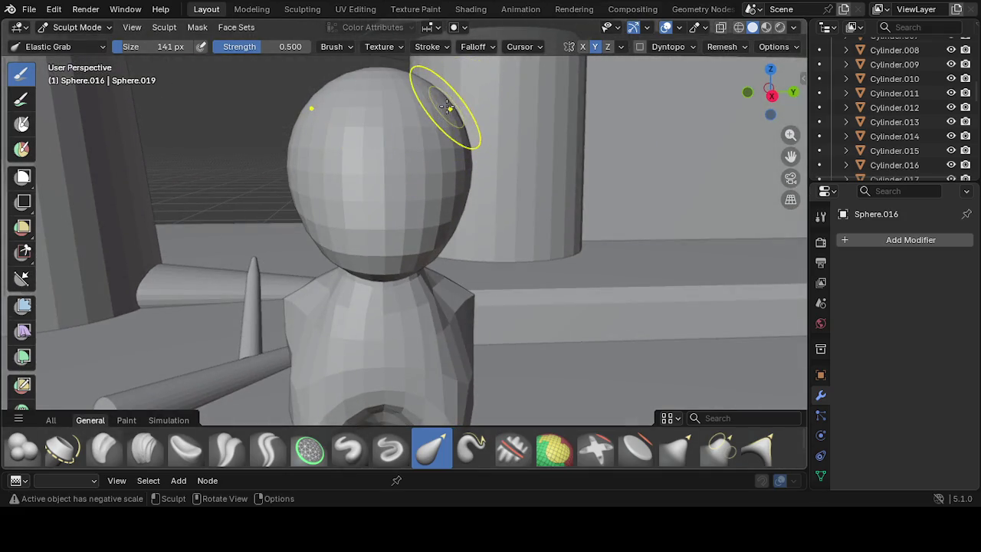
pyautogui.moveTo(455, 101); pyautogui.dragTo(444, 159, button='middle')
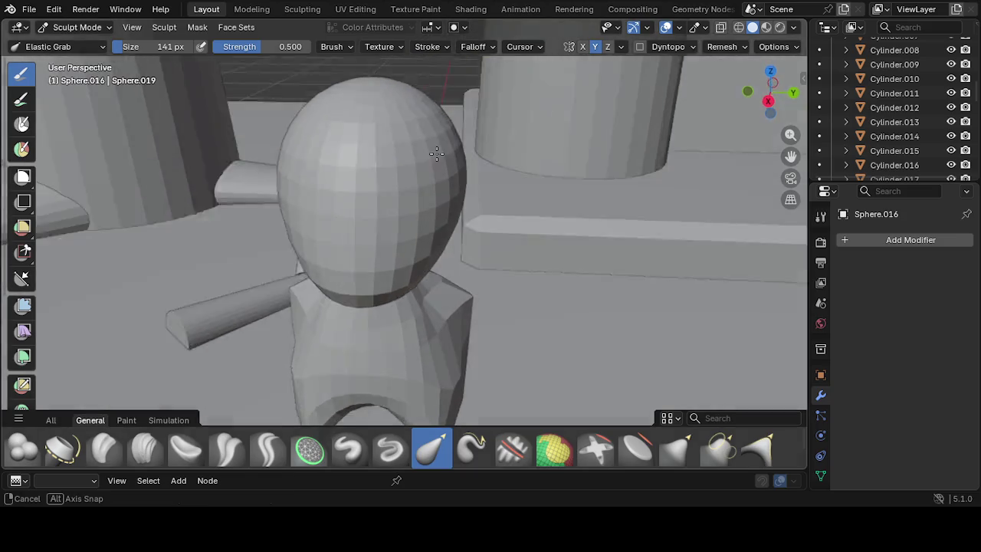
# Pull the head's top and upper-right edge outward
pyautogui.moveTo(451, 138)
pyautogui.mouseDown()
pyautogui.moveTo(526, 132)
pyautogui.moveTo(475, 130)
pyautogui.moveTo(490, 135)
pyautogui.mouseUp()
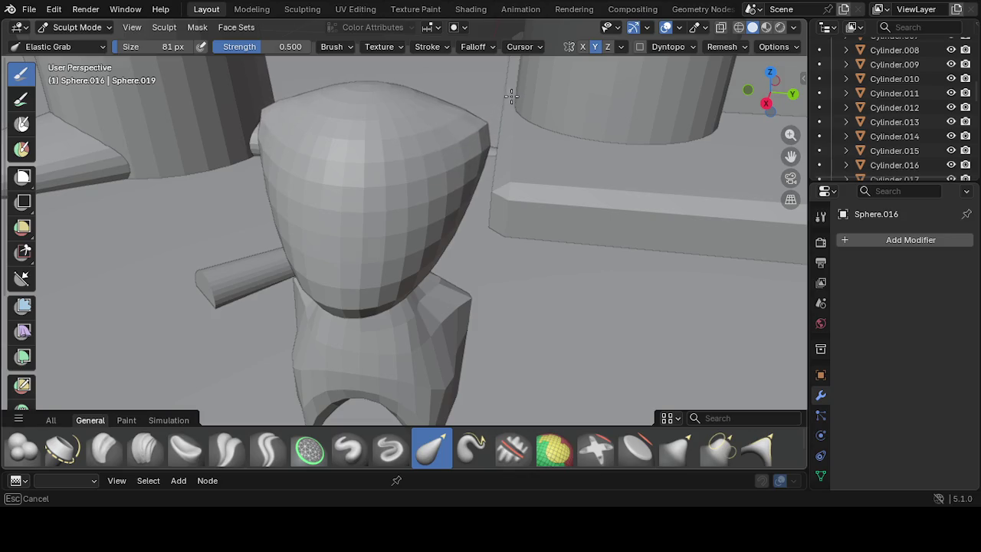
pyautogui.moveTo(523, 82); pyautogui.dragTo(507, 90)
pyautogui.moveTo(451, 108)
pyautogui.mouseDown()
pyautogui.moveTo(432, 127)
pyautogui.moveTo(442, 114)
pyautogui.mouseUp()
pyautogui.moveTo(440, 116)
pyautogui.mouseDown(button='middle')
pyautogui.moveTo(361, 146)
pyautogui.moveTo(296, 153)
pyautogui.mouseUp(button='middle')
pyautogui.moveTo(374, 141)
pyautogui.mouseDown()
pyautogui.moveTo(357, 135)
pyautogui.moveTo(361, 153)
pyautogui.mouseUp()
pyautogui.moveTo(361, 153); pyautogui.dragTo(376, 159, button='middle')
pyautogui.moveTo(376, 160); pyautogui.dragTo(360, 158)
pyautogui.moveTo(361, 157)
pyautogui.mouseDown(button='middle')
pyautogui.moveTo(493, 175)
pyautogui.moveTo(551, 148)
pyautogui.moveTo(458, 102)
pyautogui.mouseUp(button='middle')
pyautogui.moveTo(454, 100); pyautogui.dragTo(437, 114)
pyautogui.moveTo(438, 114)
pyautogui.mouseDown(button='middle')
pyautogui.moveTo(416, 221)
pyautogui.moveTo(497, 182)
pyautogui.moveTo(363, 182)
pyautogui.moveTo(361, 192)
pyautogui.moveTo(453, 218)
pyautogui.mouseUp(button='middle')
# Shift the head's lower edge right and widen the head on both sides
pyautogui.moveTo(427, 234); pyautogui.dragTo(449, 225)
pyautogui.moveTo(449, 225); pyautogui.dragTo(422, 237, button='middle')
pyautogui.moveTo(422, 236); pyautogui.dragTo(434, 219)
pyautogui.moveTo(434, 219)
pyautogui.mouseDown(button='middle')
pyautogui.moveTo(460, 219)
pyautogui.moveTo(467, 207)
pyautogui.mouseUp(button='middle')
pyautogui.moveTo(467, 207)
pyautogui.mouseDown()
pyautogui.moveTo(512, 206)
pyautogui.moveTo(462, 185)
pyautogui.mouseUp()
pyautogui.moveTo(462, 186); pyautogui.dragTo(444, 193, button='middle')
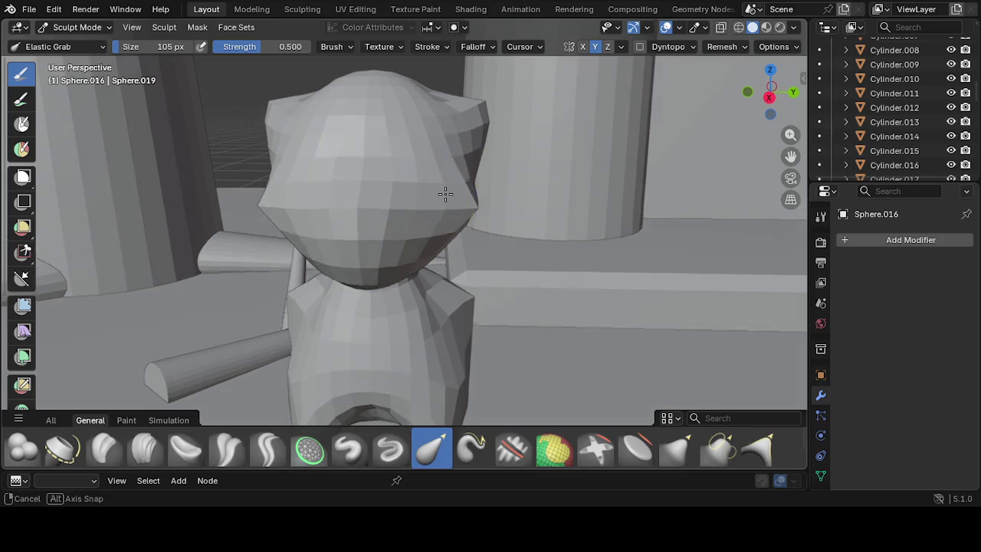
pyautogui.moveTo(472, 181)
pyautogui.mouseDown()
pyautogui.moveTo(464, 180)
pyautogui.moveTo(486, 192)
pyautogui.mouseUp()
# Flare the head's left edge and right rim outward into pointed edges
pyautogui.moveTo(485, 192)
pyautogui.mouseDown(button='middle')
pyautogui.moveTo(399, 204)
pyautogui.moveTo(243, 198)
pyautogui.moveTo(307, 182)
pyautogui.mouseUp(button='middle')
pyautogui.moveTo(329, 169)
pyautogui.mouseDown()
pyautogui.moveTo(357, 177)
pyautogui.moveTo(339, 179)
pyautogui.mouseUp()
pyautogui.moveTo(340, 180)
pyautogui.mouseDown(button='middle')
pyautogui.moveTo(508, 193)
pyautogui.moveTo(473, 241)
pyautogui.moveTo(443, 205)
pyautogui.mouseUp(button='middle')
pyautogui.moveTo(432, 197)
pyautogui.mouseDown()
pyautogui.moveTo(422, 186)
pyautogui.moveTo(394, 192)
pyautogui.mouseUp()
pyautogui.moveTo(394, 192)
pyautogui.mouseDown(button='middle')
pyautogui.moveTo(302, 179)
pyautogui.moveTo(113, 202)
pyautogui.moveTo(401, 182)
pyautogui.moveTo(396, 168)
pyautogui.moveTo(481, 178)
pyautogui.mouseUp(button='middle')
pyautogui.moveTo(608, 177)
pyautogui.mouseDown(button='middle')
pyautogui.moveTo(523, 232)
pyautogui.moveTo(490, 183)
pyautogui.mouseUp(button='middle')
pyautogui.moveTo(481, 155)
pyautogui.mouseDown()
pyautogui.moveTo(490, 155)
pyautogui.moveTo(452, 133)
pyautogui.moveTo(434, 175)
pyautogui.mouseUp()
pyautogui.moveTo(434, 175)
pyautogui.mouseDown(button='middle')
pyautogui.moveTo(646, 223)
pyautogui.moveTo(766, 228)
pyautogui.moveTo(599, 196)
pyautogui.moveTo(405, 203)
pyautogui.mouseUp(button='middle')
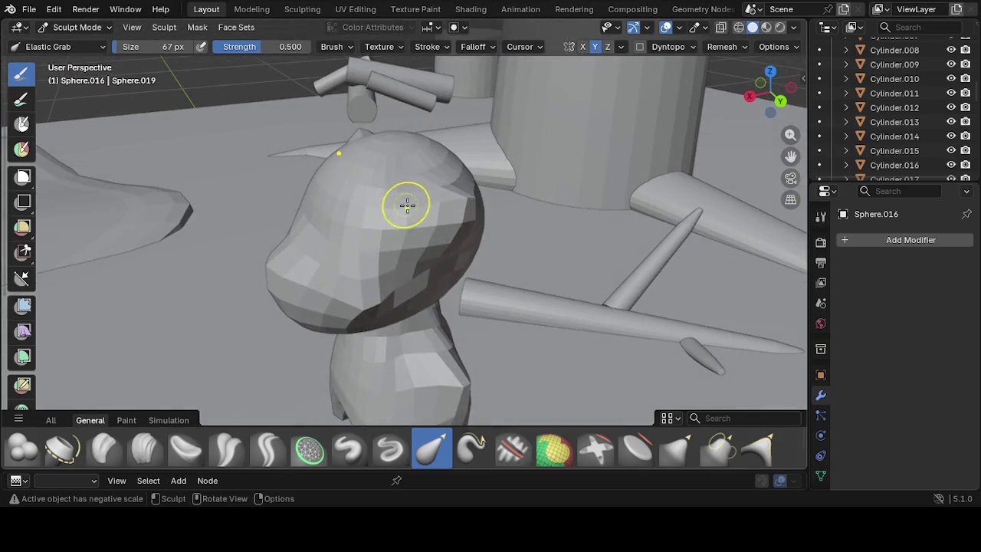
# Pull out the head's left ear
pyautogui.moveTo(429, 232); pyautogui.dragTo(478, 192)
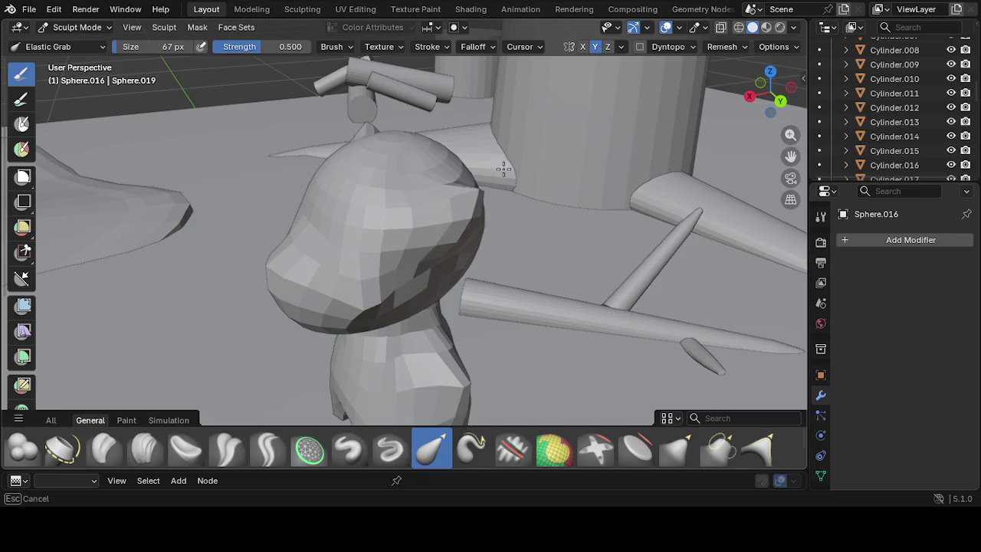
pyautogui.moveTo(508, 157); pyautogui.dragTo(506, 158)
pyautogui.moveTo(506, 158)
pyautogui.mouseDown(button='middle')
pyautogui.moveTo(282, 197)
pyautogui.moveTo(280, 150)
pyautogui.mouseUp(button='middle')
pyautogui.moveTo(280, 145); pyautogui.dragTo(232, 125)
pyautogui.moveTo(265, 165)
pyautogui.mouseDown()
pyautogui.moveTo(258, 160)
pyautogui.moveTo(292, 173)
pyautogui.moveTo(242, 158)
pyautogui.moveTo(257, 159)
pyautogui.moveTo(252, 188)
pyautogui.mouseUp()
# Deform the side of the head viewed from the side and front
pyautogui.moveTo(252, 188)
pyautogui.mouseDown(button='middle')
pyautogui.moveTo(518, 175)
pyautogui.moveTo(378, 170)
pyautogui.moveTo(434, 166)
pyautogui.mouseUp(button='middle')
pyautogui.moveTo(434, 166); pyautogui.dragTo(432, 166)
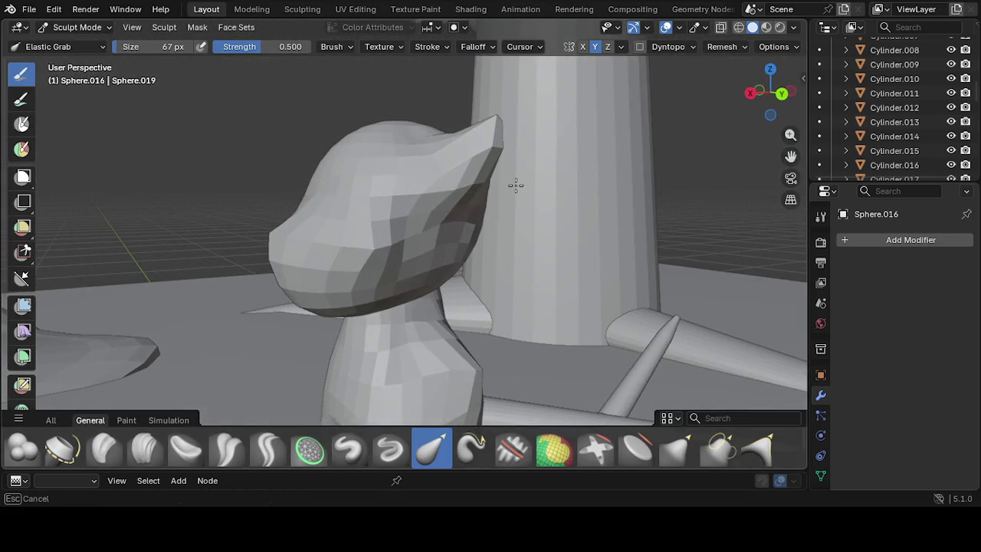
pyautogui.moveTo(526, 185); pyautogui.dragTo(526, 186)
pyautogui.moveTo(412, 202)
pyautogui.mouseDown(button='middle')
pyautogui.moveTo(485, 234)
pyautogui.moveTo(530, 192)
pyautogui.mouseUp(button='middle')
pyautogui.moveTo(529, 192)
pyautogui.mouseDown()
pyautogui.moveTo(485, 183)
pyautogui.moveTo(511, 192)
pyautogui.mouseUp()
pyautogui.moveTo(510, 192)
pyautogui.mouseDown(button='middle')
pyautogui.moveTo(474, 192)
pyautogui.moveTo(455, 219)
pyautogui.mouseUp(button='middle')
pyautogui.moveTo(455, 219); pyautogui.dragTo(484, 219)
pyautogui.moveTo(484, 219)
pyautogui.mouseDown(button='middle')
pyautogui.moveTo(539, 205)
pyautogui.moveTo(464, 180)
pyautogui.moveTo(409, 245)
pyautogui.mouseUp(button='middle')
# Nudge the face surface and push the nose edge forward into a snout
pyautogui.moveTo(382, 288)
pyautogui.mouseDown(button='middle')
pyautogui.moveTo(444, 309)
pyautogui.moveTo(454, 329)
pyautogui.moveTo(466, 287)
pyautogui.moveTo(461, 219)
pyautogui.moveTo(392, 266)
pyautogui.mouseUp(button='middle')
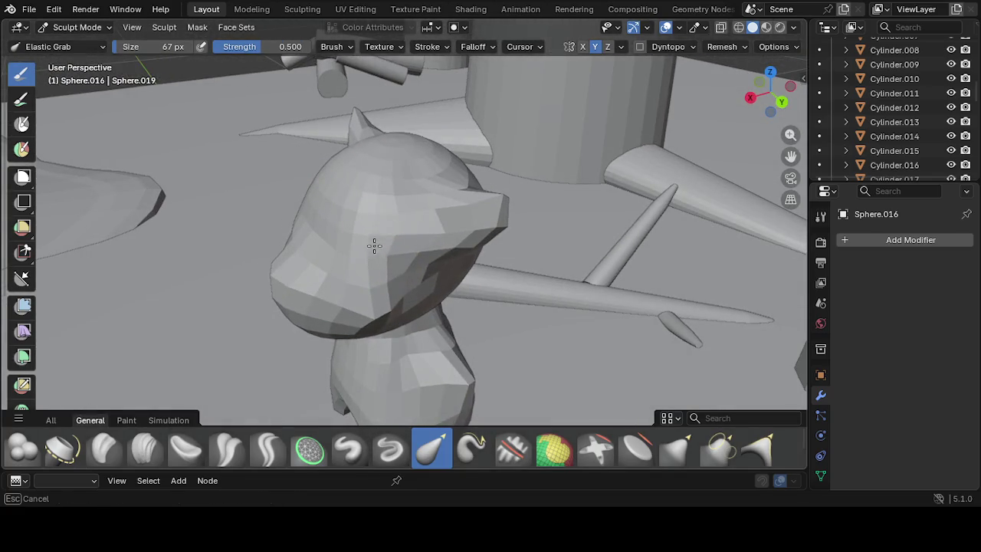
pyautogui.moveTo(361, 232); pyautogui.dragTo(490, 236, button='middle')
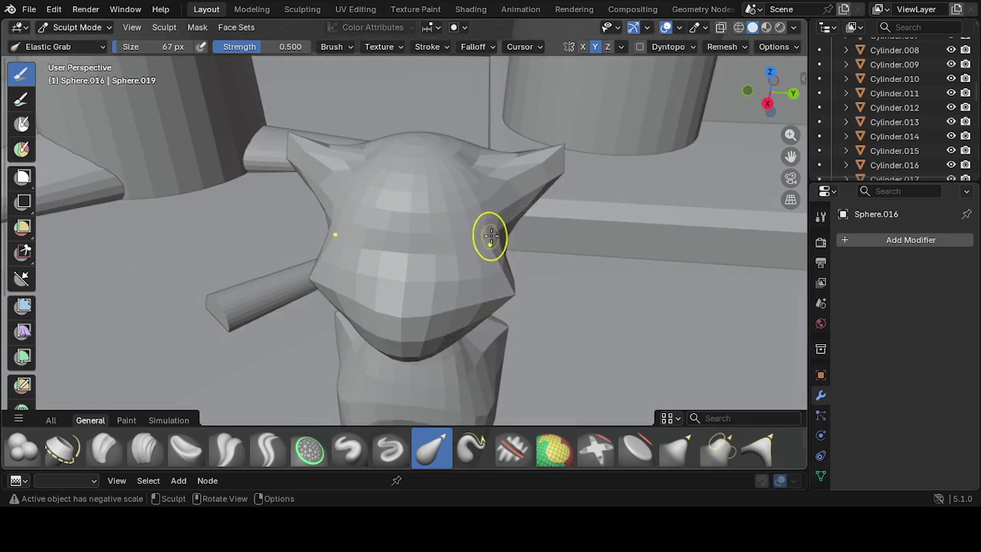
pyautogui.moveTo(489, 253)
pyautogui.mouseDown()
pyautogui.moveTo(495, 266)
pyautogui.moveTo(516, 267)
pyautogui.moveTo(472, 277)
pyautogui.mouseUp()
pyautogui.moveTo(471, 277)
pyautogui.mouseDown(button='middle')
pyautogui.moveTo(521, 225)
pyautogui.moveTo(462, 266)
pyautogui.mouseUp(button='middle')
pyautogui.moveTo(401, 268); pyautogui.dragTo(265, 229, button='middle')
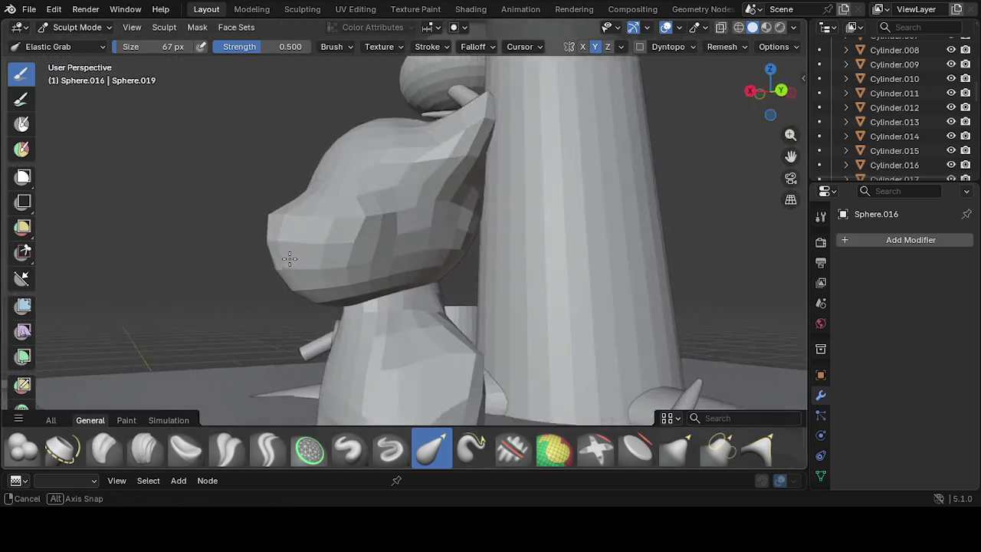
pyautogui.moveTo(267, 220); pyautogui.dragTo(244, 205)
pyautogui.moveTo(244, 205); pyautogui.dragTo(491, 222, button='middle')
# Shape the right ear and its tip, then refine the snout
pyautogui.moveTo(517, 192)
pyautogui.mouseDown()
pyautogui.moveTo(514, 205)
pyautogui.moveTo(529, 212)
pyautogui.mouseUp()
pyautogui.moveTo(529, 211); pyautogui.dragTo(531, 198, button='middle')
pyautogui.moveTo(527, 186)
pyautogui.mouseDown()
pyautogui.moveTo(539, 182)
pyautogui.moveTo(554, 137)
pyautogui.moveTo(552, 151)
pyautogui.mouseUp()
pyautogui.moveTo(552, 151)
pyautogui.mouseDown(button='middle')
pyautogui.moveTo(471, 192)
pyautogui.moveTo(520, 222)
pyautogui.mouseUp(button='middle')
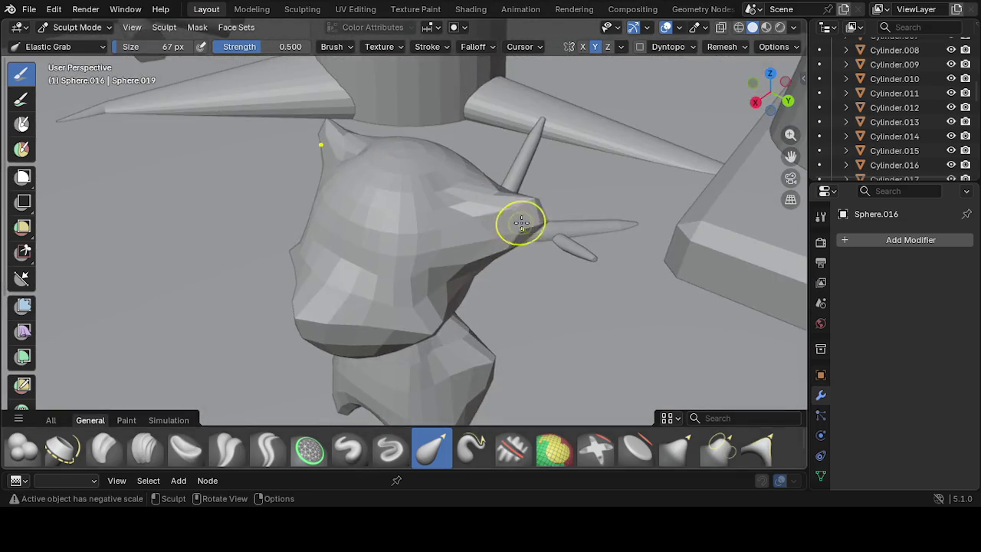
pyautogui.moveTo(540, 223)
pyautogui.mouseDown()
pyautogui.moveTo(542, 236)
pyautogui.moveTo(526, 252)
pyautogui.moveTo(503, 252)
pyautogui.moveTo(547, 222)
pyautogui.moveTo(543, 207)
pyautogui.moveTo(515, 198)
pyautogui.moveTo(525, 232)
pyautogui.mouseUp()
pyautogui.moveTo(526, 232)
pyautogui.mouseDown(button='middle')
pyautogui.moveTo(555, 222)
pyautogui.moveTo(466, 189)
pyautogui.mouseUp(button='middle')
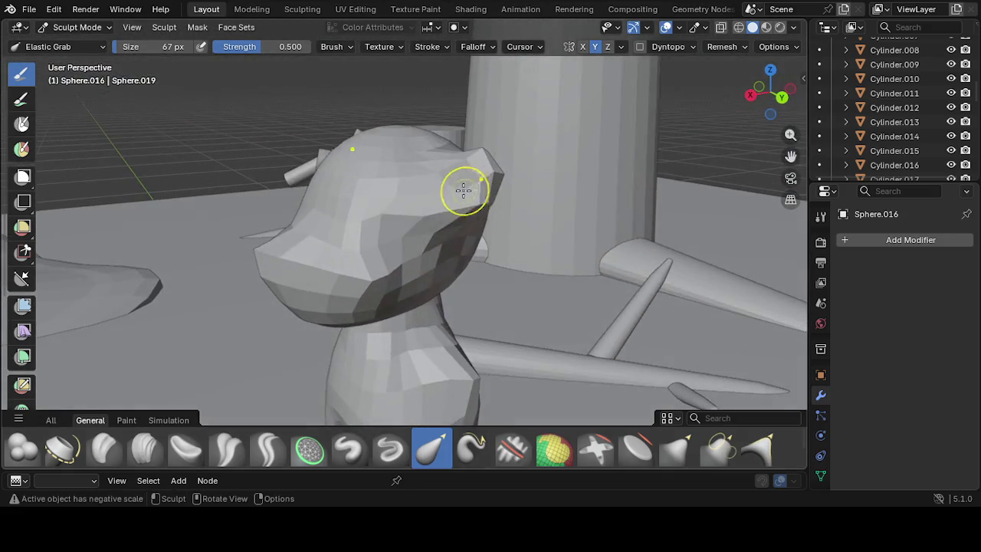
pyautogui.moveTo(396, 207); pyautogui.dragTo(518, 265, button='middle')
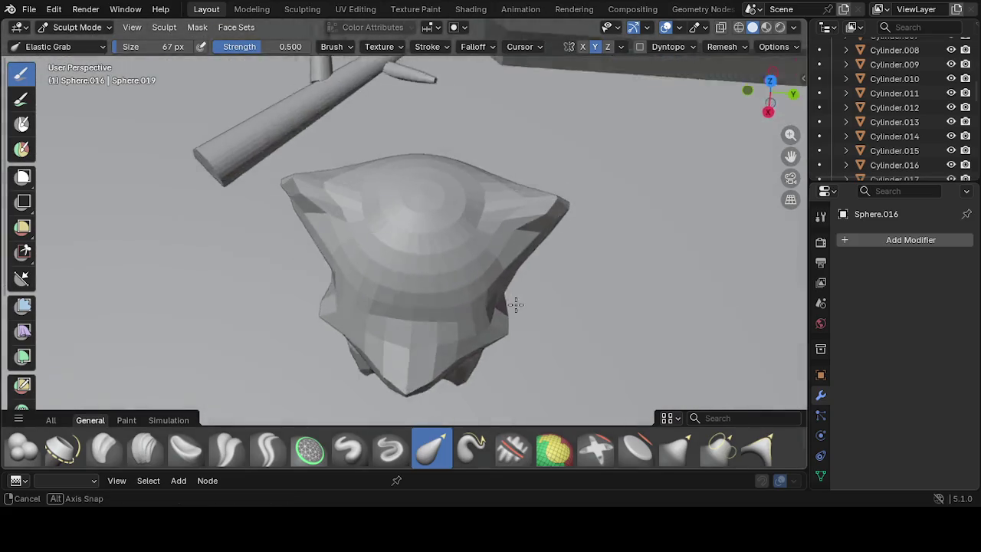
# Pull the head's right flank inward and reshape it from above and front-left
pyautogui.moveTo(520, 255)
pyautogui.mouseDown()
pyautogui.moveTo(500, 245)
pyautogui.moveTo(519, 234)
pyautogui.moveTo(511, 221)
pyautogui.mouseUp()
pyautogui.moveTo(511, 221); pyautogui.dragTo(475, 256, button='middle')
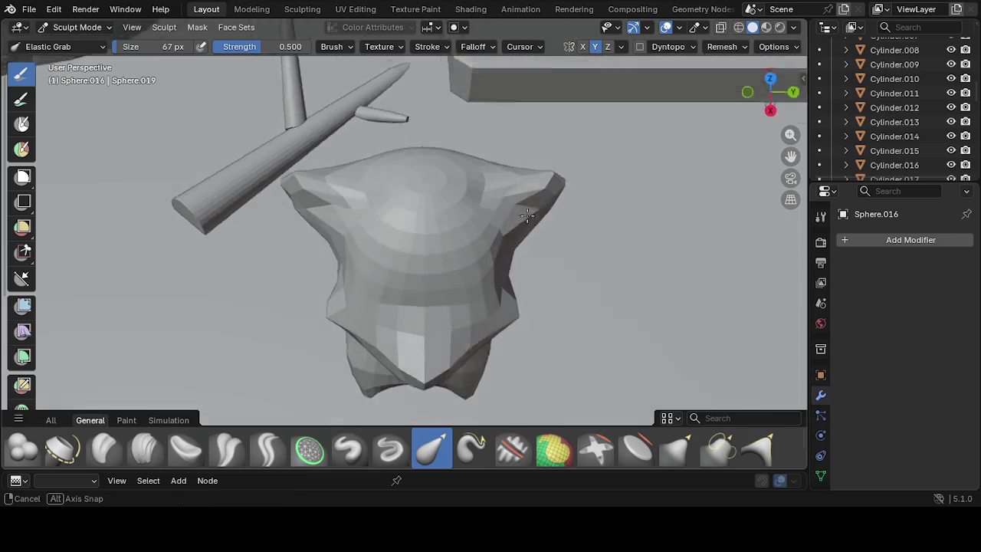
pyautogui.moveTo(475, 255)
pyautogui.mouseDown()
pyautogui.moveTo(479, 245)
pyautogui.moveTo(513, 255)
pyautogui.moveTo(508, 228)
pyautogui.moveTo(510, 245)
pyautogui.mouseUp()
pyautogui.moveTo(498, 252)
pyautogui.mouseDown(button='middle')
pyautogui.moveTo(368, 180)
pyautogui.moveTo(332, 219)
pyautogui.mouseUp(button='middle')
pyautogui.moveTo(334, 190); pyautogui.dragTo(313, 186)
pyautogui.moveTo(314, 186); pyautogui.dragTo(413, 185, button='middle')
pyautogui.moveTo(414, 185); pyautogui.dragTo(400, 169)
pyautogui.moveTo(400, 169); pyautogui.dragTo(377, 207, button='middle')
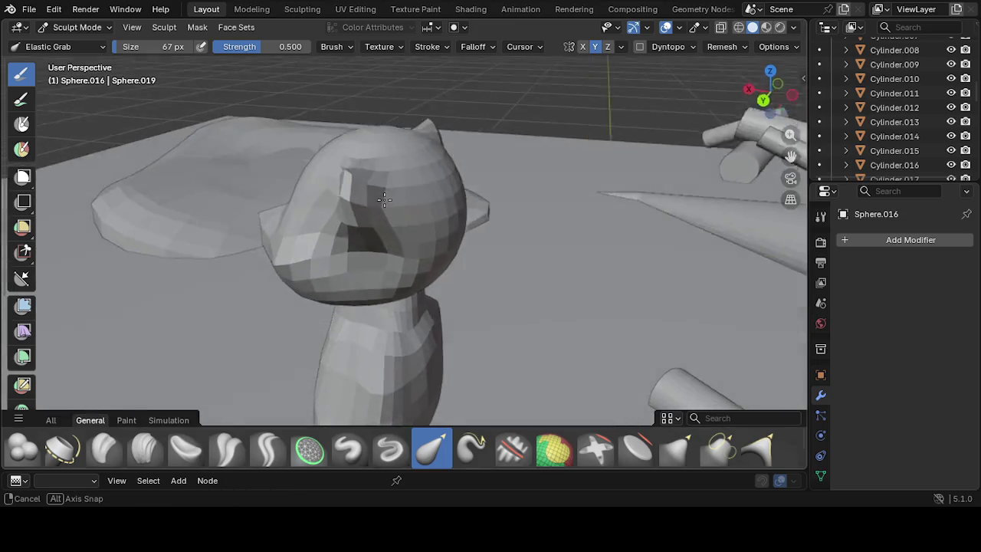
pyautogui.moveTo(377, 208); pyautogui.dragTo(359, 186)
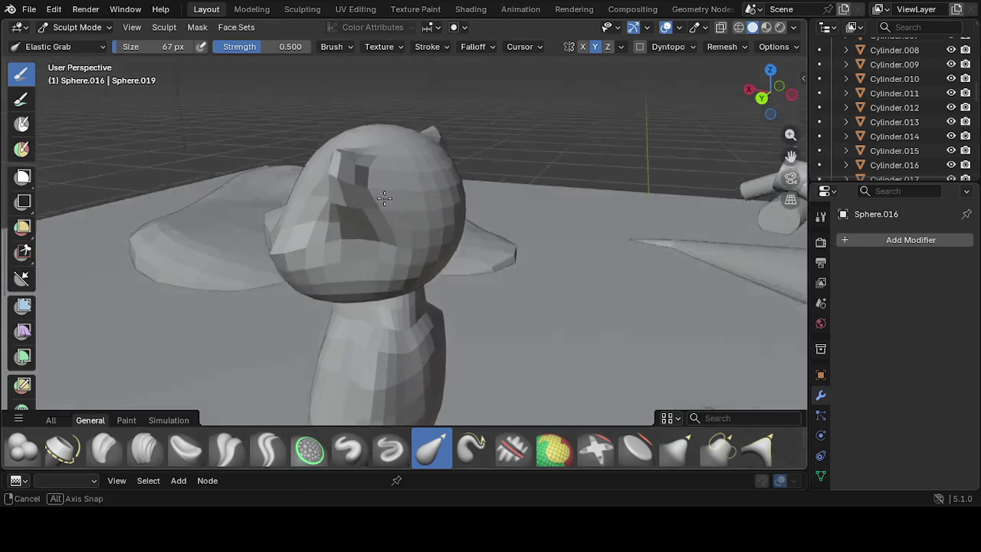
pyautogui.moveTo(360, 187); pyautogui.dragTo(383, 208, button='middle')
pyautogui.moveTo(383, 207)
pyautogui.mouseDown()
pyautogui.moveTo(390, 222)
pyautogui.moveTo(379, 212)
pyautogui.mouseUp()
# Reshape the neck surface and tug the ear tip into a point
pyautogui.moveTo(378, 212)
pyautogui.mouseDown(button='middle')
pyautogui.moveTo(729, 257)
pyautogui.moveTo(473, 191)
pyautogui.moveTo(360, 213)
pyautogui.moveTo(322, 242)
pyautogui.moveTo(365, 252)
pyautogui.mouseUp(button='middle')
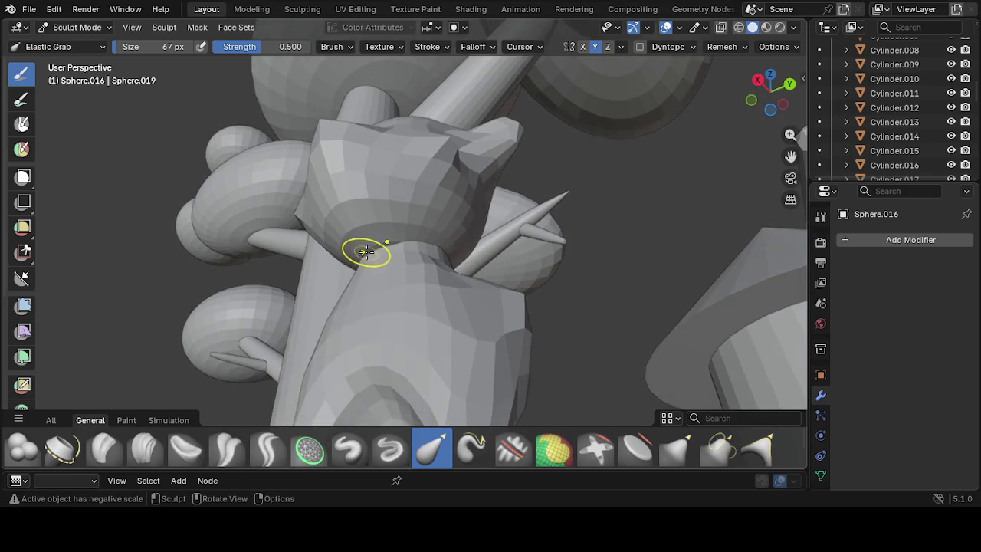
pyautogui.moveTo(366, 244); pyautogui.dragTo(367, 261)
pyautogui.moveTo(367, 260); pyautogui.dragTo(556, 323, button='middle')
pyautogui.moveTo(467, 362)
pyautogui.mouseDown(button='middle')
pyautogui.moveTo(405, 327)
pyautogui.moveTo(399, 266)
pyautogui.moveTo(458, 238)
pyautogui.mouseUp(button='middle')
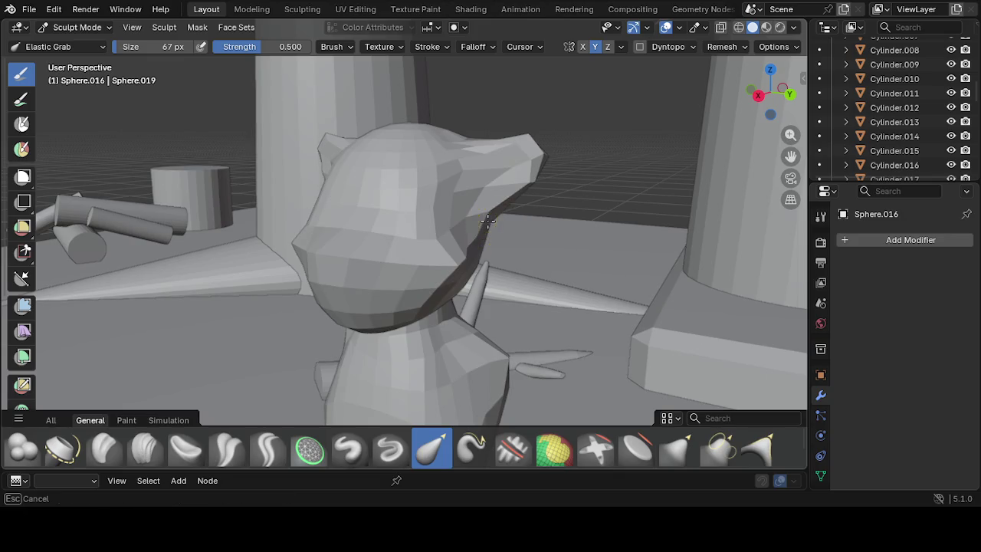
pyautogui.moveTo(475, 207)
pyautogui.mouseDown(button='middle')
pyautogui.moveTo(406, 218)
pyautogui.moveTo(398, 193)
pyautogui.moveTo(511, 203)
pyautogui.moveTo(552, 236)
pyautogui.moveTo(562, 164)
pyautogui.mouseUp(button='middle')
pyautogui.moveTo(562, 164); pyautogui.dragTo(547, 171)
pyautogui.moveTo(547, 171)
pyautogui.mouseDown(button='middle')
pyautogui.moveTo(541, 186)
pyautogui.moveTo(413, 224)
pyautogui.moveTo(439, 204)
pyautogui.moveTo(444, 247)
pyautogui.mouseUp(button='middle')
pyautogui.moveTo(445, 247); pyautogui.dragTo(438, 229)
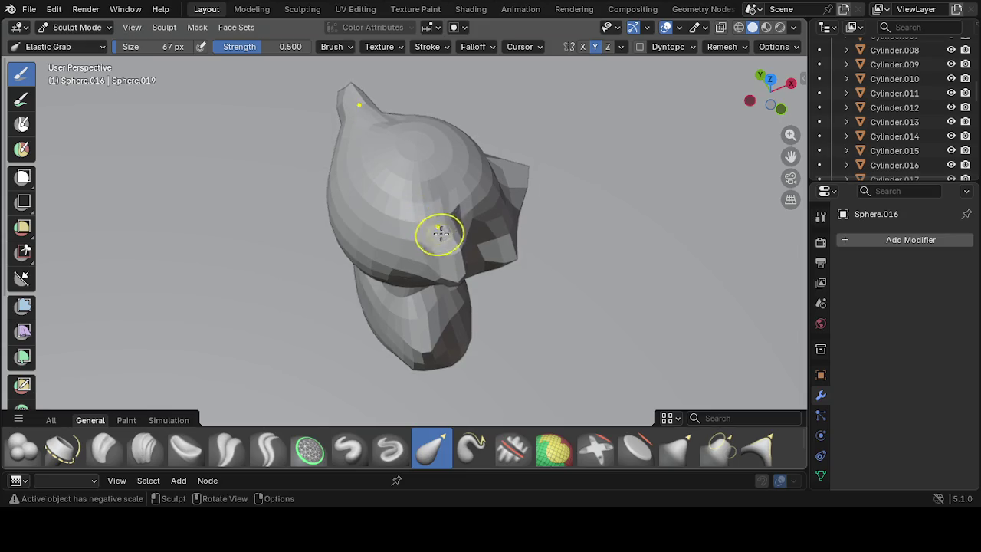
# Pull the right ear tip outward into a point
pyautogui.moveTo(437, 230); pyautogui.dragTo(551, 221, button='middle')
pyautogui.moveTo(486, 164)
pyautogui.mouseDown()
pyautogui.moveTo(508, 179)
pyautogui.moveTo(511, 158)
pyautogui.moveTo(503, 170)
pyautogui.mouseUp()
pyautogui.moveTo(504, 170); pyautogui.dragTo(213, 187, button='middle')
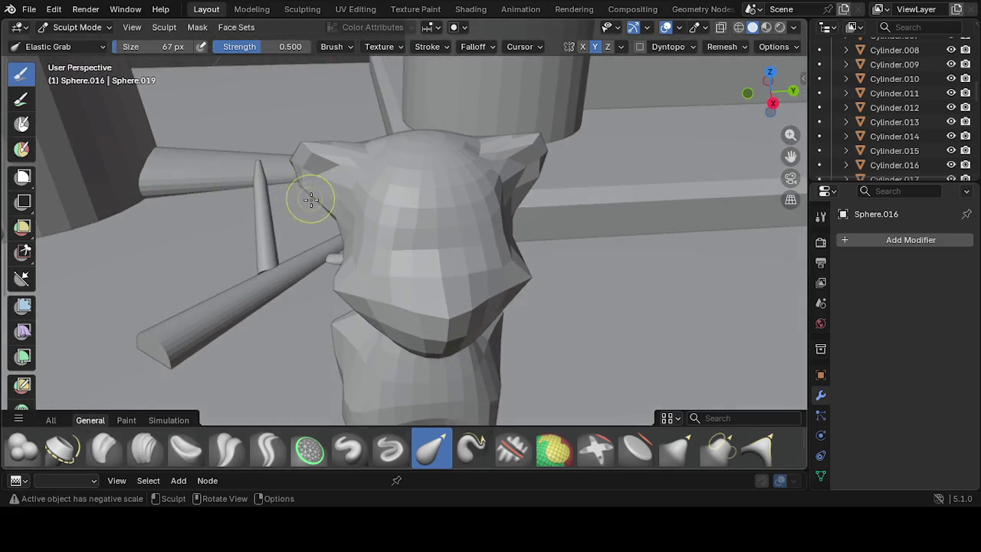
pyautogui.moveTo(309, 199); pyautogui.dragTo(427, 176, button='middle')
# Round out the top and upper sides of the head from the front
pyautogui.moveTo(427, 176); pyautogui.dragTo(392, 170)
pyautogui.moveTo(413, 179); pyautogui.dragTo(384, 174, button='middle')
pyautogui.moveTo(385, 174); pyautogui.dragTo(376, 182)
pyautogui.moveTo(376, 182)
pyautogui.mouseDown(button='middle')
pyautogui.moveTo(439, 193)
pyautogui.moveTo(375, 206)
pyautogui.moveTo(388, 191)
pyautogui.mouseUp(button='middle')
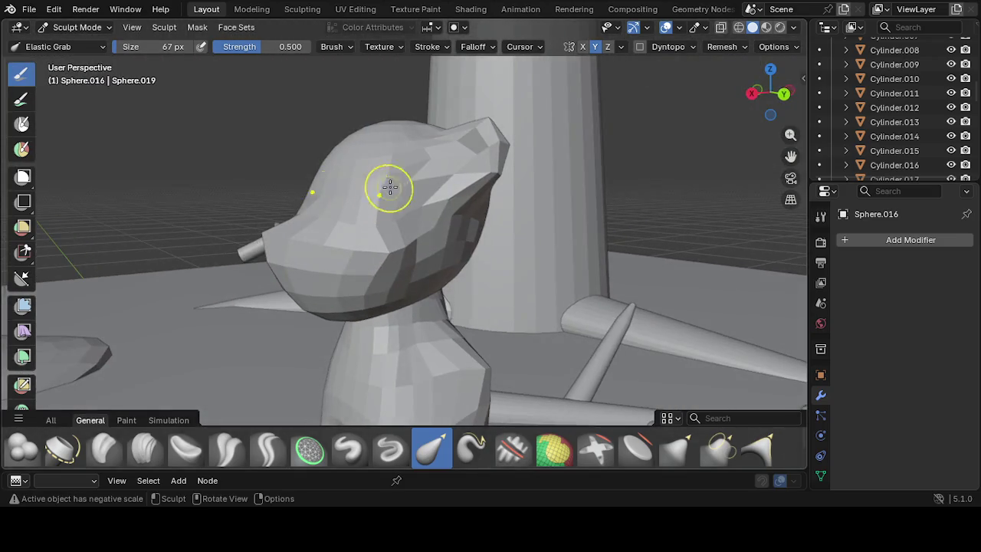
pyautogui.moveTo(416, 164); pyautogui.dragTo(426, 182)
pyautogui.moveTo(473, 226); pyautogui.dragTo(434, 207)
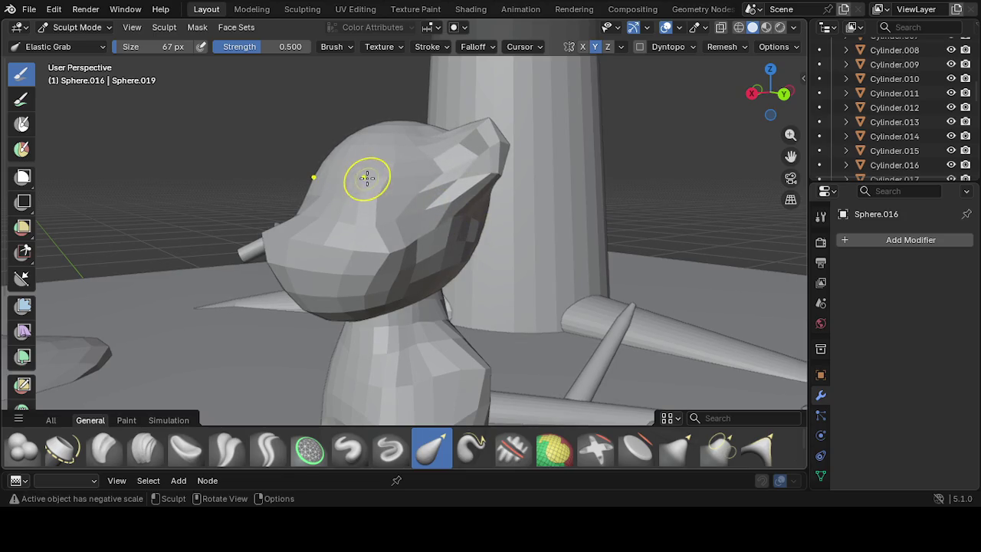
pyautogui.moveTo(328, 161); pyautogui.dragTo(324, 164)
pyautogui.moveTo(324, 164)
pyautogui.mouseDown(button='middle')
pyautogui.moveTo(614, 220)
pyautogui.moveTo(499, 188)
pyautogui.mouseUp(button='middle')
# Bulge the head's sides and edges outward for fuller, bear-like contours
pyautogui.moveTo(487, 185)
pyautogui.mouseDown()
pyautogui.moveTo(475, 180)
pyautogui.moveTo(511, 201)
pyautogui.mouseUp()
pyautogui.moveTo(511, 201)
pyautogui.mouseDown(button='middle')
pyautogui.moveTo(273, 219)
pyautogui.moveTo(304, 209)
pyautogui.mouseUp(button='middle')
pyautogui.moveTo(304, 209)
pyautogui.mouseDown()
pyautogui.moveTo(357, 196)
pyautogui.moveTo(345, 186)
pyautogui.mouseUp()
pyautogui.moveTo(345, 186)
pyautogui.mouseDown(button='middle')
pyautogui.moveTo(448, 263)
pyautogui.moveTo(515, 221)
pyautogui.mouseUp(button='middle')
pyautogui.moveTo(528, 250)
pyautogui.mouseDown()
pyautogui.moveTo(536, 252)
pyautogui.moveTo(521, 251)
pyautogui.mouseUp()
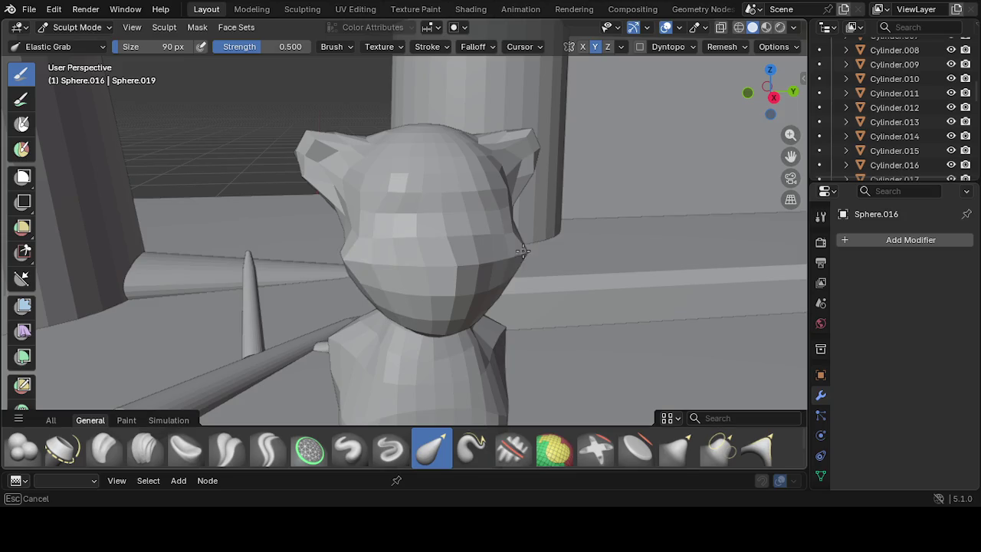
pyautogui.moveTo(520, 249)
pyautogui.mouseDown(button='middle')
pyautogui.moveTo(451, 266)
pyautogui.moveTo(438, 291)
pyautogui.mouseUp(button='middle')
pyautogui.moveTo(437, 291)
pyautogui.mouseDown()
pyautogui.moveTo(457, 300)
pyautogui.moveTo(416, 317)
pyautogui.moveTo(426, 309)
pyautogui.mouseUp()
pyautogui.moveTo(426, 307); pyautogui.dragTo(504, 323, button='middle')
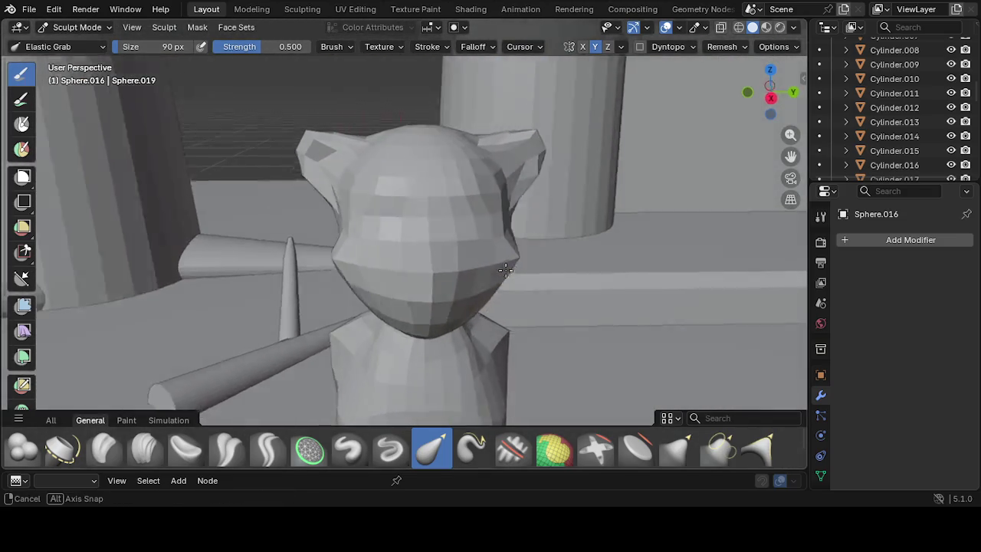
pyautogui.moveTo(504, 322)
pyautogui.mouseDown(button='middle')
pyautogui.moveTo(416, 263)
pyautogui.moveTo(453, 261)
pyautogui.moveTo(317, 240)
pyautogui.moveTo(359, 245)
pyautogui.moveTo(383, 212)
pyautogui.moveTo(362, 188)
pyautogui.moveTo(375, 221)
pyautogui.moveTo(333, 237)
pyautogui.moveTo(504, 253)
pyautogui.moveTo(482, 149)
pyautogui.moveTo(488, 157)
pyautogui.mouseUp(button='middle')
# Reshape the bear head's cheek and ear area
pyautogui.moveTo(497, 191)
pyautogui.mouseDown(button='middle')
pyautogui.moveTo(501, 184)
pyautogui.moveTo(445, 170)
pyautogui.moveTo(465, 181)
pyautogui.mouseUp(button='middle')
pyautogui.moveTo(476, 192); pyautogui.dragTo(483, 181)
pyautogui.moveTo(471, 216); pyautogui.dragTo(521, 189)
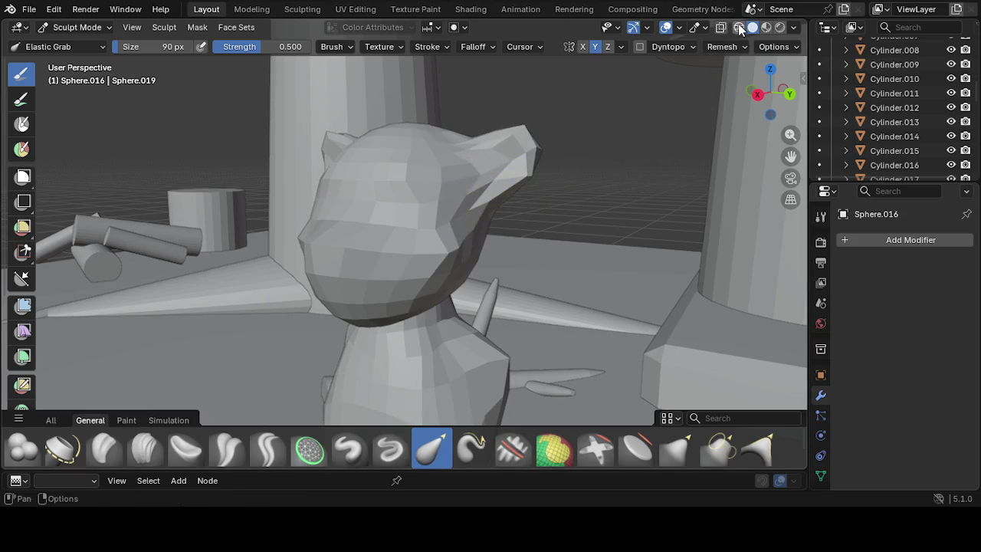
# Preview Wireframe, Material Preview and Rendered shading, then return to Solid
pyautogui.click(738, 27)
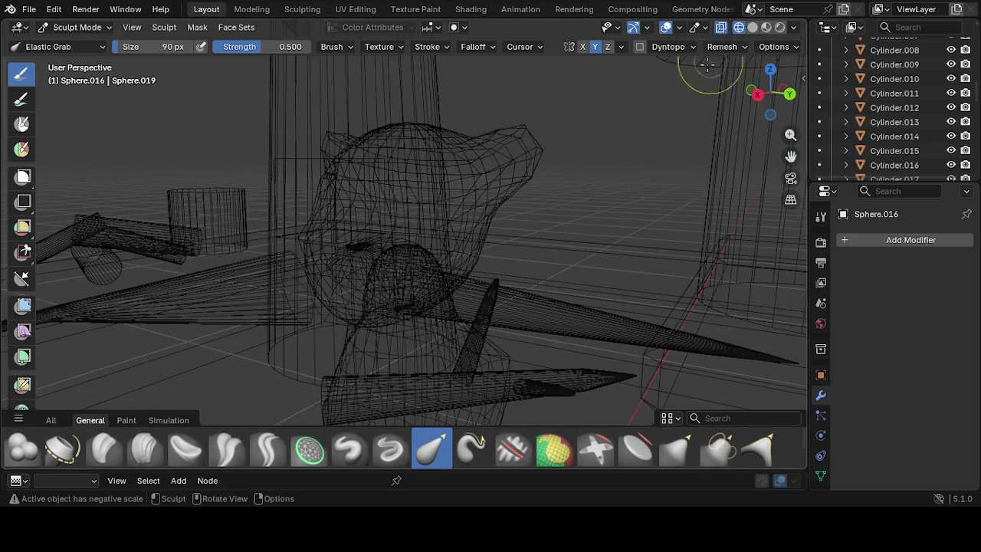
pyautogui.click(753, 27)
pyautogui.click(766, 27)
pyautogui.moveTo(651, 115)
pyautogui.mouseDown(button='middle')
pyautogui.moveTo(715, 156)
pyautogui.moveTo(759, 107)
pyautogui.mouseUp(button='middle')
pyautogui.click(780, 27)
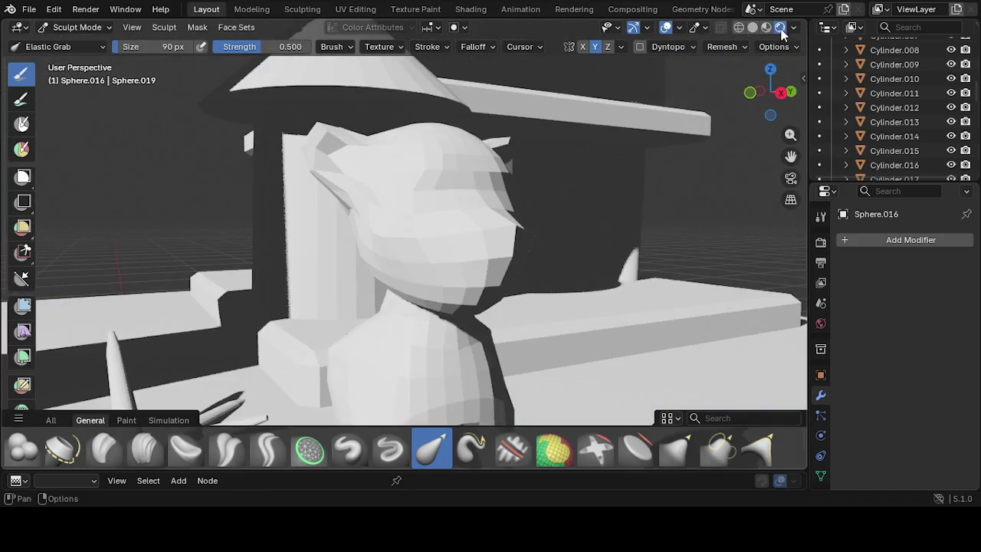
pyautogui.click(752, 27)
pyautogui.moveTo(582, 153)
pyautogui.mouseDown(button='middle')
pyautogui.moveTo(466, 263)
pyautogui.moveTo(591, 223)
pyautogui.moveTo(573, 219)
pyautogui.moveTo(499, 288)
pyautogui.moveTo(470, 276)
pyautogui.moveTo(394, 278)
pyautogui.moveTo(378, 298)
pyautogui.moveTo(383, 280)
pyautogui.moveTo(486, 256)
pyautogui.moveTo(464, 277)
pyautogui.moveTo(466, 339)
pyautogui.moveTo(452, 329)
pyautogui.moveTo(458, 299)
pyautogui.moveTo(425, 346)
pyautogui.moveTo(414, 311)
pyautogui.moveTo(411, 334)
pyautogui.moveTo(510, 344)
pyautogui.mouseUp(button='middle')
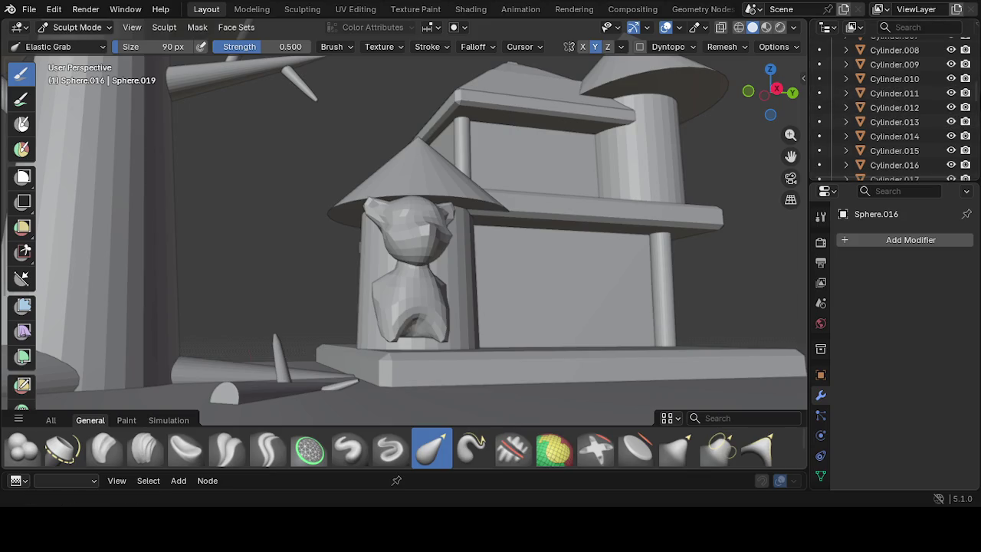
# Locate Cube.001 and Cube.002 in the Outliner list
pyautogui.moveTo(975, 92); pyautogui.dragTo(969, 179)
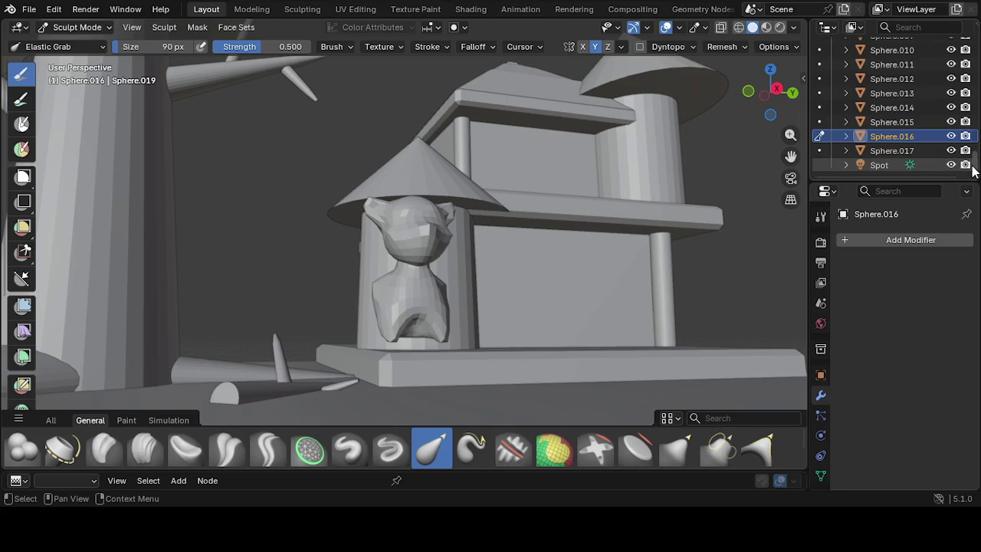
pyautogui.moveTo(973, 169); pyautogui.dragTo(971, 84)
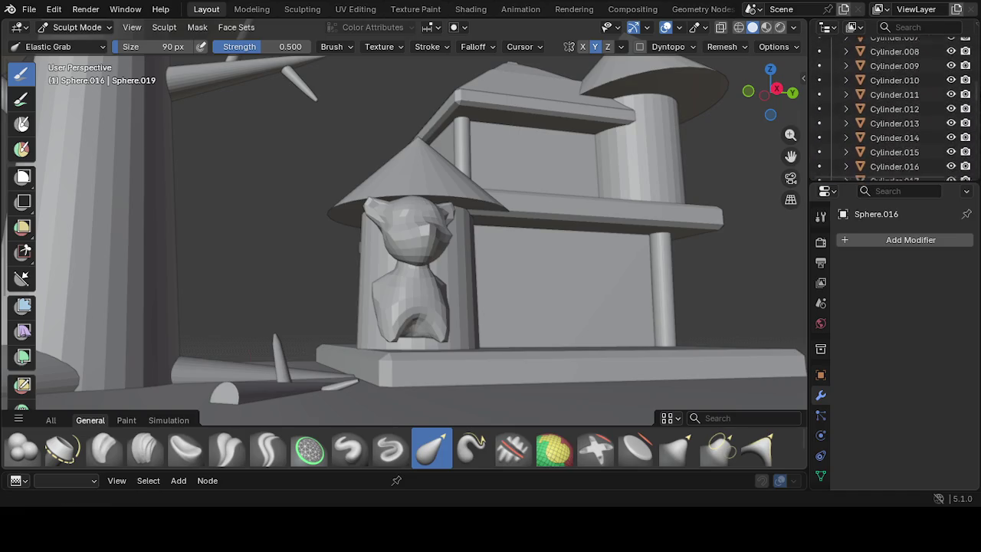
pyautogui.scroll(3, 938, 70)
pyautogui.scroll(3, 938, 69)
pyautogui.scroll(3, 938, 70)
pyautogui.scroll(3, 937, 70)
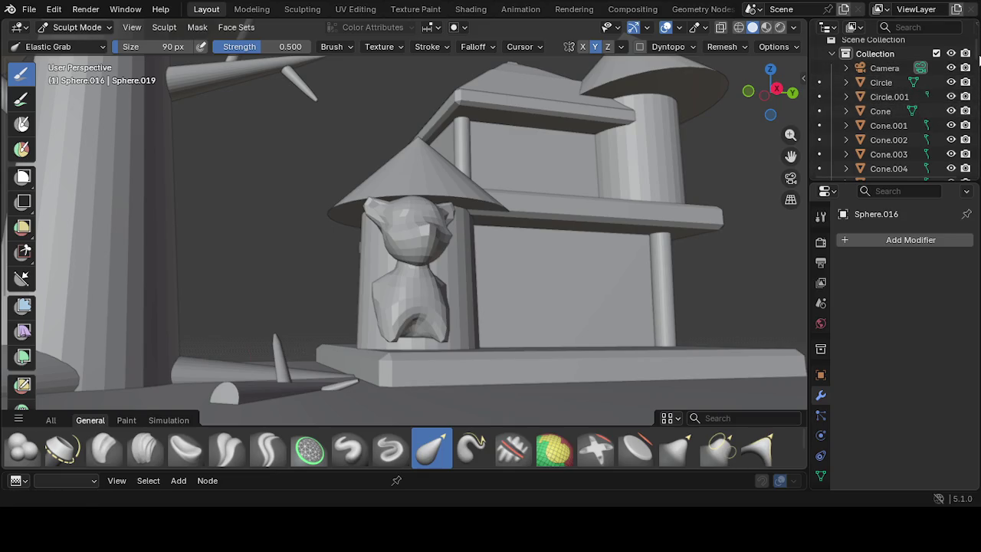
pyautogui.moveTo(978, 68); pyautogui.dragTo(971, 141)
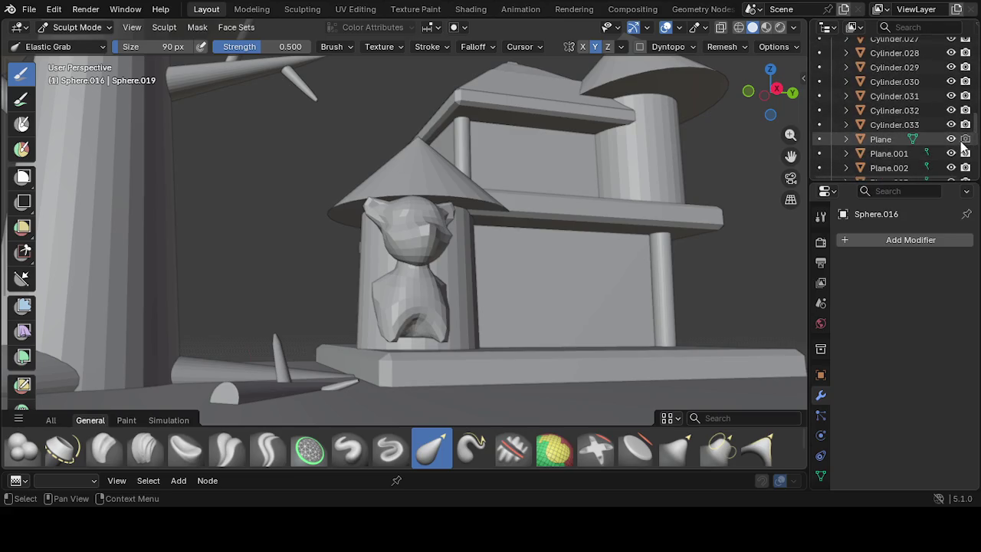
pyautogui.moveTo(977, 138); pyautogui.dragTo(975, 148)
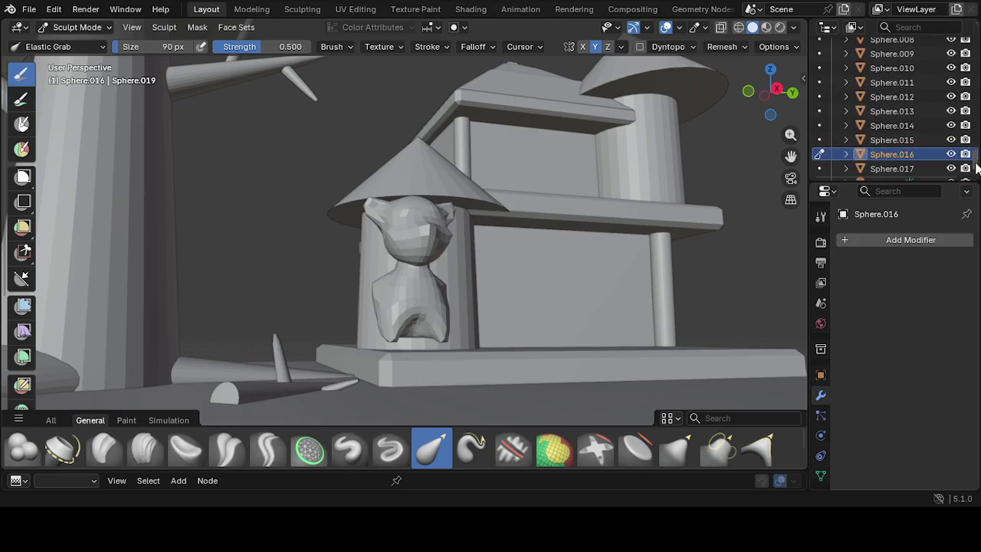
pyautogui.moveTo(977, 176); pyautogui.dragTo(978, 74)
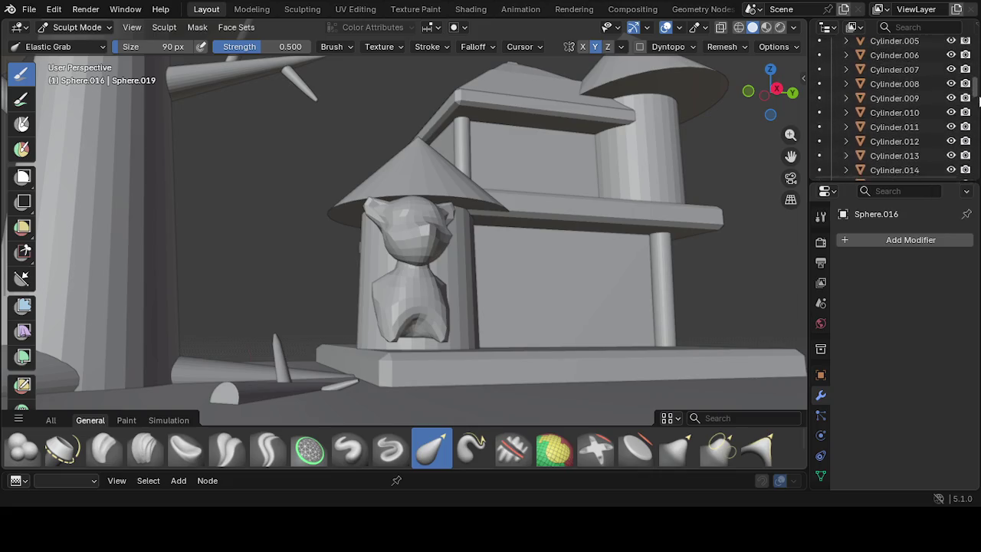
pyautogui.scroll(-1, 957, 76)
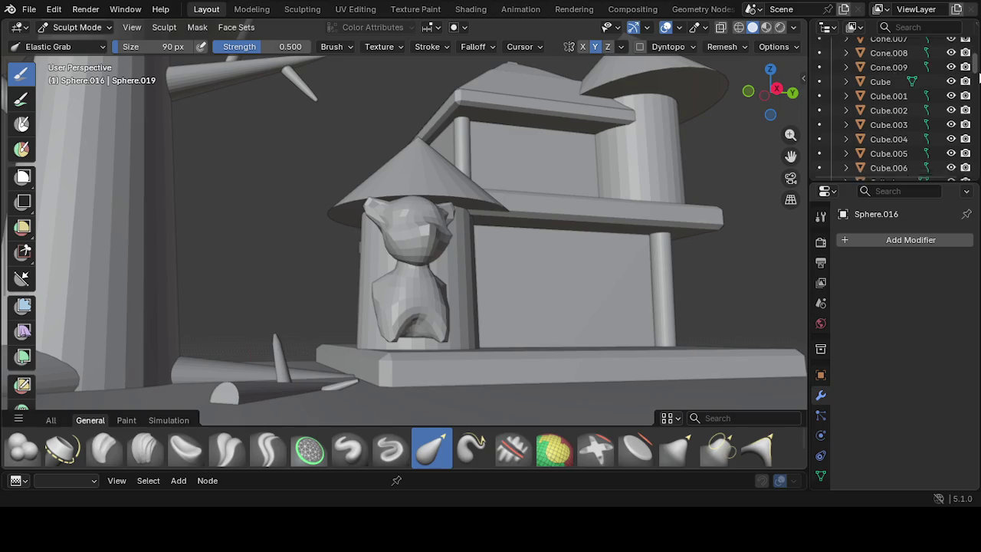
# Hide Cube.001 and Cube.002 in the viewport so the base slab disappears
pyautogui.click(951, 77)
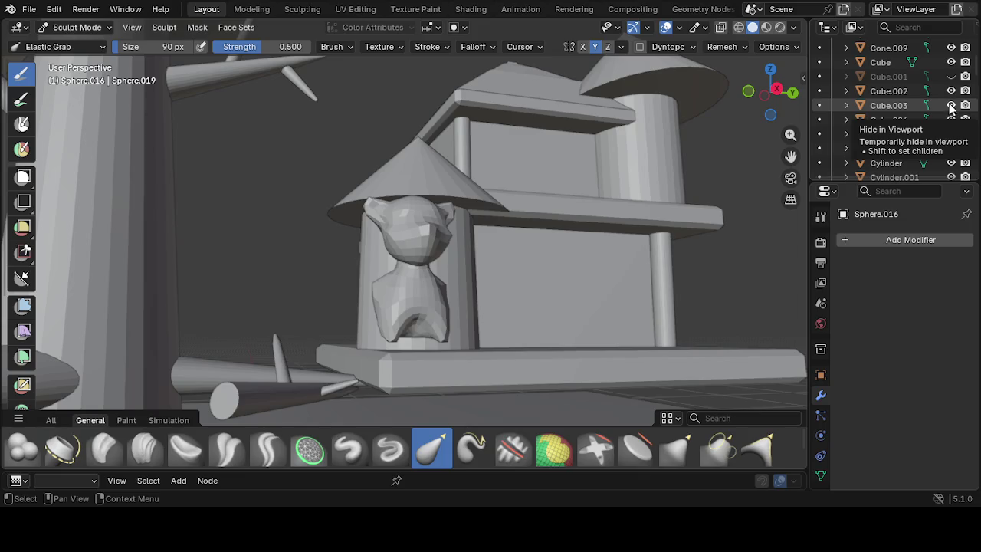
pyautogui.click(951, 90)
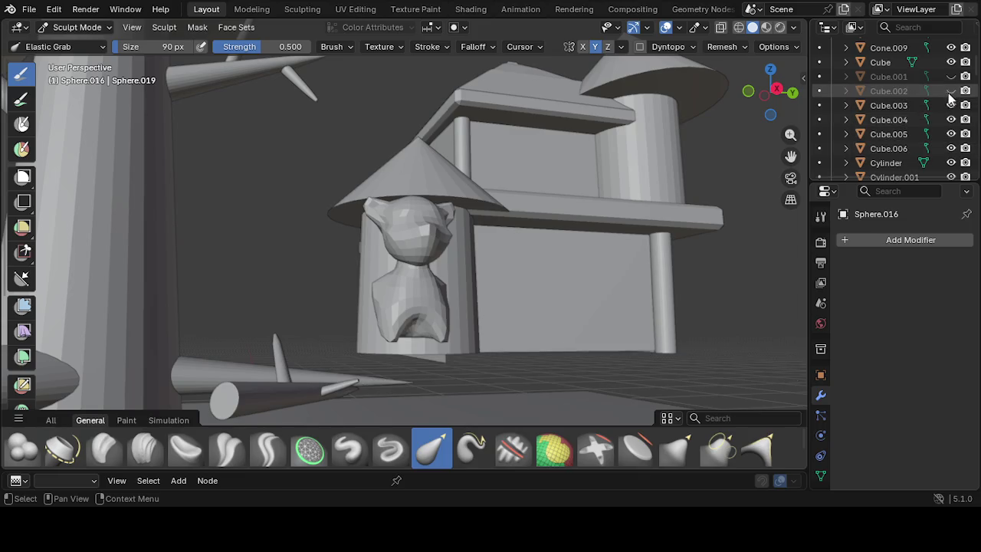
pyautogui.moveTo(718, 201); pyautogui.dragTo(482, 243, button='middle')
pyautogui.scroll(-3, 482, 243)
pyautogui.scroll(1, 450, 264)
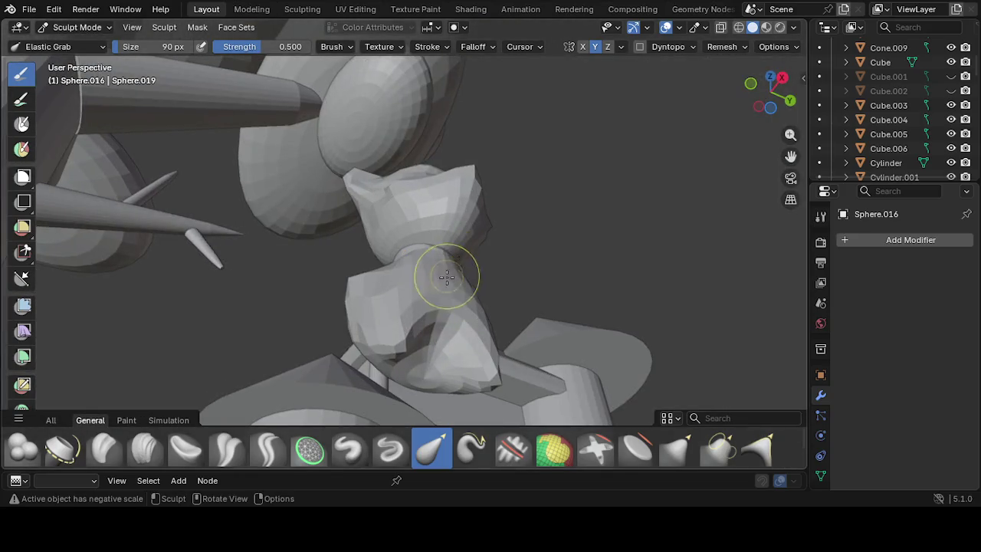
# Undo the stray hollow dent sculpted into the figure's lower body
pyautogui.moveTo(432, 348); pyautogui.dragTo(429, 341)
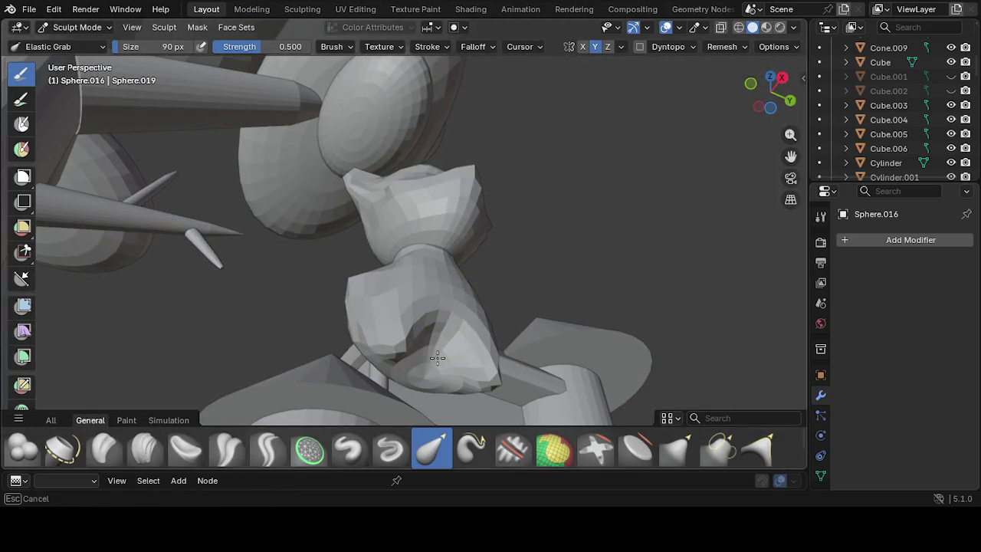
pyautogui.moveTo(435, 349); pyautogui.dragTo(406, 383, button='middle')
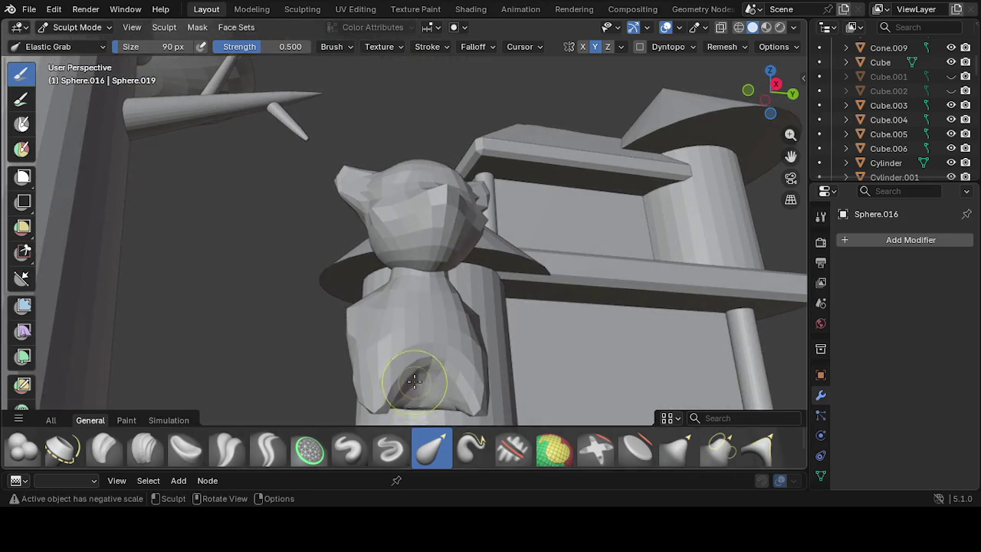
pyautogui.moveTo(415, 410); pyautogui.dragTo(422, 383)
pyautogui.hotkey('ctrl', 'z')
pyautogui.moveTo(427, 376); pyautogui.dragTo(402, 337, button='middle')
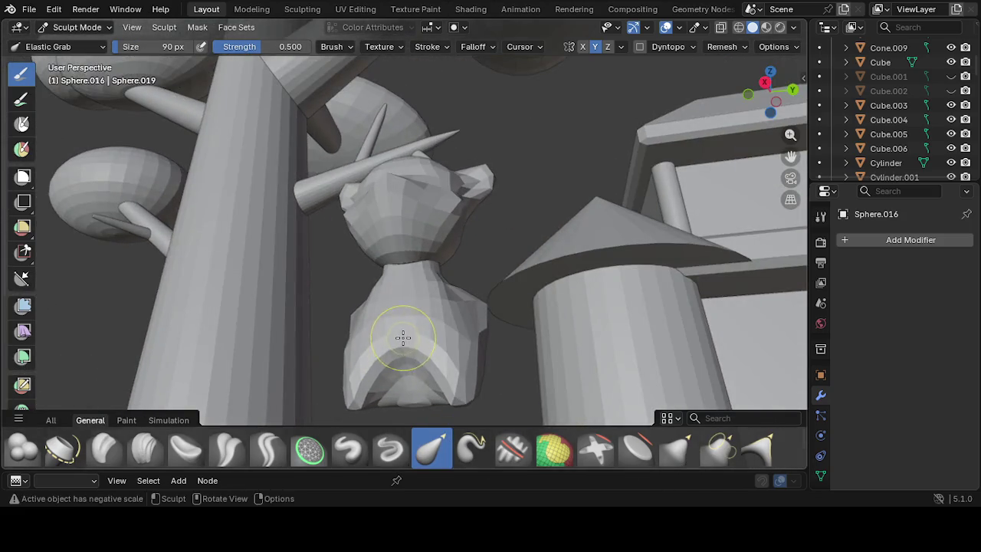
# Select the body sphere Sphere.017 instead of the head and enter Sculpt Mode on it
pyautogui.click(95, 29)
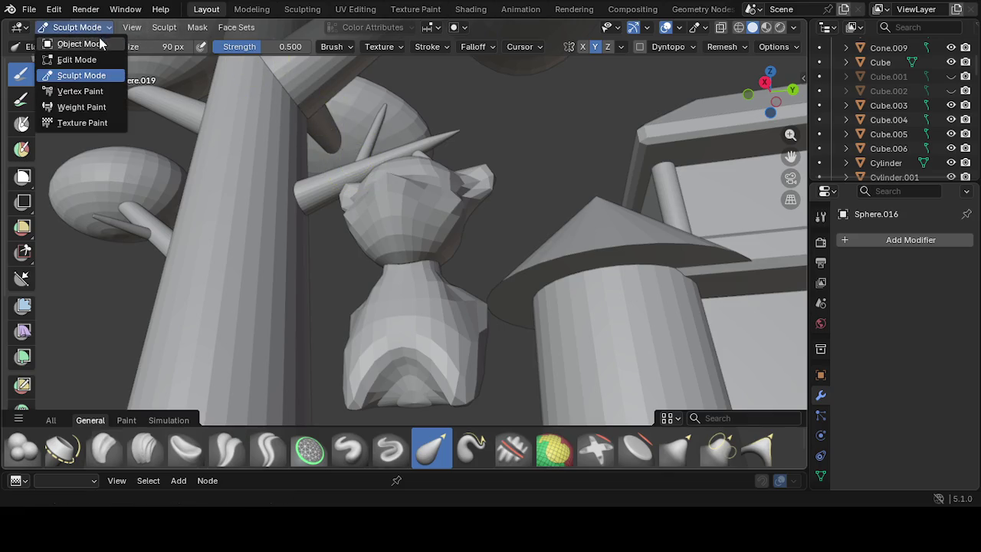
pyautogui.click(100, 44)
pyautogui.click(399, 352)
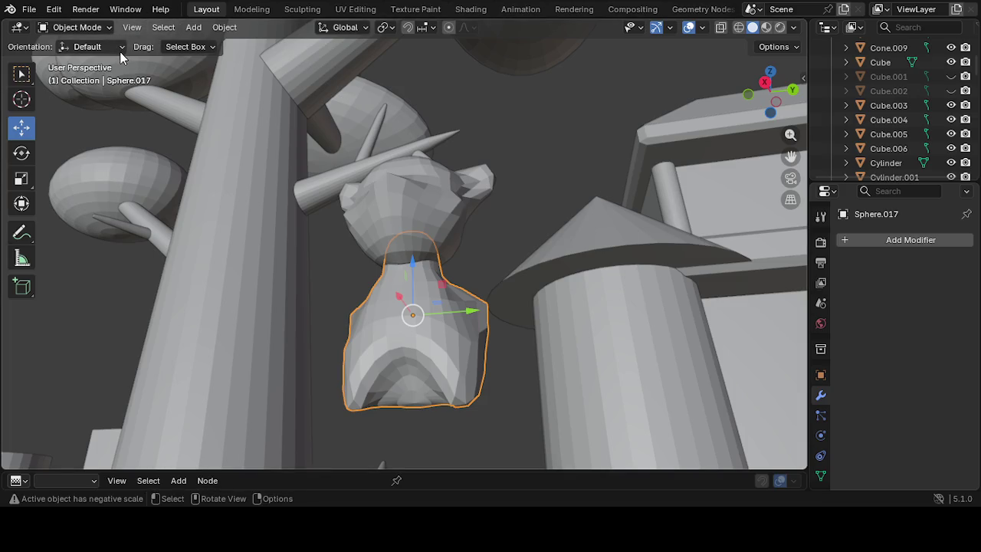
pyautogui.press('Tab')
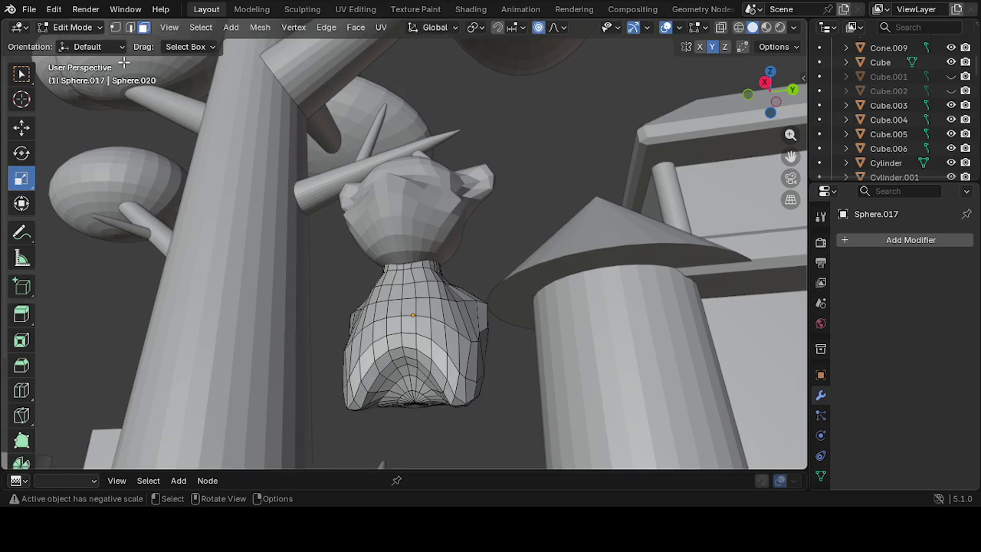
pyautogui.press('Tab')
pyautogui.press('Tab')
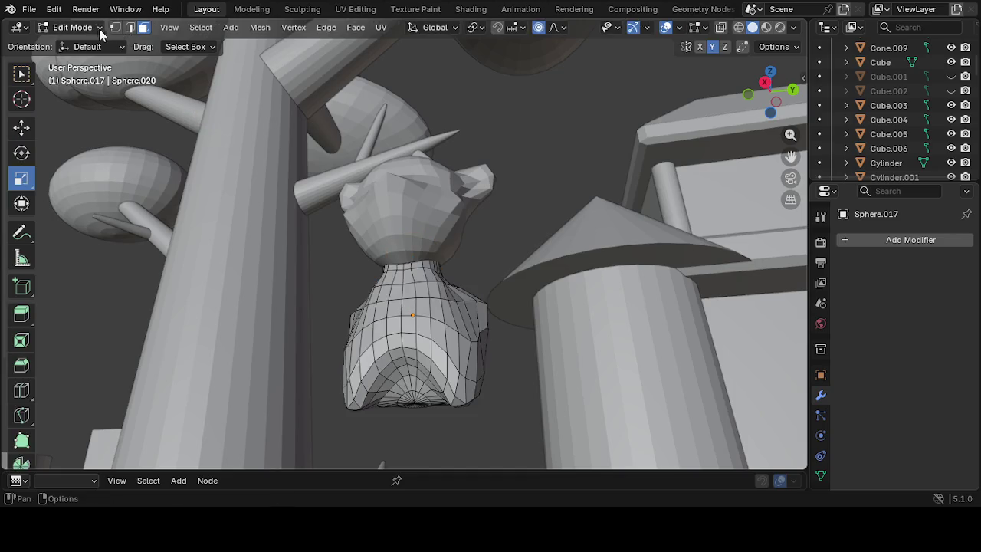
pyautogui.click(99, 28)
pyautogui.click(81, 76)
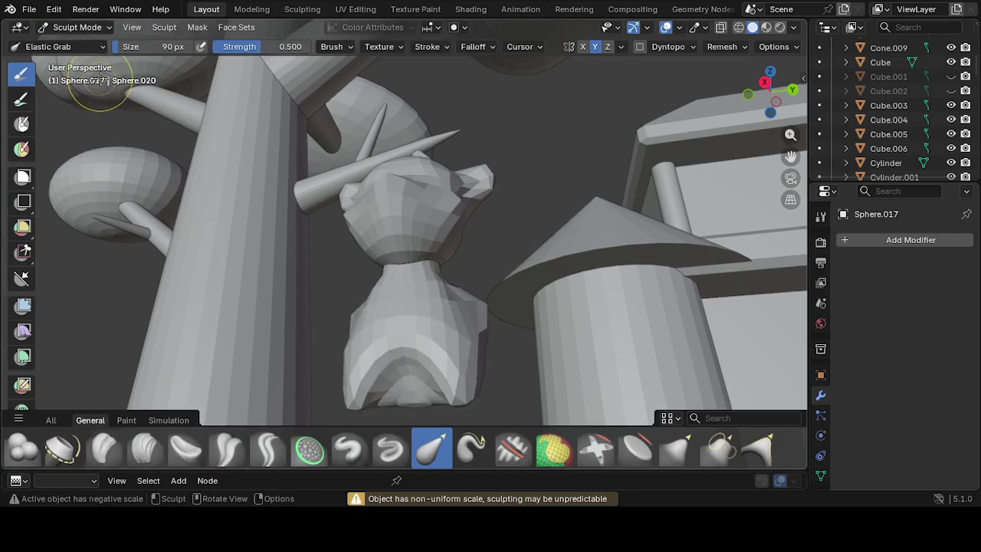
# Pull the figure's lower torso and bottom edge into shape with Elastic Grab
pyautogui.moveTo(429, 337); pyautogui.dragTo(427, 313, button='middle')
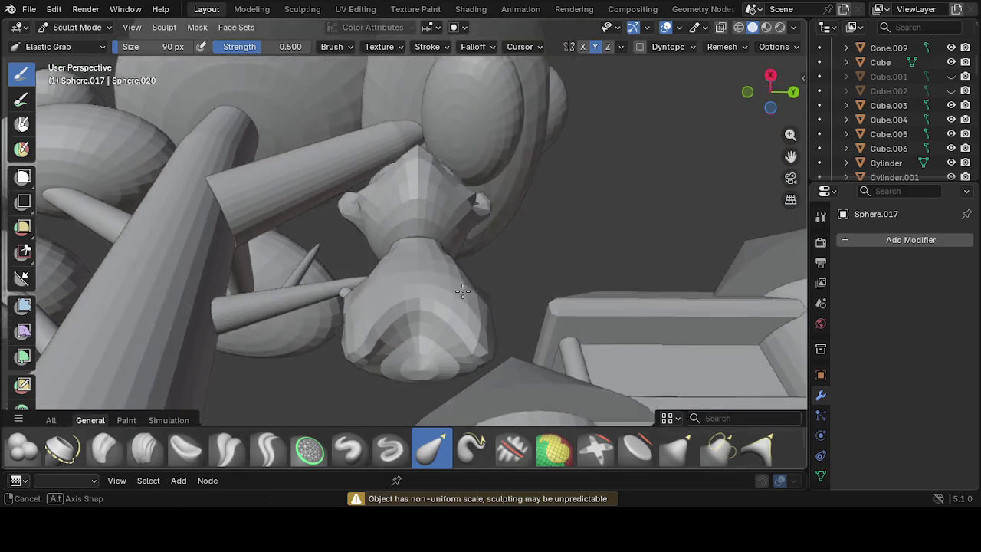
pyautogui.moveTo(427, 313); pyautogui.dragTo(420, 328)
pyautogui.moveTo(427, 386); pyautogui.dragTo(429, 361)
pyautogui.moveTo(429, 361)
pyautogui.mouseDown(button='middle')
pyautogui.moveTo(449, 398)
pyautogui.moveTo(431, 337)
pyautogui.mouseUp(button='middle')
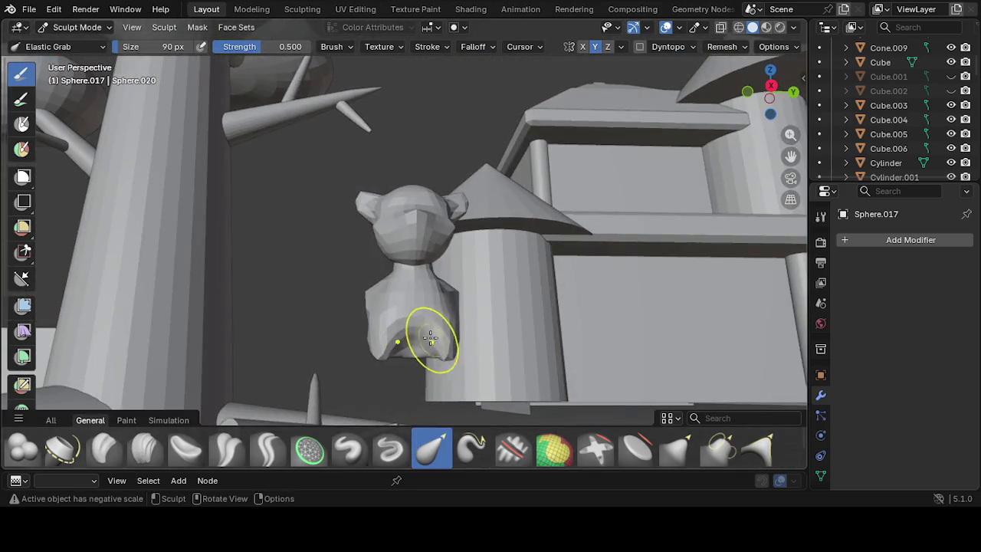
pyautogui.moveTo(431, 337); pyautogui.dragTo(418, 330)
pyautogui.moveTo(424, 365)
pyautogui.mouseDown()
pyautogui.moveTo(420, 394)
pyautogui.moveTo(416, 362)
pyautogui.mouseUp()
pyautogui.moveTo(419, 387)
pyautogui.mouseDown(button='middle')
pyautogui.moveTo(575, 338)
pyautogui.moveTo(455, 340)
pyautogui.mouseUp(button='middle')
pyautogui.moveTo(420, 361); pyautogui.dragTo(431, 373)
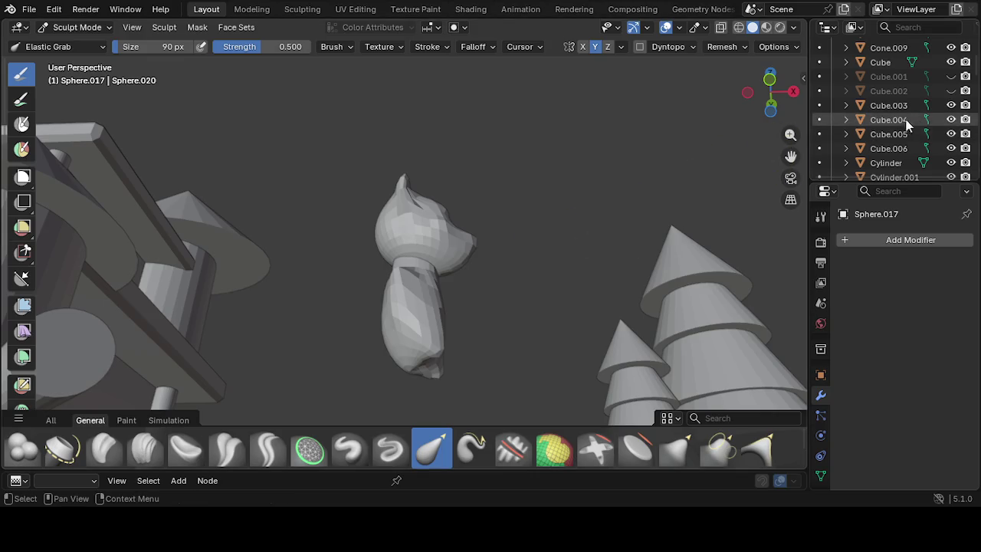
# Briefly hide Cube.003, undo the last body reshape, and show Cube.003 again
pyautogui.click(950, 105)
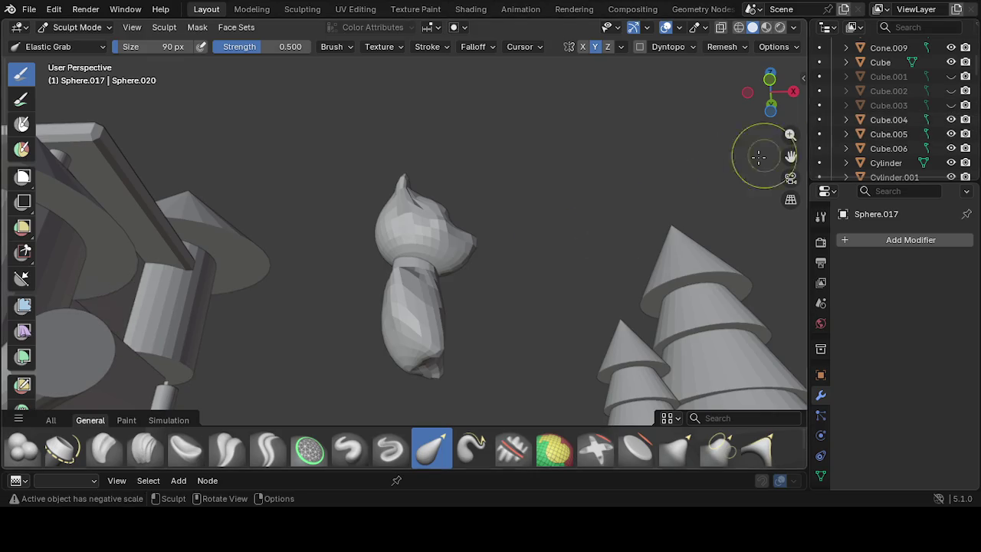
pyautogui.scroll(2, 684, 172)
pyautogui.hotkey('ctrl', 'z')
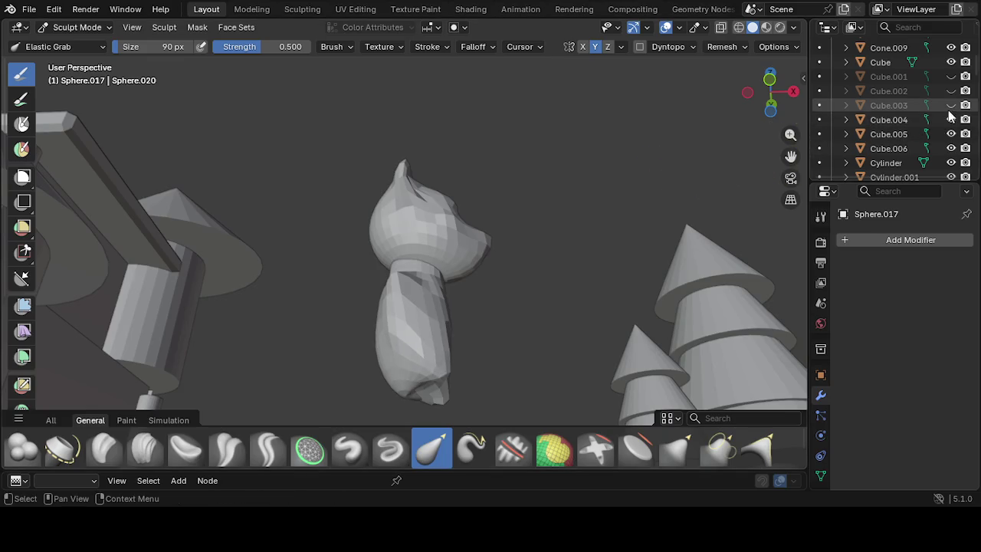
pyautogui.click(951, 105)
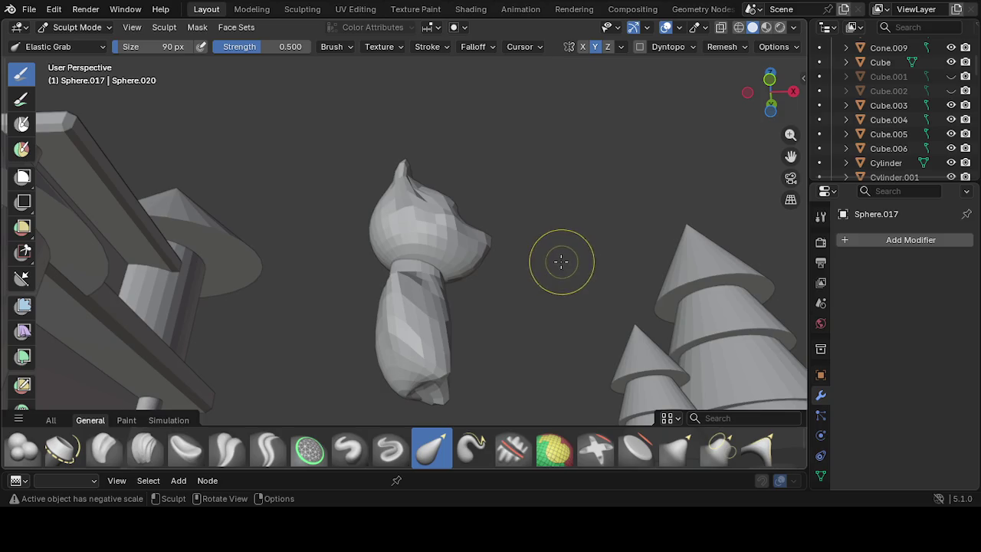
pyautogui.scroll(5, 513, 291)
# Reshape the cat's body and base with several grab pulls
pyautogui.moveTo(489, 316)
pyautogui.mouseDown(button='middle')
pyautogui.moveTo(454, 393)
pyautogui.moveTo(267, 392)
pyautogui.moveTo(416, 317)
pyautogui.moveTo(419, 222)
pyautogui.moveTo(404, 364)
pyautogui.mouseUp(button='middle')
pyautogui.scroll(1, 406, 320)
pyautogui.scroll(1, 406, 321)
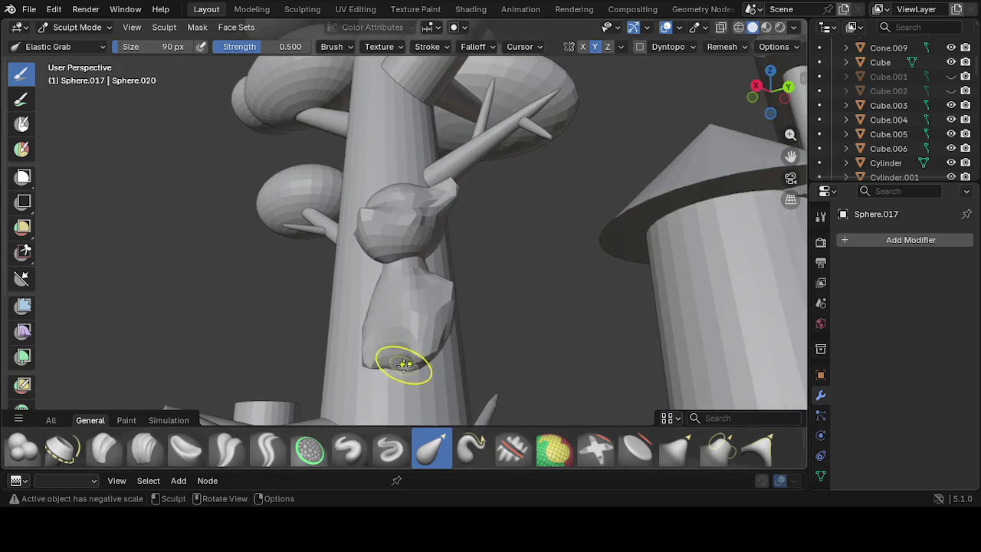
pyautogui.moveTo(403, 363)
pyautogui.mouseDown()
pyautogui.moveTo(405, 372)
pyautogui.moveTo(406, 363)
pyautogui.mouseUp()
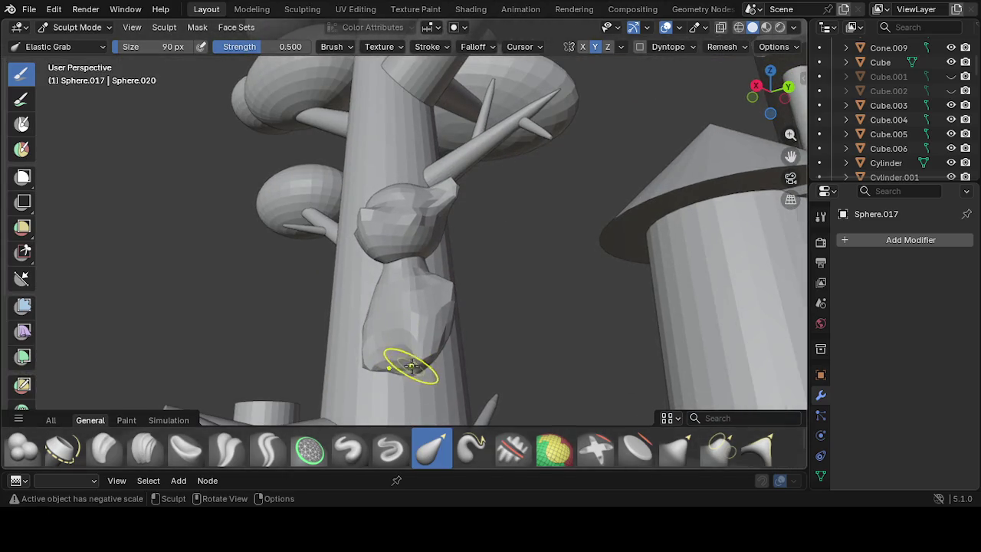
pyautogui.moveTo(421, 363)
pyautogui.mouseDown(button='middle')
pyautogui.moveTo(368, 353)
pyautogui.moveTo(409, 345)
pyautogui.mouseUp(button='middle')
pyautogui.moveTo(409, 345)
pyautogui.mouseDown()
pyautogui.moveTo(420, 306)
pyautogui.moveTo(436, 297)
pyautogui.mouseUp()
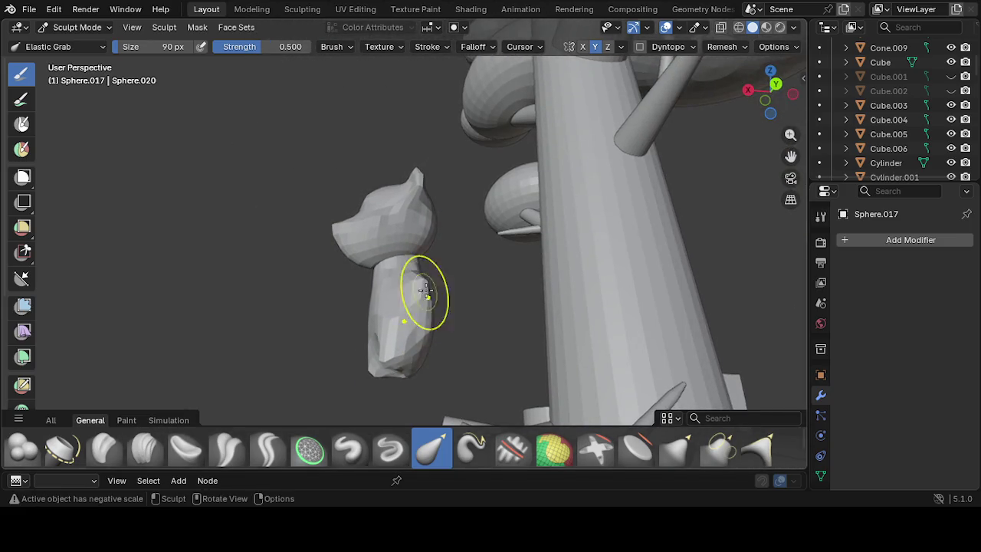
pyautogui.moveTo(409, 288)
pyautogui.mouseDown(button='middle')
pyautogui.moveTo(383, 317)
pyautogui.moveTo(506, 332)
pyautogui.moveTo(551, 314)
pyautogui.moveTo(396, 308)
pyautogui.mouseUp(button='middle')
pyautogui.moveTo(384, 377); pyautogui.dragTo(405, 350)
pyautogui.moveTo(404, 350); pyautogui.dragTo(434, 299, button='middle')
# Tweak the cat's neck and base, checking it from front and side views
pyautogui.moveTo(432, 279); pyautogui.dragTo(431, 291)
pyautogui.moveTo(431, 291)
pyautogui.mouseDown(button='middle')
pyautogui.moveTo(359, 331)
pyautogui.moveTo(349, 320)
pyautogui.mouseUp(button='middle')
pyautogui.moveTo(411, 323)
pyautogui.mouseDown(button='middle')
pyautogui.moveTo(577, 335)
pyautogui.moveTo(508, 313)
pyautogui.moveTo(502, 337)
pyautogui.moveTo(416, 329)
pyautogui.mouseUp(button='middle')
pyautogui.moveTo(408, 363)
pyautogui.mouseDown()
pyautogui.moveTo(431, 344)
pyautogui.moveTo(443, 354)
pyautogui.moveTo(416, 361)
pyautogui.mouseUp()
pyautogui.moveTo(416, 361)
pyautogui.mouseDown(button='middle')
pyautogui.moveTo(360, 354)
pyautogui.moveTo(437, 368)
pyautogui.mouseUp(button='middle')
pyautogui.moveTo(438, 368)
pyautogui.mouseDown()
pyautogui.moveTo(425, 377)
pyautogui.moveTo(433, 372)
pyautogui.mouseUp()
pyautogui.moveTo(434, 373)
pyautogui.mouseDown(button='middle')
pyautogui.moveTo(339, 328)
pyautogui.moveTo(287, 321)
pyautogui.moveTo(378, 345)
pyautogui.mouseUp(button='middle')
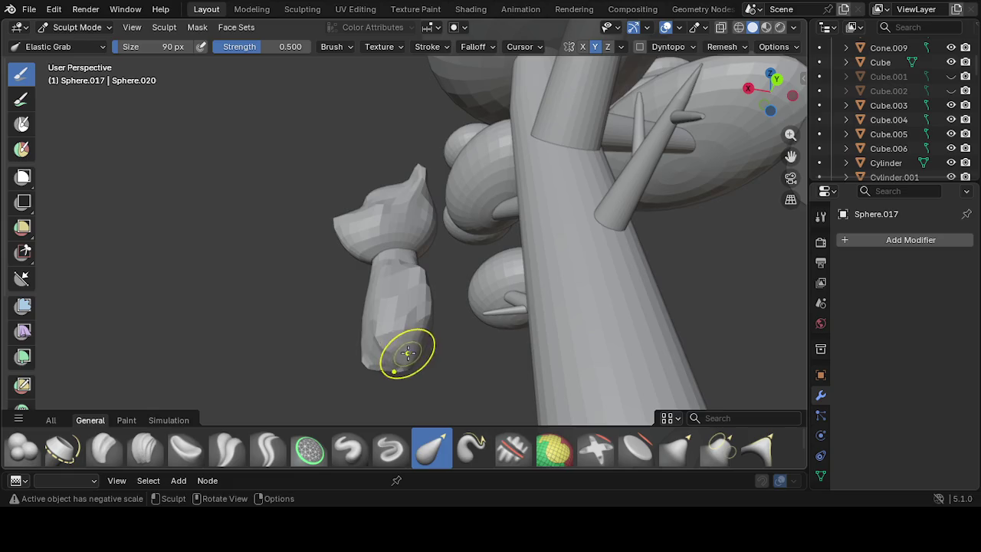
pyautogui.moveTo(445, 304)
pyautogui.mouseDown(button='middle')
pyautogui.moveTo(370, 317)
pyautogui.moveTo(389, 299)
pyautogui.moveTo(429, 320)
pyautogui.moveTo(412, 316)
pyautogui.moveTo(393, 372)
pyautogui.mouseUp(button='middle')
pyautogui.moveTo(392, 372); pyautogui.dragTo(372, 361)
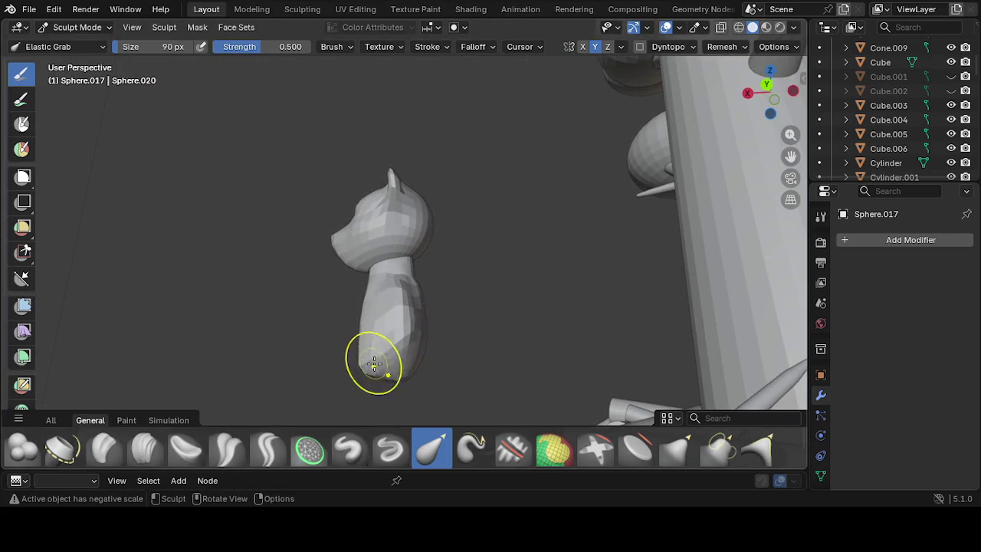
# Flatten the bottom of the body, then pull it with the Grab brush
pyautogui.click(636, 451)
pyautogui.moveTo(385, 346); pyautogui.dragTo(384, 349)
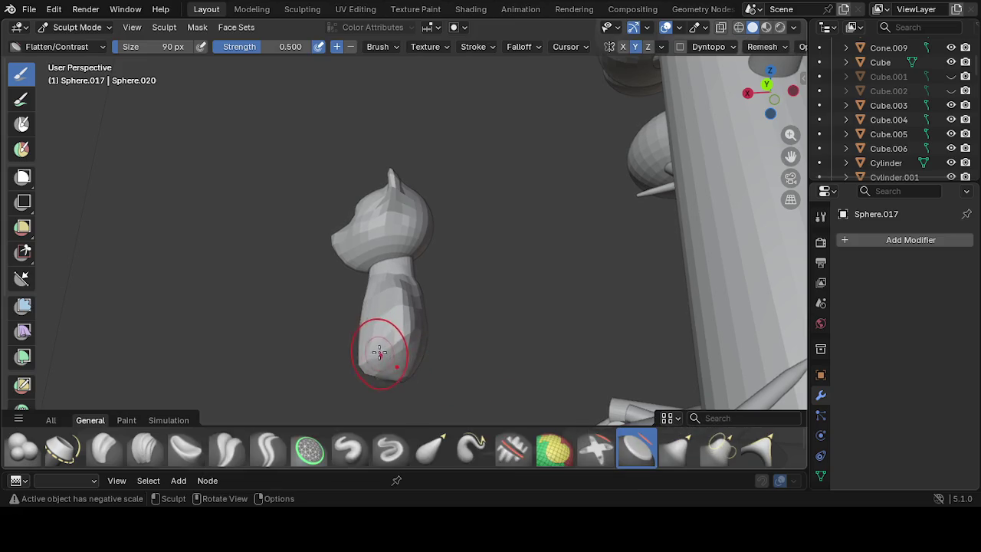
pyautogui.moveTo(378, 350); pyautogui.dragTo(437, 357, button='middle')
pyautogui.press('g')
pyautogui.moveTo(390, 347); pyautogui.dragTo(399, 348)
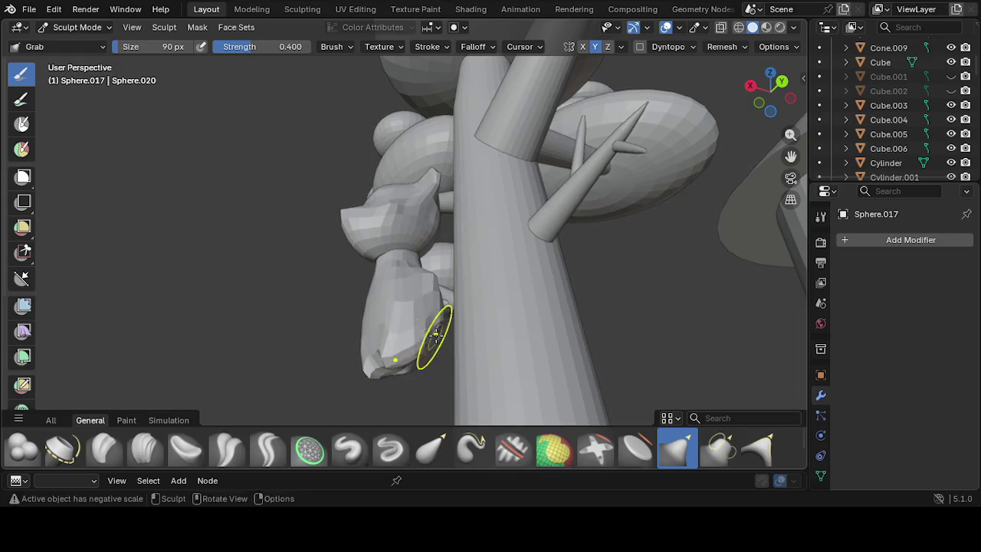
pyautogui.moveTo(422, 351); pyautogui.dragTo(549, 367, button='middle')
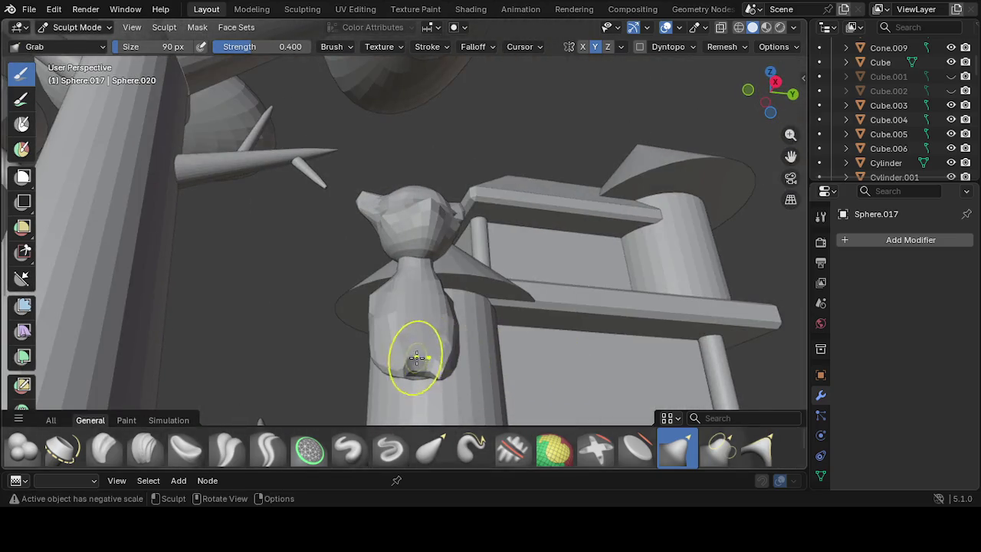
pyautogui.moveTo(426, 370); pyautogui.dragTo(462, 358, button='middle')
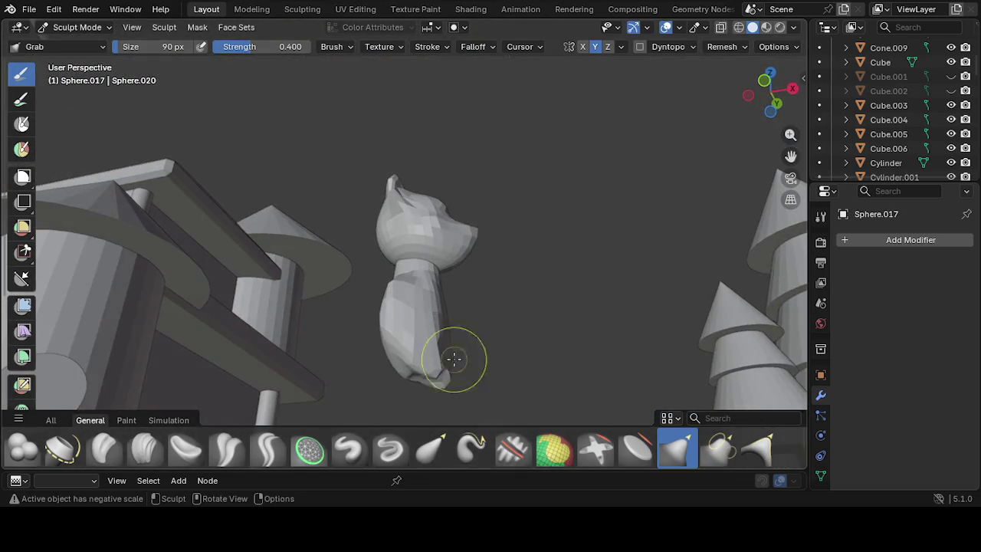
# Pull the lower body outward, flatten it again, and bulge it into a squarer base
pyautogui.moveTo(407, 366)
pyautogui.mouseDown()
pyautogui.moveTo(430, 359)
pyautogui.moveTo(420, 361)
pyautogui.mouseUp()
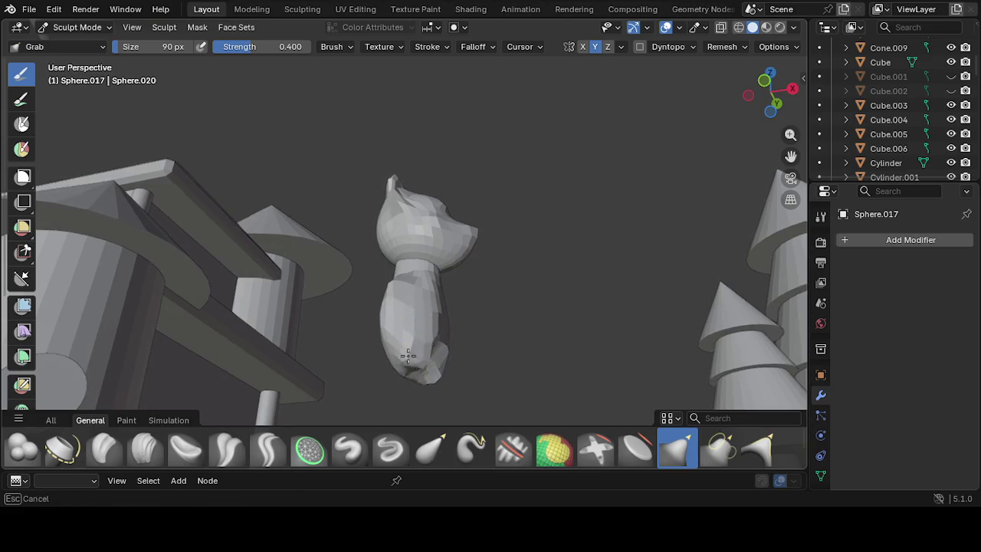
pyautogui.moveTo(420, 360); pyautogui.dragTo(389, 372, button='middle')
pyautogui.moveTo(389, 373)
pyautogui.mouseDown()
pyautogui.moveTo(397, 352)
pyautogui.moveTo(421, 353)
pyautogui.mouseUp()
pyautogui.moveTo(482, 347)
pyautogui.mouseDown()
pyautogui.moveTo(460, 360)
pyautogui.moveTo(455, 350)
pyautogui.mouseUp()
pyautogui.moveTo(455, 350)
pyautogui.mouseDown(button='middle')
pyautogui.moveTo(396, 381)
pyautogui.moveTo(418, 343)
pyautogui.mouseUp(button='middle')
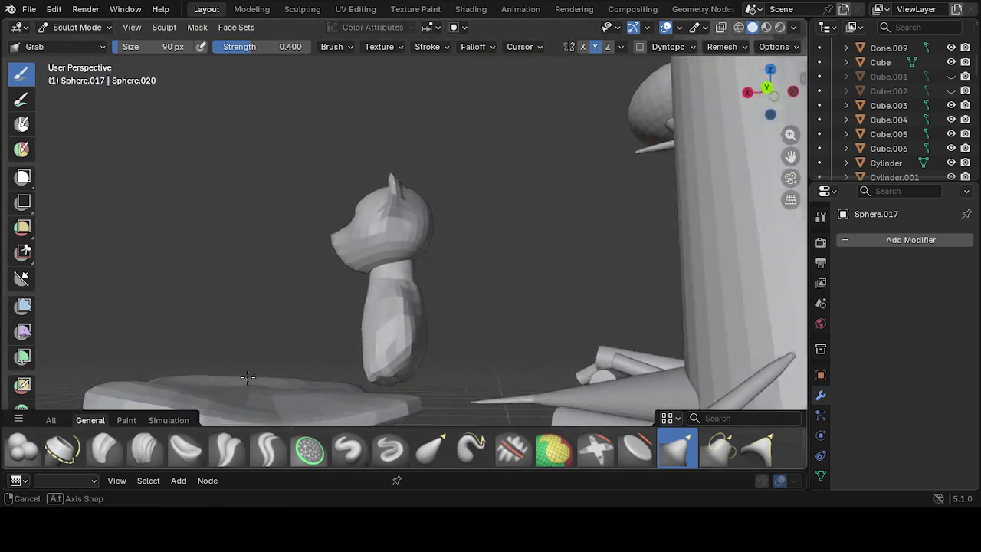
pyautogui.click(626, 454)
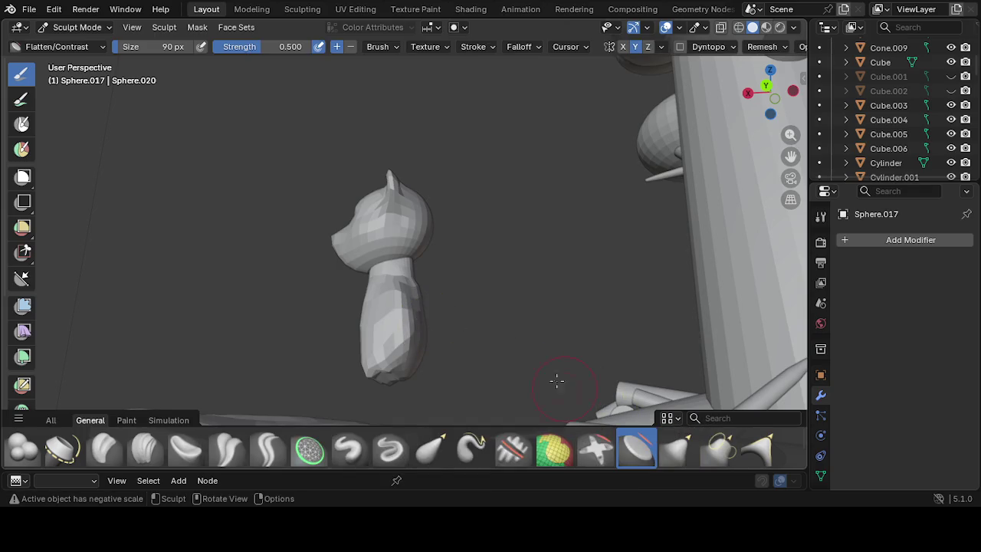
pyautogui.moveTo(410, 337); pyautogui.dragTo(414, 341, button='middle')
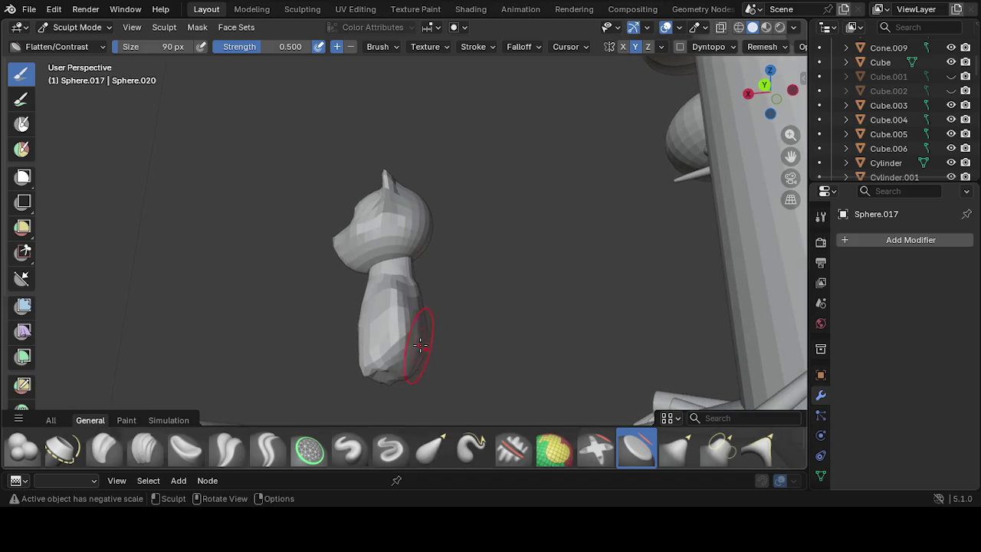
pyautogui.press('g')
pyautogui.moveTo(411, 352); pyautogui.dragTo(374, 373)
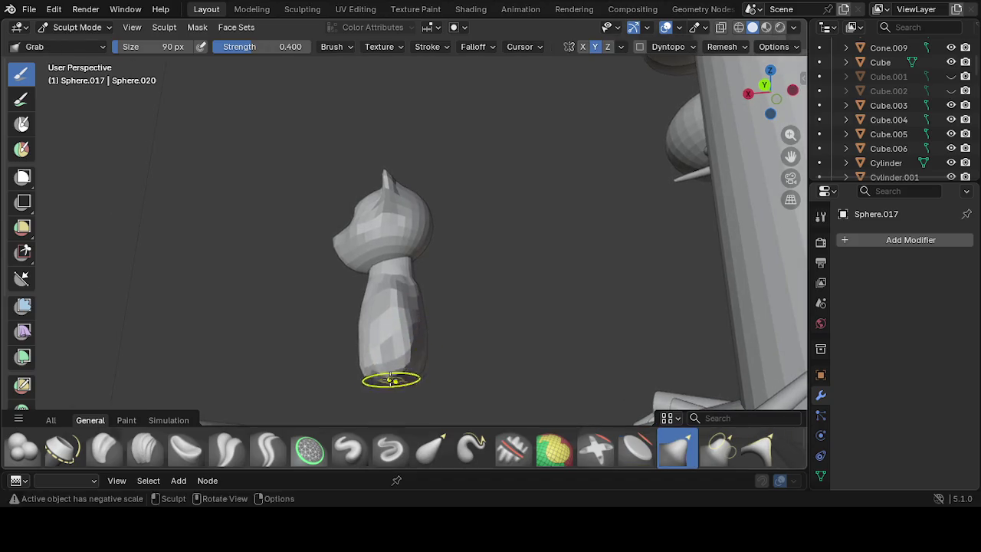
pyautogui.moveTo(426, 252)
pyautogui.mouseDown(button='middle')
pyautogui.moveTo(552, 401)
pyautogui.moveTo(624, 358)
pyautogui.moveTo(564, 329)
pyautogui.moveTo(416, 343)
pyautogui.mouseUp(button='middle')
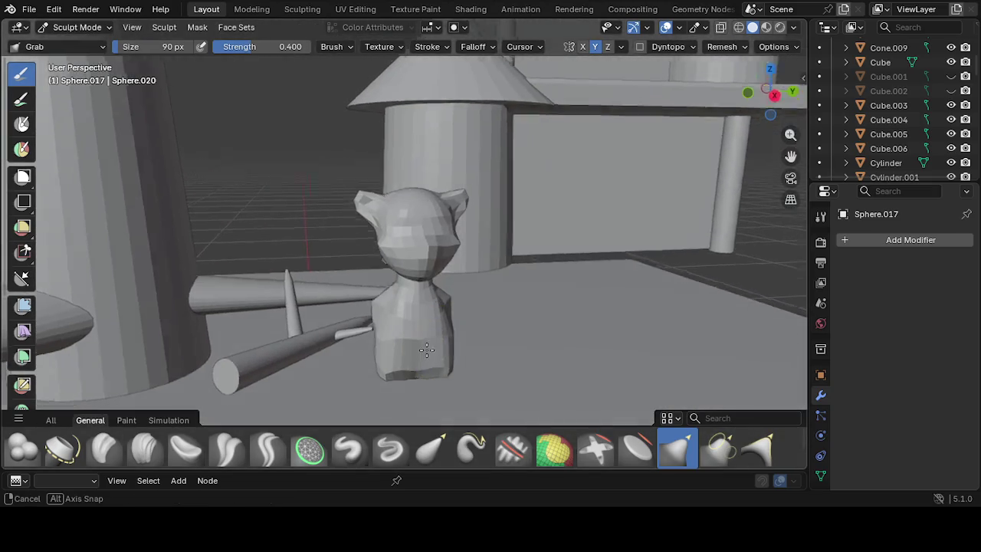
pyautogui.moveTo(416, 343)
pyautogui.mouseDown()
pyautogui.moveTo(416, 362)
pyautogui.moveTo(419, 331)
pyautogui.mouseUp()
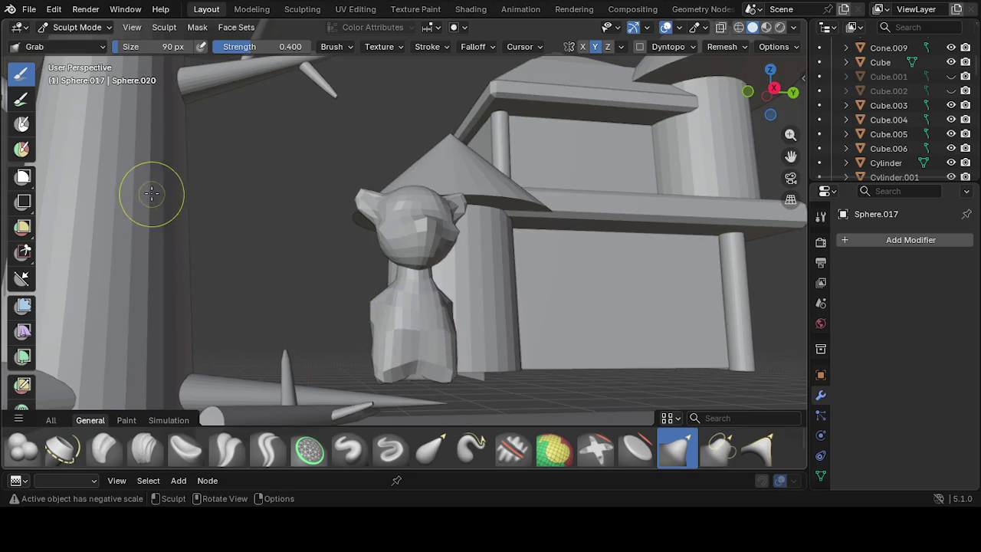
# Return to Object Mode, nudge Sphere.017, then delete it
pyautogui.click(76, 27)
pyautogui.click(88, 42)
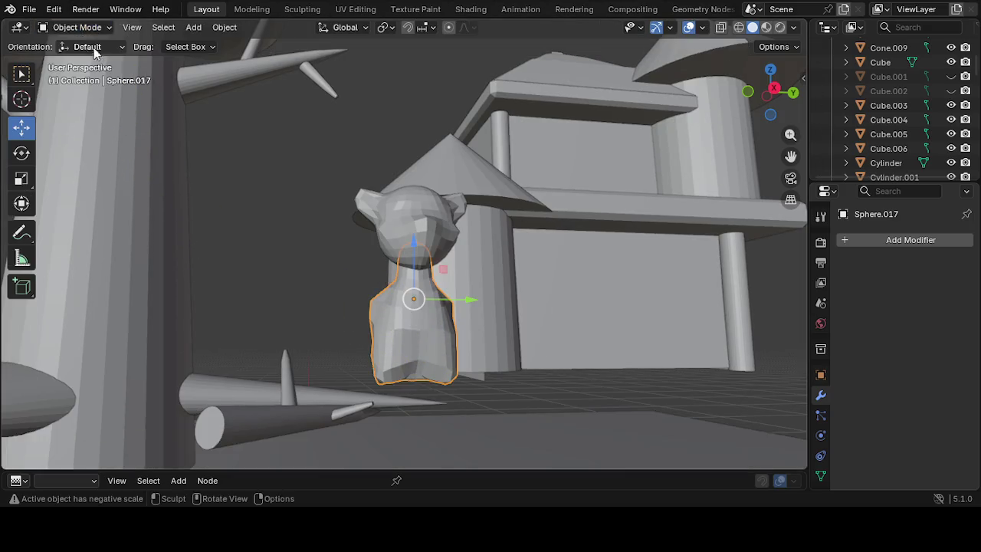
pyautogui.press('g')
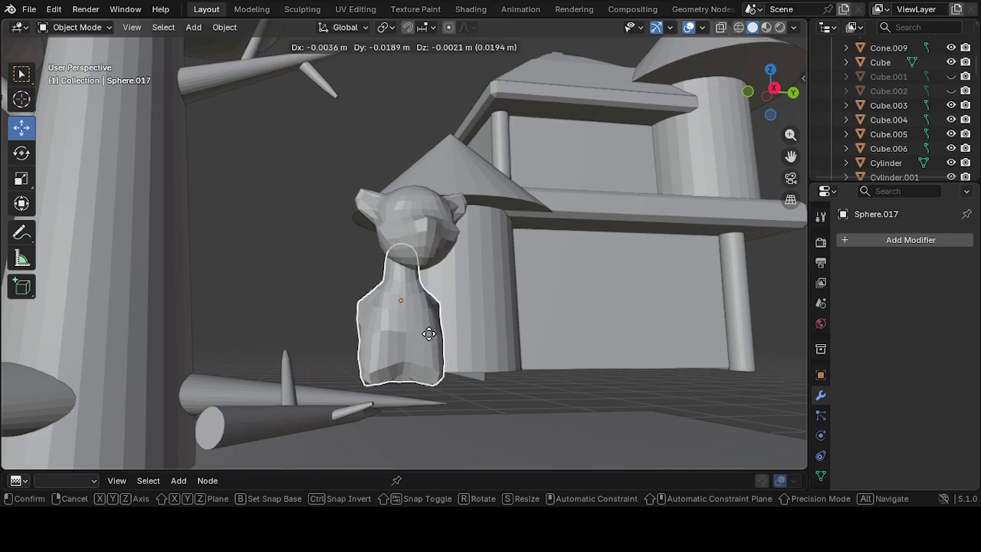
pyautogui.click(443, 346)
pyautogui.rightClick(438, 336)
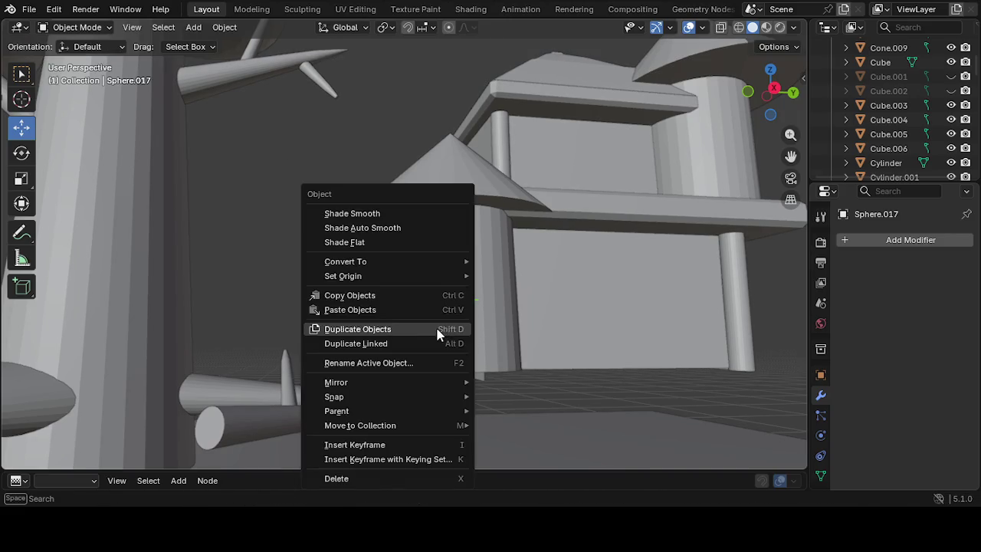
pyautogui.click(387, 476)
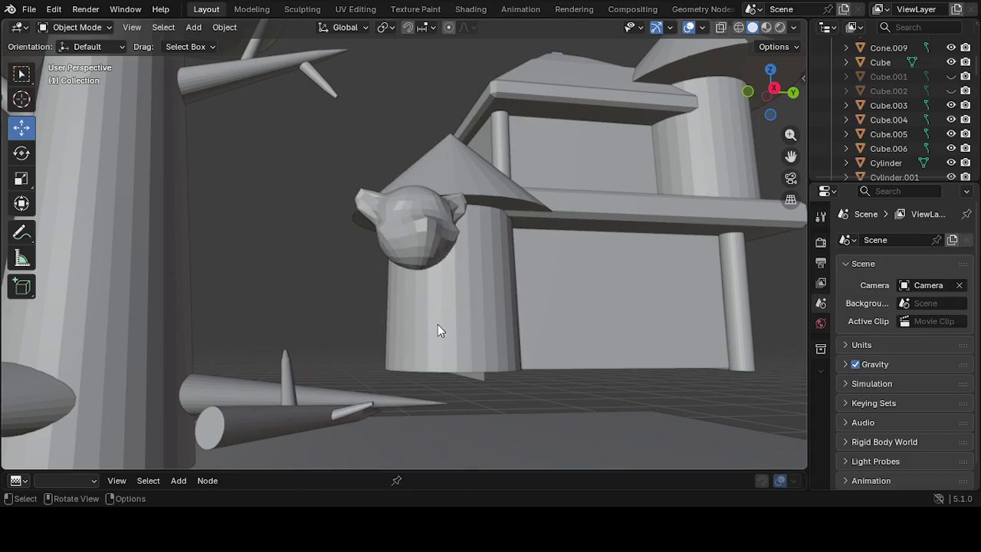
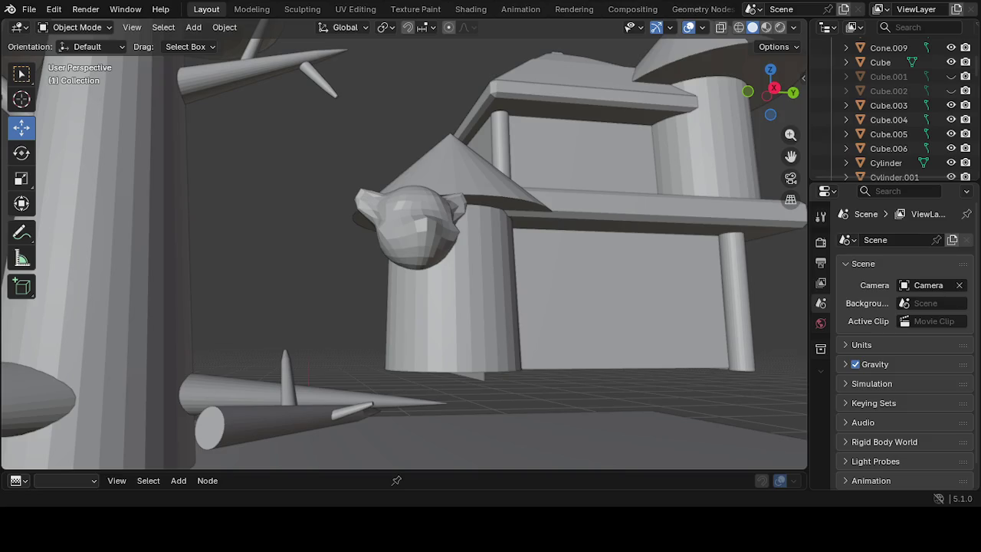
# Add a circle mesh, delete it again, and reopen the Add menu
pyautogui.moveTo(442, 339); pyautogui.dragTo(551, 368, button='middle')
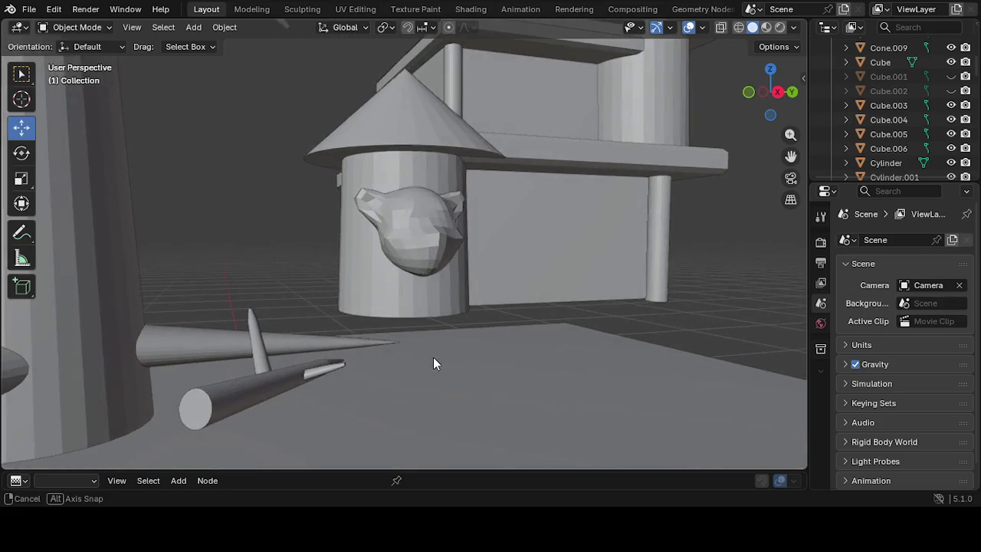
pyautogui.moveTo(552, 368); pyautogui.dragTo(445, 339, button='middle')
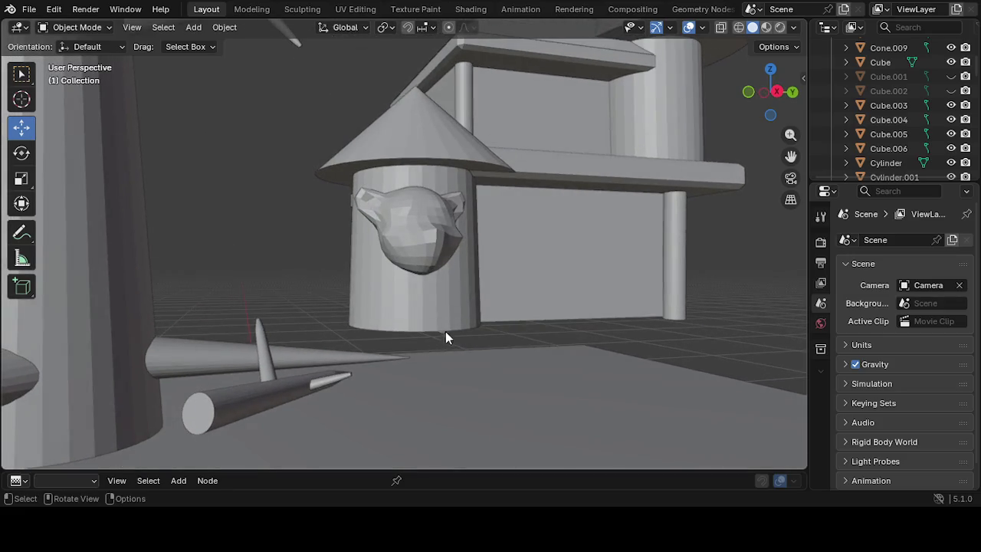
pyautogui.click(193, 27)
pyautogui.moveTo(213, 43)
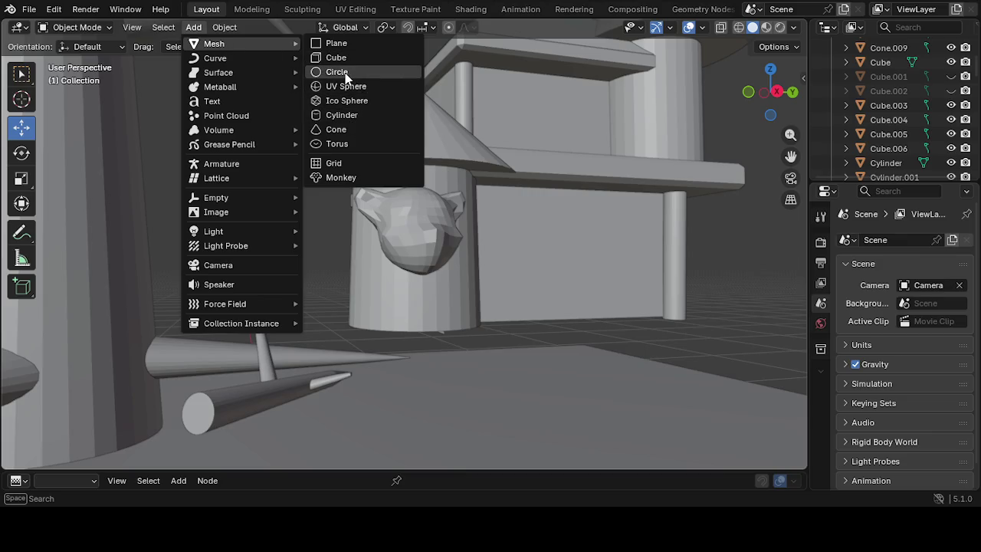
pyautogui.click(338, 72)
pyautogui.moveTo(410, 236); pyautogui.dragTo(438, 212, button='middle')
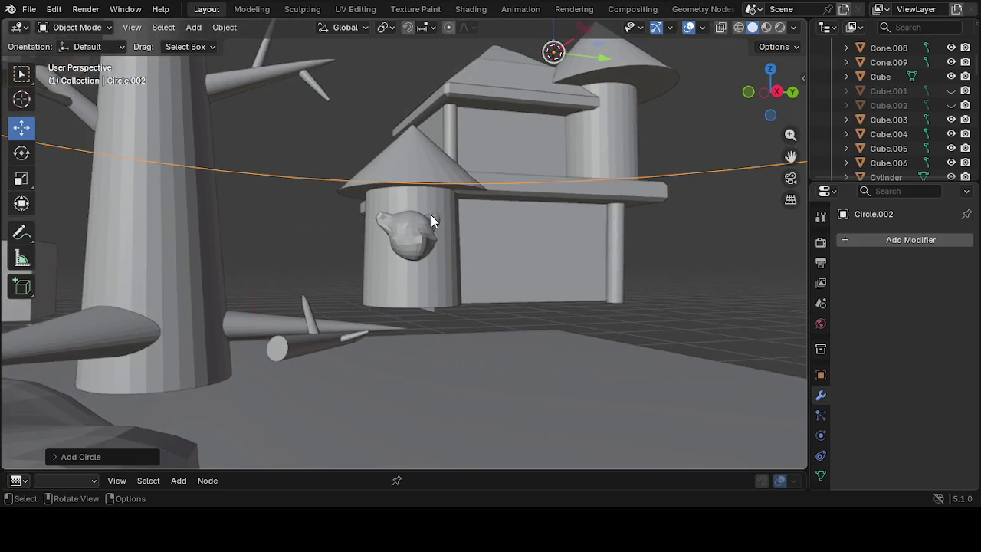
pyautogui.press('Delete')
pyautogui.click(194, 28)
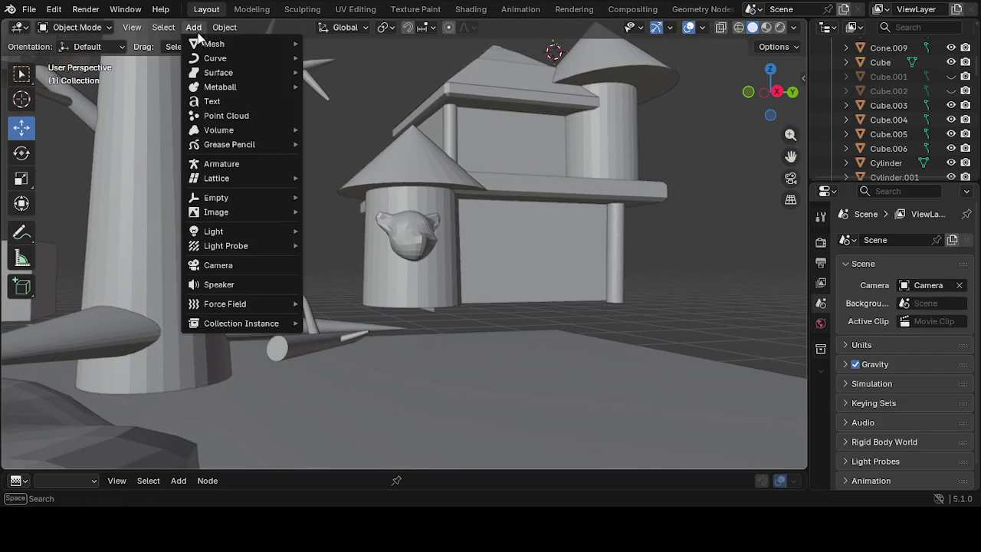
pyautogui.moveTo(214, 43)
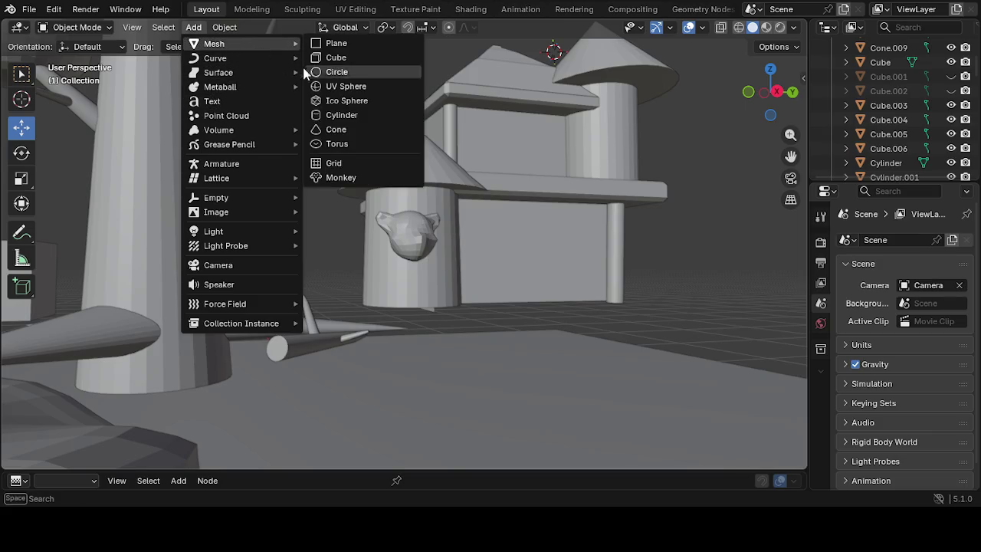
# Add a UV sphere to the scene and zoom out
pyautogui.click(357, 88)
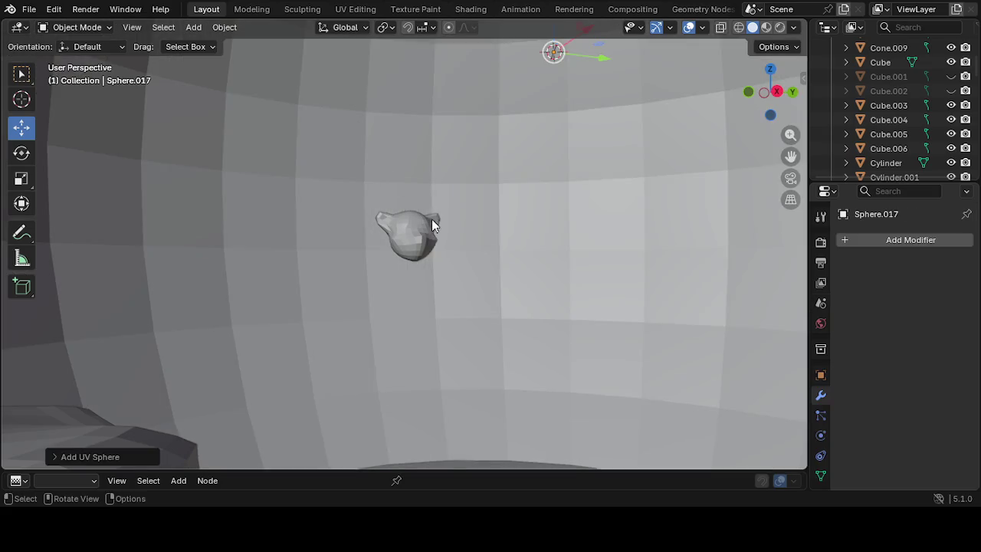
pyautogui.scroll(-2, 433, 221)
pyautogui.scroll(-3, 434, 219)
pyautogui.scroll(-2, 430, 220)
pyautogui.scroll(-2, 427, 226)
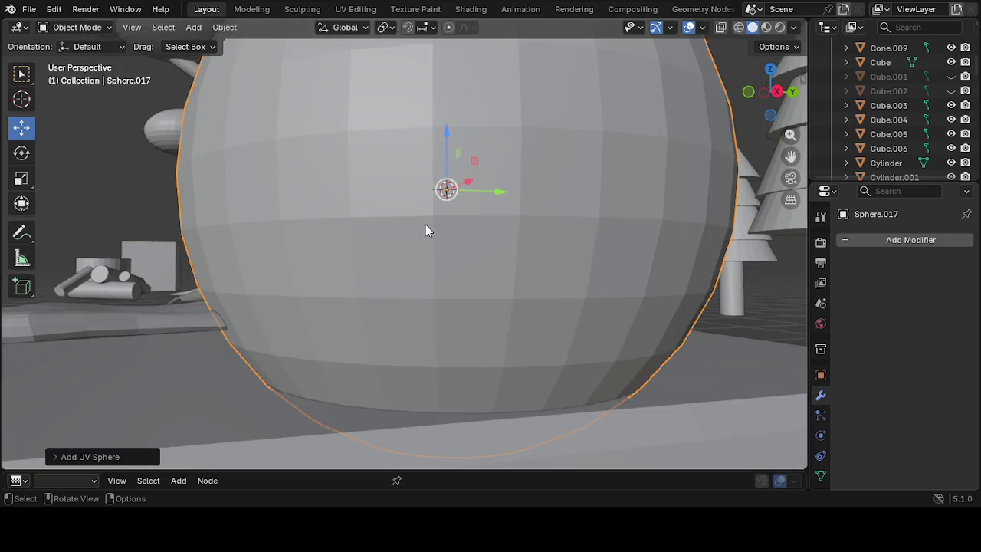
# Shrink the sphere along X and move it in front of the house beside the head
pyautogui.press('s')
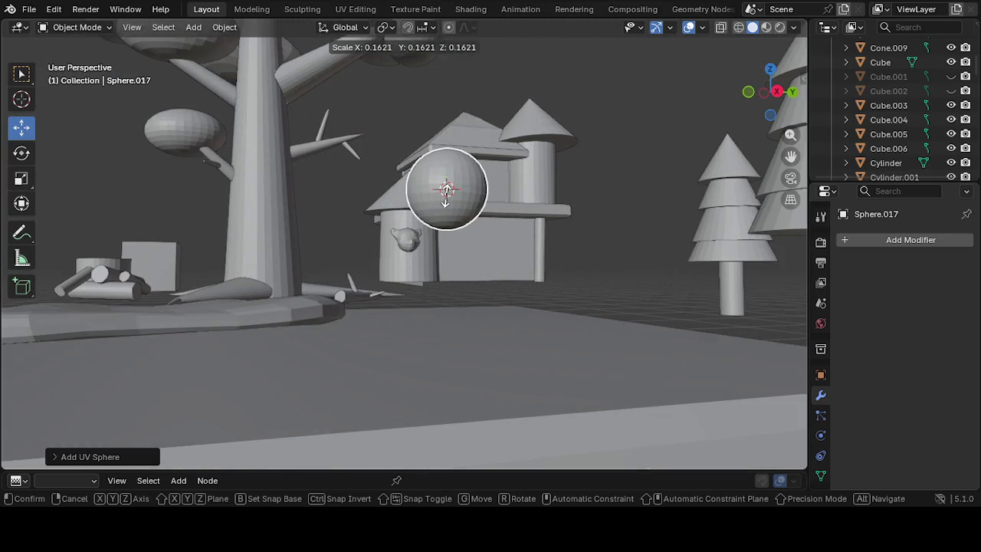
pyautogui.press('x')
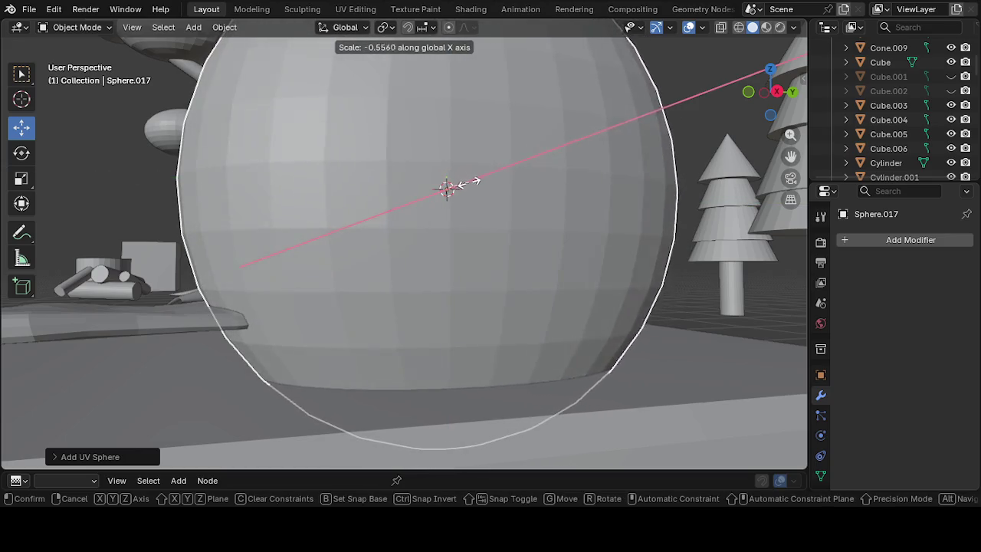
pyautogui.click(456, 189)
pyautogui.press('g')
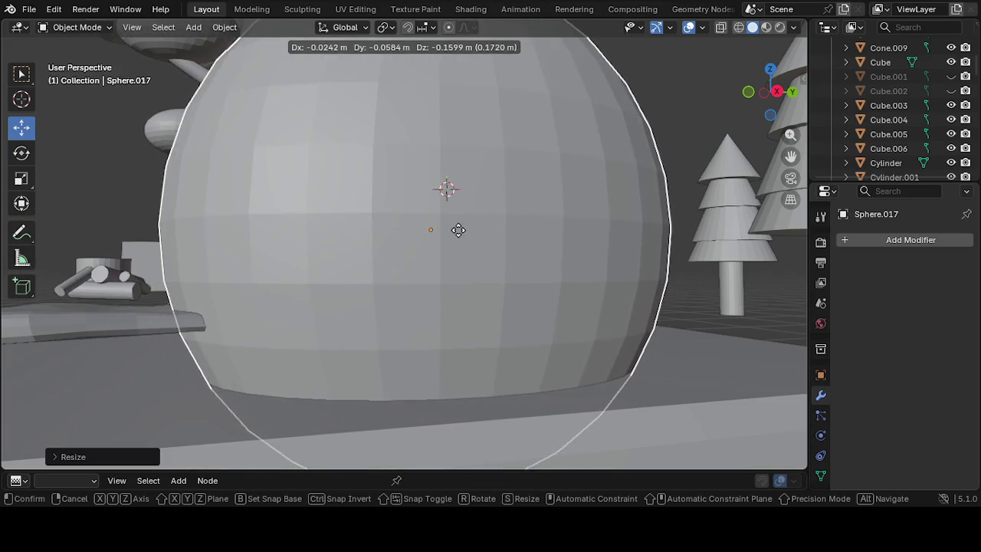
pyautogui.click(459, 231)
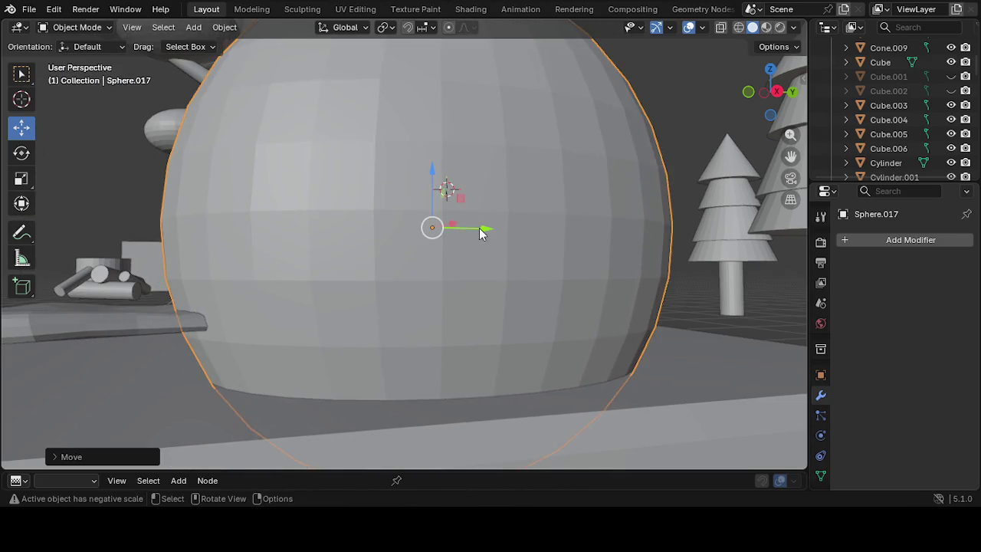
pyautogui.press('s')
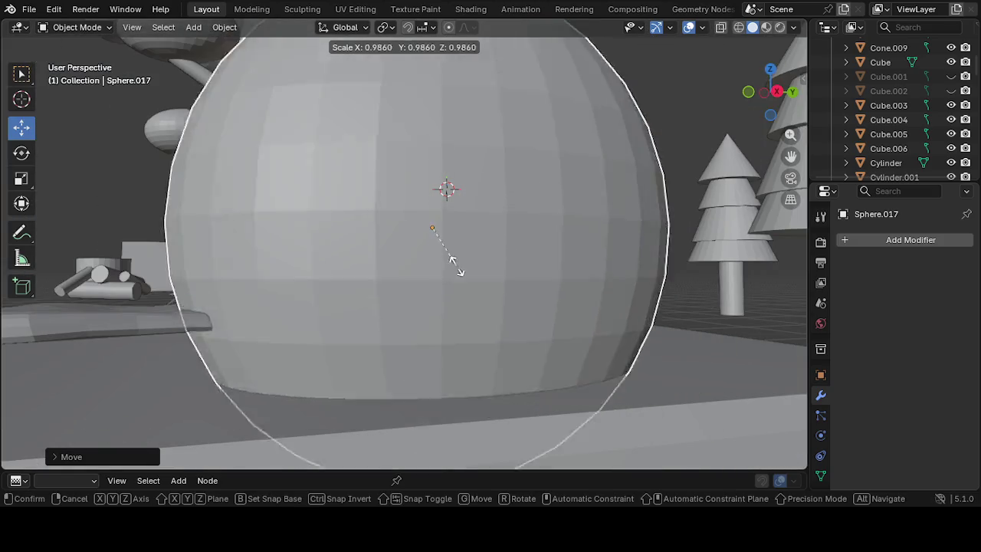
# Confirm the smaller sphere size and slide it along X and Y toward the head
pyautogui.click(428, 234)
pyautogui.moveTo(448, 259)
pyautogui.mouseDown(button='middle')
pyautogui.moveTo(448, 287)
pyautogui.moveTo(392, 299)
pyautogui.mouseUp(button='middle')
pyautogui.moveTo(302, 360); pyautogui.dragTo(427, 297)
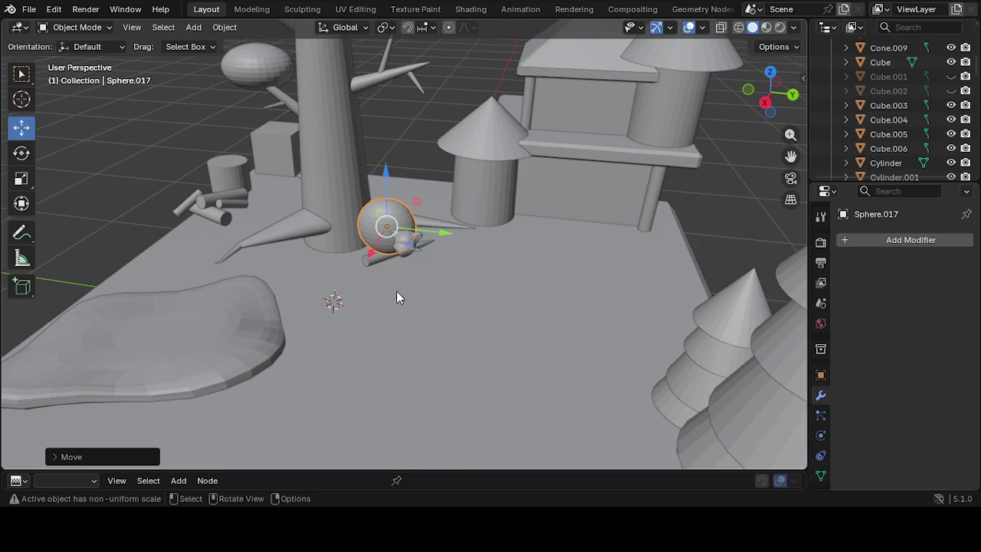
pyautogui.moveTo(368, 263); pyautogui.dragTo(364, 276)
pyautogui.moveTo(436, 240); pyautogui.dragTo(469, 246)
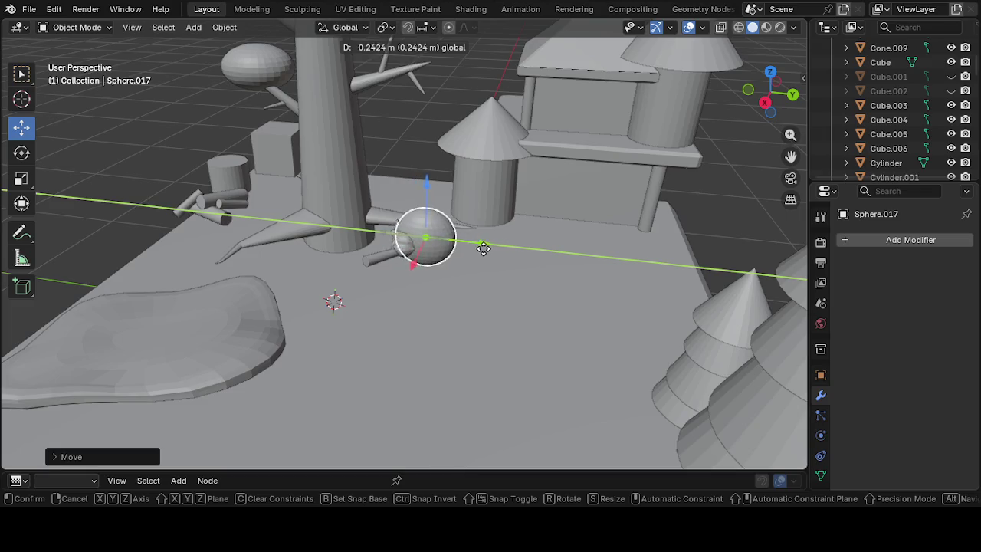
pyautogui.scroll(2, 464, 251)
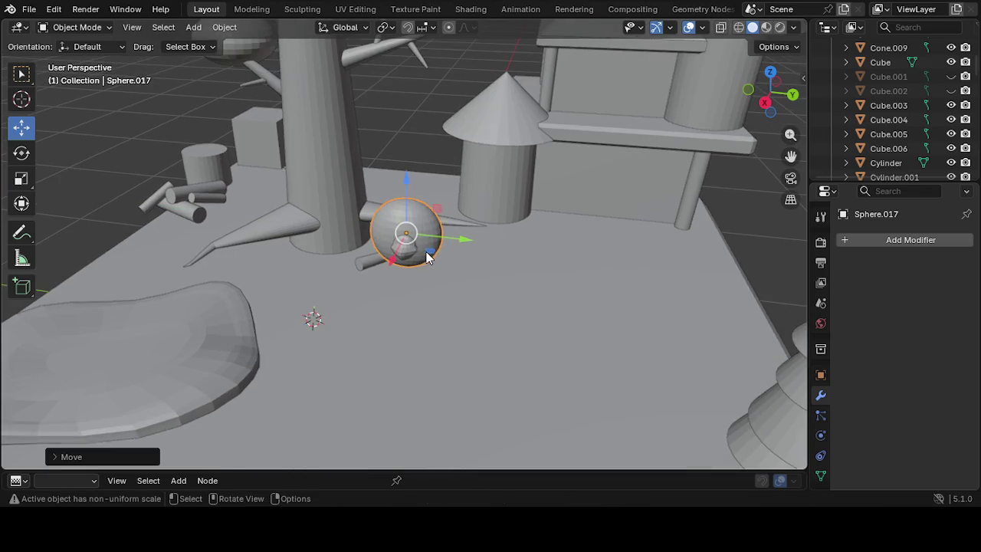
pyautogui.scroll(2, 406, 245)
pyautogui.moveTo(423, 264)
pyautogui.mouseDown(button='middle')
pyautogui.moveTo(437, 299)
pyautogui.moveTo(464, 270)
pyautogui.moveTo(447, 251)
pyautogui.moveTo(461, 233)
pyautogui.mouseUp(button='middle')
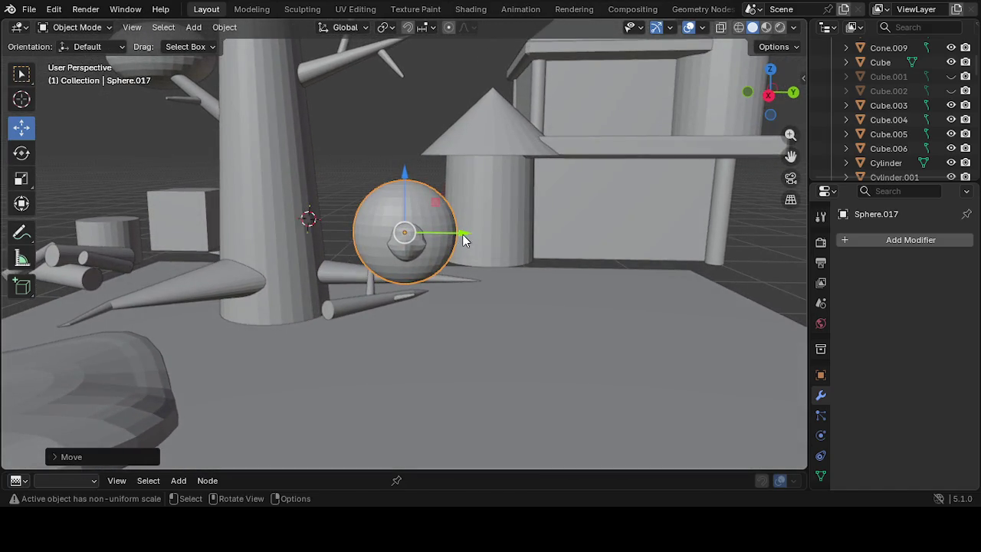
# Reselect the sphere and nudge it along X to sit behind the head
pyautogui.click(464, 235)
pyautogui.click(442, 244)
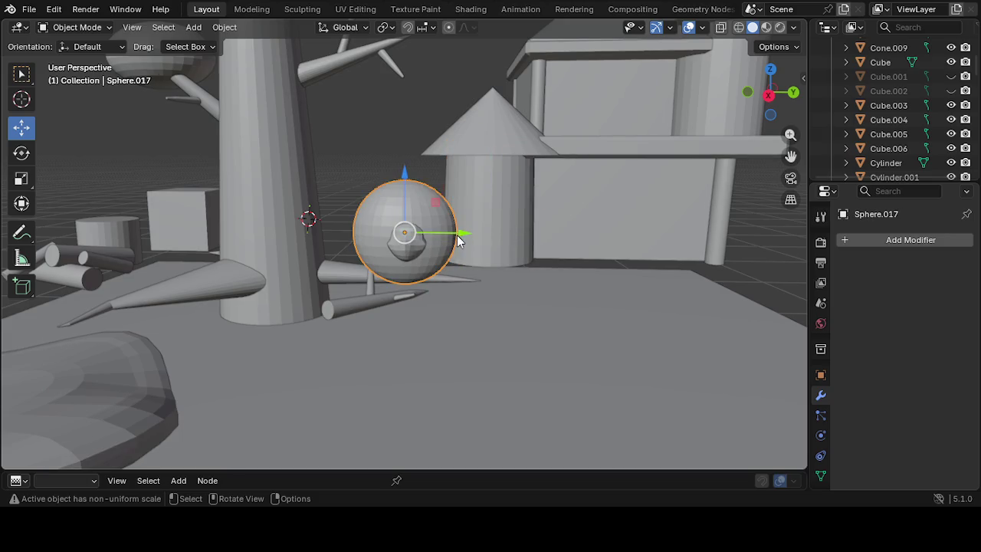
pyautogui.moveTo(466, 233)
pyautogui.mouseDown()
pyautogui.moveTo(474, 237)
pyautogui.moveTo(460, 239)
pyautogui.mouseUp()
pyautogui.scroll(3, 457, 242)
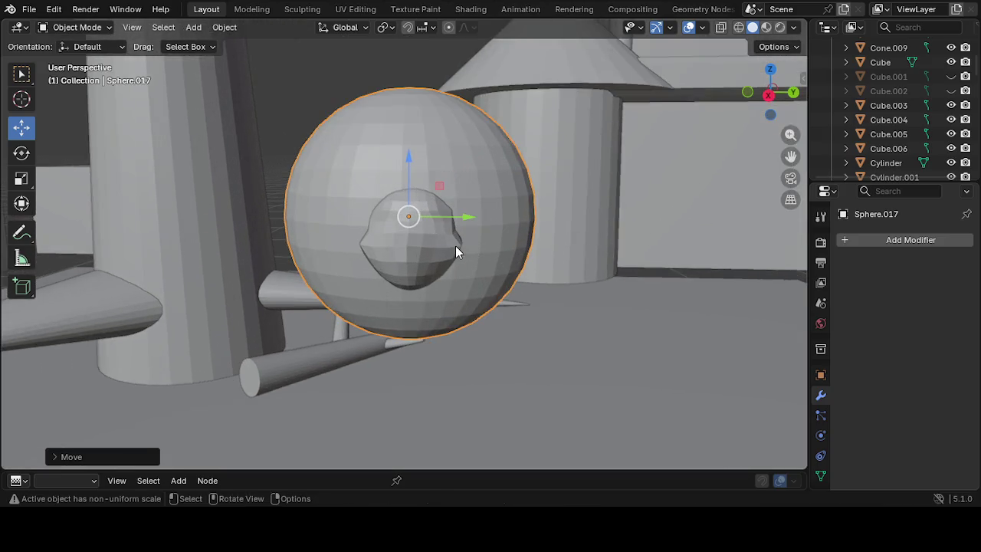
pyautogui.moveTo(461, 222)
pyautogui.mouseDown(button='middle')
pyautogui.moveTo(473, 254)
pyautogui.moveTo(444, 258)
pyautogui.moveTo(462, 249)
pyautogui.moveTo(469, 225)
pyautogui.mouseUp(button='middle')
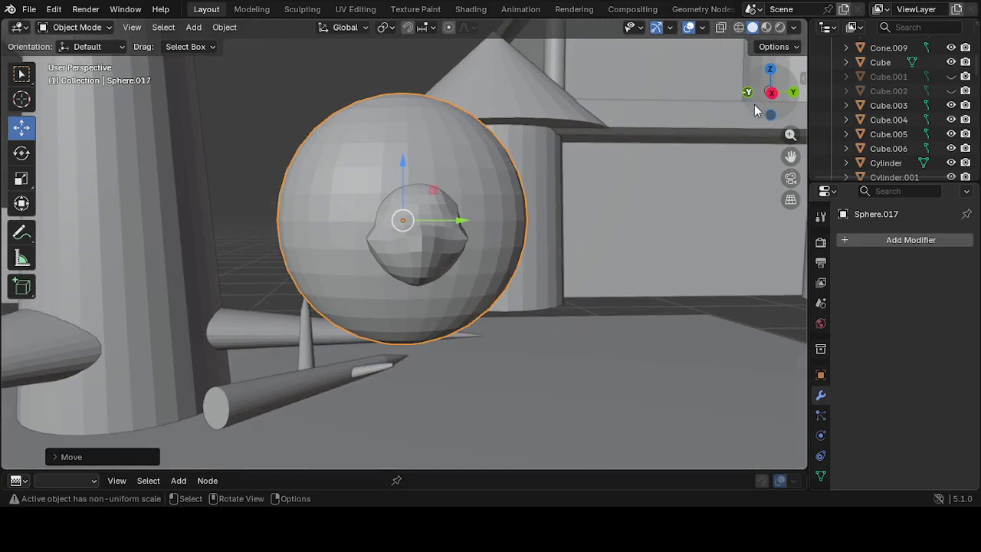
pyautogui.click(748, 93)
# Switch to Right Orthographic view and lower the sphere beneath the bear's head
pyautogui.click(748, 93)
pyautogui.click(748, 93)
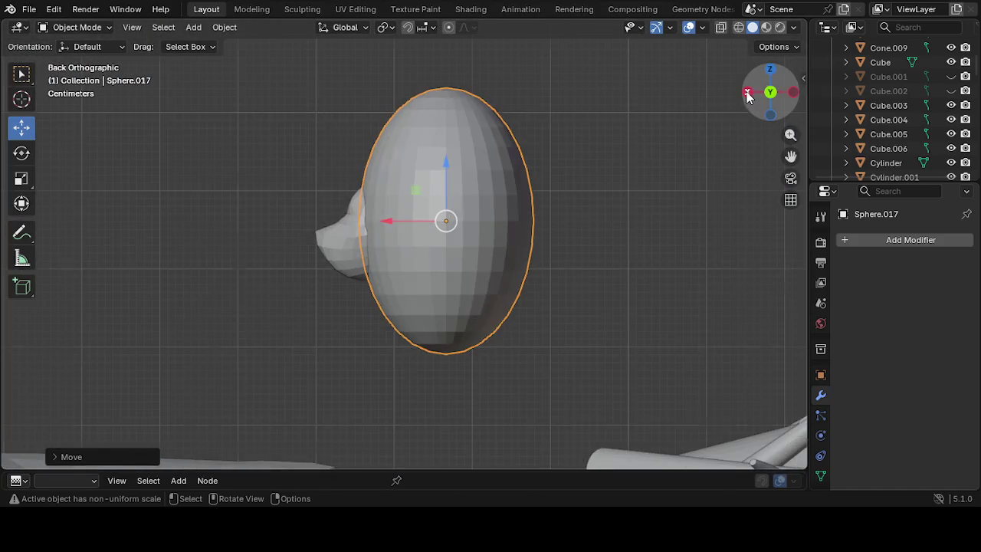
pyautogui.click(748, 92)
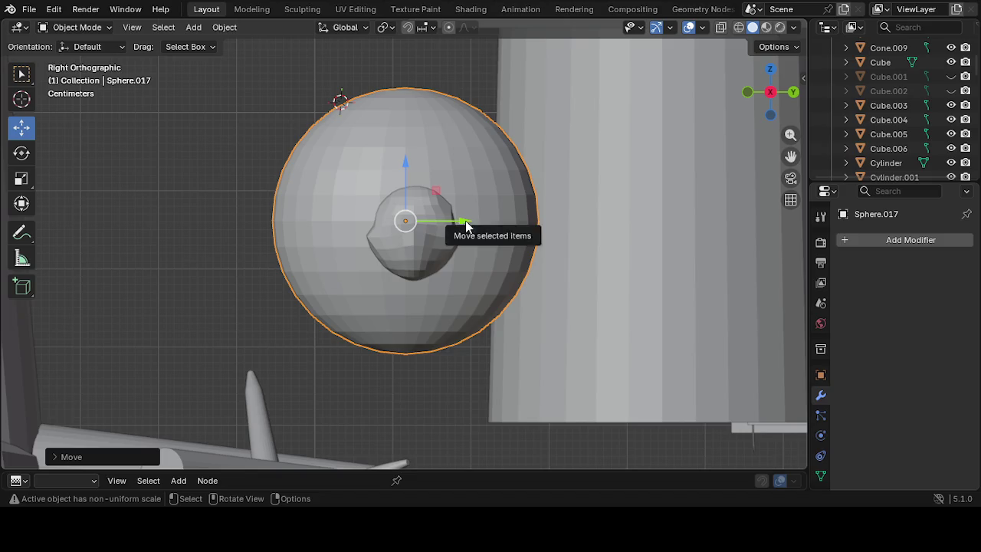
pyautogui.moveTo(463, 218); pyautogui.dragTo(465, 225)
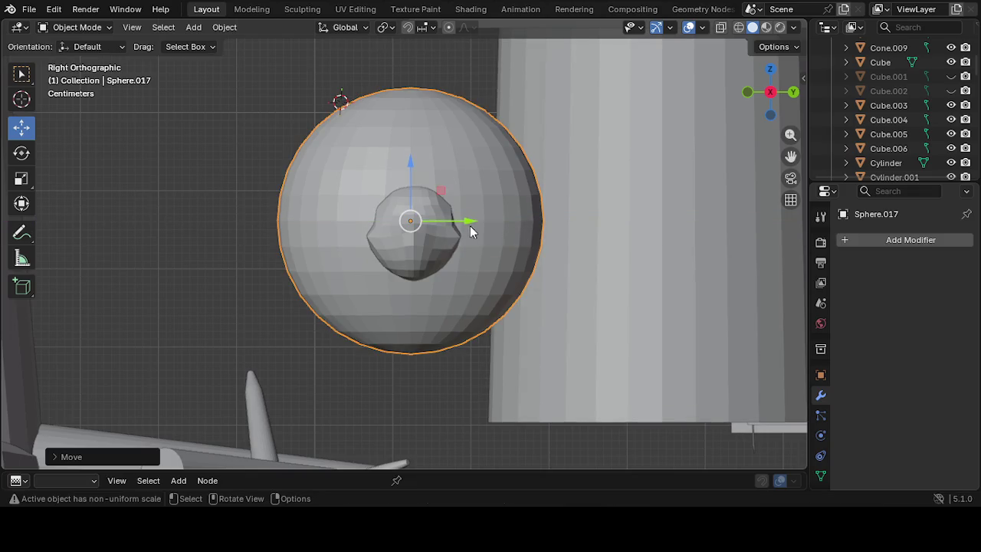
pyautogui.moveTo(414, 166); pyautogui.dragTo(406, 339)
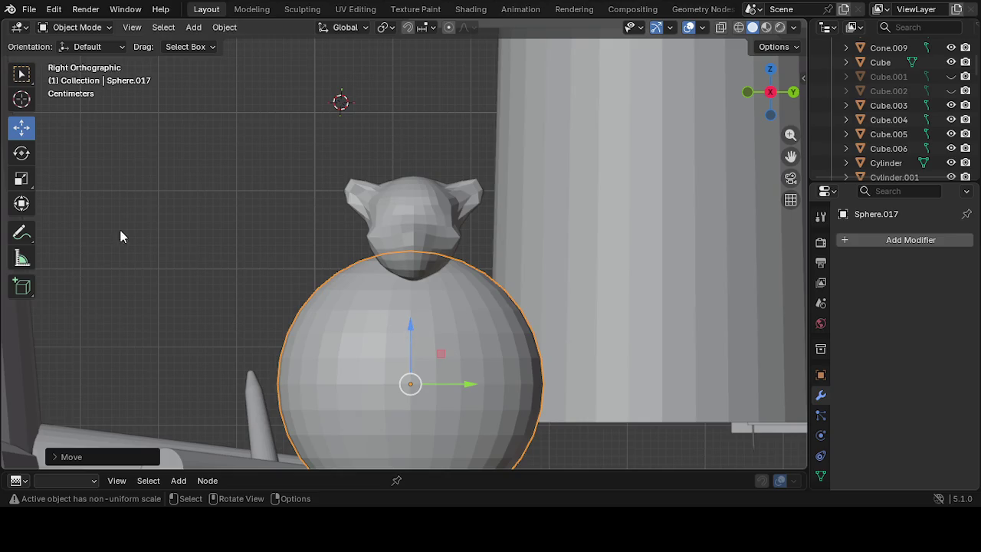
# Rotate the sphere slightly and squash it along Y to 0.7378 into an egg shape
pyautogui.click(19, 159)
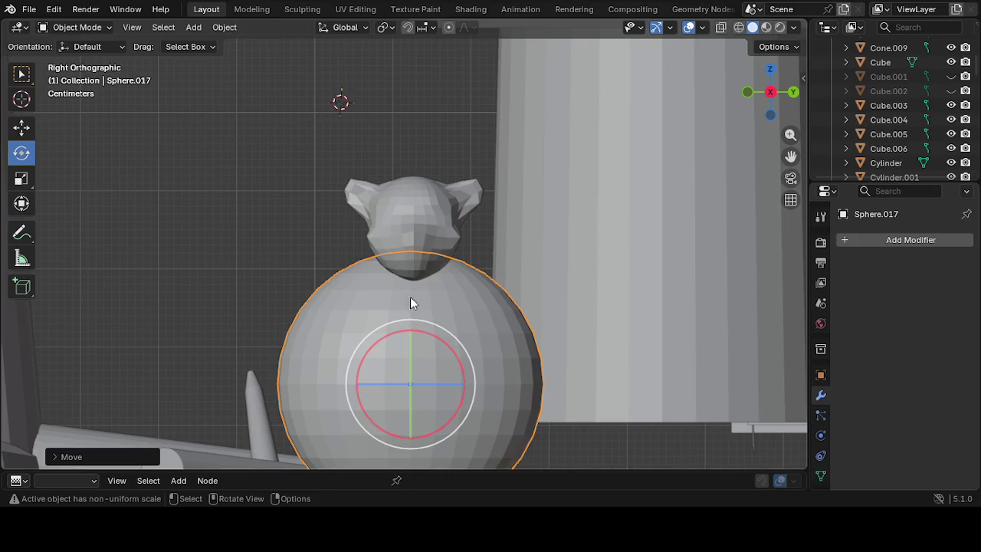
pyautogui.scroll(-3, 496, 354)
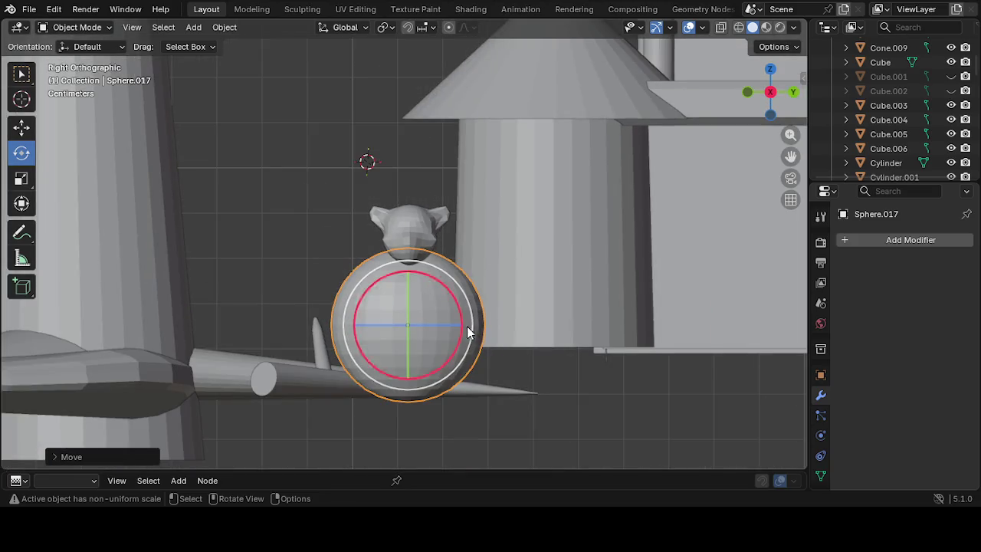
pyautogui.moveTo(454, 329); pyautogui.dragTo(451, 326)
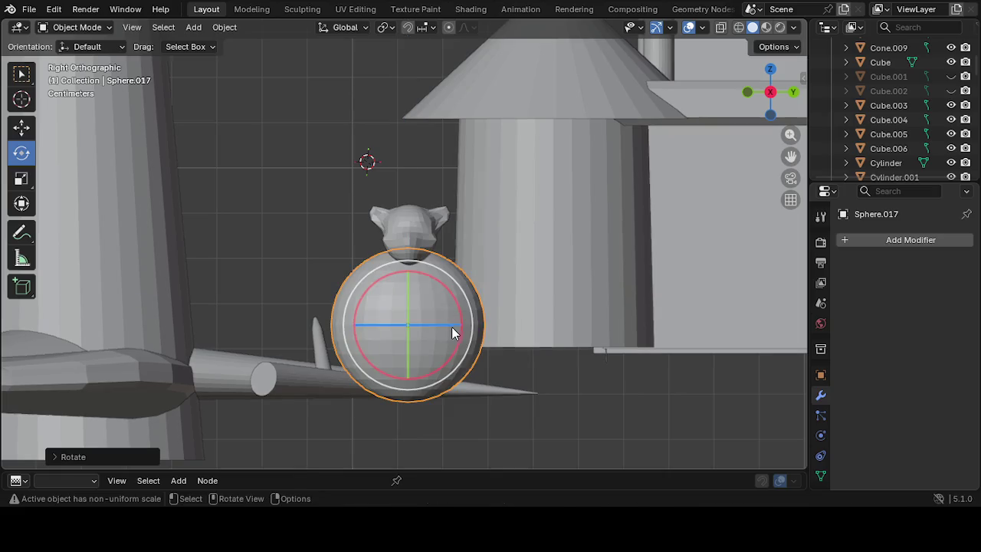
pyautogui.click(22, 203)
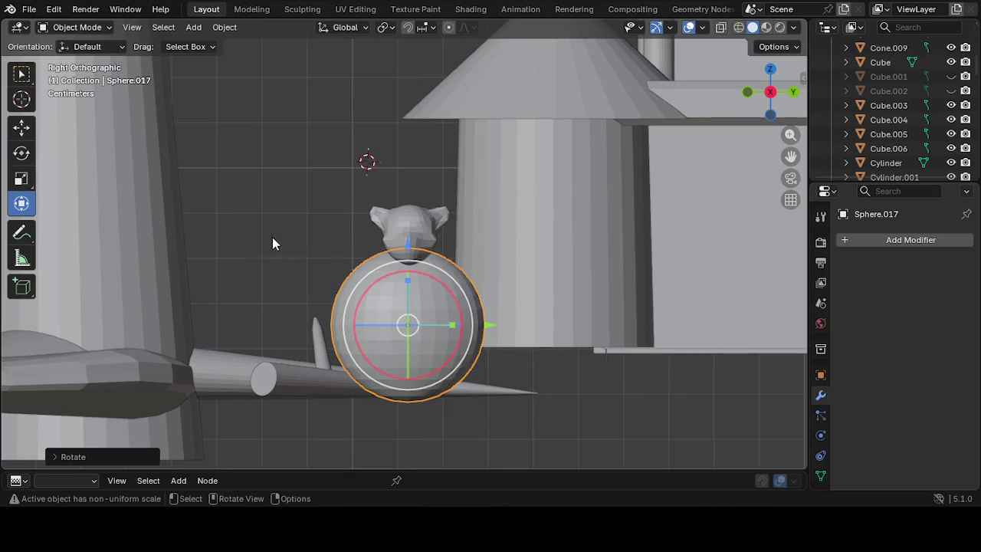
pyautogui.moveTo(453, 323); pyautogui.dragTo(441, 316)
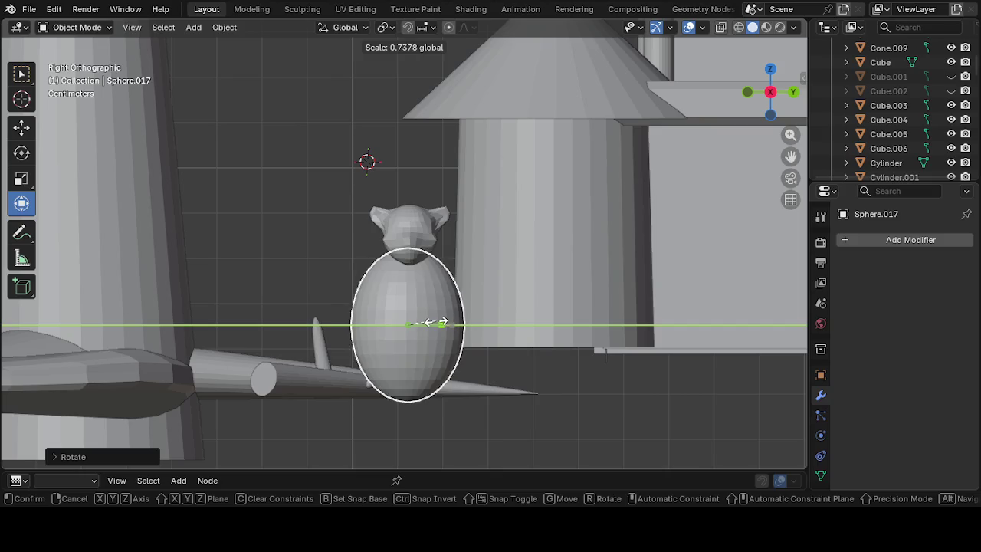
pyautogui.scroll(1, 440, 311)
pyautogui.moveTo(440, 311)
pyautogui.mouseDown(button='middle')
pyautogui.moveTo(259, 333)
pyautogui.moveTo(428, 315)
pyautogui.moveTo(436, 326)
pyautogui.mouseUp(button='middle')
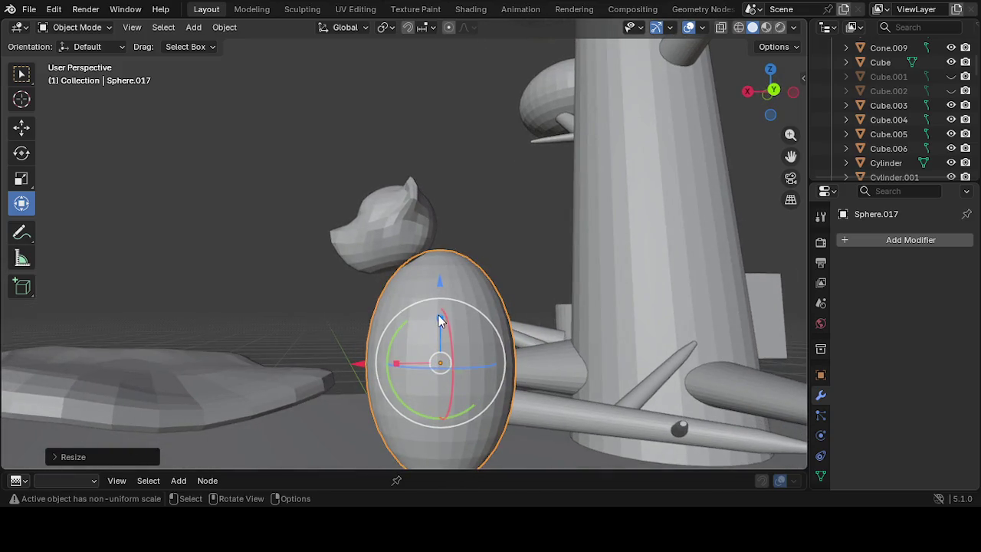
# Scale the body sphere on Z until round, then squash it slightly along Y
pyautogui.press('s')
pyautogui.press('z')
pyautogui.click(437, 342)
pyautogui.moveTo(437, 342)
pyautogui.mouseDown(button='middle')
pyautogui.moveTo(593, 350)
pyautogui.moveTo(538, 350)
pyautogui.mouseUp(button='middle')
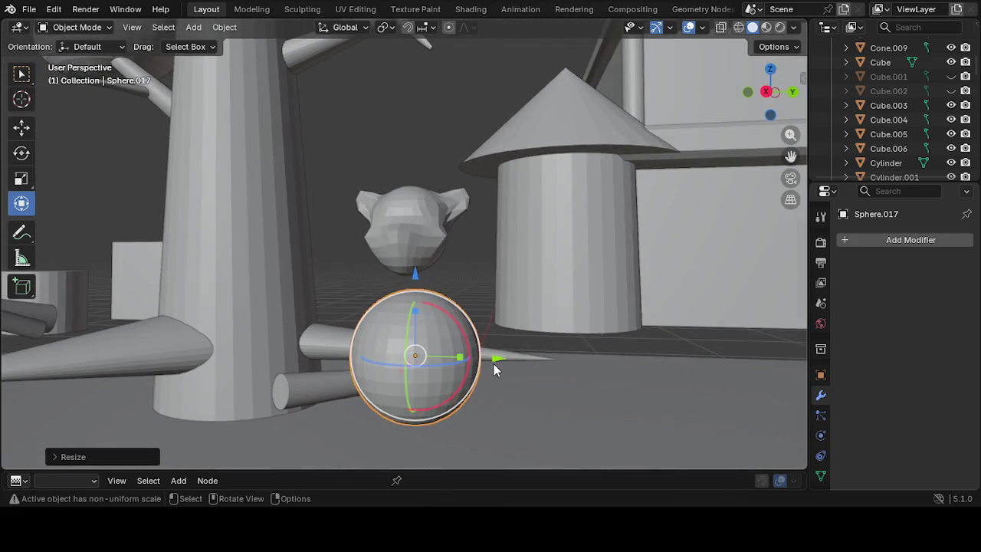
pyautogui.moveTo(497, 356); pyautogui.dragTo(495, 356)
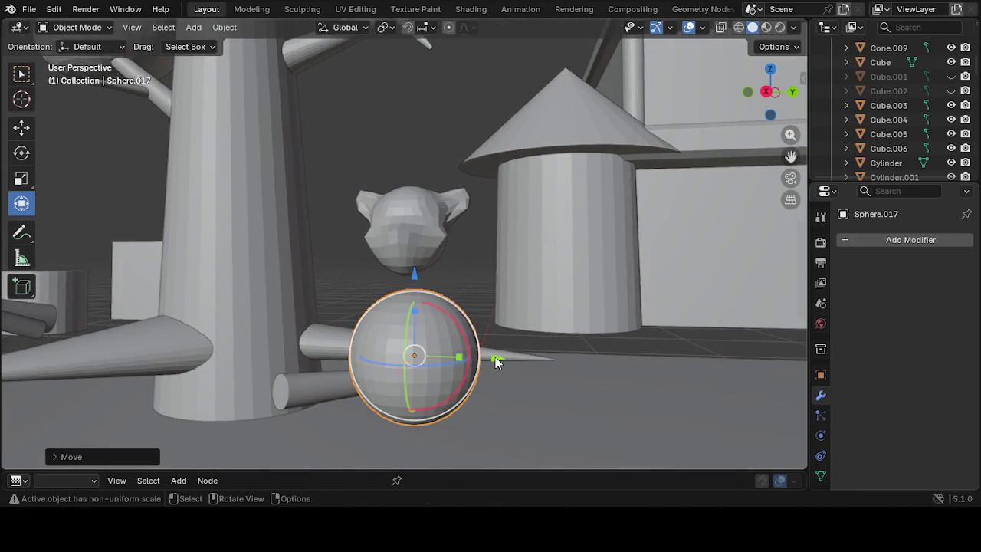
pyautogui.click(496, 355)
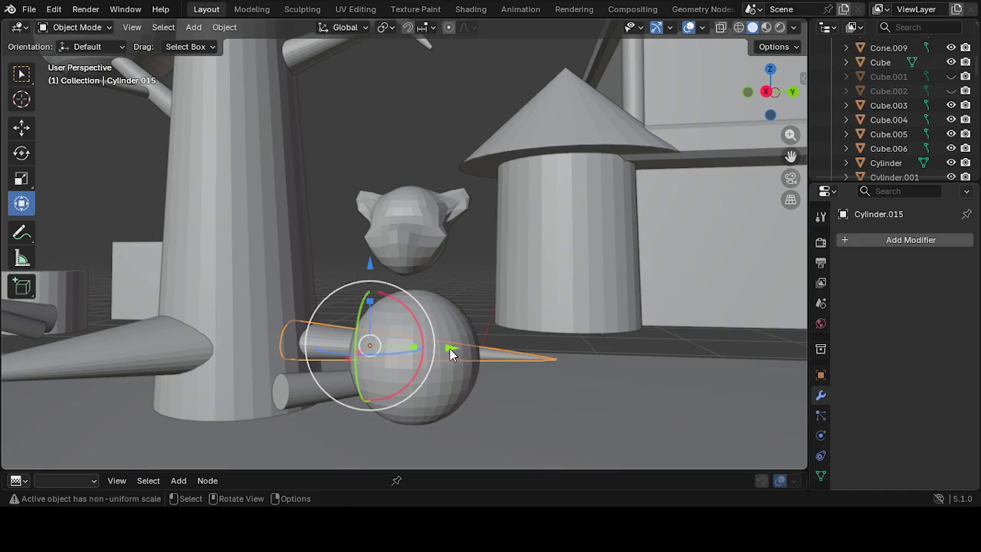
pyautogui.click(452, 354)
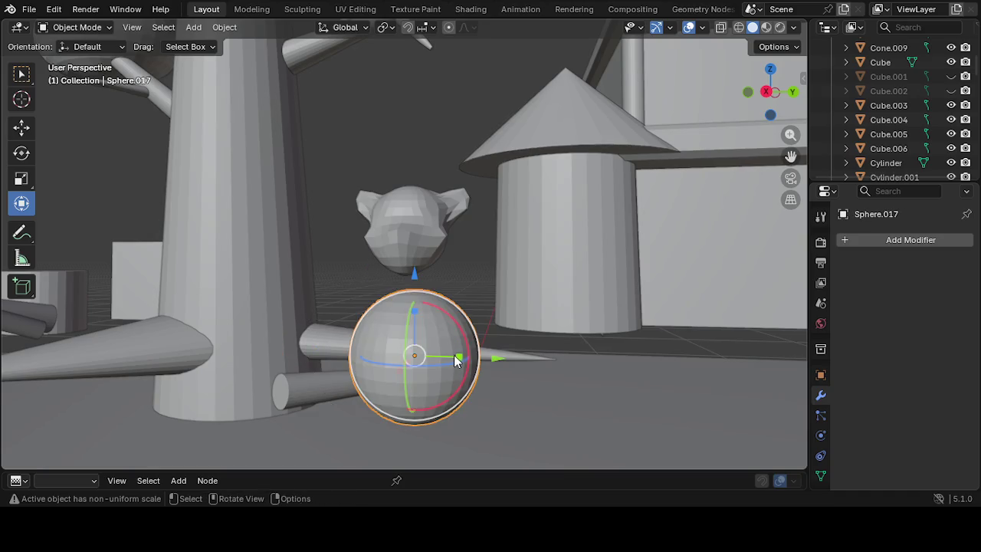
pyautogui.moveTo(451, 352); pyautogui.dragTo(449, 351)
pyautogui.moveTo(448, 351)
pyautogui.mouseDown(button='middle')
pyautogui.moveTo(518, 373)
pyautogui.moveTo(444, 345)
pyautogui.moveTo(339, 345)
pyautogui.moveTo(282, 368)
pyautogui.moveTo(334, 355)
pyautogui.moveTo(362, 369)
pyautogui.mouseUp(button='middle')
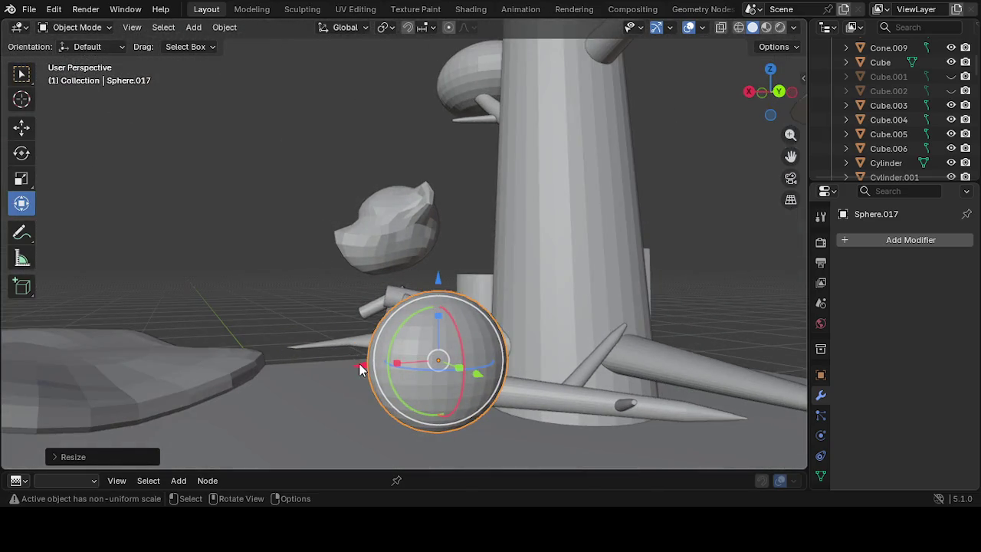
# Move the body sphere along X and into place directly under the head
pyautogui.moveTo(358, 367); pyautogui.dragTo(339, 351)
pyautogui.moveTo(361, 348)
pyautogui.mouseDown(button='middle')
pyautogui.moveTo(475, 373)
pyautogui.moveTo(440, 355)
pyautogui.moveTo(485, 348)
pyautogui.moveTo(431, 356)
pyautogui.mouseUp(button='middle')
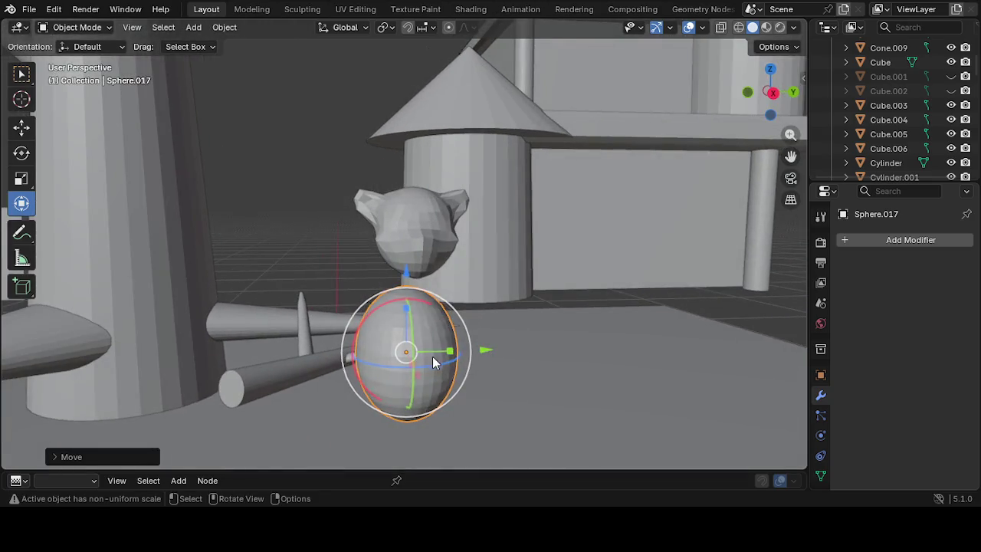
pyautogui.press('g')
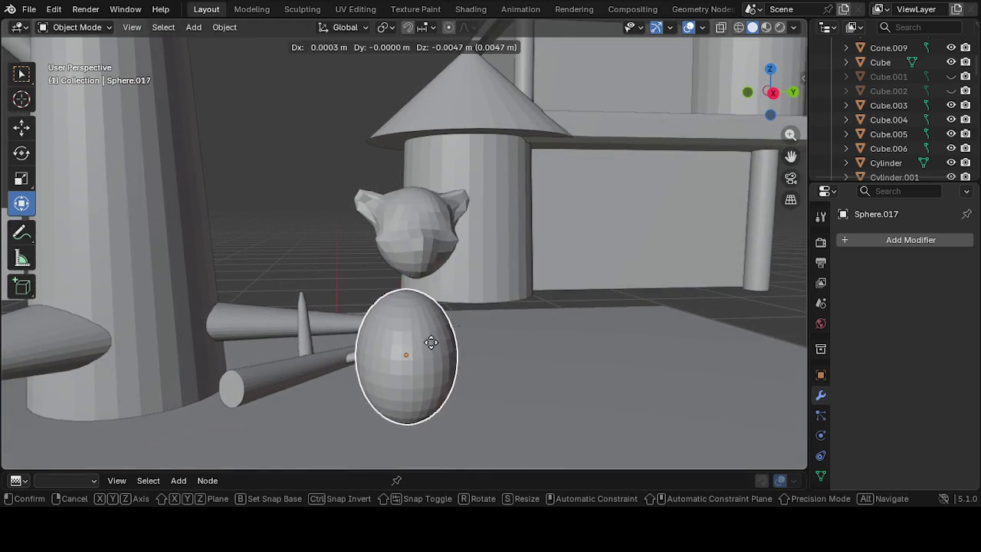
pyautogui.click(438, 343)
pyautogui.press('g')
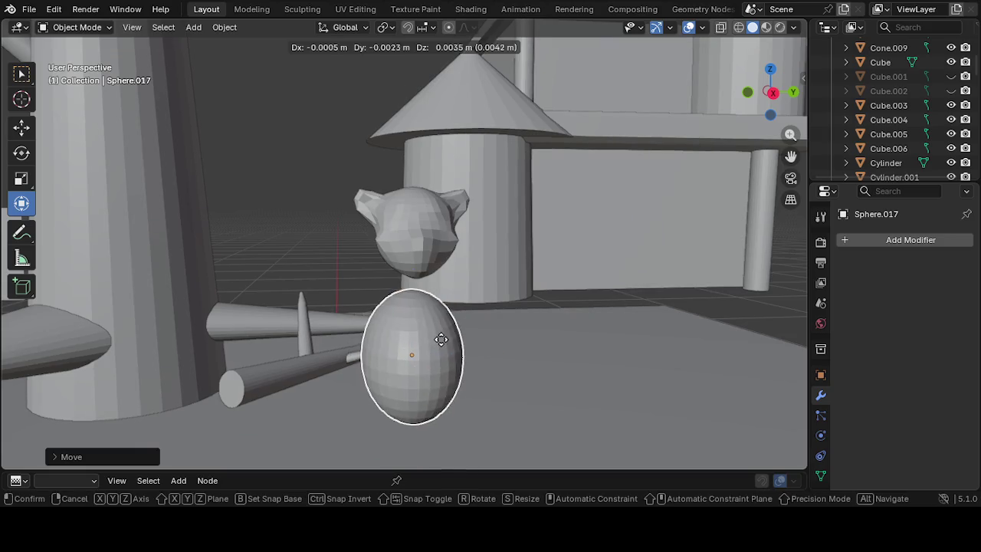
pyautogui.click(442, 344)
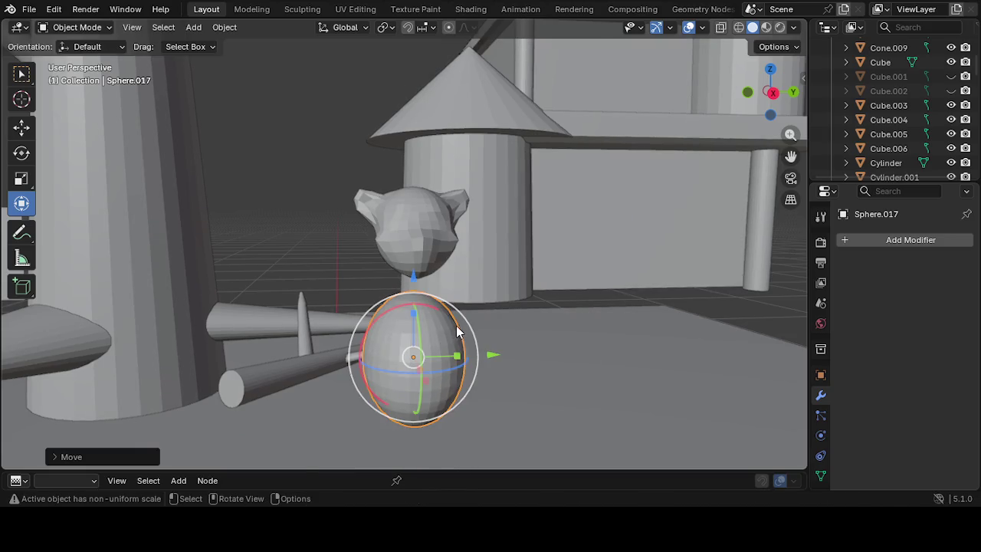
pyautogui.moveTo(452, 318); pyautogui.dragTo(445, 314)
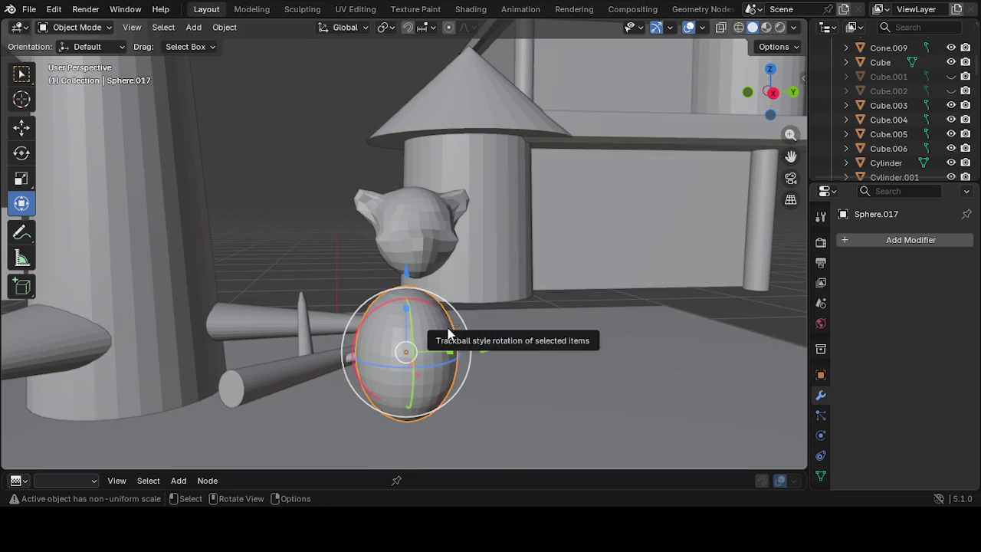
pyautogui.moveTo(448, 335)
pyautogui.mouseDown(button='middle')
pyautogui.moveTo(420, 319)
pyautogui.moveTo(264, 342)
pyautogui.moveTo(275, 339)
pyautogui.mouseUp(button='middle')
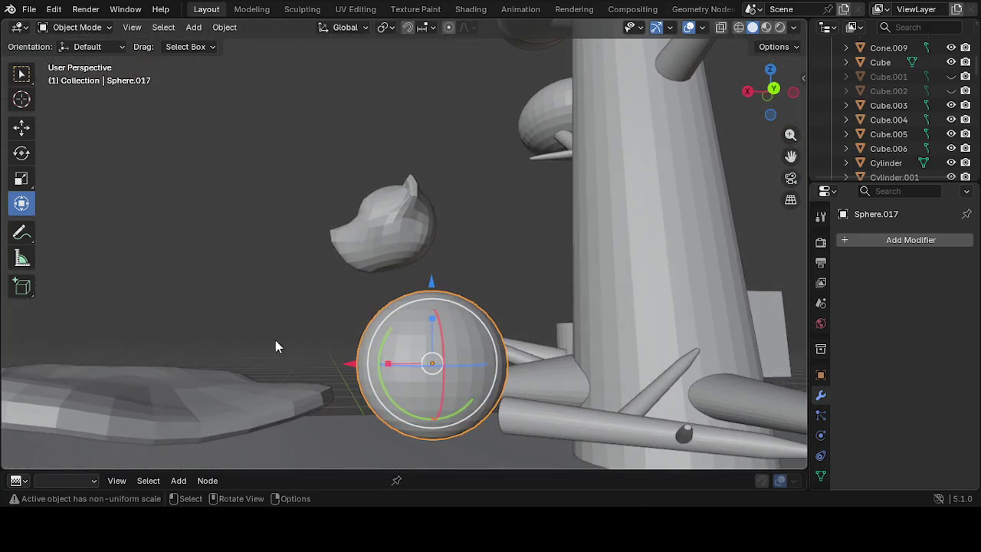
# Duplicate the body sphere and raise the copy on Z toward the head
pyautogui.press('g')
pyautogui.rightClick(404, 330)
pyautogui.rightClick(403, 328)
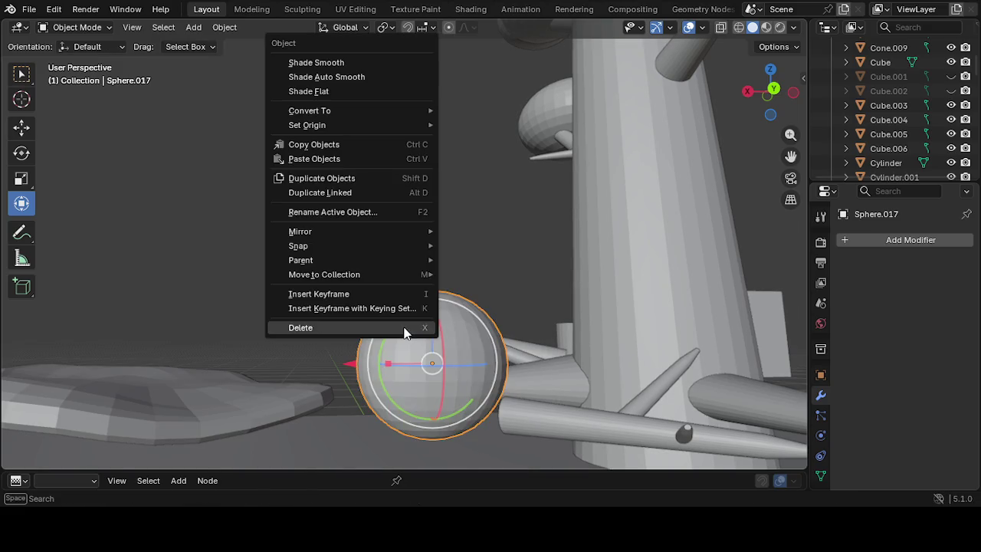
pyautogui.click(354, 177)
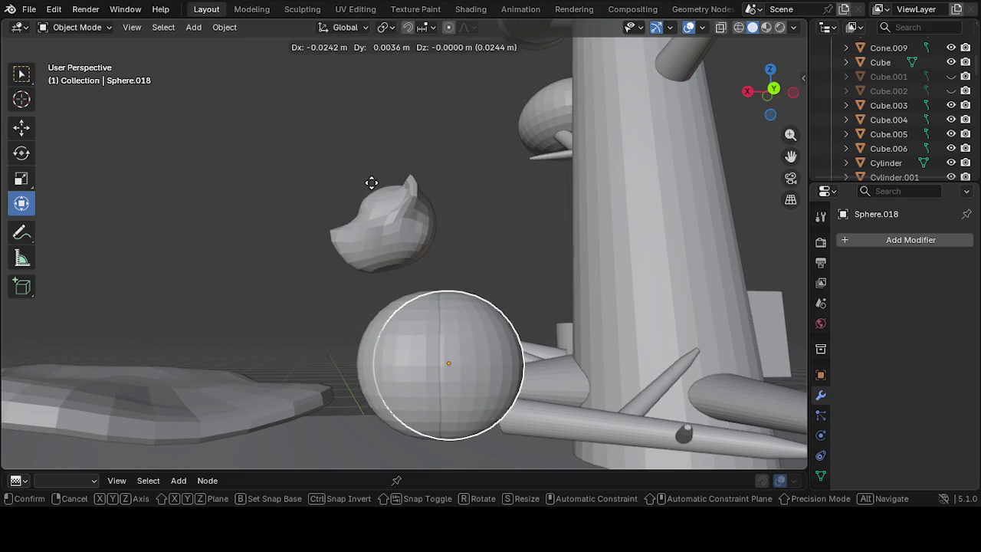
pyautogui.rightClick(375, 247)
pyautogui.rightClick(364, 262)
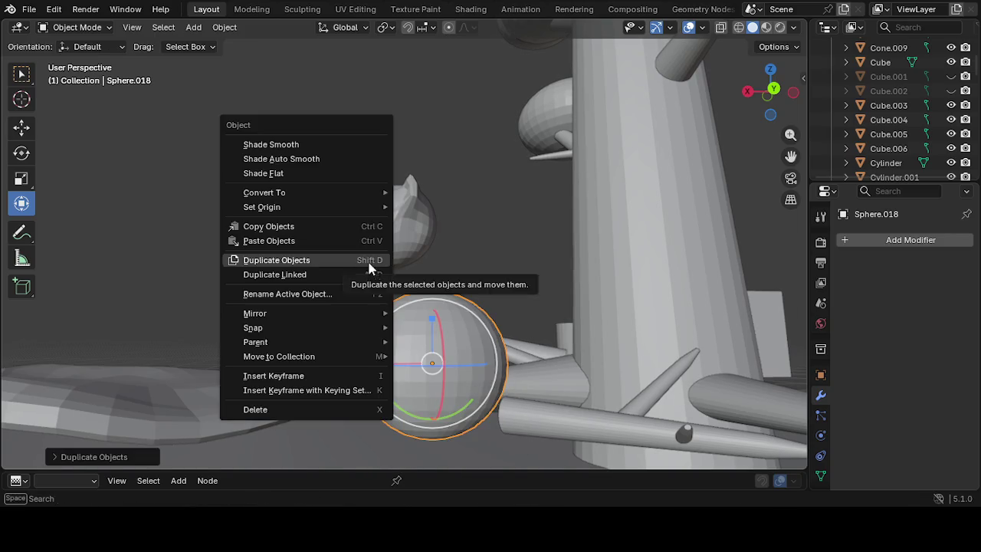
pyautogui.click(430, 278)
pyautogui.moveTo(433, 278); pyautogui.dragTo(436, 201)
pyautogui.moveTo(337, 290)
pyautogui.mouseDown(button='middle')
pyautogui.moveTo(400, 300)
pyautogui.moveTo(405, 313)
pyautogui.moveTo(521, 322)
pyautogui.moveTo(483, 322)
pyautogui.mouseUp(button='middle')
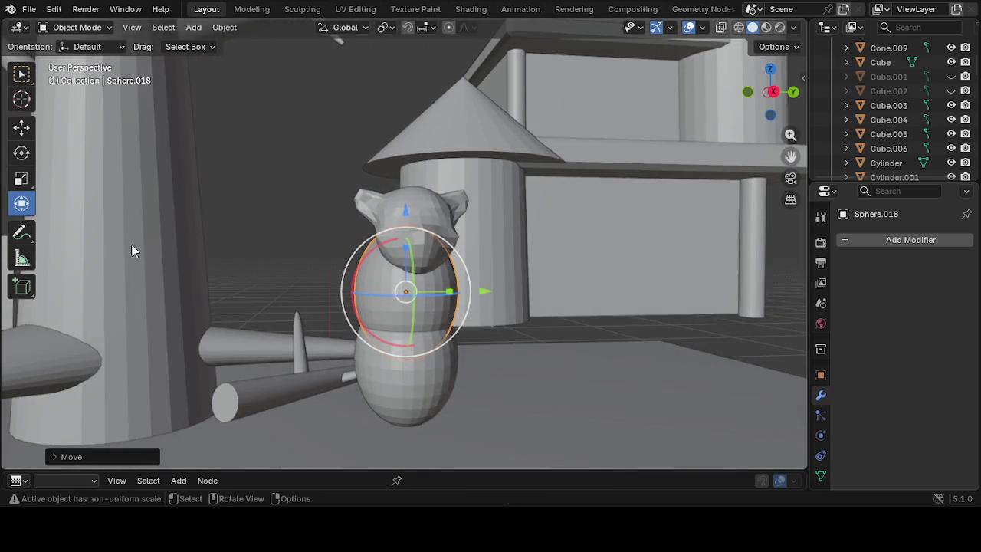
# Shrink the duplicate along Y, X and Z with the Scale tool into a neck piece
pyautogui.click(24, 181)
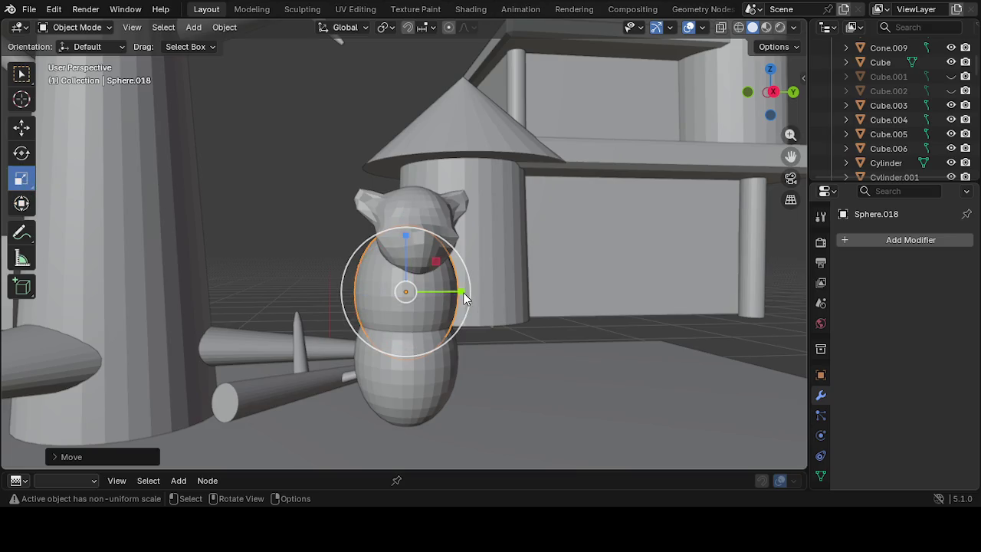
pyautogui.moveTo(464, 293); pyautogui.dragTo(433, 284)
pyautogui.moveTo(432, 284)
pyautogui.mouseDown(button='middle')
pyautogui.moveTo(302, 293)
pyautogui.moveTo(402, 282)
pyautogui.mouseUp(button='middle')
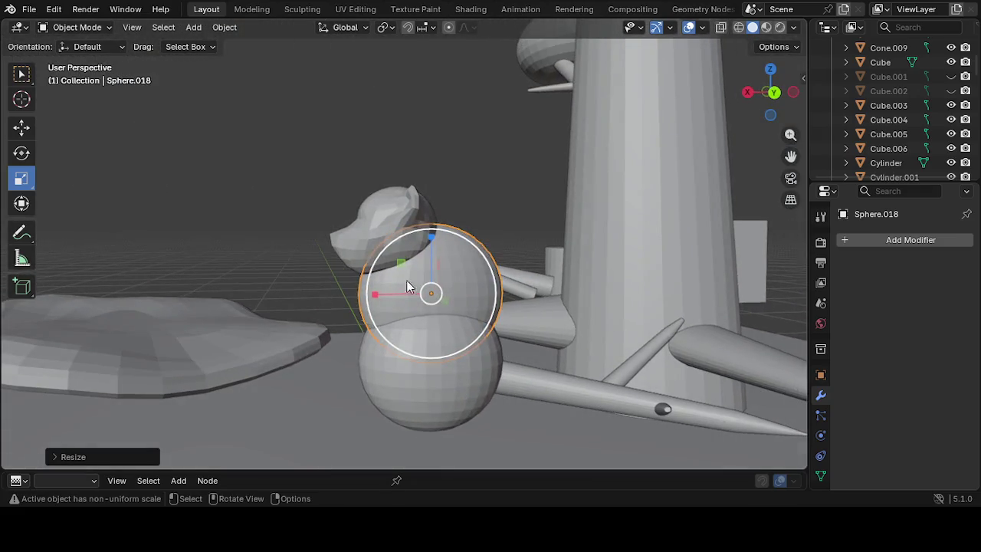
pyautogui.moveTo(373, 292); pyautogui.dragTo(404, 292)
pyautogui.moveTo(431, 242)
pyautogui.mouseDown()
pyautogui.moveTo(429, 260)
pyautogui.moveTo(430, 231)
pyautogui.mouseUp()
pyautogui.moveTo(378, 297); pyautogui.dragTo(403, 297)
pyautogui.moveTo(403, 298)
pyautogui.mouseDown(button='middle')
pyautogui.moveTo(547, 293)
pyautogui.moveTo(643, 317)
pyautogui.moveTo(677, 308)
pyautogui.moveTo(617, 285)
pyautogui.mouseUp(button='middle')
pyautogui.moveTo(444, 302); pyautogui.dragTo(441, 285, button='middle')
pyautogui.moveTo(442, 286); pyautogui.dragTo(422, 285)
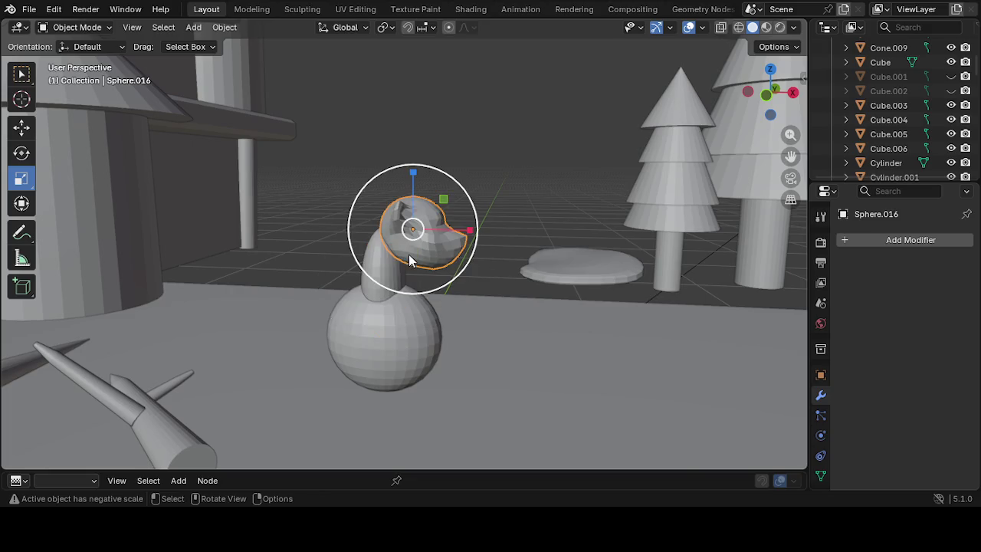
# Deselect, orbit to face the bear, and select the body sphere
pyautogui.click(513, 305)
pyautogui.moveTo(513, 302)
pyautogui.mouseDown(button='middle')
pyautogui.moveTo(451, 312)
pyautogui.moveTo(356, 303)
pyautogui.moveTo(428, 306)
pyautogui.moveTo(385, 297)
pyautogui.moveTo(395, 342)
pyautogui.moveTo(431, 342)
pyautogui.mouseUp(button='middle')
pyautogui.scroll(2, 426, 304)
pyautogui.click(400, 346)
# Stretch the body sphere taller and raise it slightly with the Move tool
pyautogui.moveTo(418, 320); pyautogui.dragTo(417, 293)
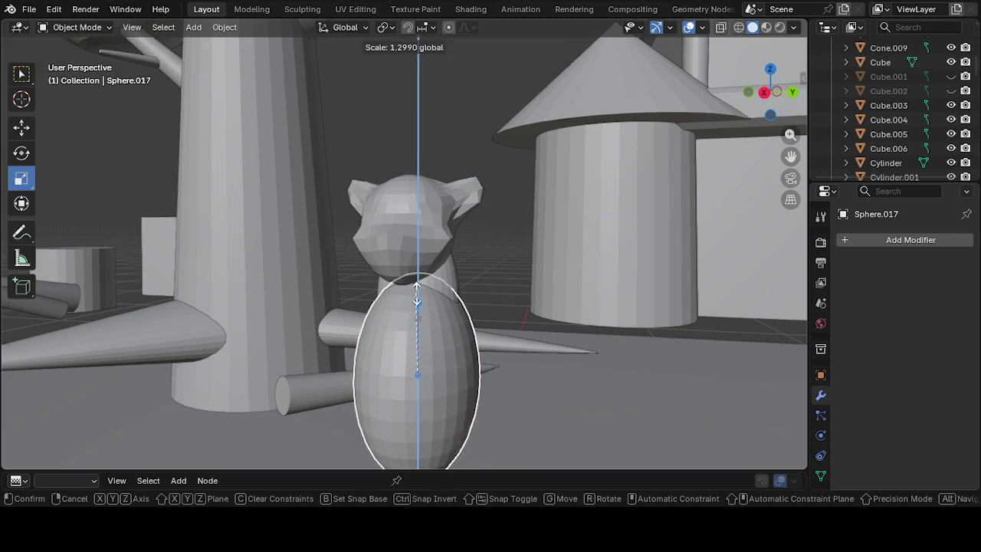
pyautogui.moveTo(417, 301); pyautogui.dragTo(416, 301)
pyautogui.moveTo(416, 302)
pyautogui.mouseDown(button='middle')
pyautogui.moveTo(477, 350)
pyautogui.moveTo(577, 328)
pyautogui.moveTo(394, 330)
pyautogui.mouseUp(button='middle')
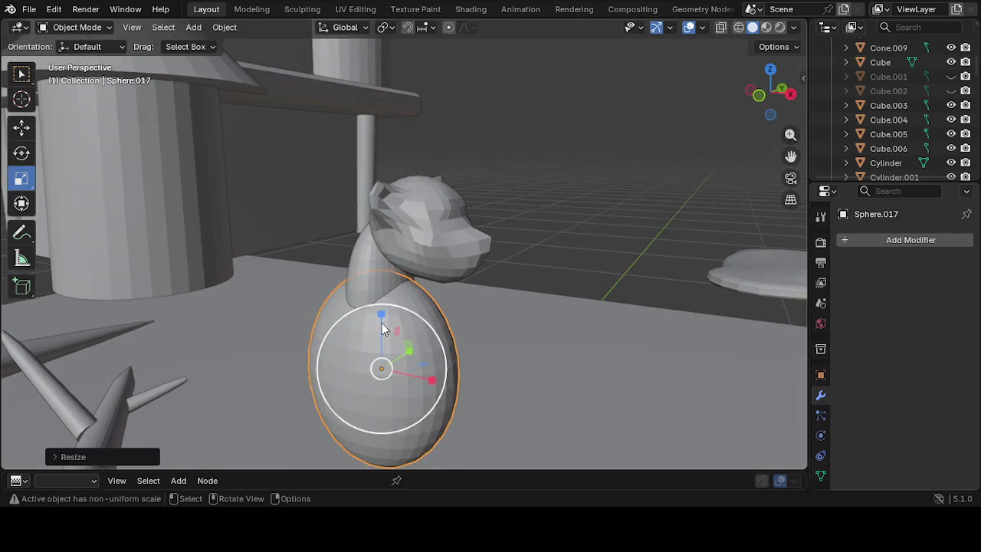
pyautogui.click(23, 127)
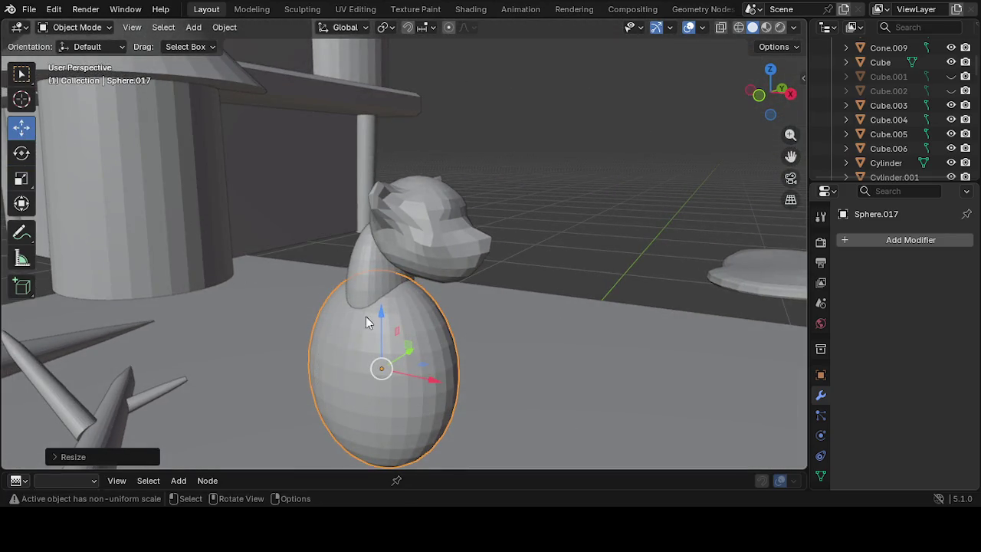
pyautogui.moveTo(382, 312); pyautogui.dragTo(386, 284)
pyautogui.moveTo(434, 304)
pyautogui.mouseDown(button='middle')
pyautogui.moveTo(176, 282)
pyautogui.moveTo(351, 254)
pyautogui.mouseUp(button='middle')
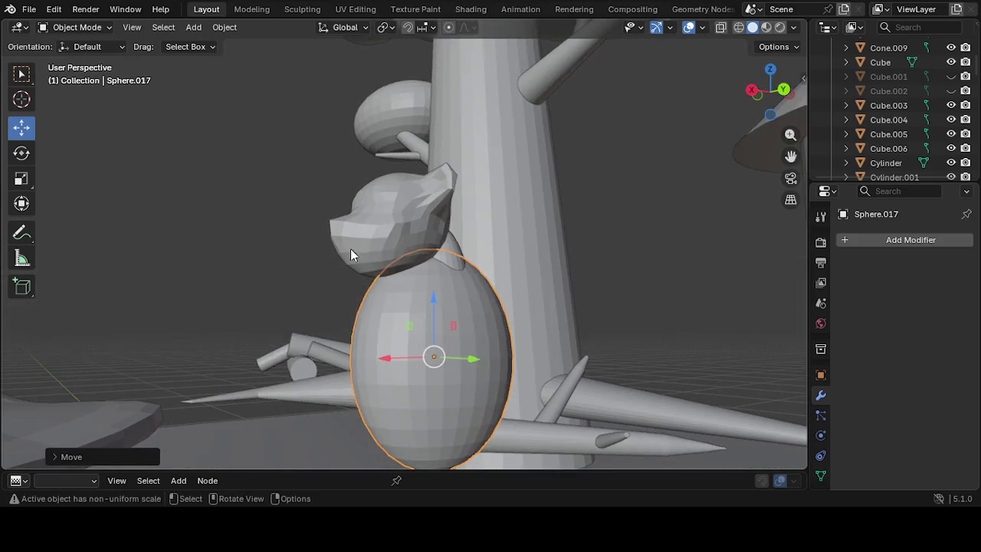
# Slide the upper sphere along X, then shift and lower the body sphere beneath it
pyautogui.click(453, 259)
pyautogui.moveTo(423, 298)
pyautogui.mouseDown(button='middle')
pyautogui.moveTo(393, 291)
pyautogui.moveTo(361, 309)
pyautogui.mouseUp(button='middle')
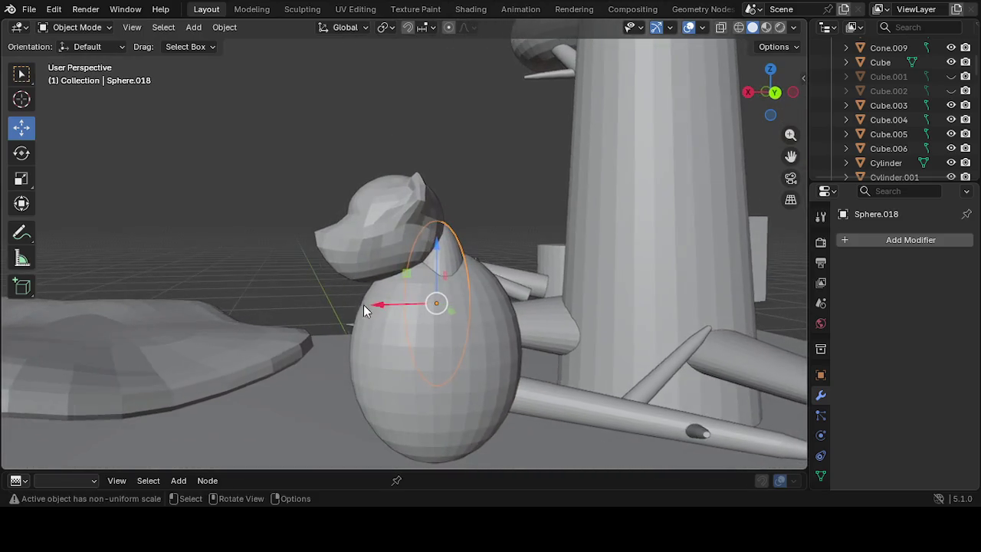
pyautogui.moveTo(379, 305); pyautogui.dragTo(352, 307)
pyautogui.click(432, 365)
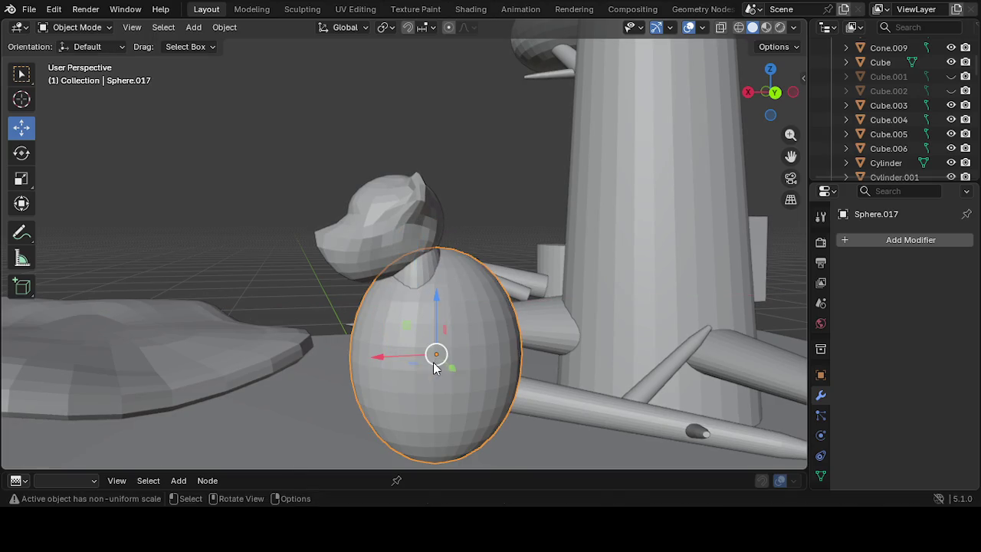
pyautogui.moveTo(381, 361); pyautogui.dragTo(346, 361)
pyautogui.moveTo(409, 300); pyautogui.dragTo(407, 316)
pyautogui.moveTo(406, 317)
pyautogui.mouseDown(button='middle')
pyautogui.moveTo(564, 324)
pyautogui.moveTo(425, 315)
pyautogui.moveTo(263, 283)
pyautogui.moveTo(324, 284)
pyautogui.moveTo(523, 322)
pyautogui.moveTo(565, 317)
pyautogui.moveTo(515, 332)
pyautogui.moveTo(513, 324)
pyautogui.mouseUp(button='middle')
# Rescale the body sphere vertically to 0.9121 for a rounder egg shape
pyautogui.click(18, 152)
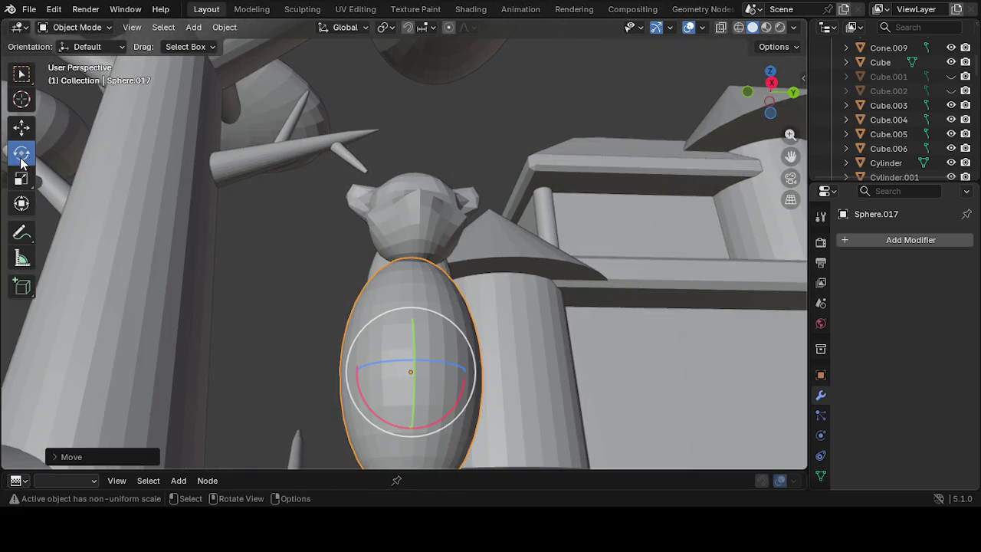
pyautogui.moveTo(63, 186)
pyautogui.mouseDown(button='middle')
pyautogui.moveTo(262, 331)
pyautogui.moveTo(237, 293)
pyautogui.moveTo(253, 342)
pyautogui.moveTo(54, 209)
pyautogui.mouseUp(button='middle')
pyautogui.click(21, 178)
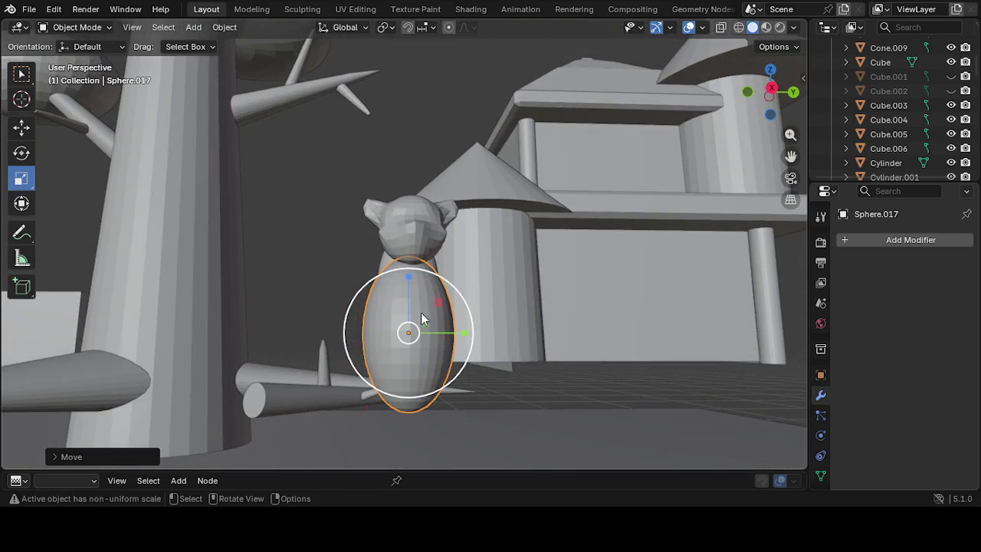
pyautogui.moveTo(407, 275); pyautogui.dragTo(417, 303)
pyautogui.moveTo(422, 291)
pyautogui.mouseDown(button='middle')
pyautogui.moveTo(245, 332)
pyautogui.moveTo(409, 283)
pyautogui.moveTo(272, 310)
pyautogui.moveTo(358, 284)
pyautogui.moveTo(267, 317)
pyautogui.moveTo(383, 287)
pyautogui.moveTo(373, 299)
pyautogui.moveTo(344, 297)
pyautogui.moveTo(347, 275)
pyautogui.moveTo(317, 267)
pyautogui.moveTo(487, 268)
pyautogui.mouseUp(button='middle')
# Slim the neck sphere along Y, vertically and along X
pyautogui.hotkey('shift', 'd')
pyautogui.click(360, 284)
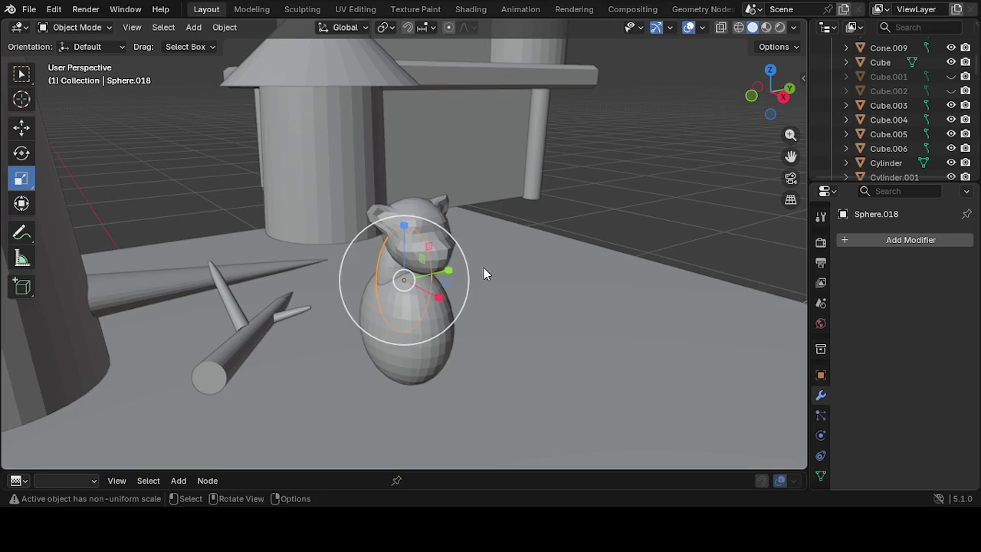
pyautogui.press('y')
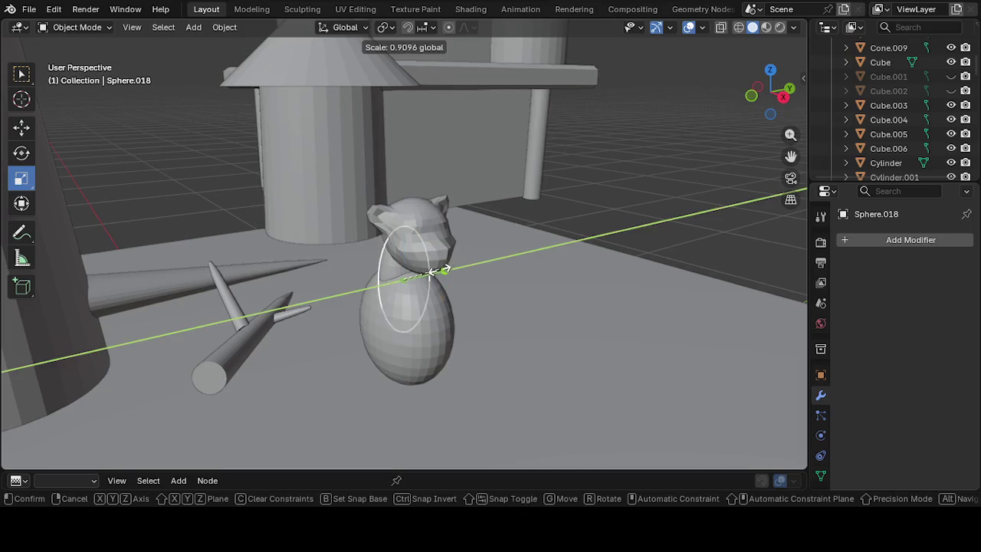
pyautogui.click(429, 271)
pyautogui.moveTo(429, 270)
pyautogui.mouseDown(button='middle')
pyautogui.moveTo(394, 302)
pyautogui.moveTo(212, 275)
pyautogui.moveTo(120, 289)
pyautogui.moveTo(412, 255)
pyautogui.mouseUp(button='middle')
pyautogui.moveTo(403, 235); pyautogui.dragTo(404, 253)
pyautogui.moveTo(404, 276)
pyautogui.mouseDown(button='middle')
pyautogui.moveTo(640, 282)
pyautogui.moveTo(693, 294)
pyautogui.moveTo(568, 258)
pyautogui.mouseUp(button='middle')
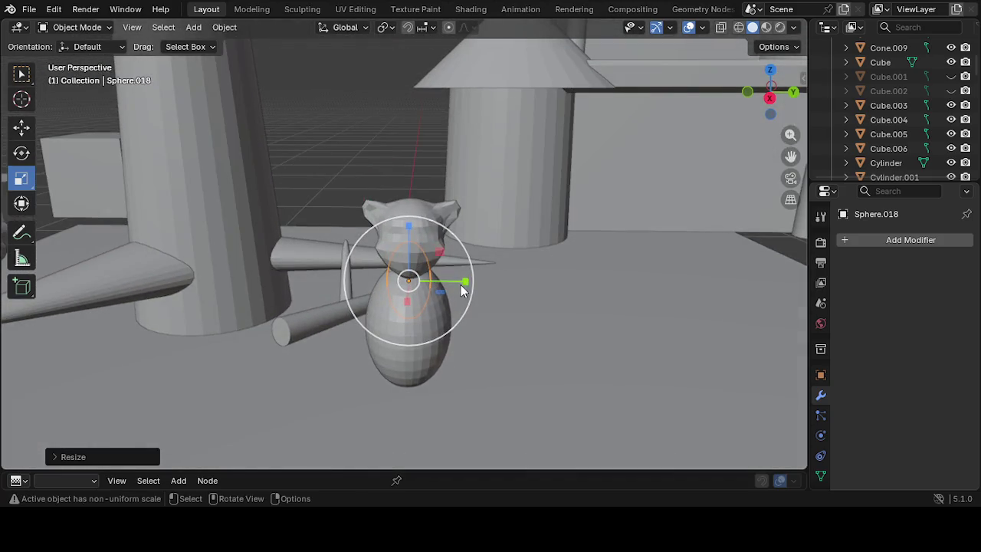
pyautogui.moveTo(465, 285); pyautogui.dragTo(450, 277)
pyautogui.moveTo(451, 277)
pyautogui.mouseDown(button='middle')
pyautogui.moveTo(389, 293)
pyautogui.moveTo(330, 345)
pyautogui.moveTo(354, 334)
pyautogui.moveTo(375, 289)
pyautogui.mouseUp(button='middle')
pyautogui.moveTo(365, 294); pyautogui.dragTo(379, 285)
pyautogui.moveTo(383, 285)
pyautogui.mouseDown(button='middle')
pyautogui.moveTo(495, 272)
pyautogui.moveTo(512, 244)
pyautogui.moveTo(488, 217)
pyautogui.moveTo(574, 228)
pyautogui.moveTo(600, 237)
pyautogui.moveTo(593, 243)
pyautogui.mouseUp(button='middle')
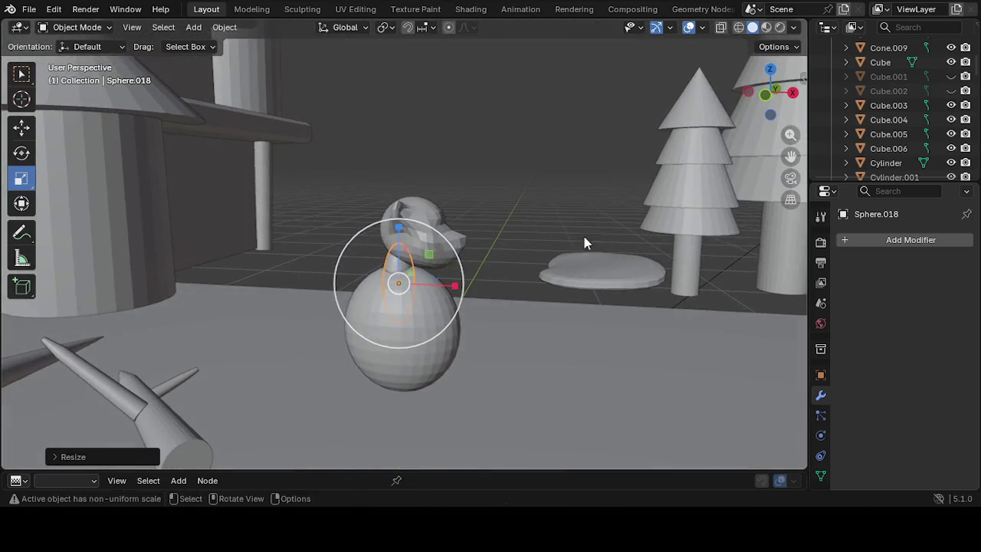
# Shift the neck and body spheres slightly along X to align under the head
pyautogui.click(29, 128)
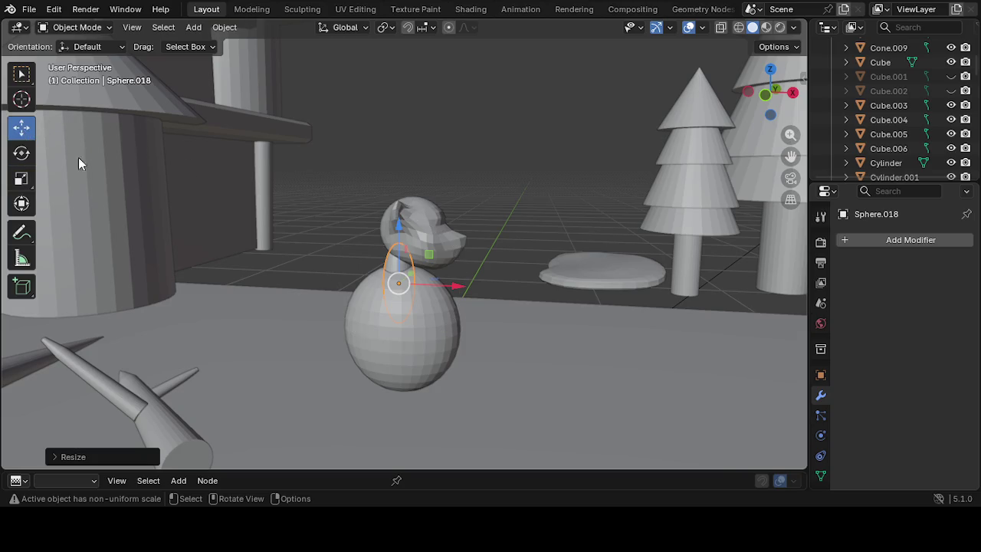
pyautogui.moveTo(459, 286); pyautogui.dragTo(463, 290)
pyautogui.click(435, 341)
pyautogui.moveTo(432, 336)
pyautogui.mouseDown(button='middle')
pyautogui.moveTo(194, 362)
pyautogui.moveTo(112, 385)
pyautogui.moveTo(383, 323)
pyautogui.mouseUp(button='middle')
pyautogui.moveTo(349, 320)
pyautogui.mouseDown()
pyautogui.moveTo(331, 316)
pyautogui.moveTo(342, 321)
pyautogui.mouseUp()
pyautogui.moveTo(578, 307)
pyautogui.mouseDown(button='middle')
pyautogui.moveTo(665, 283)
pyautogui.moveTo(667, 269)
pyautogui.mouseUp(button='middle')
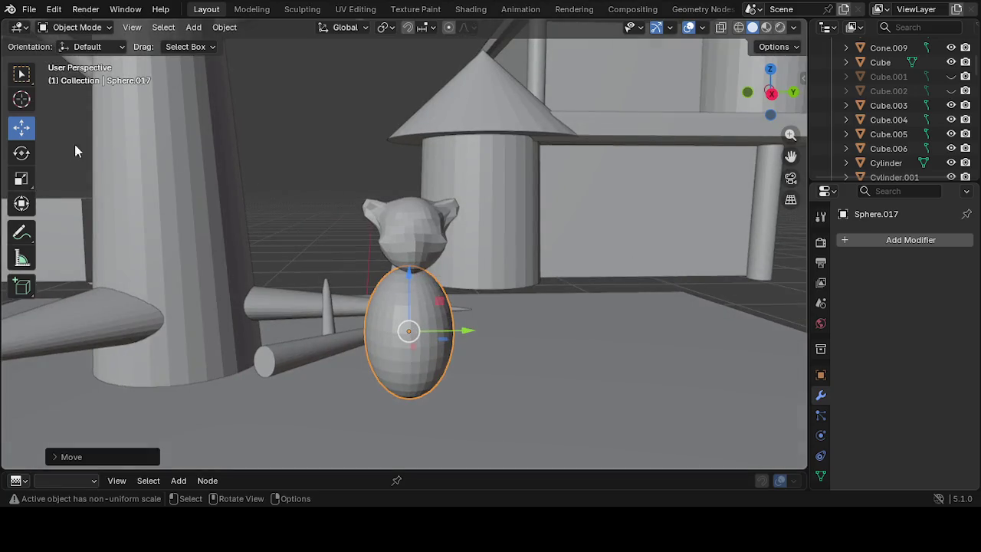
# Widen the body sphere along Y and adjust it along X with the Scale tool
pyautogui.click(21, 178)
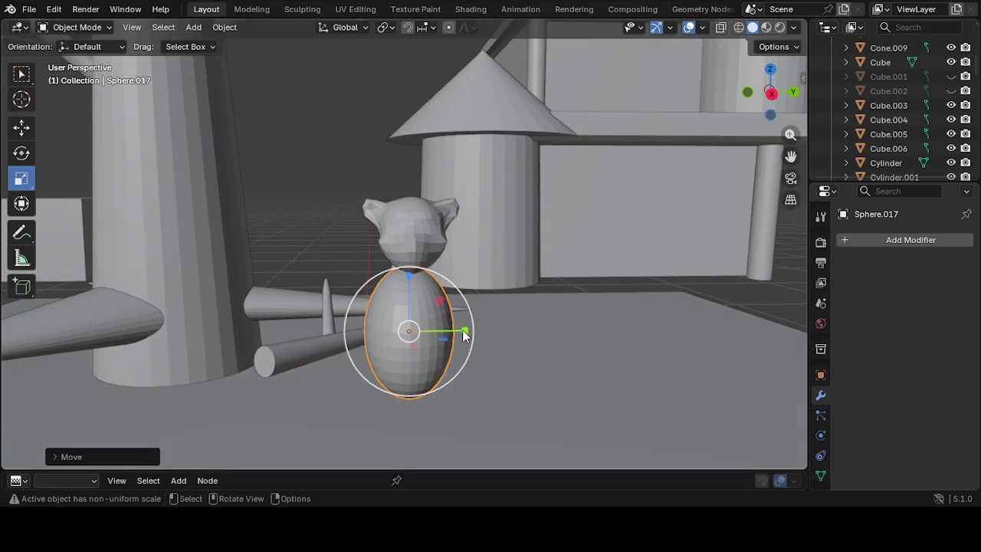
pyautogui.moveTo(471, 331); pyautogui.dragTo(484, 333)
pyautogui.moveTo(415, 308); pyautogui.dragTo(415, 349, button='middle')
pyautogui.moveTo(399, 357); pyautogui.dragTo(403, 345)
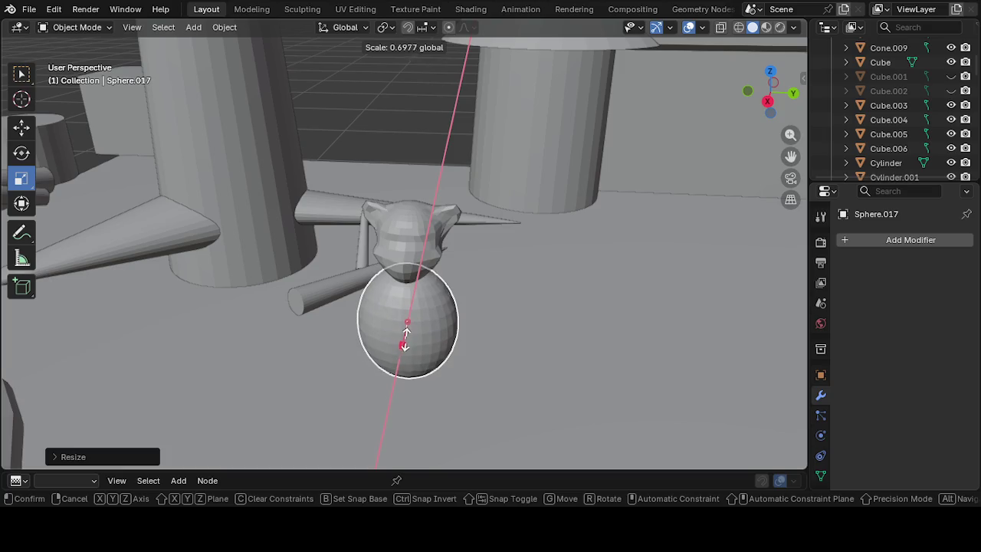
pyautogui.moveTo(404, 346)
pyautogui.mouseDown(button='middle')
pyautogui.moveTo(520, 278)
pyautogui.moveTo(582, 293)
pyautogui.moveTo(494, 256)
pyautogui.moveTo(473, 268)
pyautogui.mouseUp(button='middle')
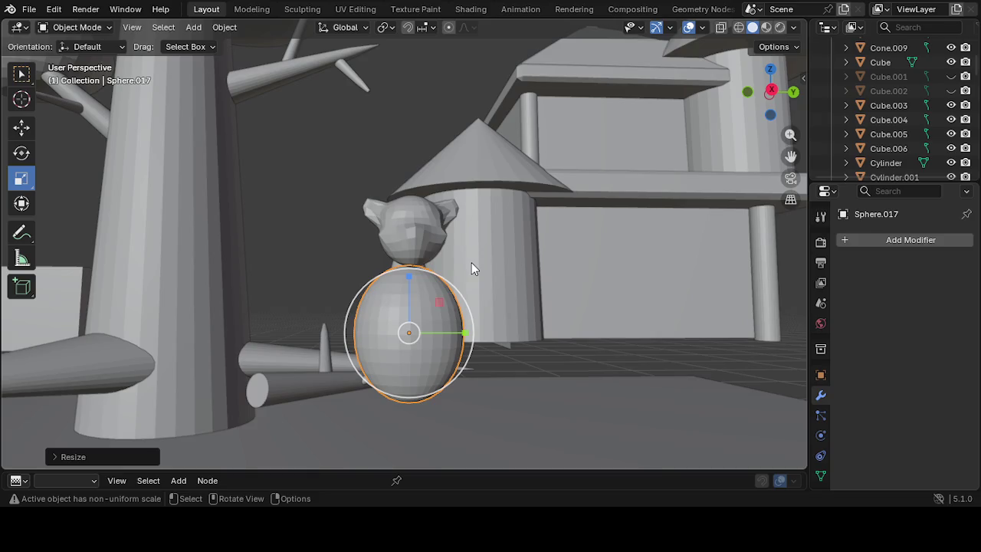
pyautogui.moveTo(523, 365)
pyautogui.mouseDown(button='middle')
pyautogui.moveTo(484, 417)
pyautogui.moveTo(326, 418)
pyautogui.moveTo(292, 452)
pyautogui.moveTo(519, 451)
pyautogui.moveTo(463, 352)
pyautogui.mouseUp(button='middle')
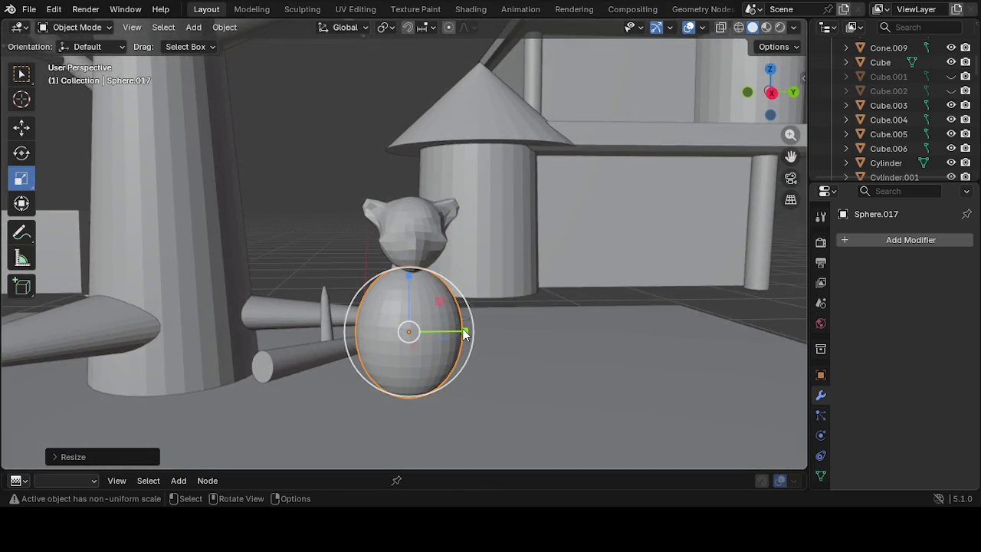
pyautogui.moveTo(464, 334)
pyautogui.mouseDown()
pyautogui.moveTo(452, 328)
pyautogui.moveTo(459, 343)
pyautogui.mouseUp()
pyautogui.moveTo(458, 343)
pyautogui.mouseDown(button='middle')
pyautogui.moveTo(322, 340)
pyautogui.moveTo(378, 359)
pyautogui.moveTo(442, 341)
pyautogui.mouseUp(button='middle')
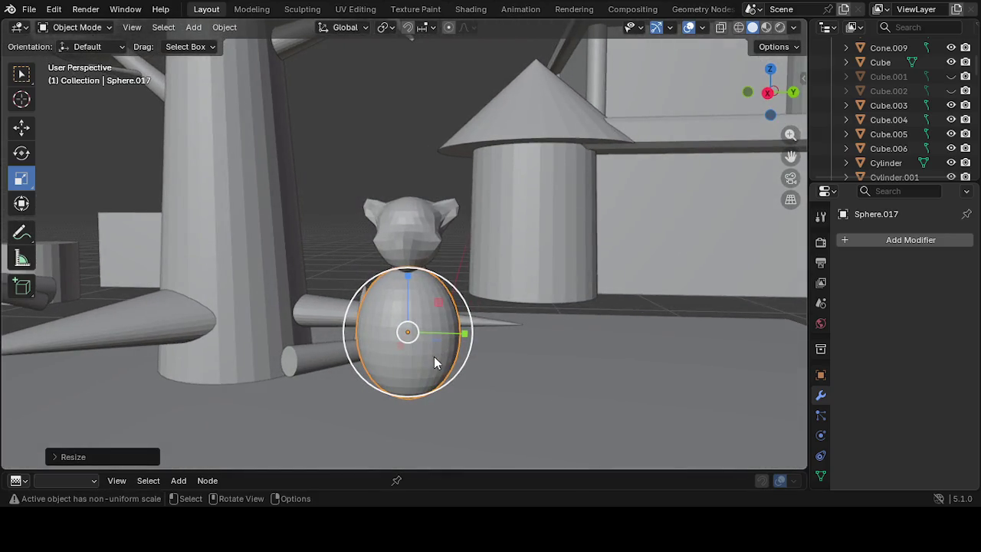
# Orbit and zoom around the figure to check the egg-shaped body and neck
pyautogui.moveTo(422, 347)
pyautogui.mouseDown(button='middle')
pyautogui.moveTo(439, 450)
pyautogui.moveTo(456, 438)
pyautogui.moveTo(718, 399)
pyautogui.mouseUp(button='middle')
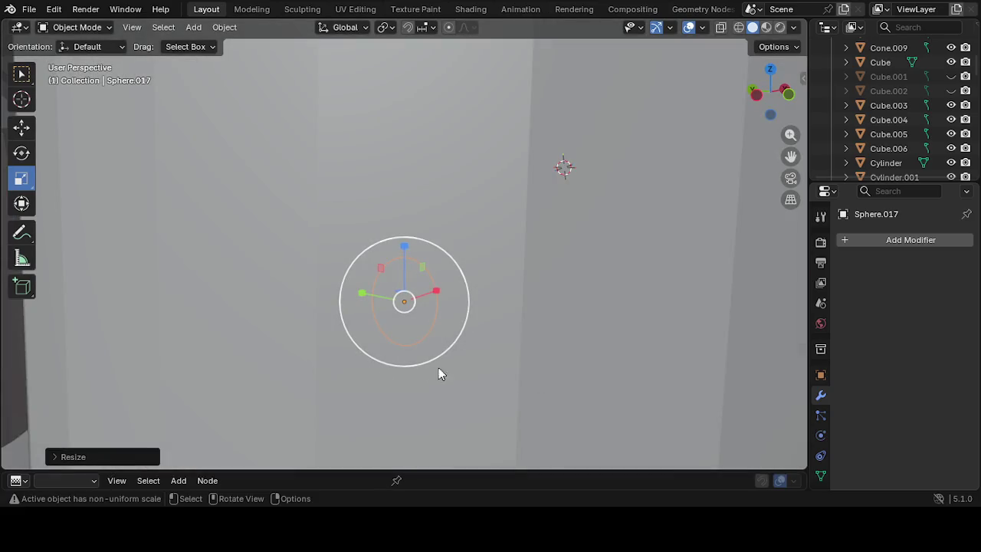
pyautogui.moveTo(447, 354)
pyautogui.mouseDown(button='middle')
pyautogui.moveTo(182, 368)
pyautogui.moveTo(164, 358)
pyautogui.moveTo(181, 354)
pyautogui.mouseUp(button='middle')
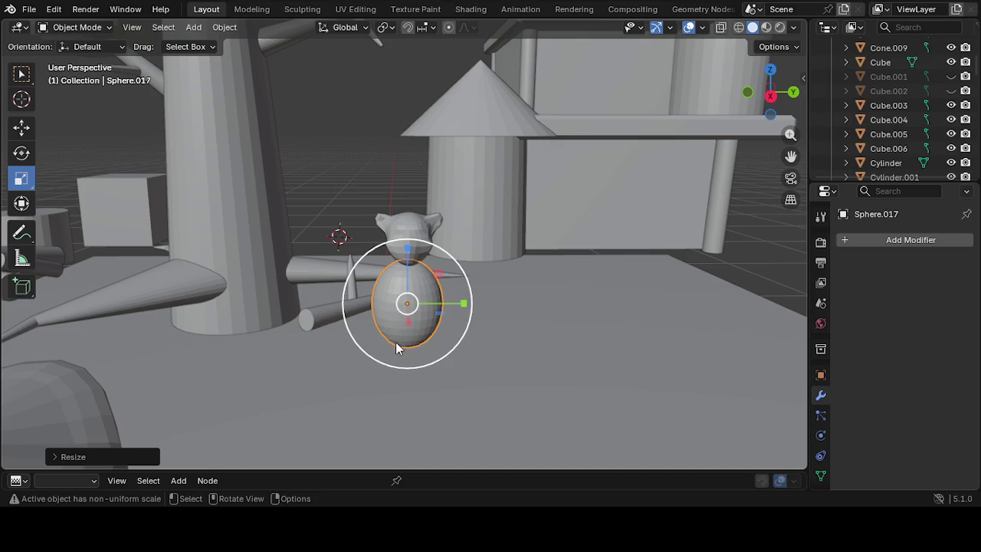
pyautogui.moveTo(393, 344)
pyautogui.mouseDown(button='middle')
pyautogui.moveTo(366, 332)
pyautogui.moveTo(372, 353)
pyautogui.moveTo(337, 281)
pyautogui.mouseUp(button='middle')
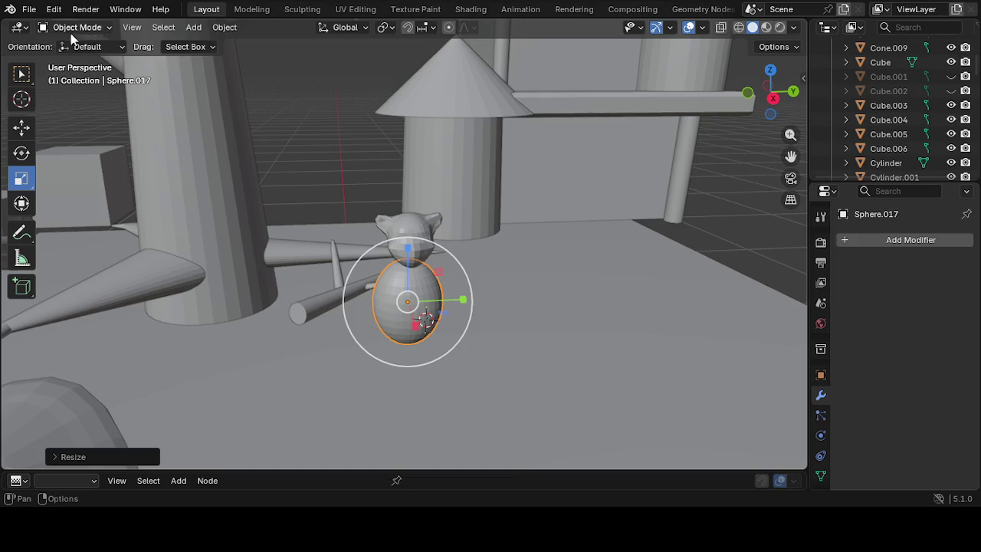
pyautogui.moveTo(182, 175)
pyautogui.mouseDown(button='middle')
pyautogui.moveTo(398, 230)
pyautogui.moveTo(380, 216)
pyautogui.mouseUp(button='middle')
pyautogui.scroll(1, 402, 233)
pyautogui.scroll(3, 425, 252)
pyautogui.scroll(2, 528, 298)
pyautogui.moveTo(466, 313)
pyautogui.mouseDown(button='middle')
pyautogui.moveTo(488, 330)
pyautogui.moveTo(383, 289)
pyautogui.mouseUp(button='middle')
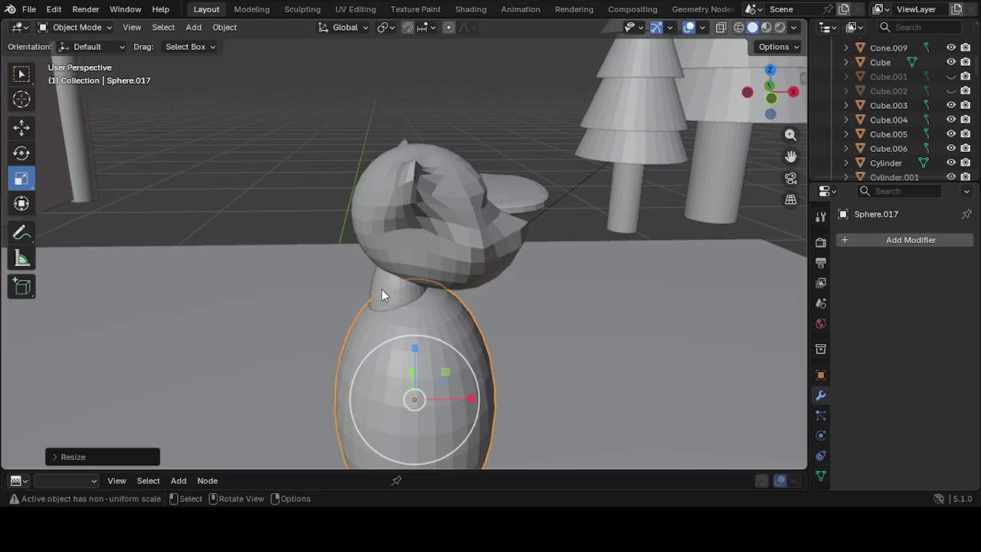
# Shift the neck sphere Sphere.018 along X and narrow it along Y
pyautogui.click(387, 291)
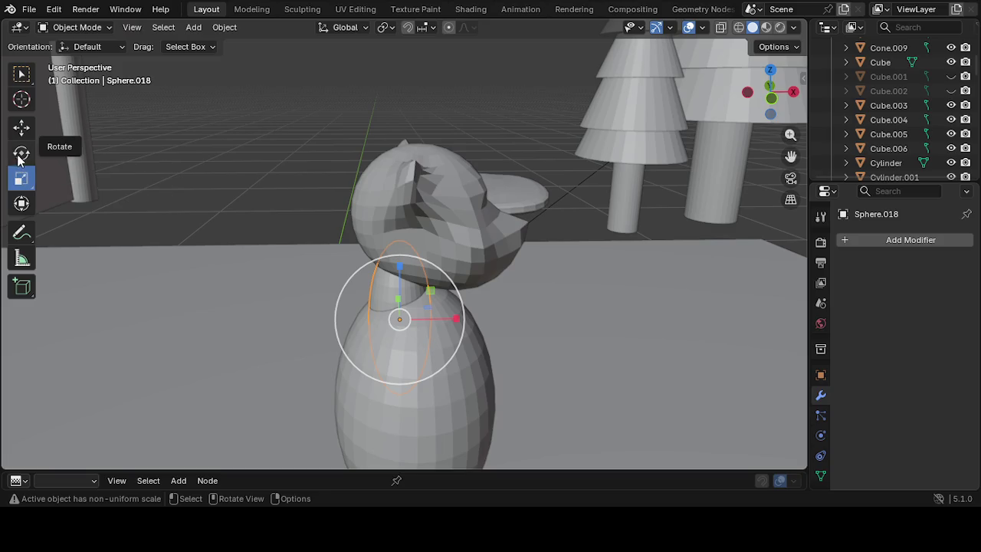
pyautogui.click(22, 127)
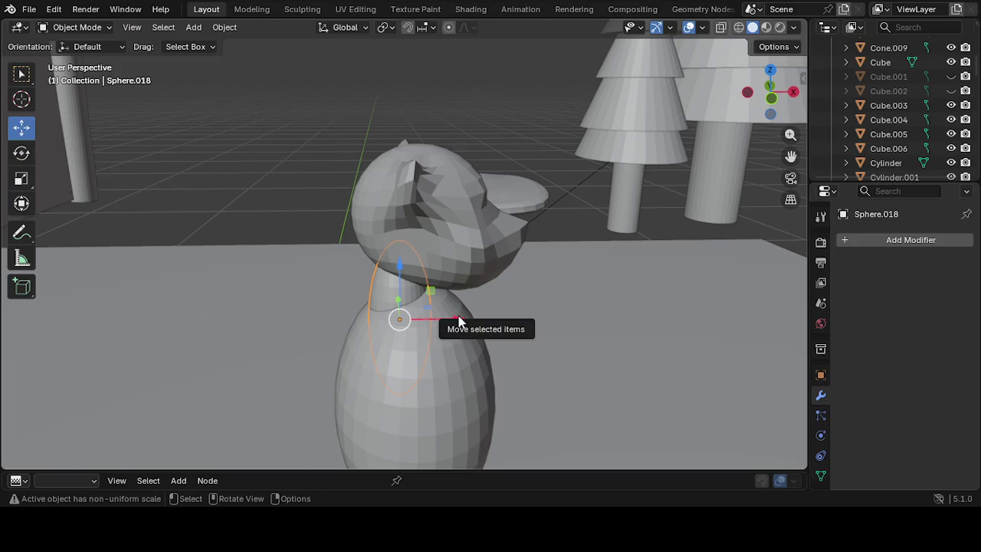
pyautogui.moveTo(464, 317); pyautogui.dragTo(476, 320)
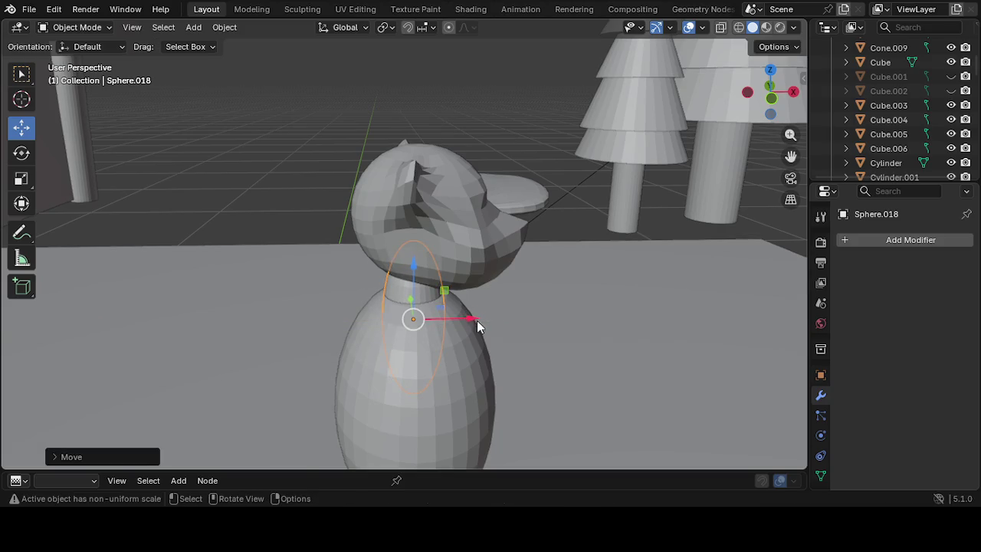
pyautogui.moveTo(534, 321)
pyautogui.mouseDown(button='middle')
pyautogui.moveTo(318, 304)
pyautogui.moveTo(374, 290)
pyautogui.moveTo(310, 265)
pyautogui.mouseUp(button='middle')
pyautogui.click(34, 187)
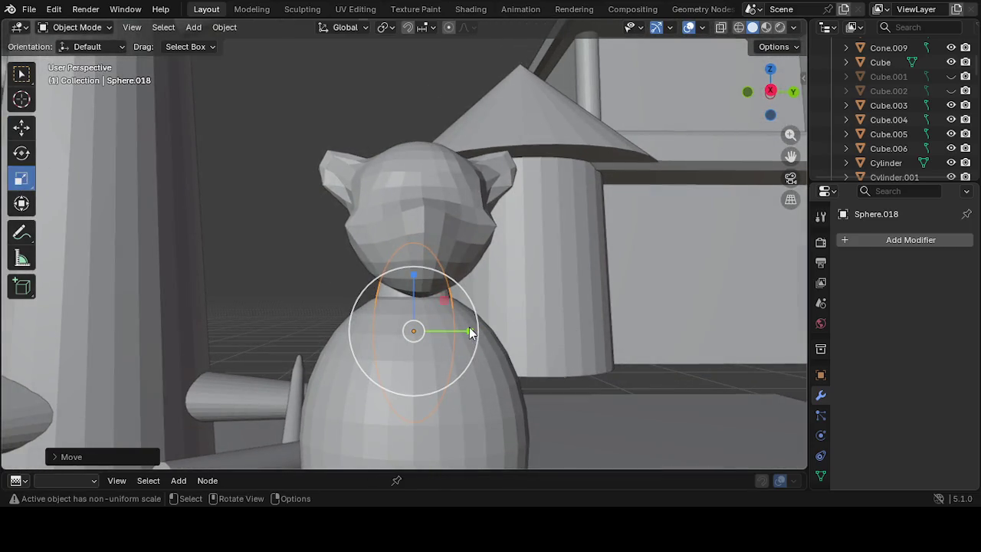
pyautogui.moveTo(466, 329); pyautogui.dragTo(454, 324)
pyautogui.moveTo(453, 323)
pyautogui.mouseDown(button='middle')
pyautogui.moveTo(240, 348)
pyautogui.moveTo(316, 325)
pyautogui.moveTo(385, 335)
pyautogui.moveTo(344, 292)
pyautogui.mouseUp(button='middle')
pyautogui.moveTo(45, 168)
pyautogui.mouseDown(button='middle')
pyautogui.moveTo(219, 274)
pyautogui.moveTo(166, 205)
pyautogui.mouseUp(button='middle')
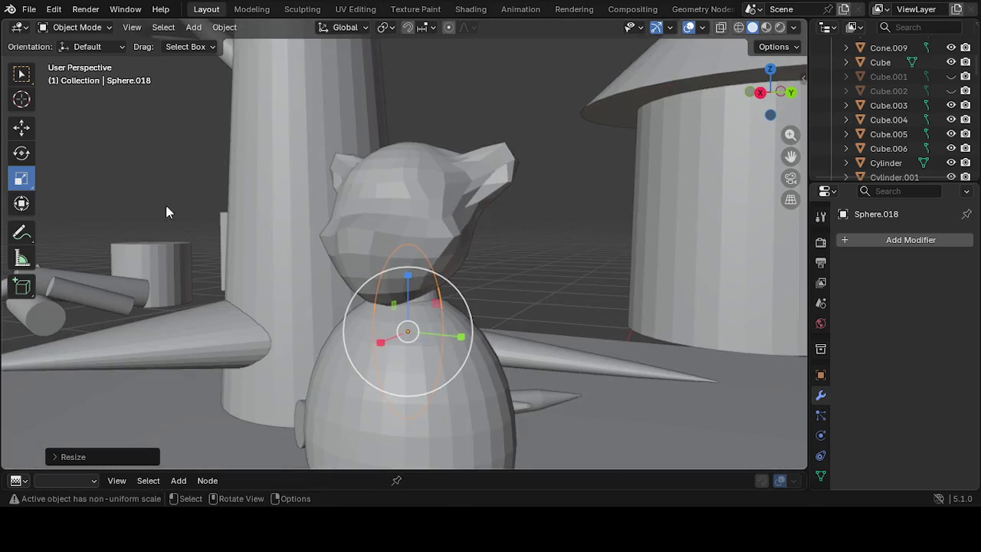
# Nudge the body sphere Sphere.017 about 0.0031 m along X beneath the neck
pyautogui.click(21, 134)
pyautogui.click(338, 351)
pyautogui.moveTo(339, 352)
pyautogui.mouseDown(button='middle')
pyautogui.moveTo(516, 369)
pyautogui.moveTo(527, 350)
pyautogui.moveTo(563, 357)
pyautogui.moveTo(491, 342)
pyautogui.moveTo(466, 394)
pyautogui.mouseUp(button='middle')
pyautogui.moveTo(471, 424); pyautogui.dragTo(449, 412)
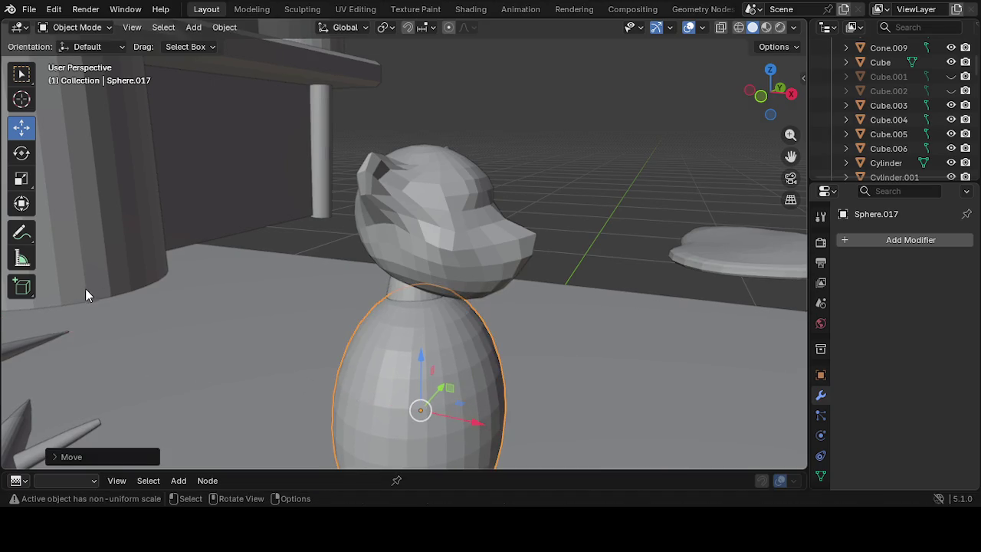
pyautogui.moveTo(377, 308)
pyautogui.mouseDown(button='middle')
pyautogui.moveTo(499, 324)
pyautogui.moveTo(401, 291)
pyautogui.moveTo(367, 307)
pyautogui.moveTo(380, 319)
pyautogui.mouseUp(button='middle')
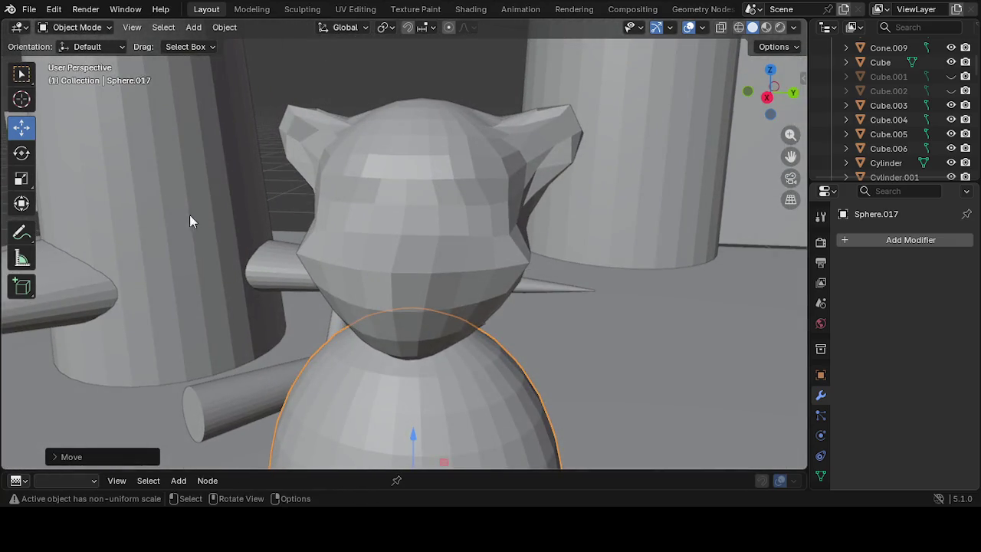
pyautogui.scroll(-3, 293, 270)
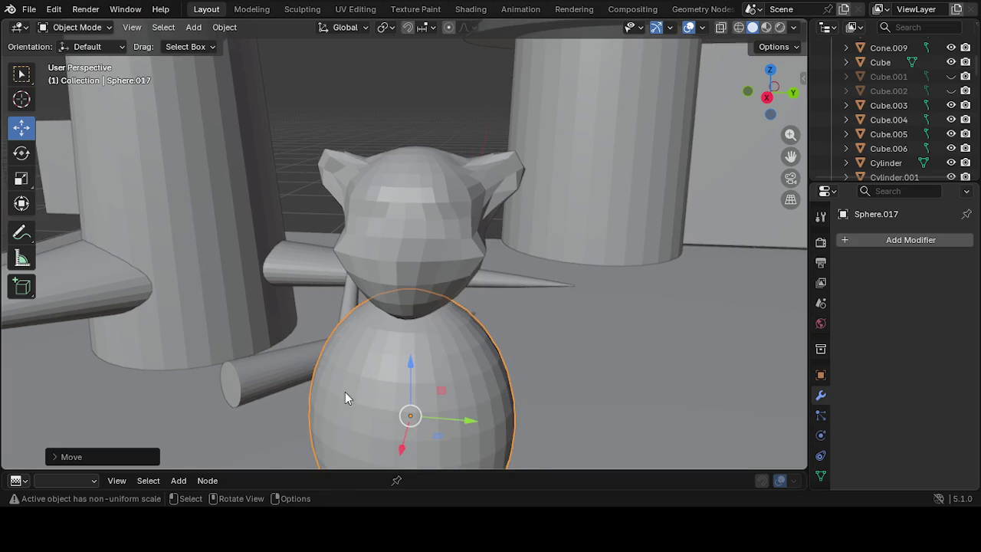
pyautogui.click(74, 28)
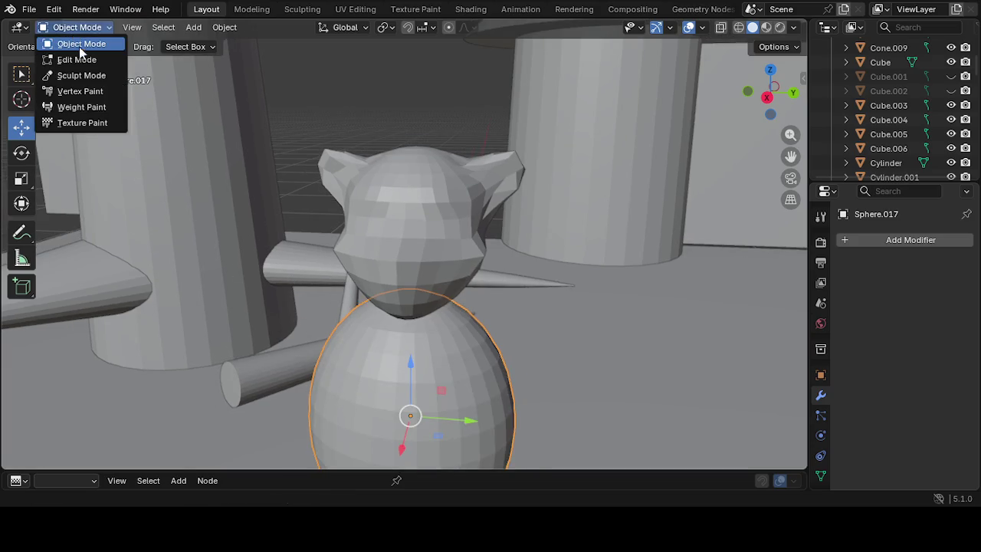
# Sculpt Sphere.017 with a 145 px Grab brush and Y-axis mirroring enabled
pyautogui.click(94, 72)
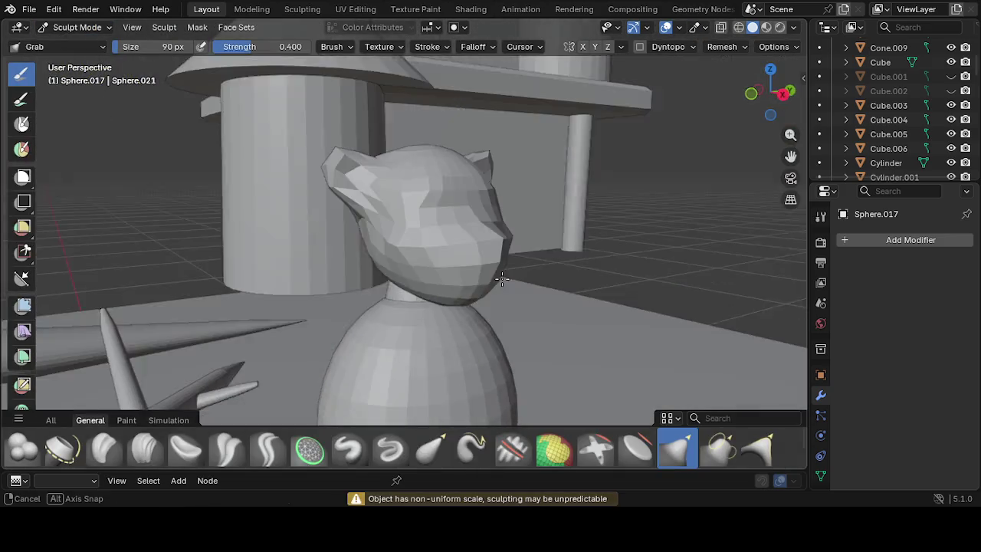
pyautogui.moveTo(339, 253)
pyautogui.mouseDown(button='middle')
pyautogui.moveTo(482, 285)
pyautogui.moveTo(400, 219)
pyautogui.moveTo(428, 297)
pyautogui.moveTo(432, 329)
pyautogui.moveTo(418, 329)
pyautogui.mouseUp(button='middle')
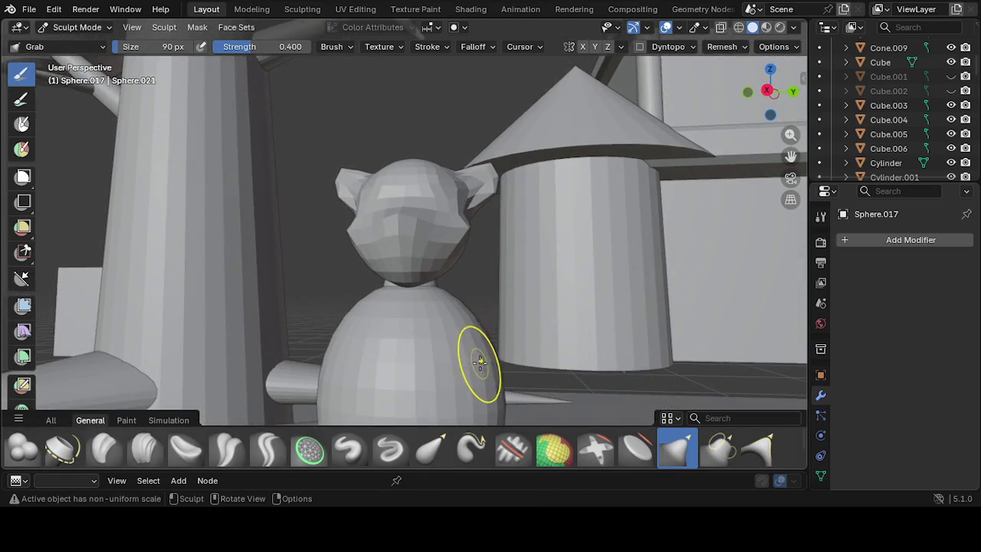
pyautogui.moveTo(494, 370); pyautogui.dragTo(499, 376, button='middle')
pyautogui.press(']')
pyautogui.press(']')
pyautogui.press(']')
pyautogui.press(']')
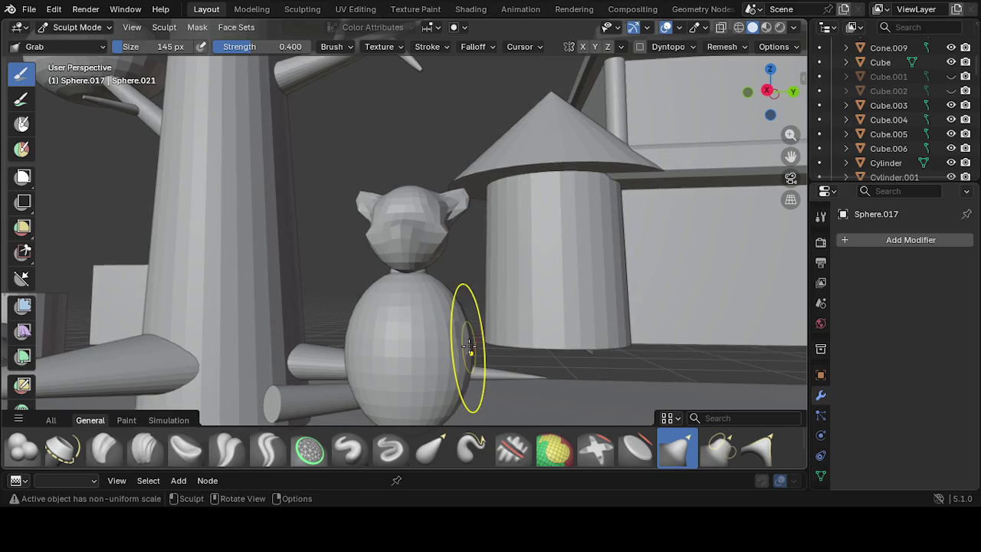
pyautogui.hotkey('ctrl', 'Tab')
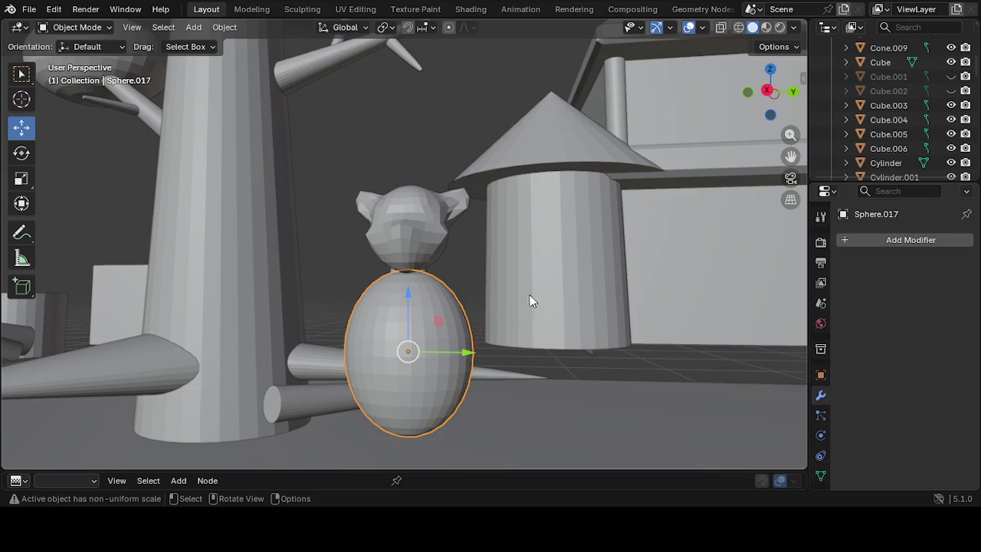
pyautogui.click(91, 27)
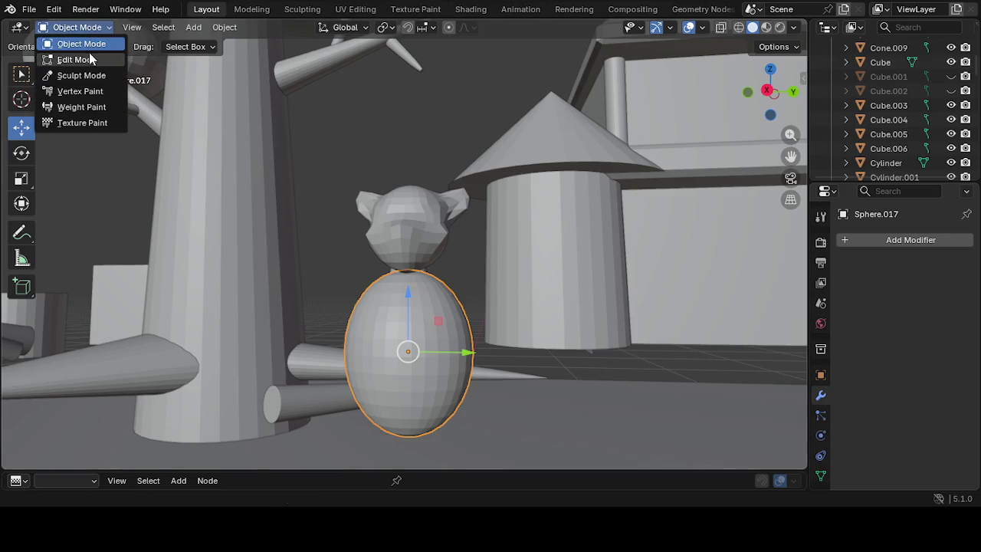
pyautogui.click(82, 76)
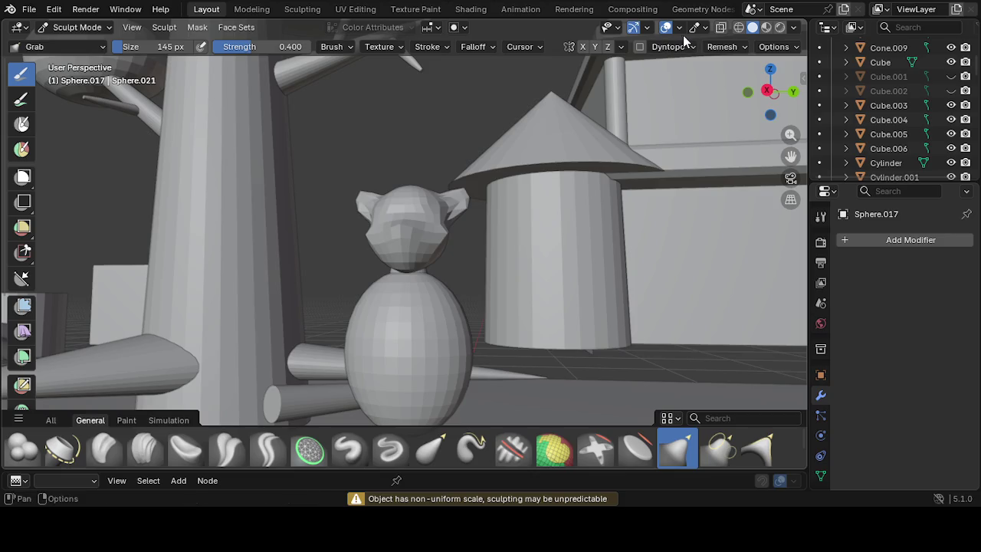
pyautogui.click(594, 46)
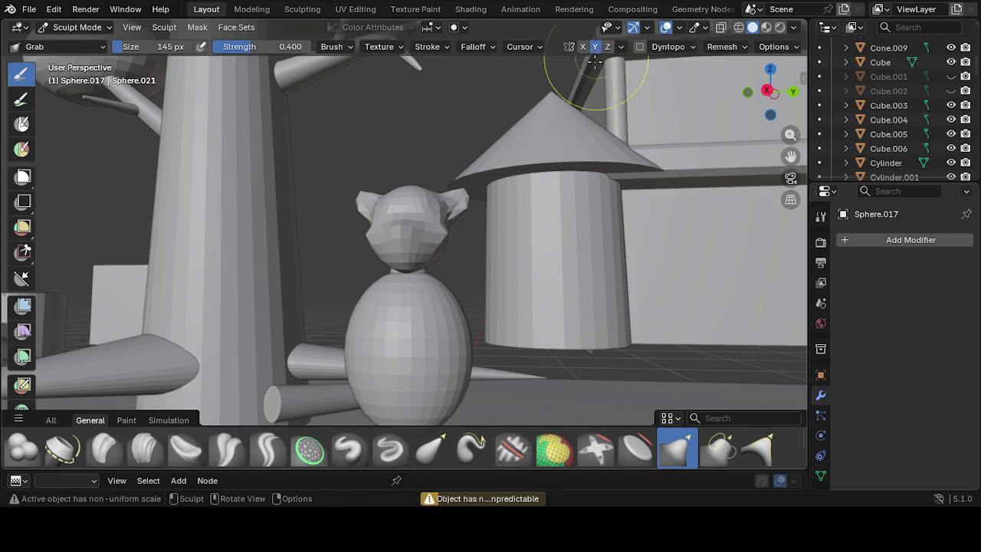
# Grab-sculpt the body's left and right edges outward
pyautogui.moveTo(454, 337); pyautogui.dragTo(468, 346, button='middle')
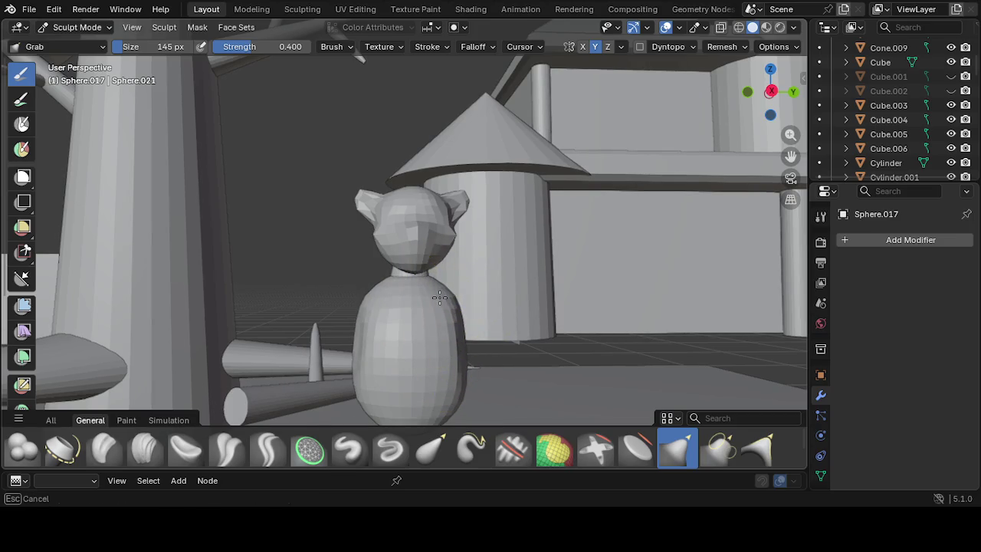
pyautogui.moveTo(439, 298); pyautogui.dragTo(456, 337, button='middle')
pyautogui.moveTo(456, 337); pyautogui.dragTo(458, 349)
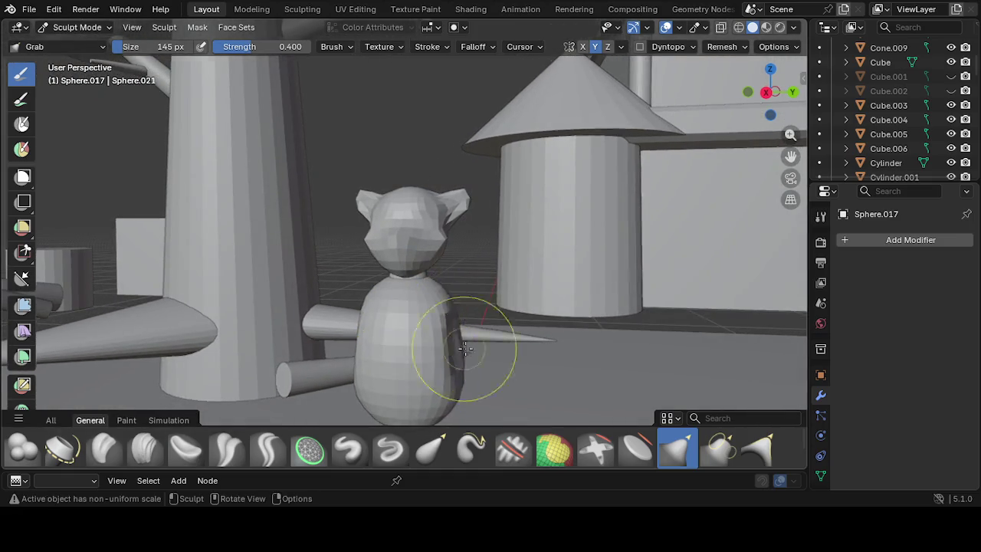
pyautogui.moveTo(458, 349); pyautogui.dragTo(347, 339, button='middle')
pyautogui.moveTo(346, 339); pyautogui.dragTo(376, 339)
pyautogui.moveTo(445, 337); pyautogui.dragTo(427, 361)
pyautogui.moveTo(426, 361)
pyautogui.mouseDown(button='middle')
pyautogui.moveTo(366, 346)
pyautogui.moveTo(186, 344)
pyautogui.moveTo(131, 372)
pyautogui.moveTo(335, 389)
pyautogui.mouseUp(button='middle')
pyautogui.moveTo(369, 369); pyautogui.dragTo(390, 357)
pyautogui.moveTo(390, 357)
pyautogui.mouseDown(button='middle')
pyautogui.moveTo(321, 357)
pyautogui.moveTo(358, 364)
pyautogui.moveTo(379, 352)
pyautogui.mouseUp(button='middle')
pyautogui.moveTo(378, 353)
pyautogui.mouseDown()
pyautogui.moveTo(374, 343)
pyautogui.moveTo(365, 366)
pyautogui.moveTo(390, 355)
pyautogui.mouseUp()
pyautogui.moveTo(390, 355); pyautogui.dragTo(409, 366, button='middle')
pyautogui.moveTo(409, 366); pyautogui.dragTo(431, 361)
pyautogui.moveTo(431, 361); pyautogui.dragTo(429, 378, button='middle')
pyautogui.moveTo(439, 357); pyautogui.dragTo(432, 345)
pyautogui.moveTo(432, 345); pyautogui.dragTo(447, 349, button='middle')
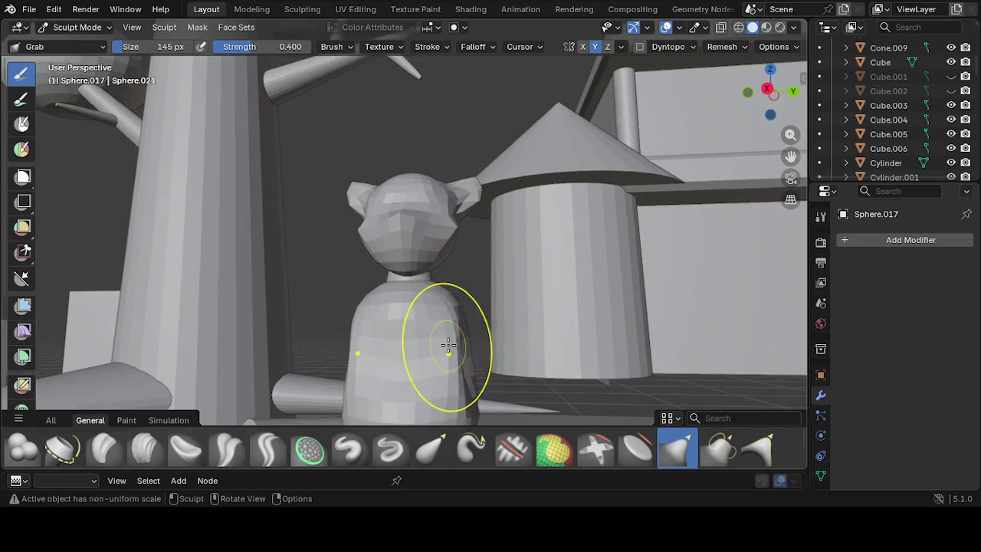
pyautogui.moveTo(446, 350)
pyautogui.mouseDown(button='middle')
pyautogui.moveTo(438, 373)
pyautogui.moveTo(471, 406)
pyautogui.moveTo(465, 369)
pyautogui.moveTo(409, 339)
pyautogui.moveTo(299, 326)
pyautogui.moveTo(597, 373)
pyautogui.moveTo(527, 361)
pyautogui.moveTo(610, 361)
pyautogui.moveTo(529, 343)
pyautogui.mouseUp(button='middle')
# Bulge the body's left side and push the belly outward into a rounder form
pyautogui.moveTo(406, 317); pyautogui.dragTo(406, 313)
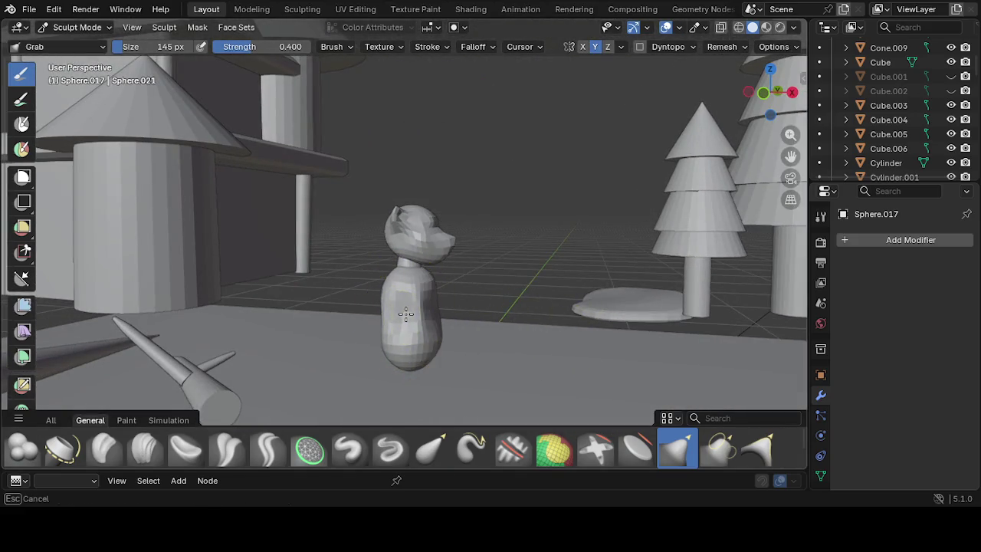
pyautogui.moveTo(400, 316); pyautogui.dragTo(297, 321, button='middle')
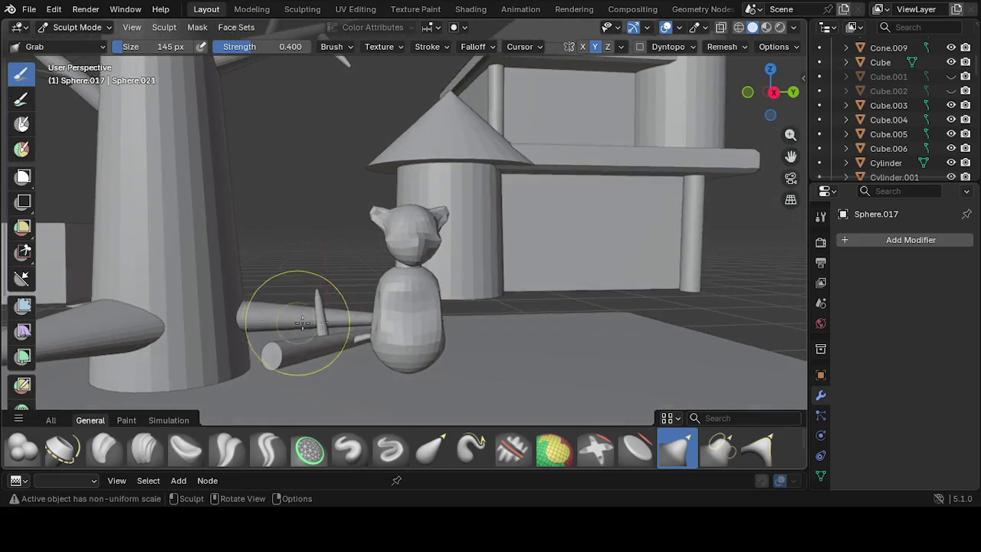
pyautogui.moveTo(381, 310); pyautogui.dragTo(385, 314)
pyautogui.moveTo(385, 313)
pyautogui.mouseDown(button='middle')
pyautogui.moveTo(639, 339)
pyautogui.moveTo(552, 312)
pyautogui.moveTo(499, 340)
pyautogui.moveTo(570, 306)
pyautogui.mouseUp(button='middle')
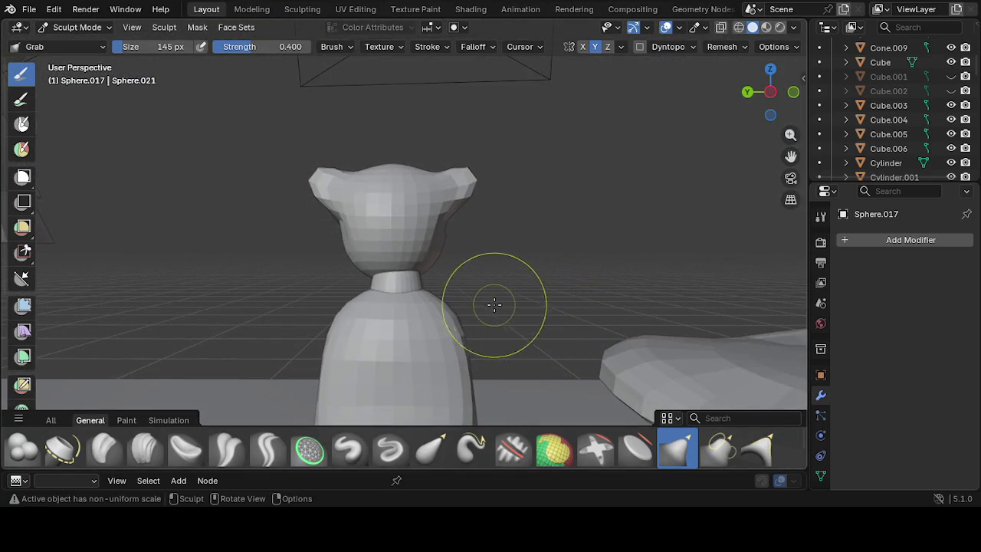
pyautogui.moveTo(490, 320)
pyautogui.mouseDown(button='middle')
pyautogui.moveTo(433, 218)
pyautogui.moveTo(352, 269)
pyautogui.moveTo(265, 278)
pyautogui.moveTo(324, 291)
pyautogui.mouseUp(button='middle')
pyautogui.moveTo(414, 283); pyautogui.dragTo(419, 283)
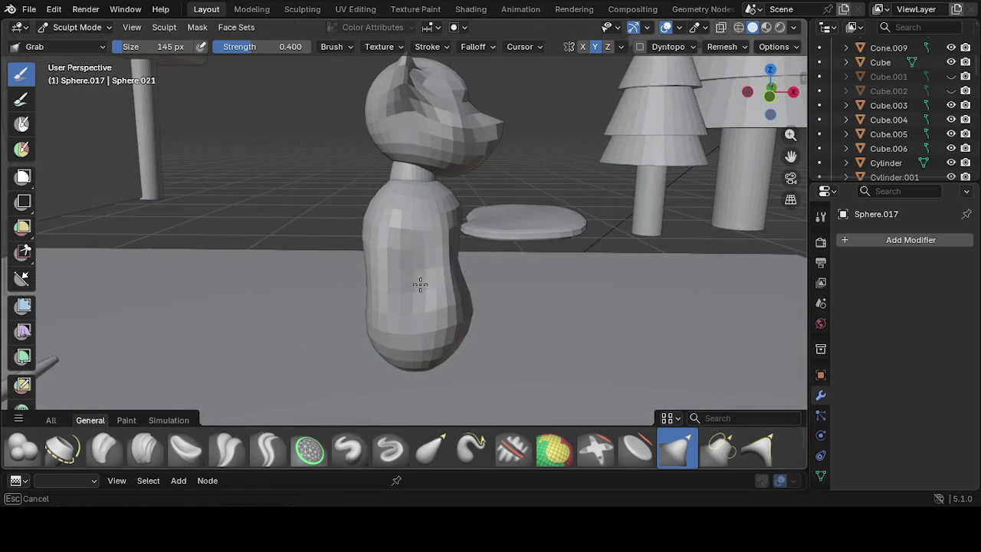
pyautogui.moveTo(424, 305)
pyautogui.mouseDown(button='middle')
pyautogui.moveTo(508, 328)
pyautogui.moveTo(416, 291)
pyautogui.mouseUp(button='middle')
pyautogui.moveTo(416, 291)
pyautogui.mouseDown()
pyautogui.moveTo(423, 273)
pyautogui.moveTo(460, 284)
pyautogui.mouseUp()
pyautogui.moveTo(460, 285)
pyautogui.mouseDown(button='middle')
pyautogui.moveTo(383, 281)
pyautogui.moveTo(353, 323)
pyautogui.moveTo(315, 325)
pyautogui.mouseUp(button='middle')
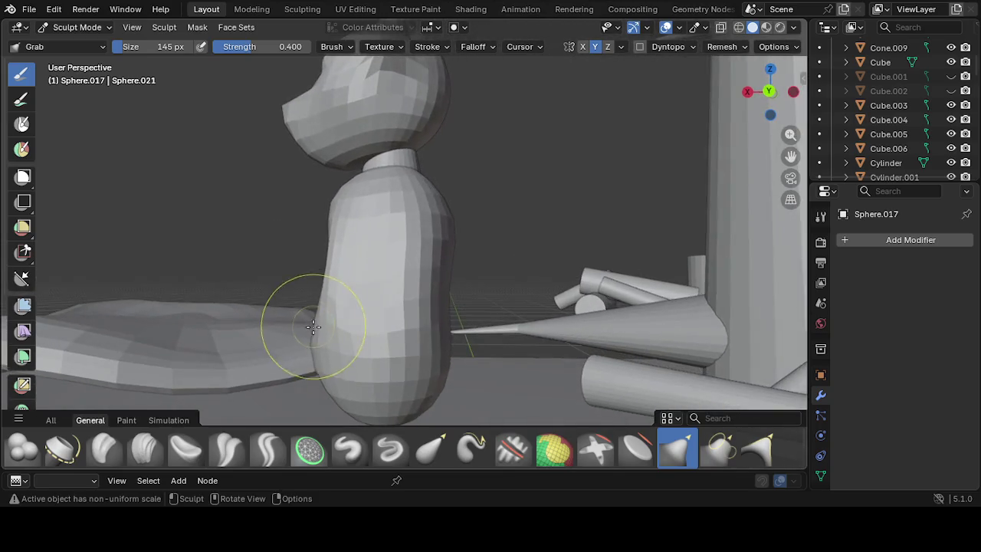
pyautogui.moveTo(314, 338); pyautogui.dragTo(295, 328)
pyautogui.moveTo(295, 328); pyautogui.dragTo(459, 340, button='middle')
pyautogui.moveTo(459, 339)
pyautogui.mouseDown()
pyautogui.moveTo(496, 353)
pyautogui.moveTo(513, 344)
pyautogui.mouseUp()
pyautogui.moveTo(512, 344)
pyautogui.mouseDown(button='middle')
pyautogui.moveTo(557, 343)
pyautogui.moveTo(572, 375)
pyautogui.mouseUp(button='middle')
pyautogui.moveTo(499, 328); pyautogui.dragTo(501, 331)
pyautogui.moveTo(502, 331)
pyautogui.mouseDown(button='middle')
pyautogui.moveTo(525, 355)
pyautogui.moveTo(519, 325)
pyautogui.mouseUp(button='middle')
# Reshape the lower body and side edges into a pear-like shape
pyautogui.moveTo(518, 324)
pyautogui.mouseDown()
pyautogui.moveTo(480, 328)
pyautogui.moveTo(471, 344)
pyautogui.mouseUp()
pyautogui.moveTo(470, 344); pyautogui.dragTo(435, 374, button='middle')
pyautogui.moveTo(492, 339); pyautogui.dragTo(499, 343)
pyautogui.moveTo(499, 343)
pyautogui.mouseDown(button='middle')
pyautogui.moveTo(299, 276)
pyautogui.moveTo(263, 306)
pyautogui.mouseUp(button='middle')
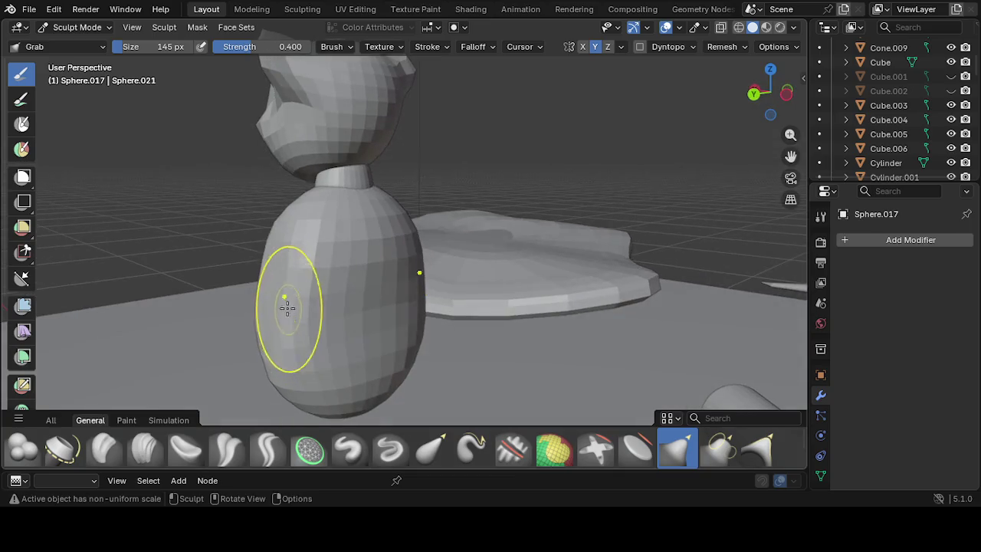
pyautogui.moveTo(262, 287)
pyautogui.mouseDown()
pyautogui.moveTo(296, 302)
pyautogui.moveTo(316, 291)
pyautogui.mouseUp()
pyautogui.moveTo(322, 293)
pyautogui.mouseDown(button='middle')
pyautogui.moveTo(557, 300)
pyautogui.moveTo(569, 311)
pyautogui.moveTo(404, 267)
pyautogui.mouseUp(button='middle')
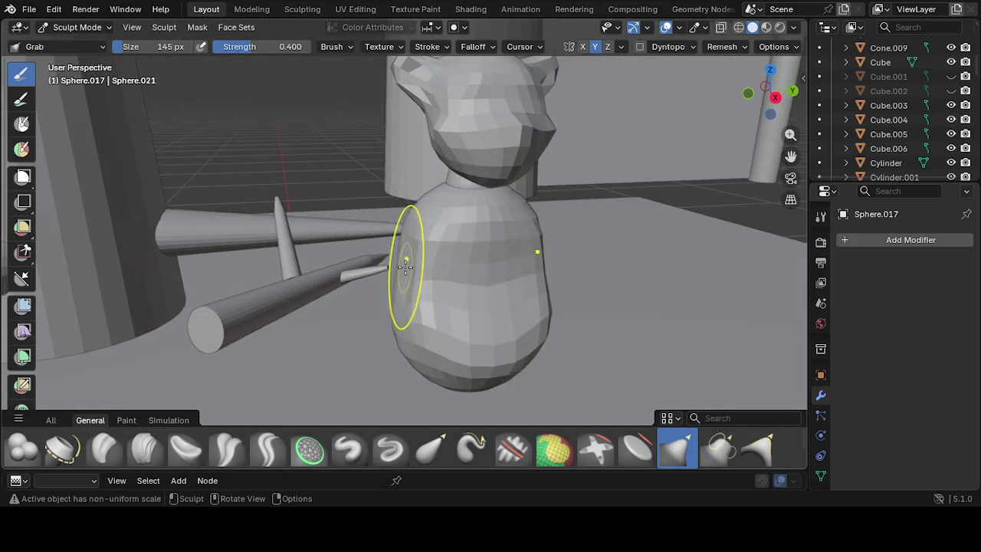
pyautogui.moveTo(393, 259); pyautogui.dragTo(403, 264)
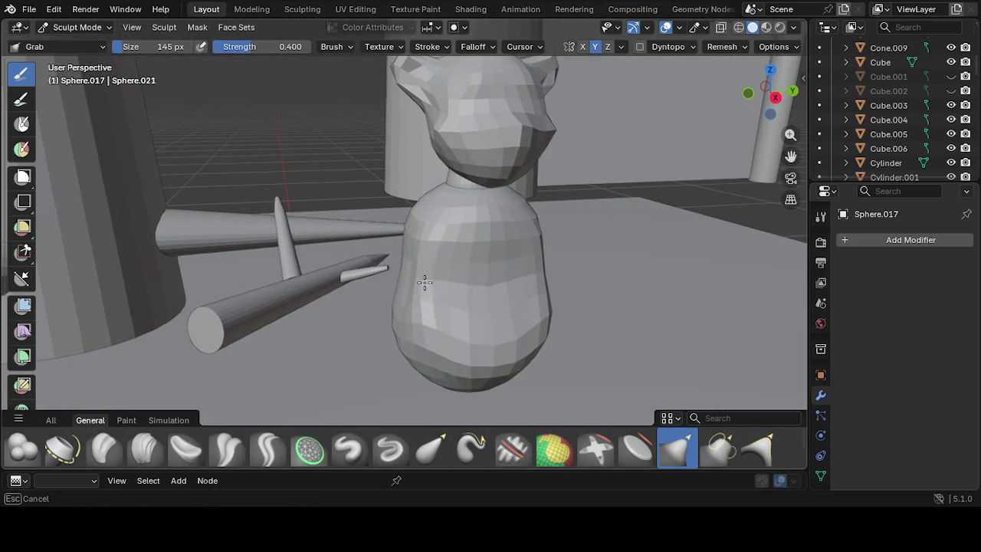
pyautogui.moveTo(425, 291); pyautogui.dragTo(447, 281)
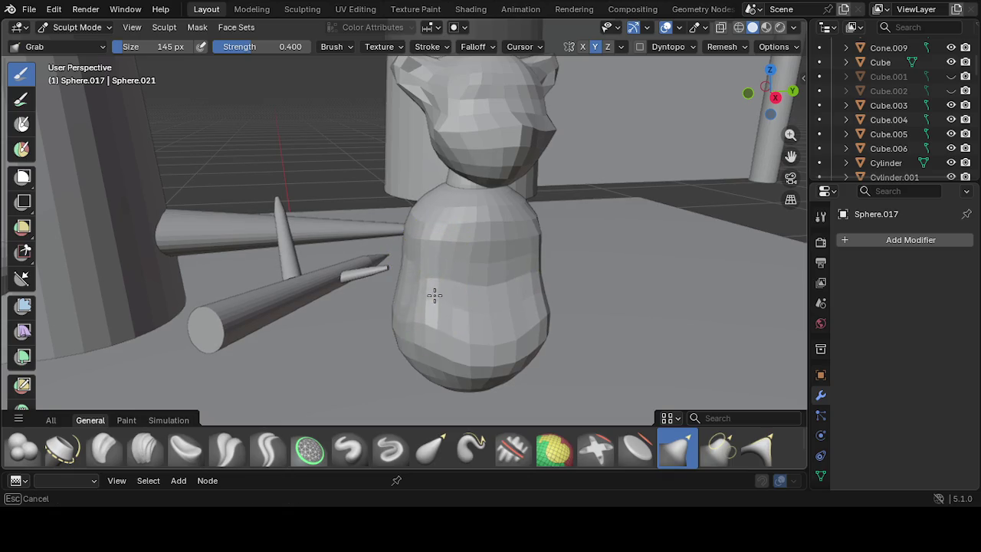
pyautogui.moveTo(547, 307)
pyautogui.mouseDown(button='middle')
pyautogui.moveTo(424, 273)
pyautogui.moveTo(416, 300)
pyautogui.moveTo(522, 335)
pyautogui.moveTo(478, 324)
pyautogui.moveTo(485, 314)
pyautogui.mouseUp(button='middle')
# Grab-pull the underside of Sphere.017 down into a pointed, cone-like base
pyautogui.moveTo(477, 322); pyautogui.dragTo(470, 313)
pyautogui.moveTo(470, 313)
pyautogui.mouseDown(button='middle')
pyautogui.moveTo(401, 302)
pyautogui.moveTo(291, 313)
pyautogui.moveTo(306, 333)
pyautogui.mouseUp(button='middle')
pyautogui.moveTo(351, 317); pyautogui.dragTo(365, 309)
pyautogui.moveTo(365, 309)
pyautogui.mouseDown(button='middle')
pyautogui.moveTo(518, 352)
pyautogui.moveTo(582, 343)
pyautogui.moveTo(439, 331)
pyautogui.mouseUp(button='middle')
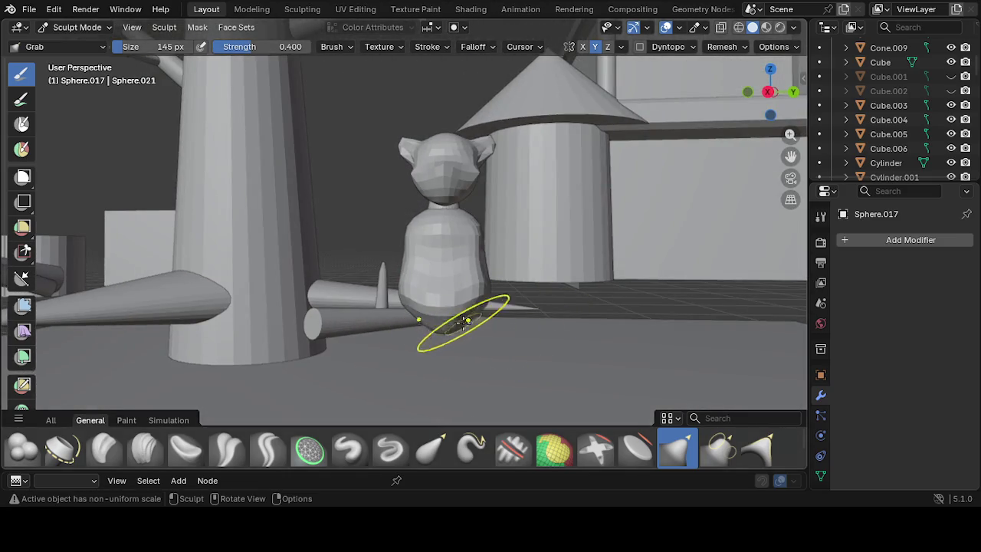
pyautogui.moveTo(442, 331)
pyautogui.mouseDown()
pyautogui.moveTo(448, 344)
pyautogui.moveTo(482, 297)
pyautogui.moveTo(472, 310)
pyautogui.mouseUp()
pyautogui.moveTo(472, 310); pyautogui.dragTo(325, 313, button='middle')
pyautogui.moveTo(337, 307); pyautogui.dragTo(366, 314)
pyautogui.moveTo(366, 314)
pyautogui.mouseDown(button='middle')
pyautogui.moveTo(252, 344)
pyautogui.moveTo(342, 309)
pyautogui.moveTo(573, 307)
pyautogui.moveTo(508, 269)
pyautogui.moveTo(416, 273)
pyautogui.moveTo(460, 284)
pyautogui.moveTo(373, 311)
pyautogui.moveTo(291, 276)
pyautogui.moveTo(368, 254)
pyautogui.moveTo(480, 257)
pyautogui.moveTo(414, 295)
pyautogui.mouseUp(button='middle')
pyautogui.scroll(2, 557, 286)
pyautogui.scroll(-2, 413, 294)
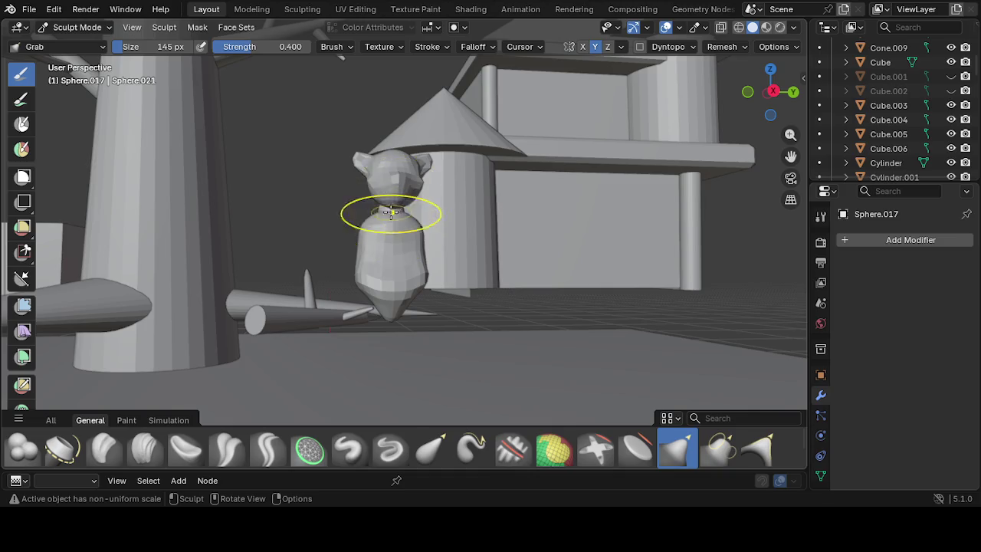
# Return to Object Mode and select the small oval Sphere.018 at the bear's neck
pyautogui.click(79, 29)
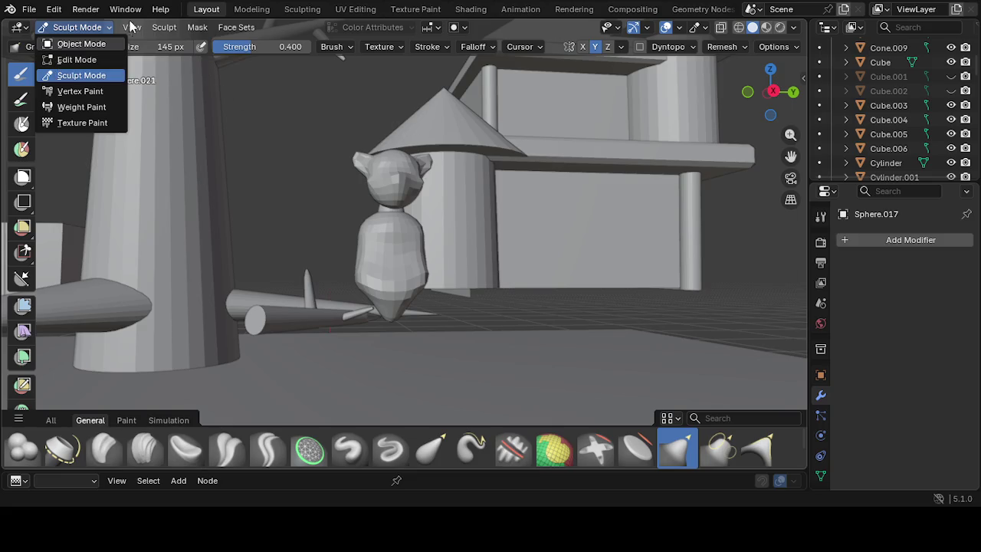
pyautogui.click(71, 29)
pyautogui.click(83, 29)
pyautogui.click(80, 45)
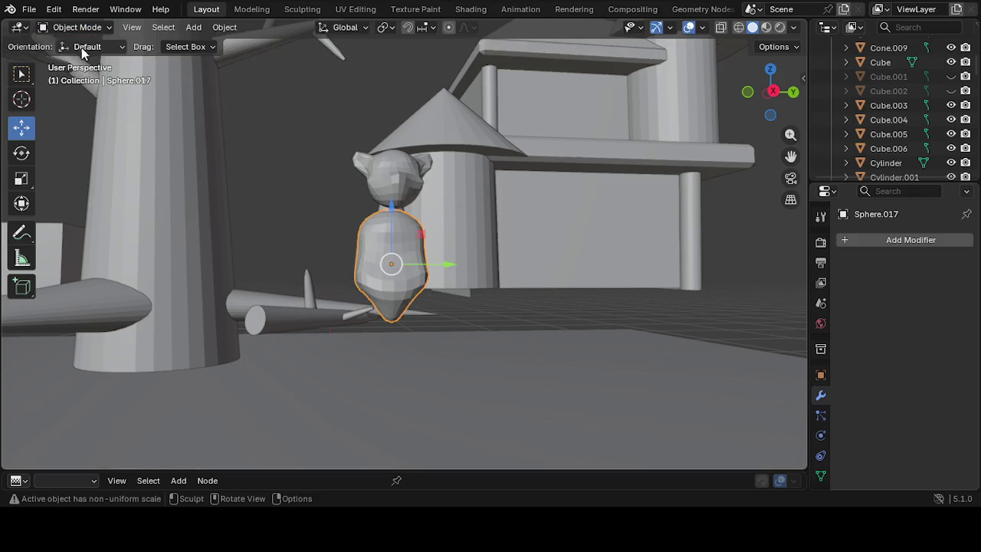
pyautogui.moveTo(351, 184)
pyautogui.mouseDown(button='middle')
pyautogui.moveTo(369, 271)
pyautogui.moveTo(402, 222)
pyautogui.mouseUp(button='middle')
pyautogui.click(463, 223)
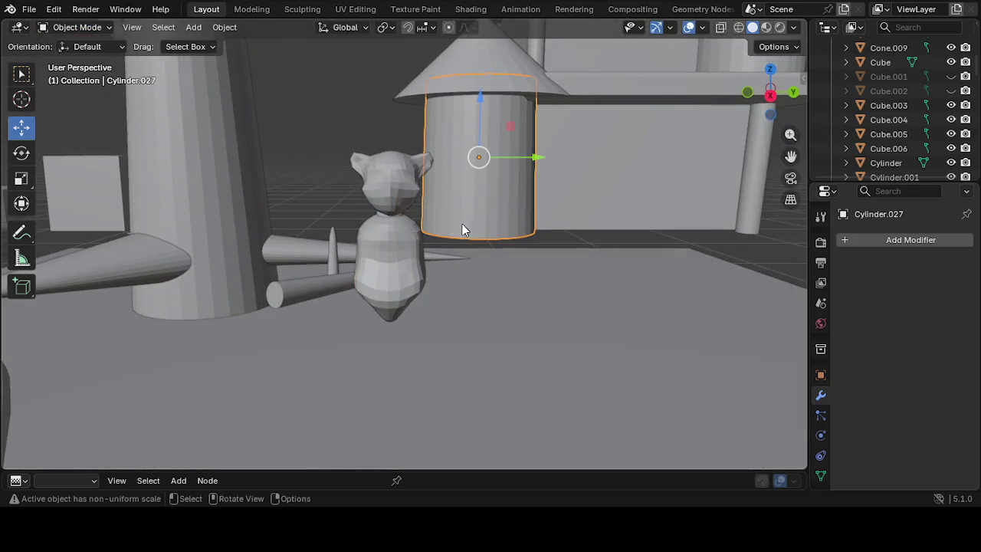
pyautogui.click(383, 214)
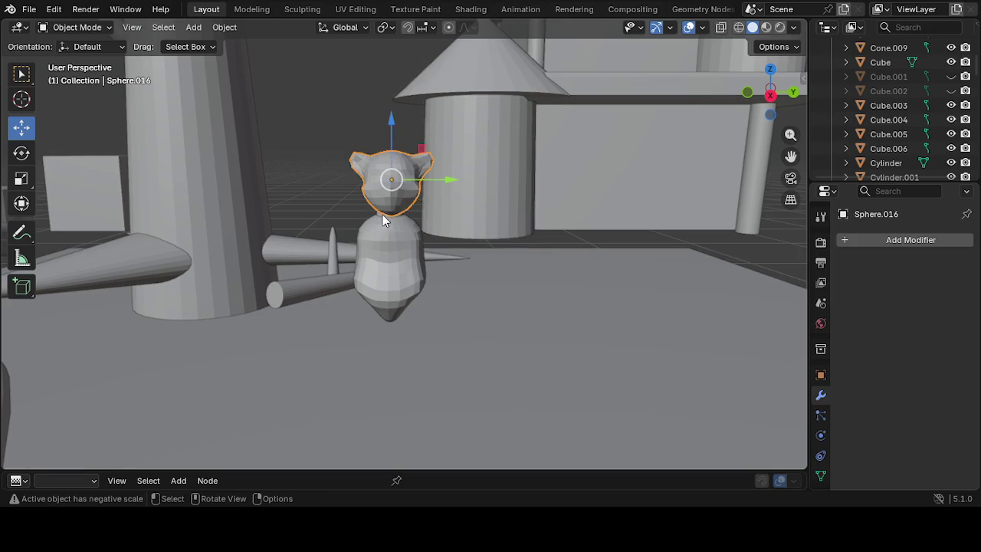
pyautogui.moveTo(396, 224)
pyautogui.mouseDown(button='middle')
pyautogui.moveTo(508, 245)
pyautogui.moveTo(393, 211)
pyautogui.mouseUp(button='middle')
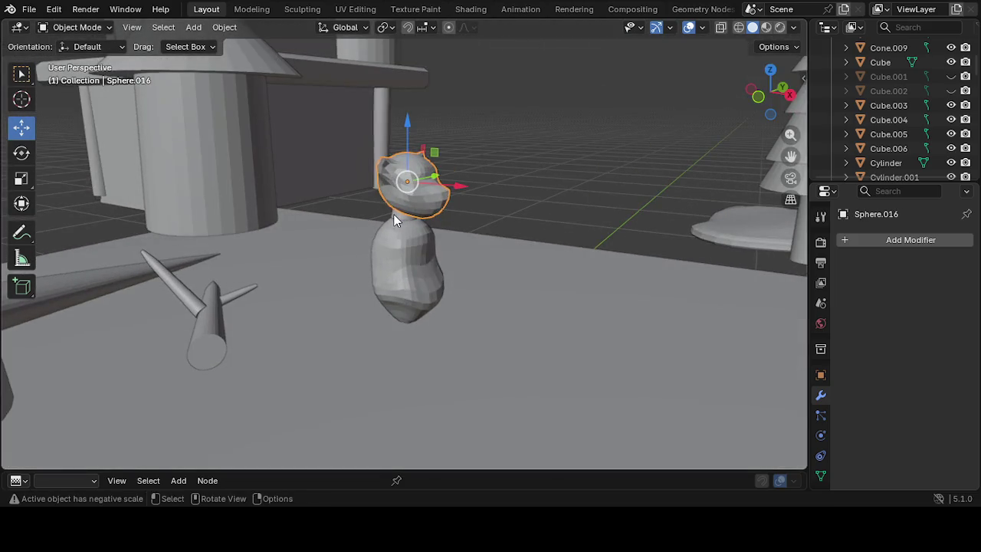
pyautogui.click(398, 215)
pyautogui.click(395, 217)
pyautogui.moveTo(395, 217)
pyautogui.mouseDown(button='middle')
pyautogui.moveTo(413, 255)
pyautogui.moveTo(386, 234)
pyautogui.mouseUp(button='middle')
# Duplicate Sphere.018 into Sphere.019, leaving the copy in the same spot
pyautogui.press('g')
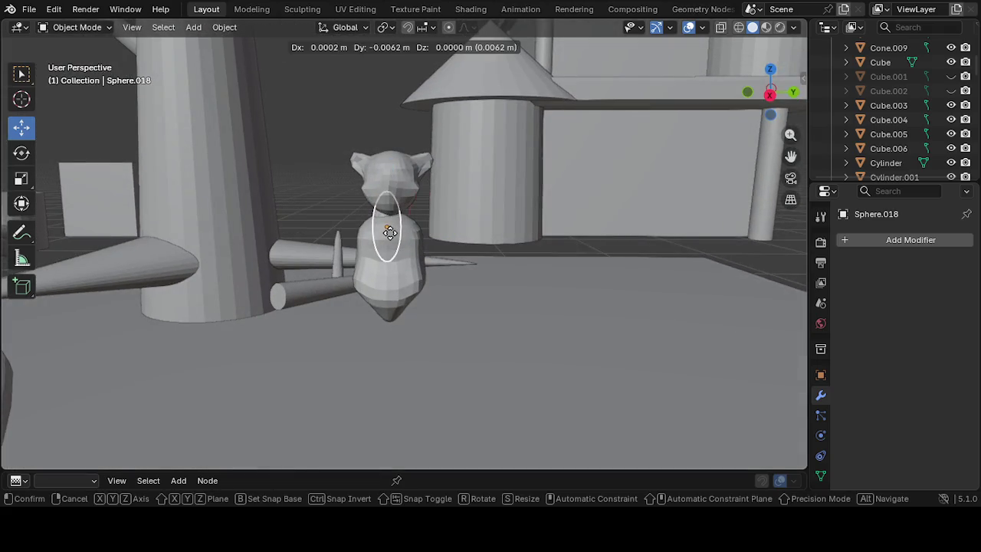
pyautogui.click(387, 233)
pyautogui.rightClick(404, 226)
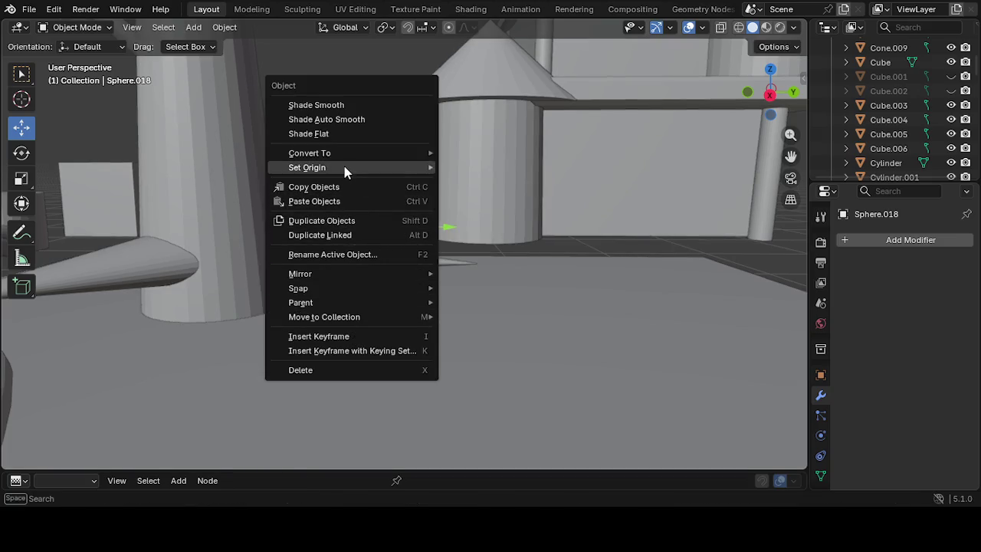
pyautogui.click(352, 221)
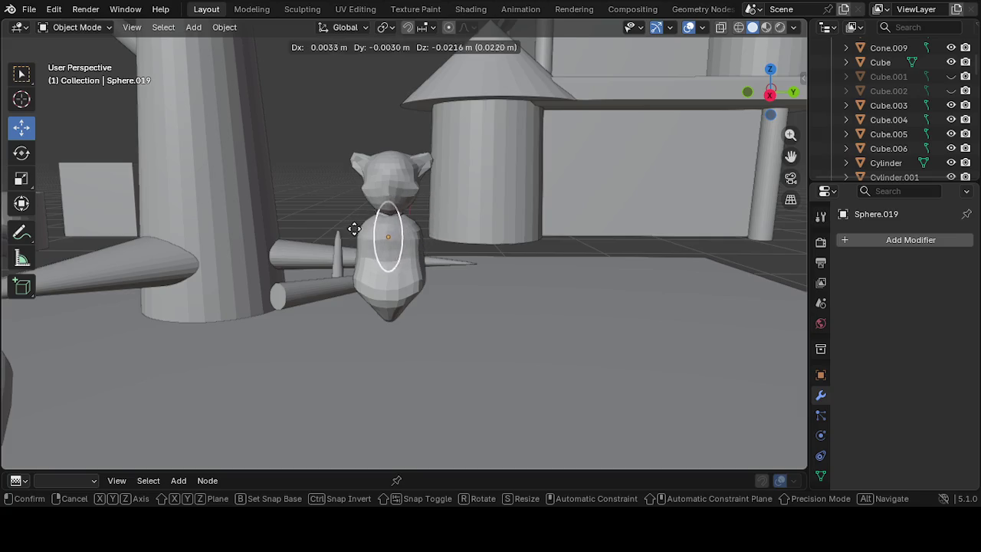
pyautogui.rightClick(350, 238)
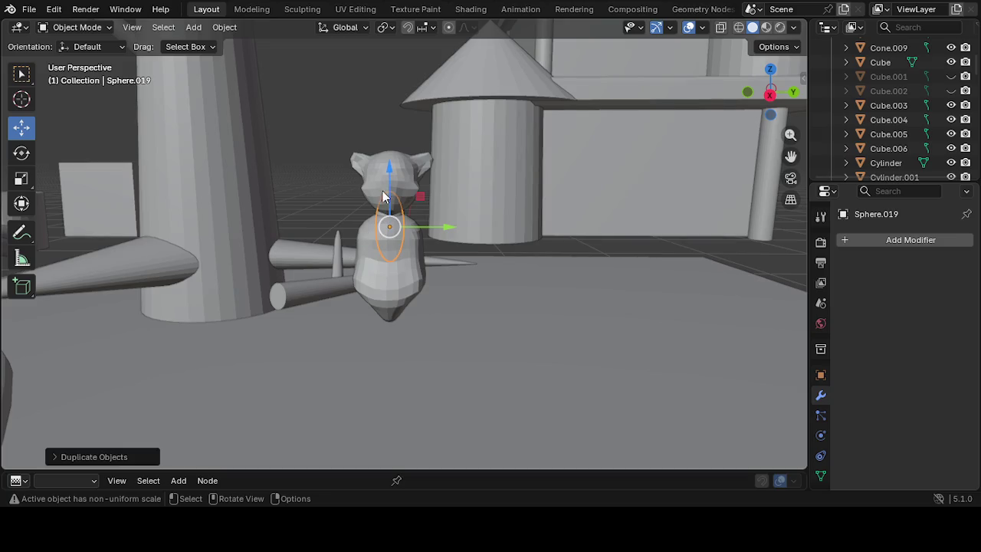
# Lower the duplicate Sphere.019 to sit beneath the bear's body as a leg
pyautogui.moveTo(395, 171); pyautogui.dragTo(394, 181)
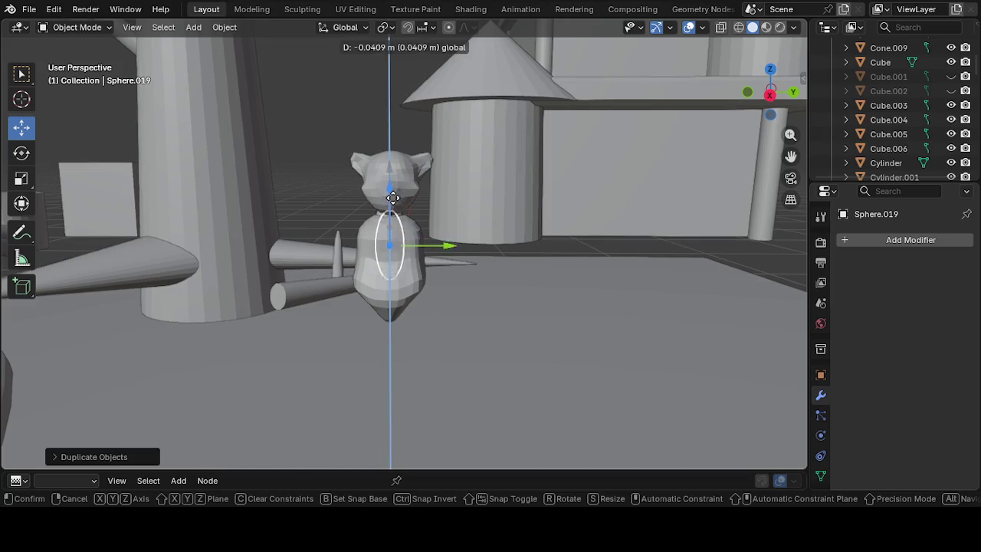
pyautogui.moveTo(384, 265)
pyautogui.mouseDown()
pyautogui.moveTo(427, 315)
pyautogui.moveTo(491, 317)
pyautogui.moveTo(481, 329)
pyautogui.mouseUp()
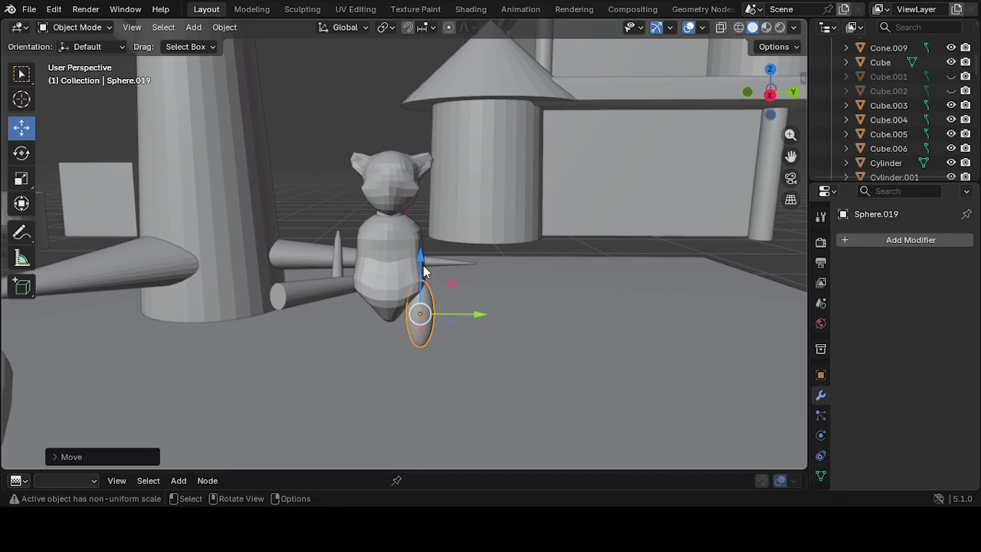
pyautogui.moveTo(420, 270); pyautogui.dragTo(418, 277)
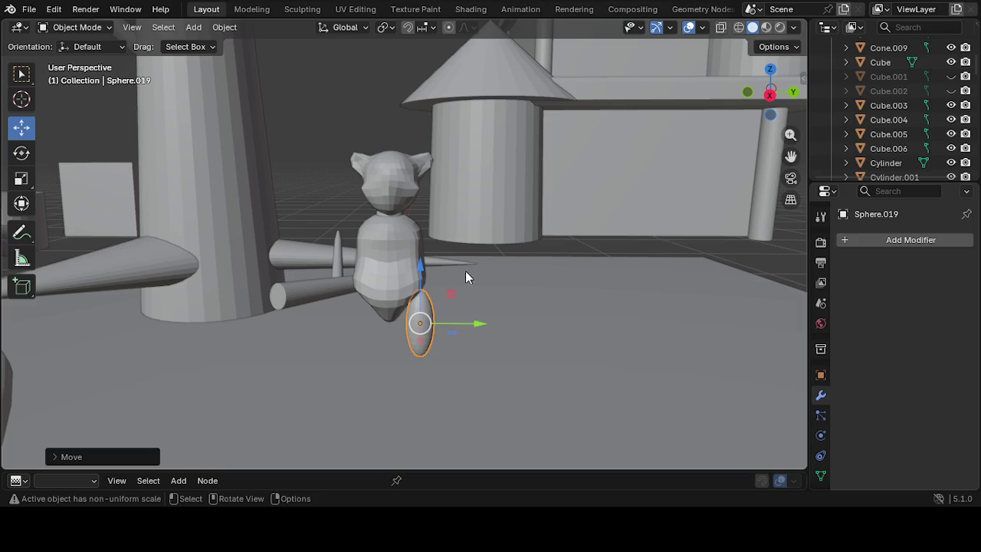
pyautogui.press('g')
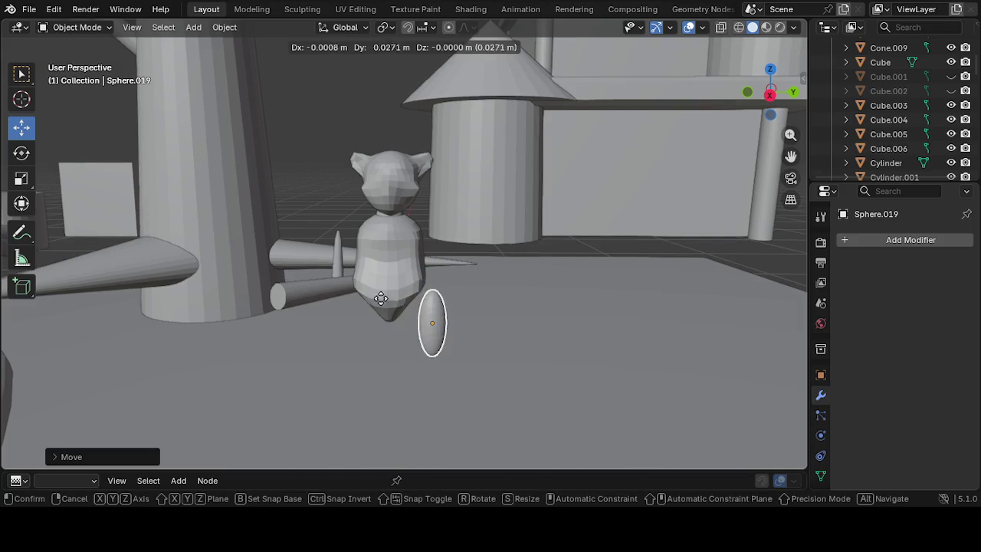
pyautogui.press('Escape')
pyautogui.press('g')
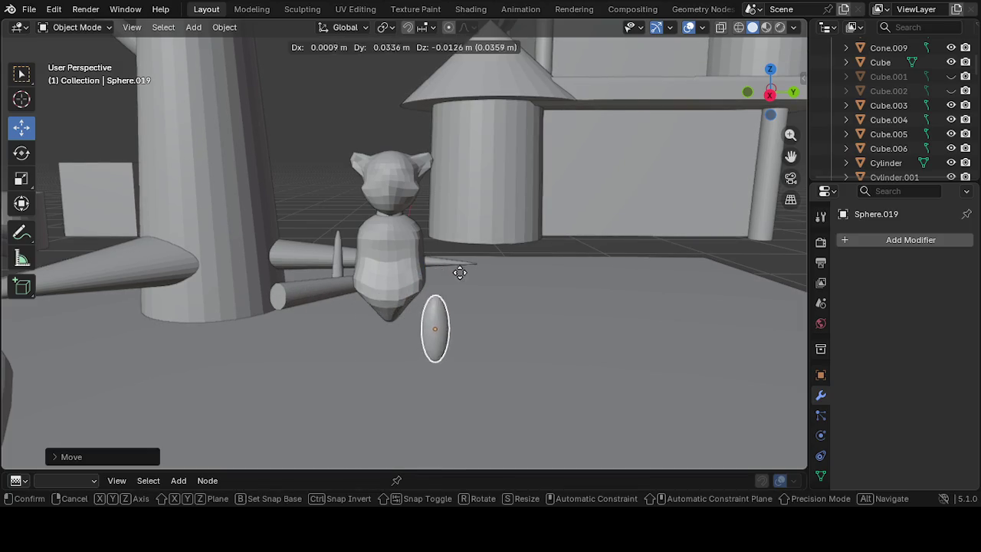
pyautogui.click(448, 262)
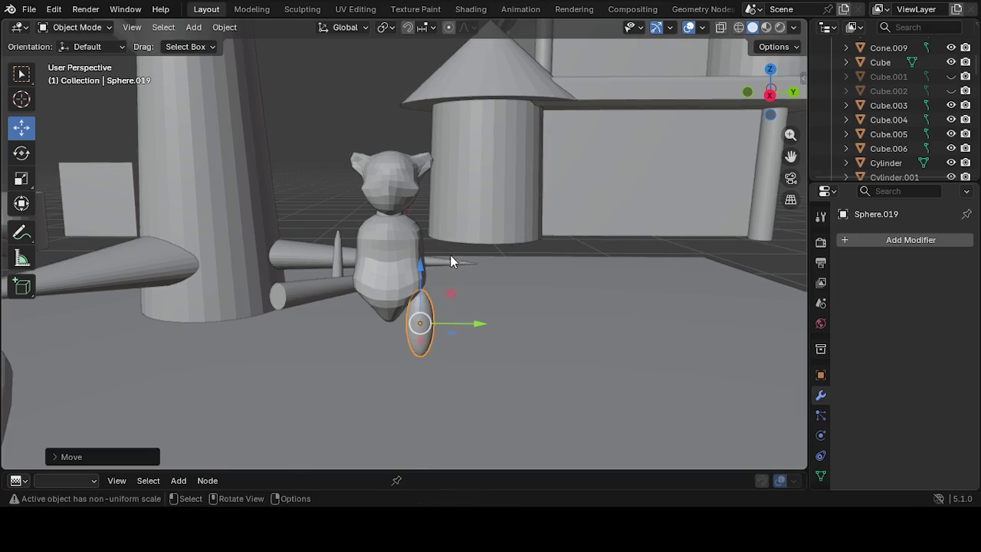
# Nudge the leg sphere slightly along the Y axis
pyautogui.moveTo(490, 239)
pyautogui.mouseDown(button='middle')
pyautogui.moveTo(236, 239)
pyautogui.moveTo(505, 248)
pyautogui.moveTo(500, 234)
pyautogui.mouseUp(button='middle')
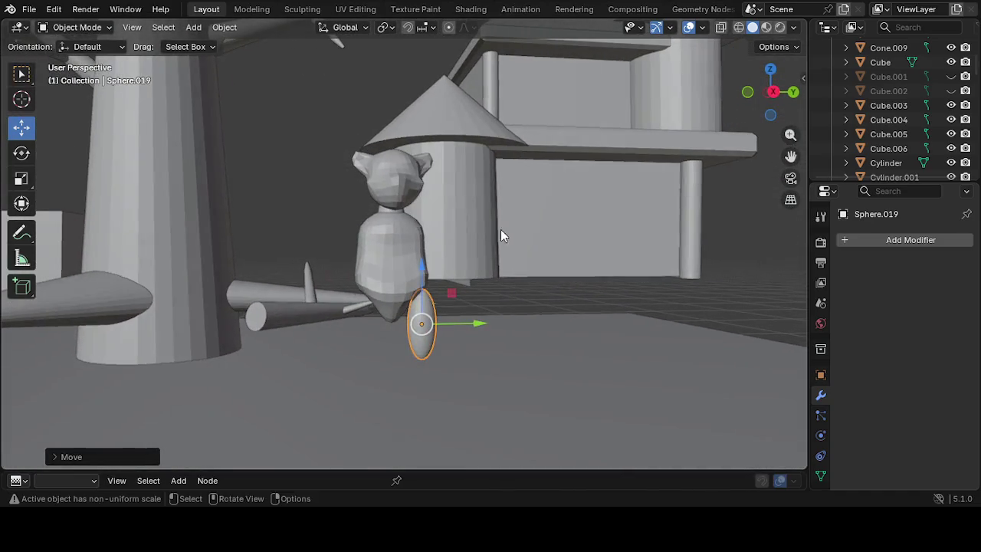
pyautogui.click(420, 327)
pyautogui.moveTo(461, 325); pyautogui.dragTo(451, 327)
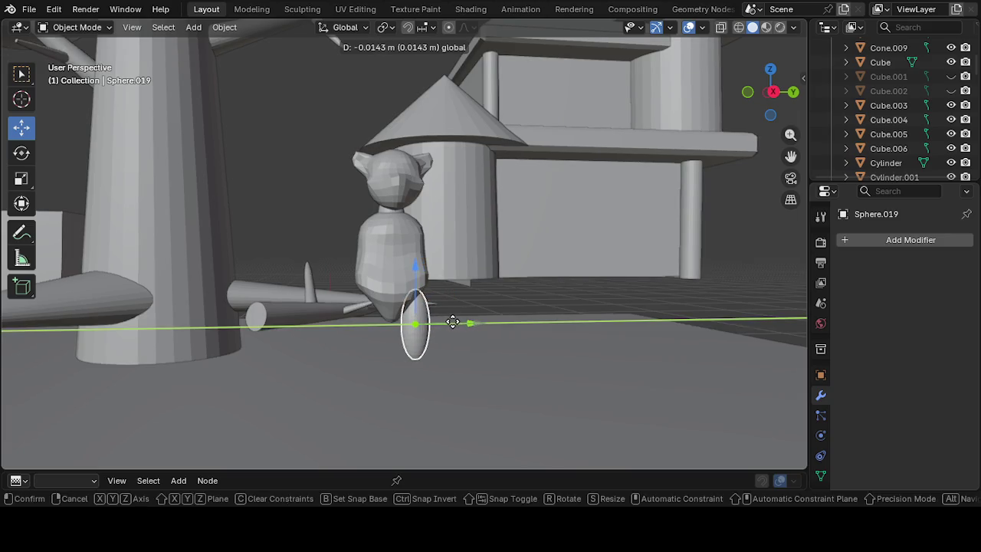
pyautogui.press('g')
pyautogui.rightClick(308, 306)
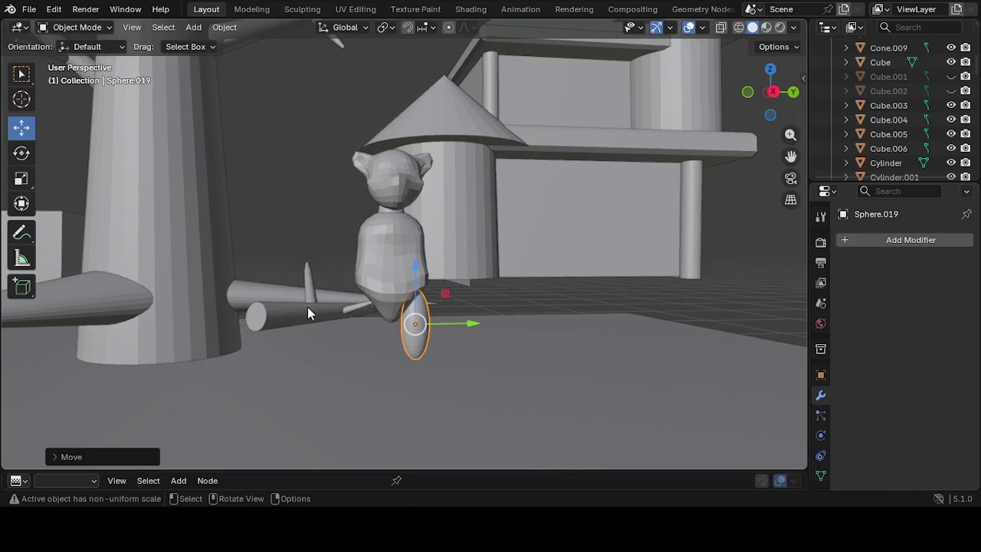
pyautogui.moveTo(365, 299)
pyautogui.mouseDown(button='middle')
pyautogui.moveTo(182, 345)
pyautogui.moveTo(258, 352)
pyautogui.mouseUp(button='middle')
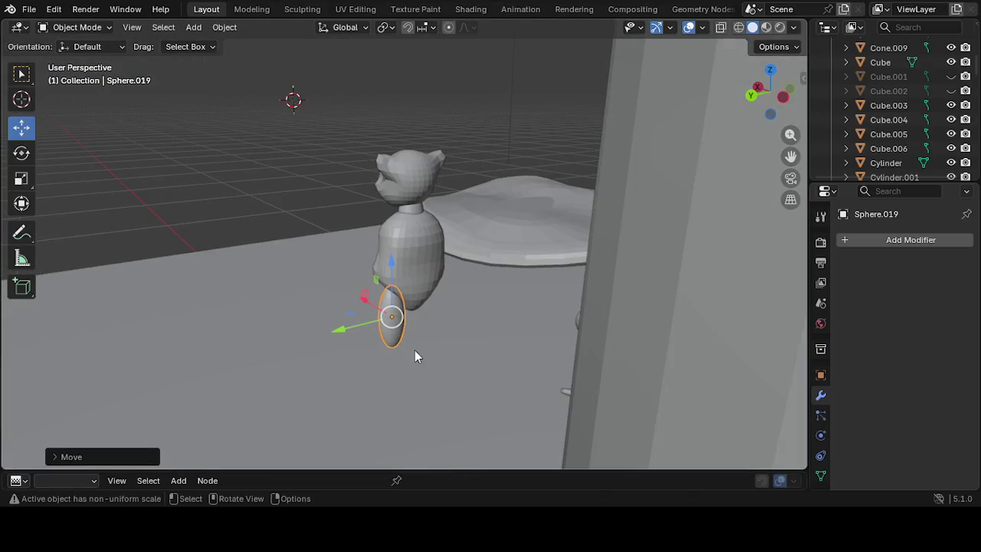
pyautogui.moveTo(425, 308)
pyautogui.mouseDown(button='middle')
pyautogui.moveTo(416, 313)
pyautogui.moveTo(482, 327)
pyautogui.moveTo(737, 319)
pyautogui.moveTo(705, 305)
pyautogui.mouseUp(button='middle')
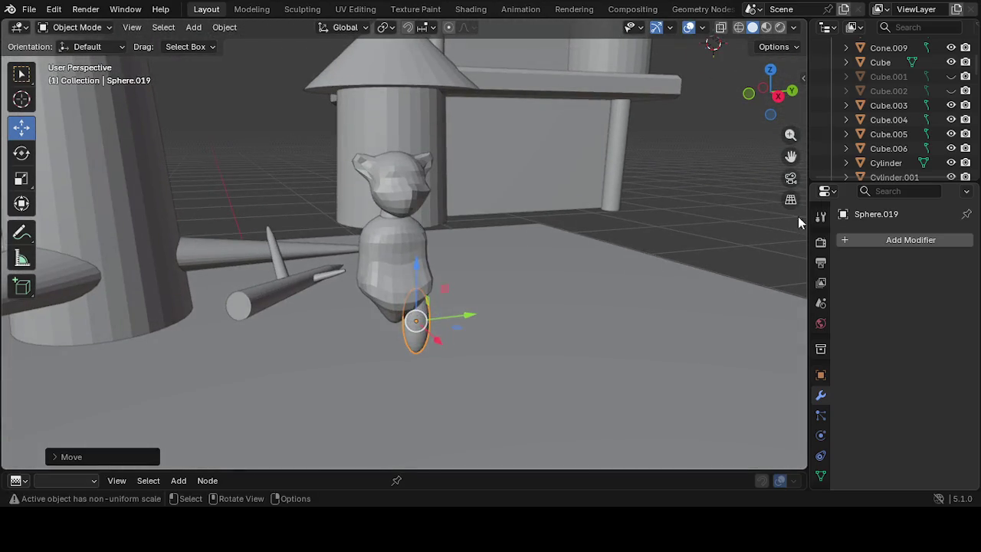
# Unhide Cube.002 through Cube.001, restoring the shelf board and floor
pyautogui.click(951, 90)
pyautogui.moveTo(951, 134); pyautogui.dragTo(950, 81)
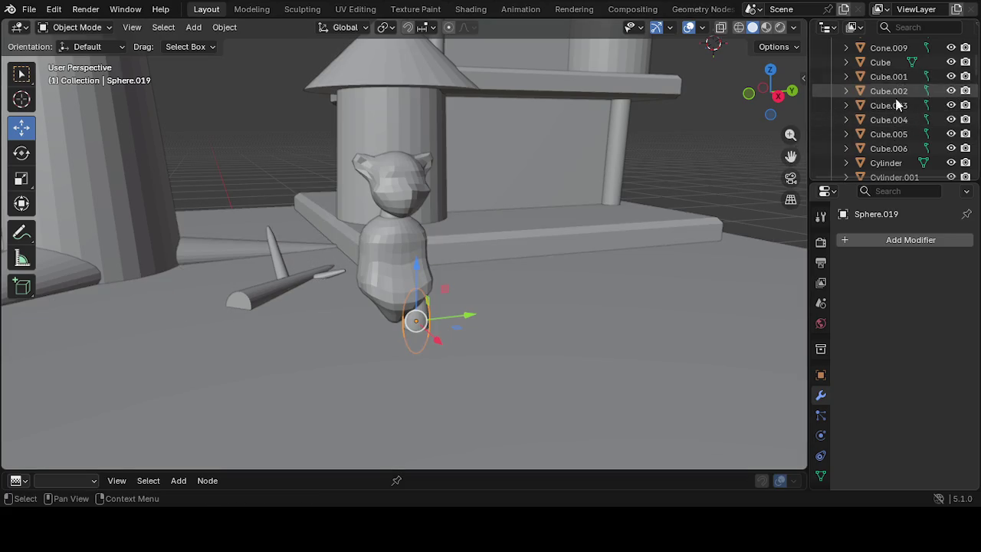
pyautogui.moveTo(357, 257)
pyautogui.mouseDown(button='middle')
pyautogui.moveTo(330, 290)
pyautogui.moveTo(378, 279)
pyautogui.moveTo(385, 259)
pyautogui.moveTo(483, 247)
pyautogui.moveTo(470, 265)
pyautogui.moveTo(409, 279)
pyautogui.moveTo(388, 267)
pyautogui.moveTo(376, 278)
pyautogui.mouseUp(button='middle')
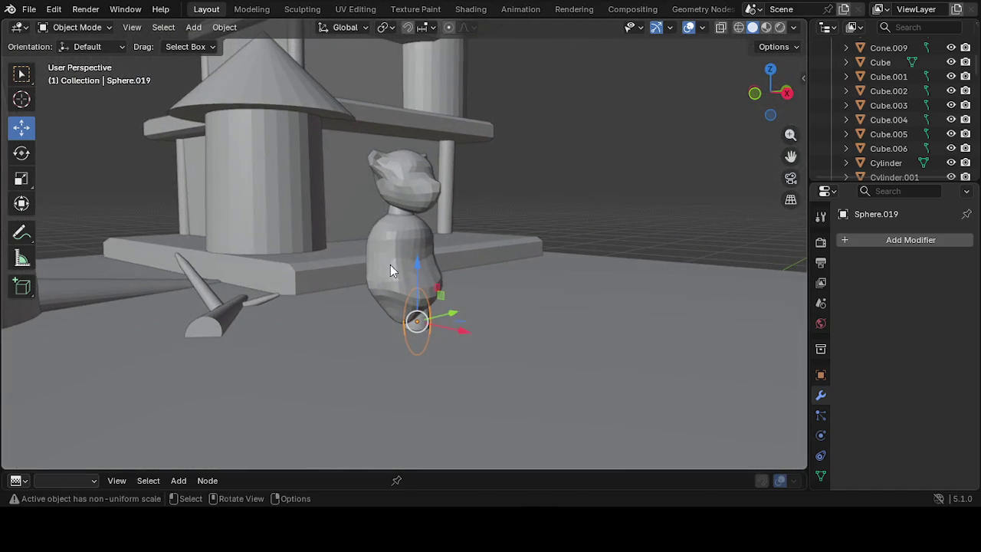
pyautogui.click(393, 263)
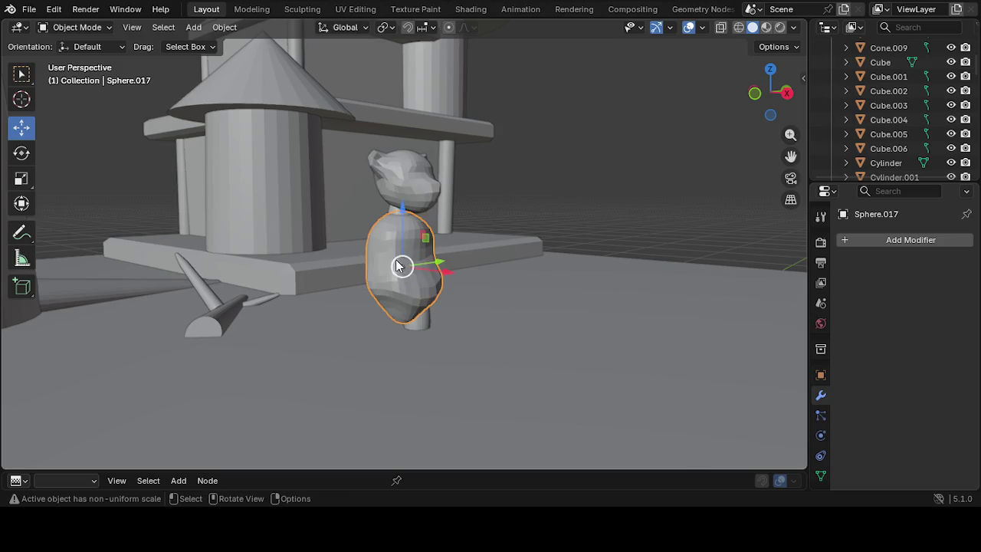
pyautogui.moveTo(453, 278)
pyautogui.mouseDown(button='middle')
pyautogui.moveTo(438, 289)
pyautogui.moveTo(320, 291)
pyautogui.moveTo(385, 303)
pyautogui.mouseUp(button='middle')
pyautogui.click(411, 313)
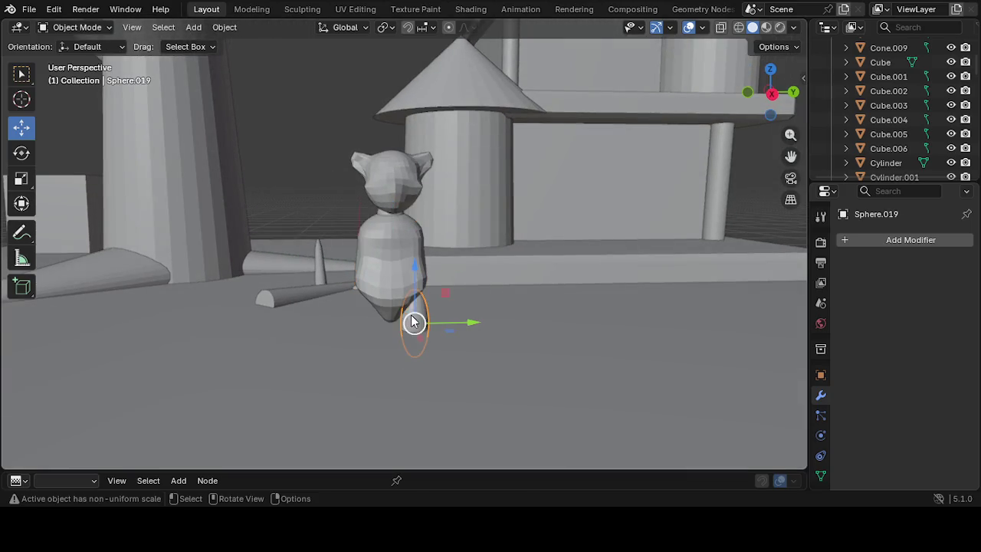
# Duplicate the leg sphere and slide the copy sideways along Y as a second leg
pyautogui.rightClick(407, 316)
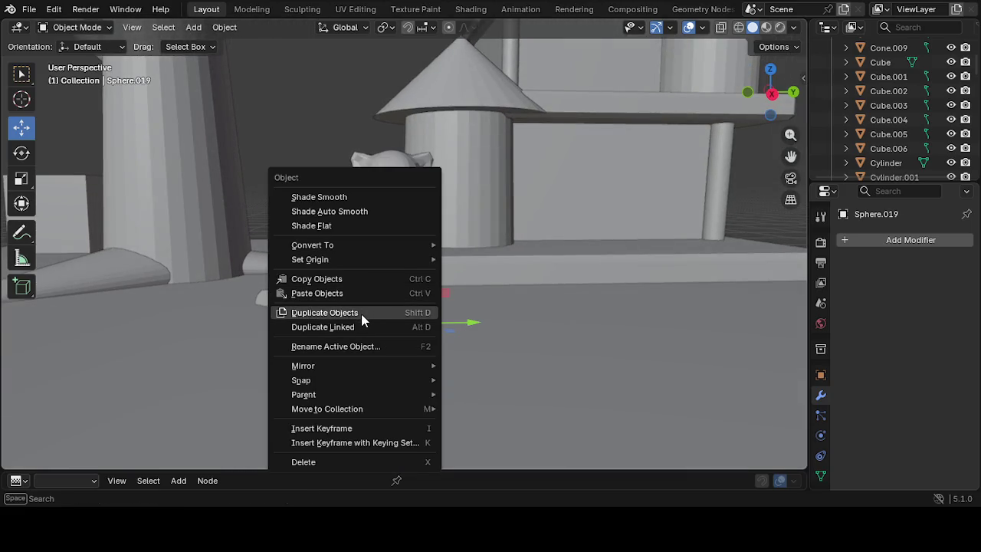
pyautogui.click(361, 313)
pyautogui.click(378, 322)
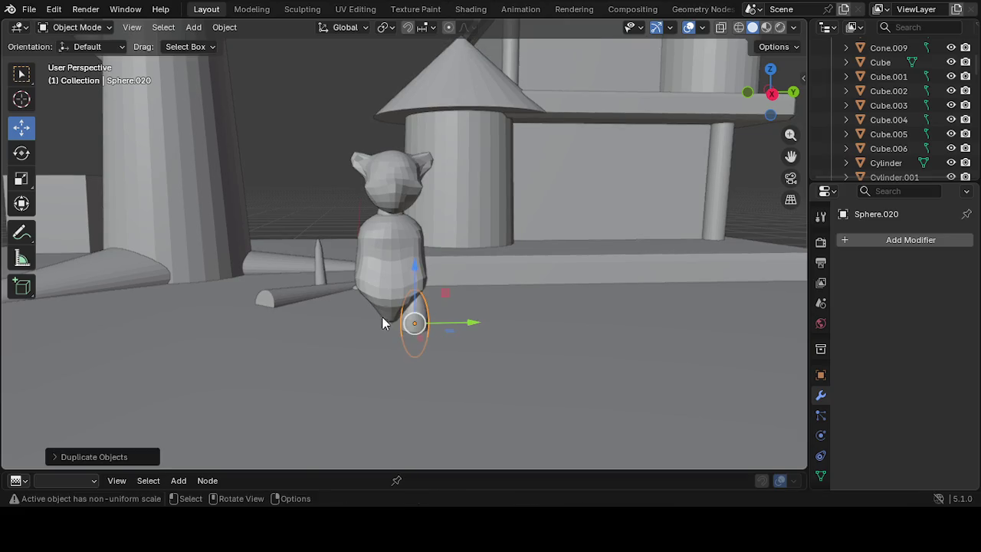
pyautogui.moveTo(458, 327)
pyautogui.mouseDown()
pyautogui.moveTo(395, 318)
pyautogui.moveTo(420, 324)
pyautogui.mouseUp()
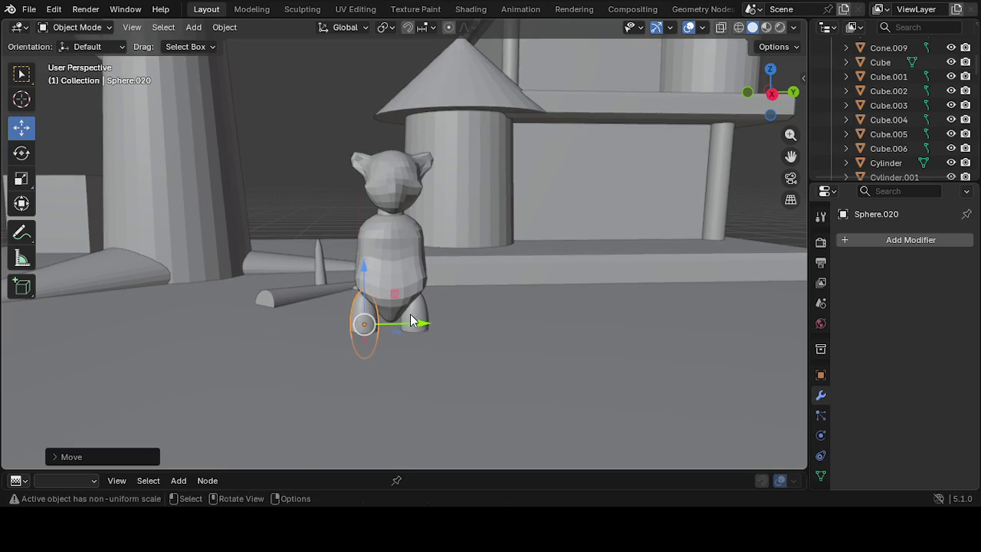
pyautogui.click(476, 321)
# Orbit and zoom around the bear to check both legs from the front and side
pyautogui.moveTo(480, 320)
pyautogui.mouseDown(button='middle')
pyautogui.moveTo(189, 309)
pyautogui.moveTo(100, 322)
pyautogui.mouseUp(button='middle')
pyautogui.scroll(2, 393, 272)
pyautogui.scroll(1, 442, 306)
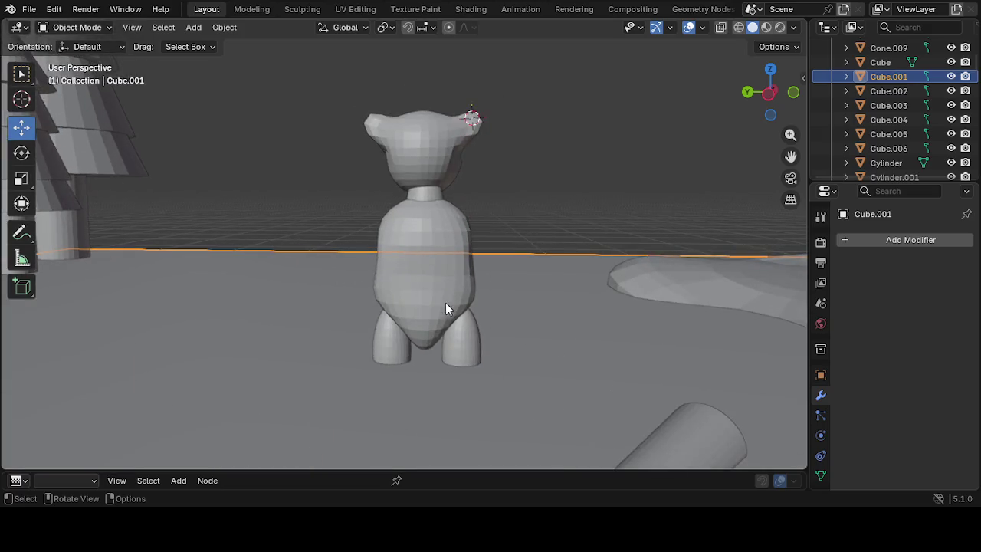
pyautogui.scroll(2, 483, 325)
pyautogui.scroll(2, 482, 324)
pyautogui.scroll(1, 486, 322)
pyautogui.moveTo(490, 324)
pyautogui.mouseDown(button='middle')
pyautogui.moveTo(422, 320)
pyautogui.moveTo(375, 349)
pyautogui.moveTo(470, 293)
pyautogui.moveTo(553, 287)
pyautogui.moveTo(436, 271)
pyautogui.moveTo(406, 274)
pyautogui.moveTo(514, 291)
pyautogui.moveTo(862, 307)
pyautogui.mouseUp(button='middle')
pyautogui.moveTo(775, 268)
pyautogui.keyDown('ctrl'); pyautogui.mouseDown(button='middle')
pyautogui.moveTo(602, 247)
pyautogui.moveTo(541, 266)
pyautogui.moveTo(468, 338)
pyautogui.moveTo(488, 321)
pyautogui.moveTo(471, 311)
pyautogui.moveTo(427, 367)
pyautogui.moveTo(418, 347)
pyautogui.mouseUp(button='middle'); pyautogui.keyUp('ctrl')
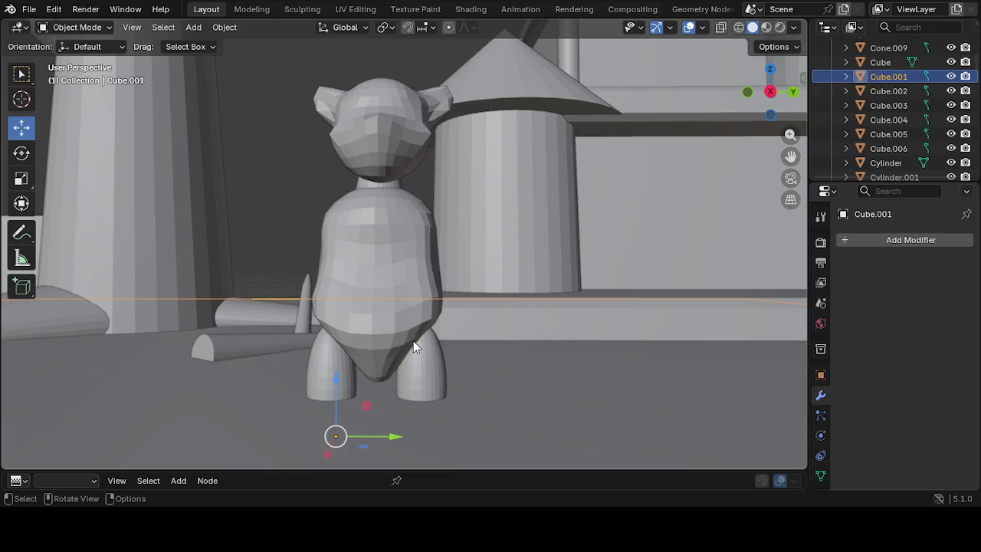
pyautogui.moveTo(421, 339)
pyautogui.mouseDown(button='middle')
pyautogui.moveTo(401, 269)
pyautogui.moveTo(376, 296)
pyautogui.moveTo(312, 293)
pyautogui.moveTo(409, 332)
pyautogui.mouseUp(button='middle')
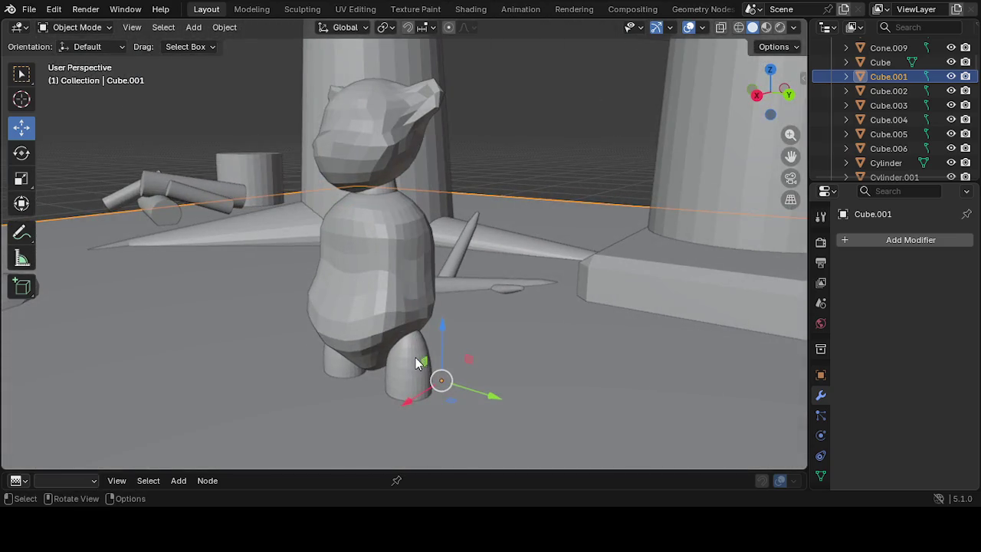
# Select both legs, the body and the head, and raise them slightly along Z
pyautogui.click(416, 357)
pyautogui.rightClick(415, 349)
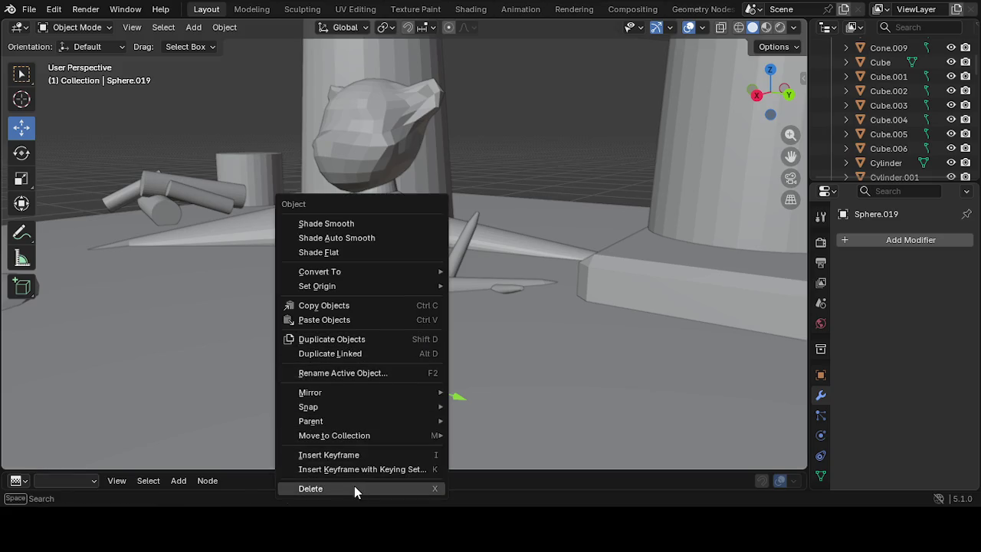
pyautogui.click(469, 320)
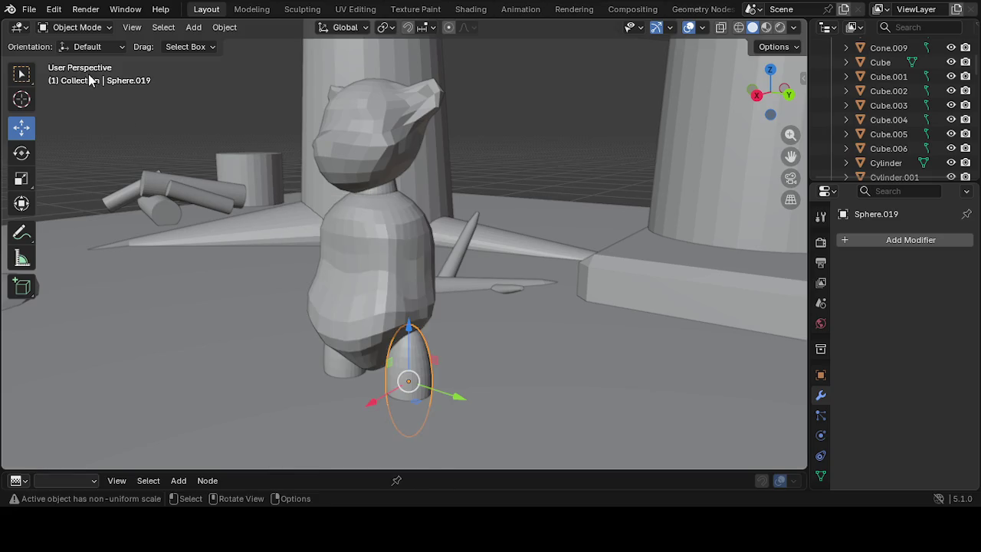
pyautogui.click(74, 28)
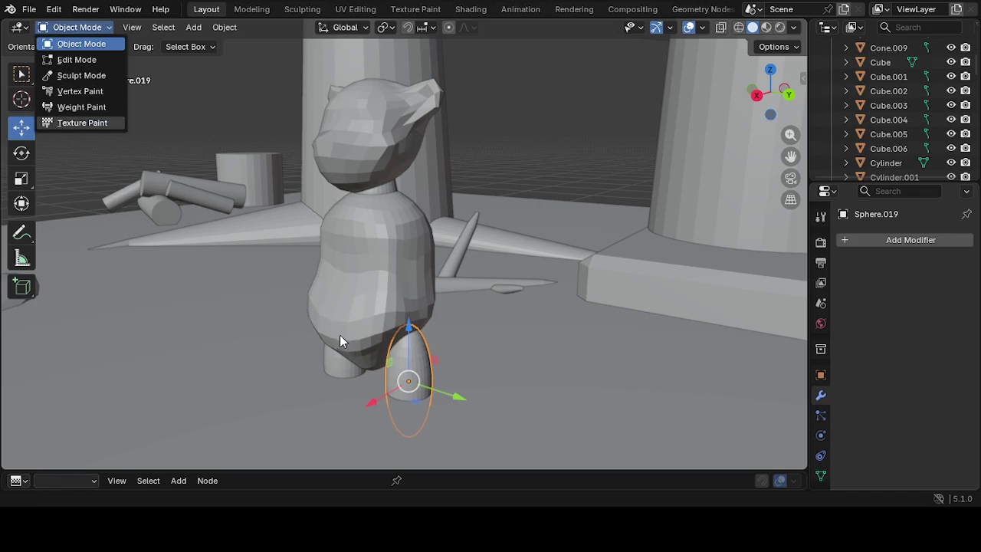
pyautogui.hotkey('shift', 'd')
pyautogui.click(335, 365)
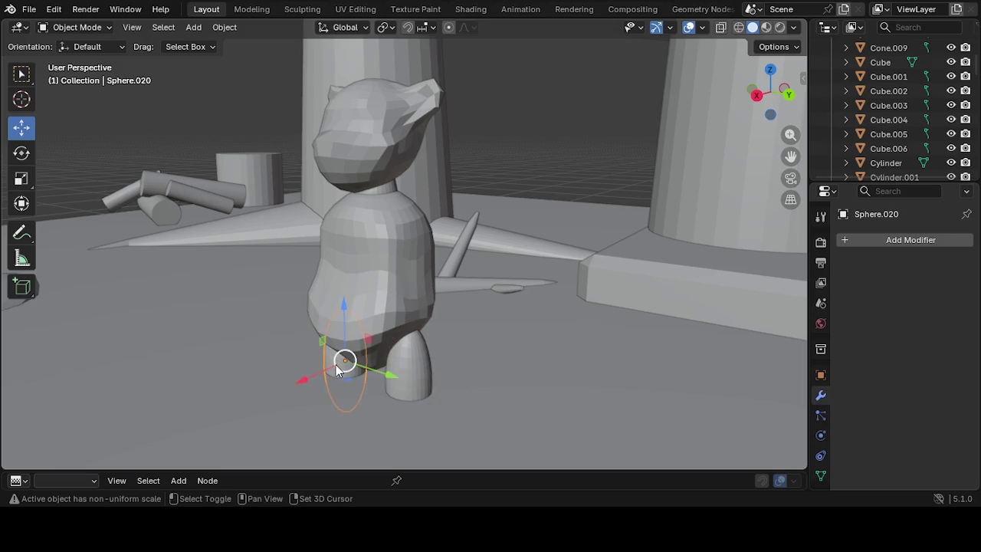
pyautogui.keyDown('shift'); pyautogui.click(404, 376); pyautogui.keyUp('shift')
pyautogui.keyDown('shift'); pyautogui.click(353, 340); pyautogui.keyUp('shift')
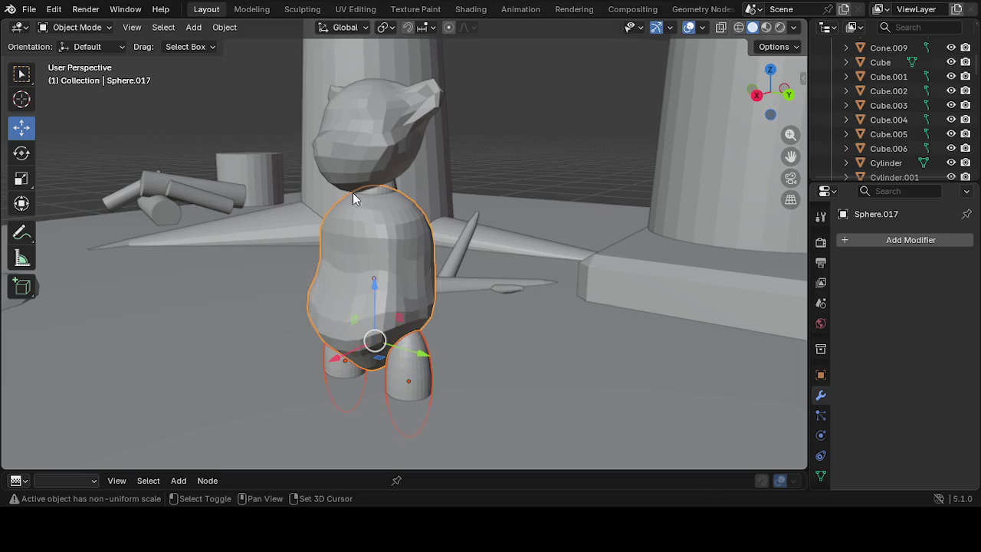
pyautogui.keyDown('shift'); pyautogui.click(390, 186); pyautogui.keyUp('shift')
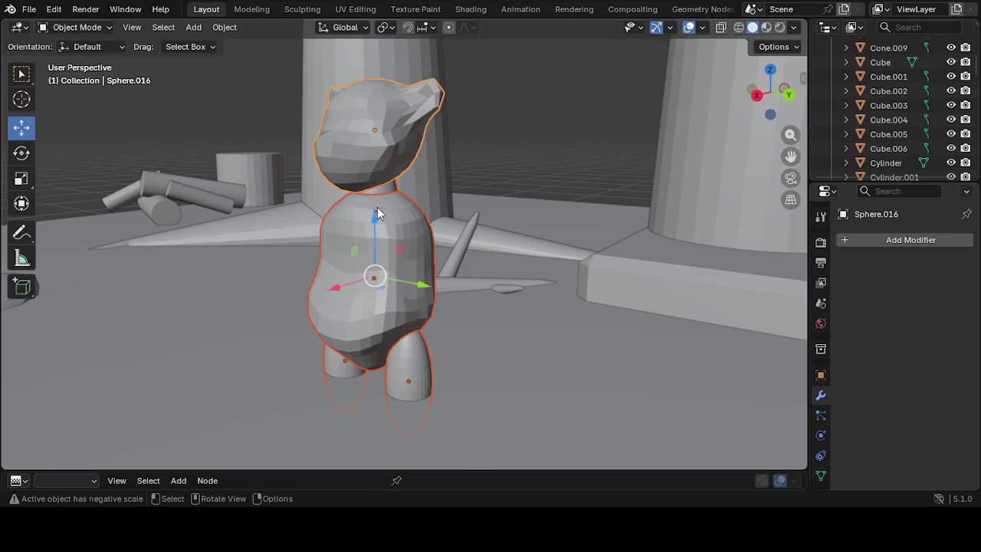
pyautogui.moveTo(374, 215); pyautogui.dragTo(385, 161)
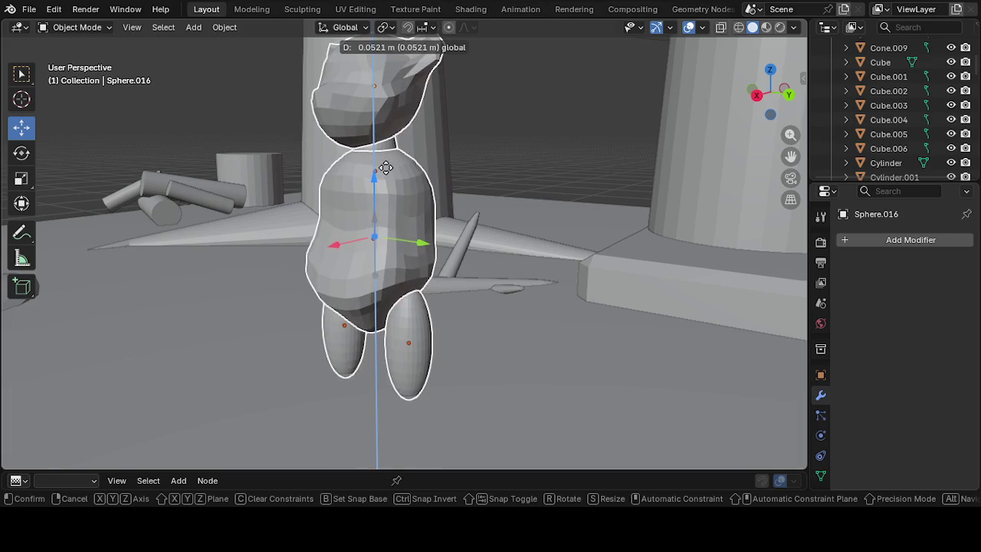
pyautogui.moveTo(385, 160); pyautogui.dragTo(385, 165)
# Switch the viewport to Rendered shading to show lighting and shadows
pyautogui.press('g')
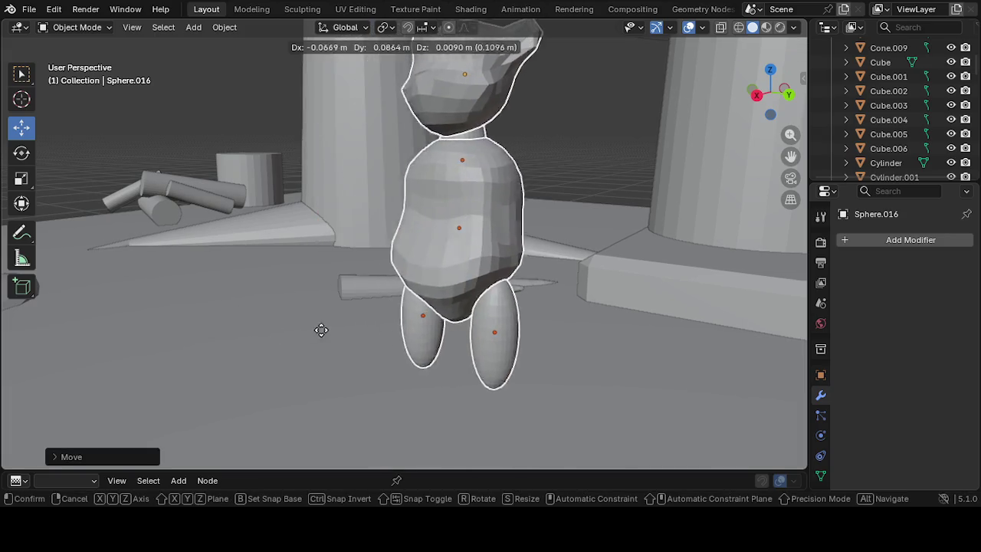
pyautogui.press('Escape')
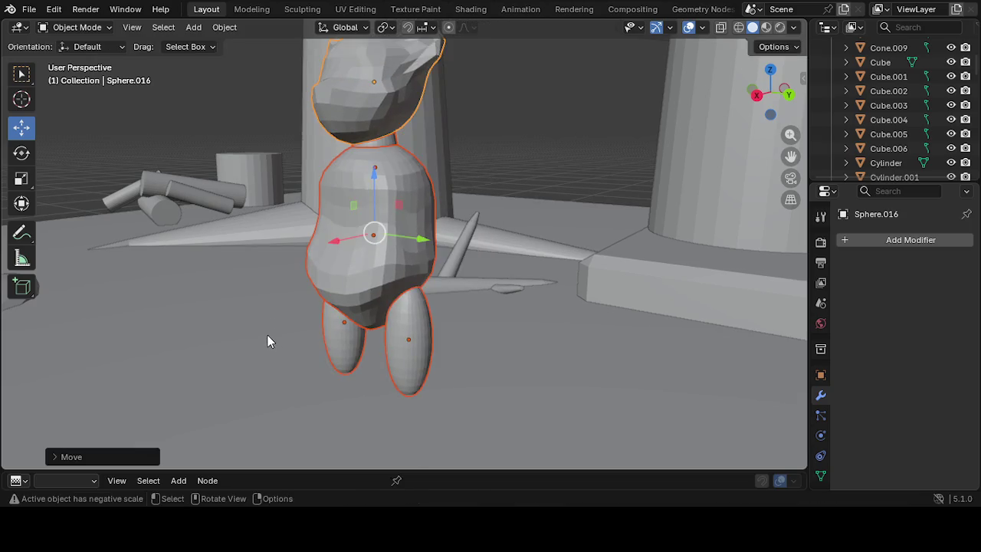
pyautogui.scroll(-2, 321, 285)
pyautogui.moveTo(321, 317)
pyautogui.mouseDown(button='middle')
pyautogui.moveTo(480, 329)
pyautogui.moveTo(432, 332)
pyautogui.moveTo(613, 363)
pyautogui.moveTo(619, 340)
pyautogui.mouseUp(button='middle')
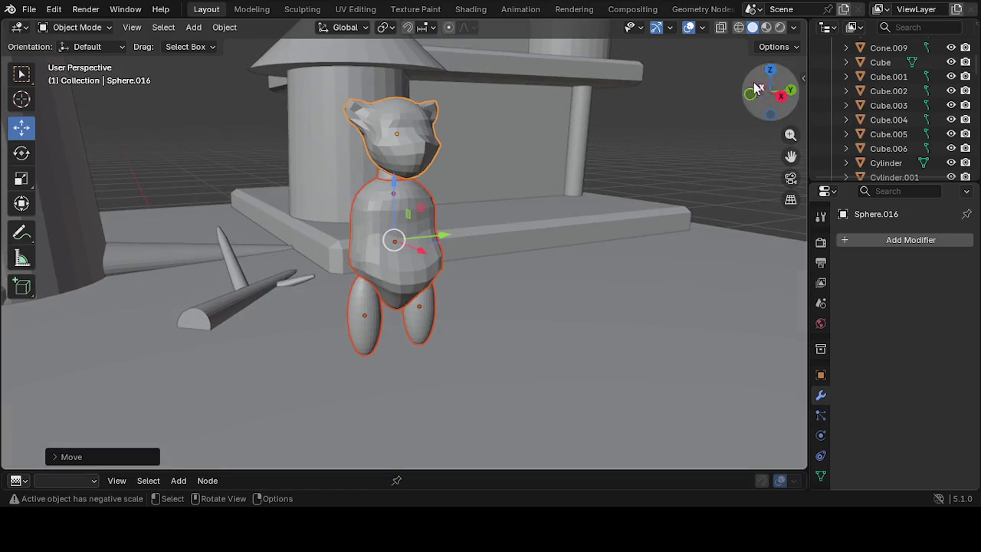
pyautogui.click(779, 27)
pyautogui.moveTo(594, 180)
pyautogui.mouseDown(button='middle')
pyautogui.moveTo(431, 260)
pyautogui.moveTo(350, 220)
pyautogui.moveTo(233, 192)
pyautogui.moveTo(277, 219)
pyautogui.moveTo(525, 252)
pyautogui.moveTo(642, 236)
pyautogui.moveTo(532, 222)
pyautogui.moveTo(442, 232)
pyautogui.moveTo(441, 266)
pyautogui.mouseUp(button='middle')
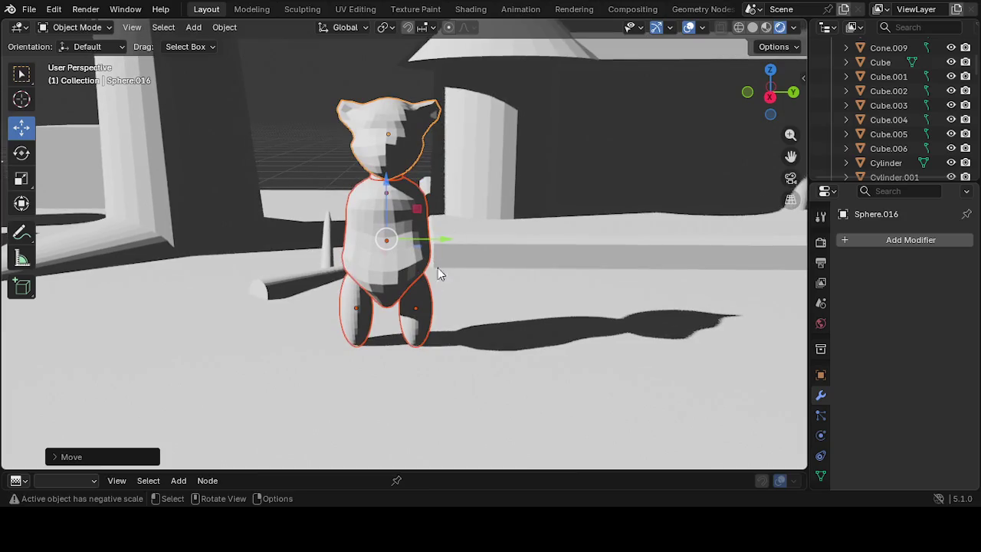
pyautogui.click(415, 306)
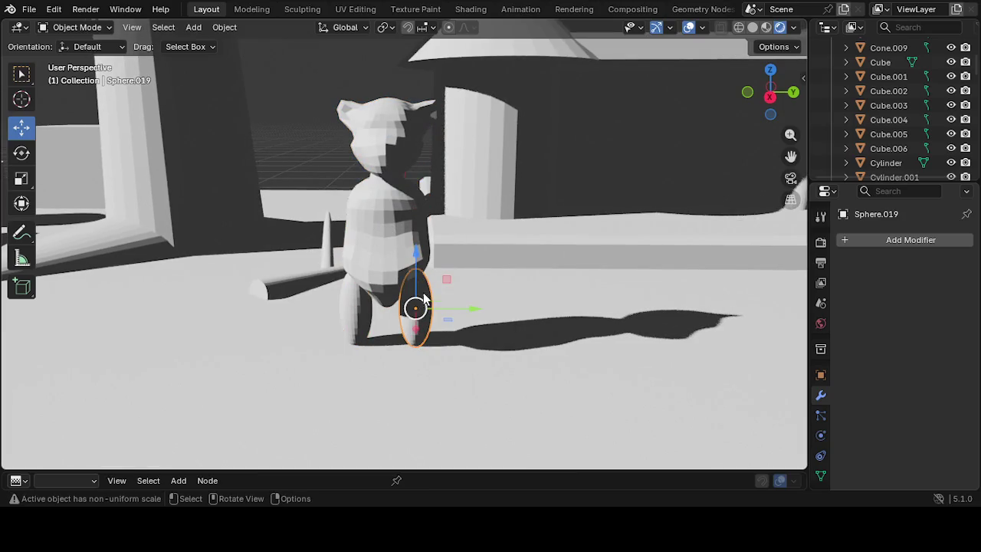
# Duplicate the leg ellipsoid and raise the copy beside the torso as the first arm
pyautogui.click(752, 27)
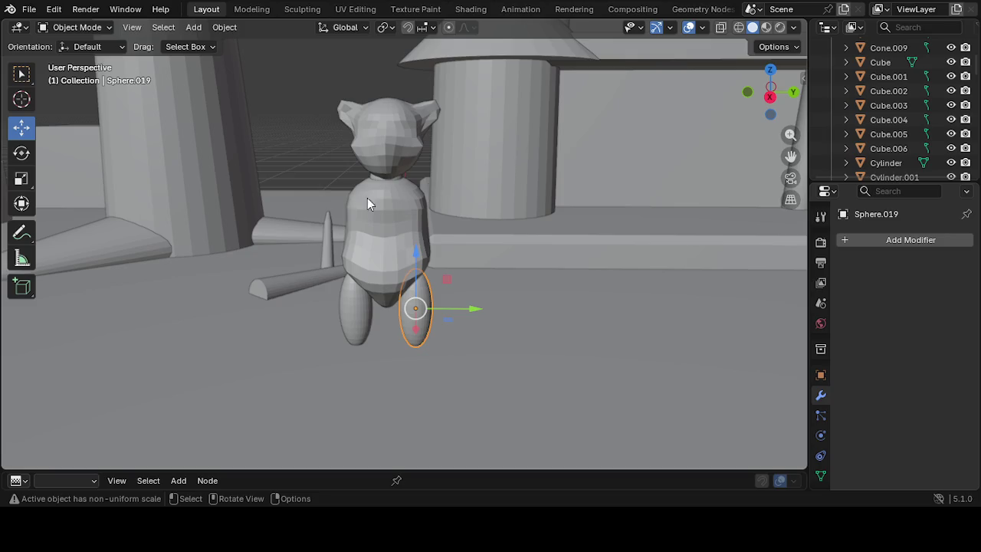
pyautogui.rightClick(417, 302)
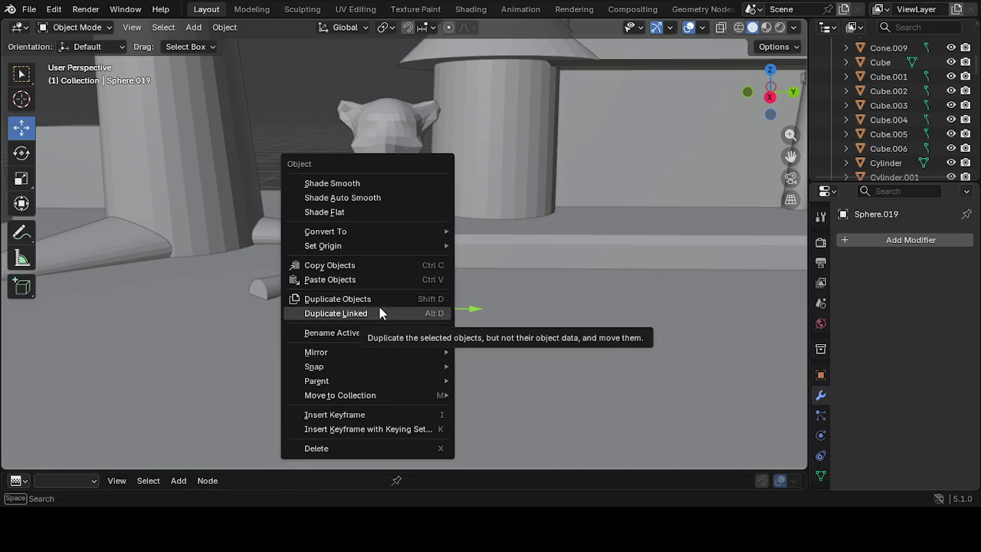
pyautogui.click(381, 299)
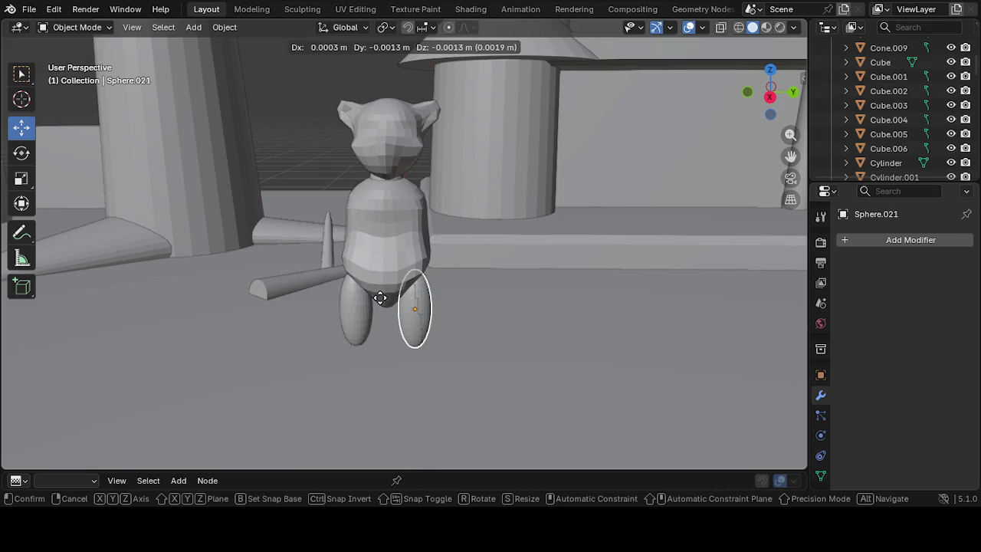
pyautogui.click(390, 297)
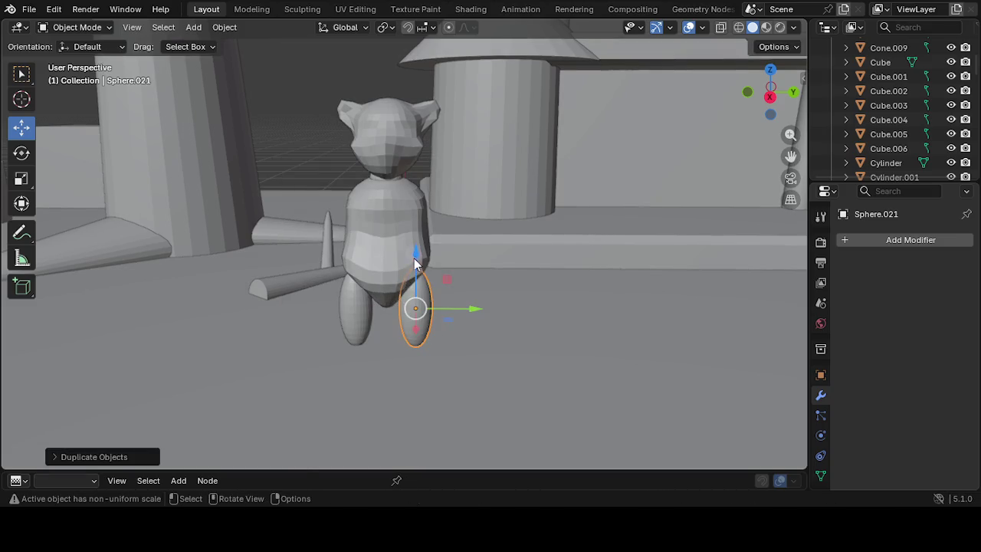
pyautogui.moveTo(417, 257)
pyautogui.mouseDown()
pyautogui.moveTo(427, 163)
pyautogui.moveTo(436, 165)
pyautogui.mouseUp()
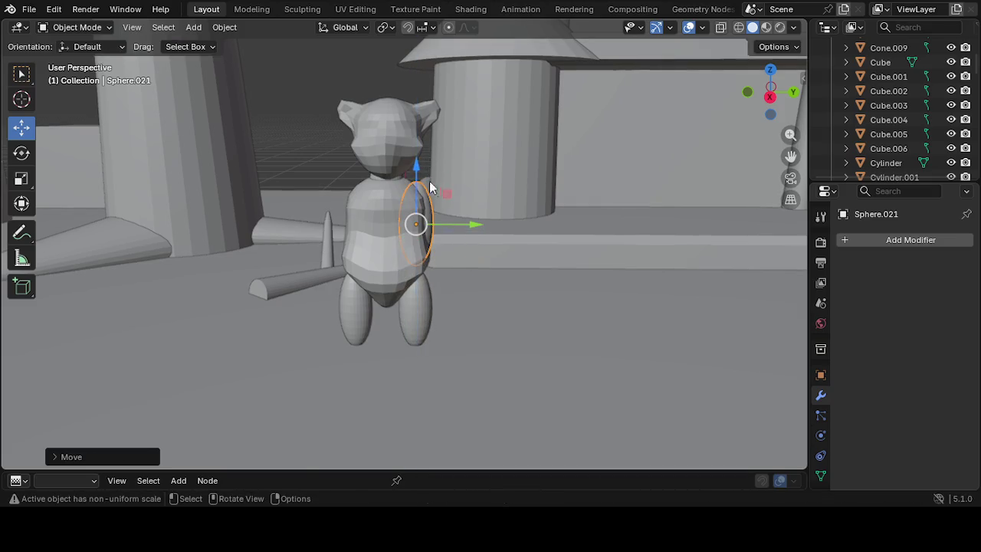
# Duplicate the arm and slide the copy to the other side of the torso
pyautogui.rightClick(417, 223)
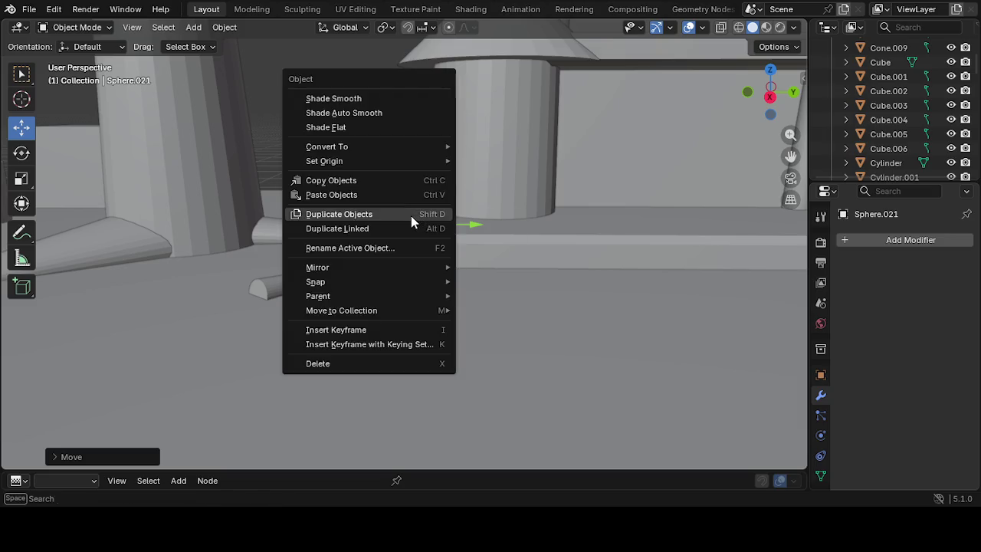
pyautogui.click(410, 214)
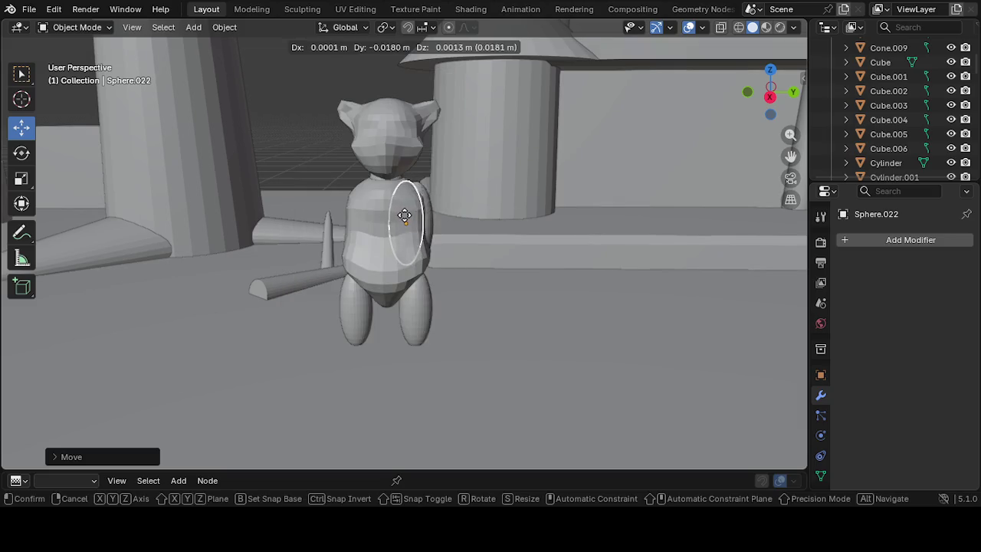
pyautogui.rightClick(408, 212)
pyautogui.moveTo(448, 224)
pyautogui.mouseDown()
pyautogui.moveTo(392, 238)
pyautogui.moveTo(397, 252)
pyautogui.mouseUp()
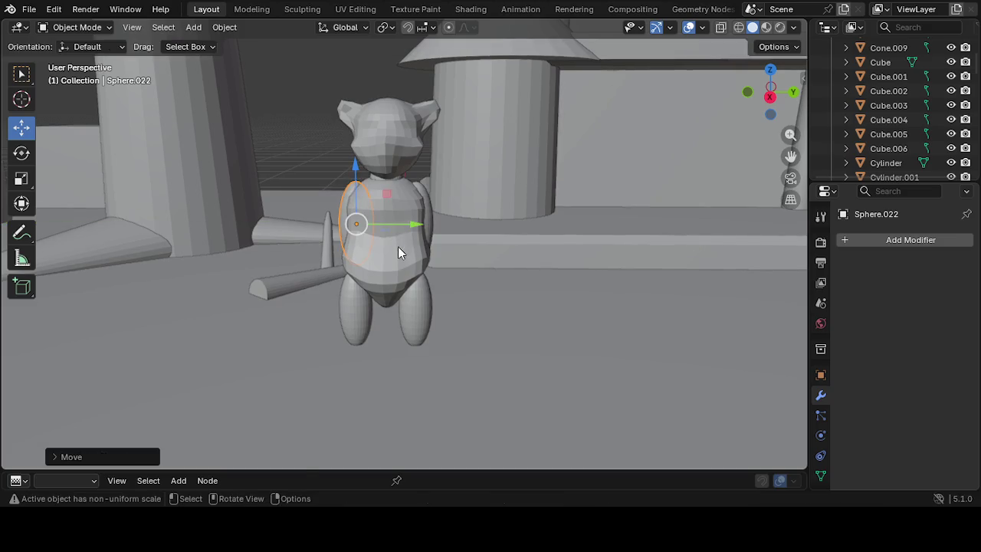
pyautogui.moveTo(449, 256)
pyautogui.mouseDown(button='middle')
pyautogui.moveTo(388, 327)
pyautogui.moveTo(655, 339)
pyautogui.moveTo(457, 334)
pyautogui.mouseUp(button='middle')
pyautogui.moveTo(379, 335)
pyautogui.mouseDown(button='middle')
pyautogui.moveTo(241, 340)
pyautogui.moveTo(357, 282)
pyautogui.moveTo(414, 207)
pyautogui.moveTo(415, 251)
pyautogui.moveTo(508, 267)
pyautogui.moveTo(501, 257)
pyautogui.mouseUp(button='middle')
pyautogui.click(414, 207)
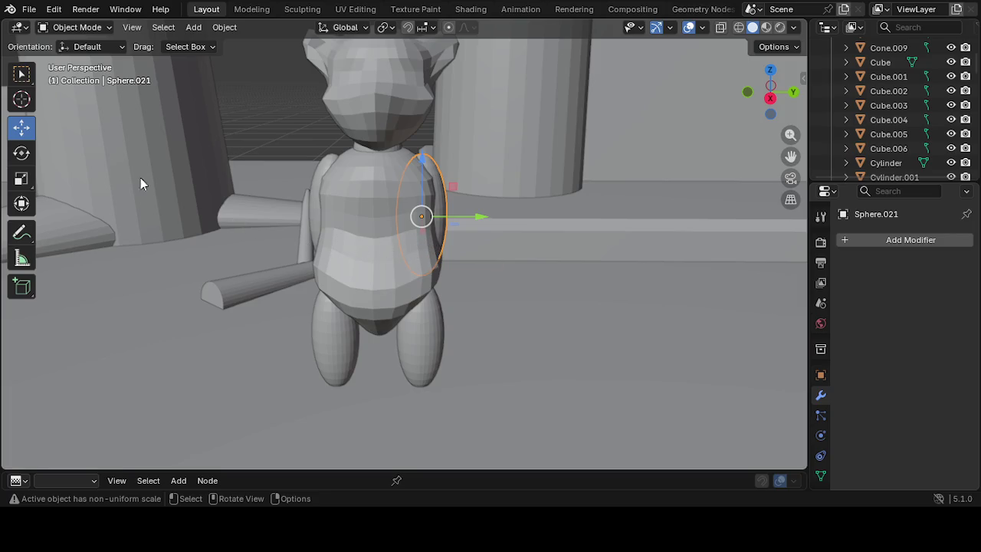
# Select both arm ellipsoids and tilt them with the Rotate tool in Local orientation
pyautogui.click(20, 154)
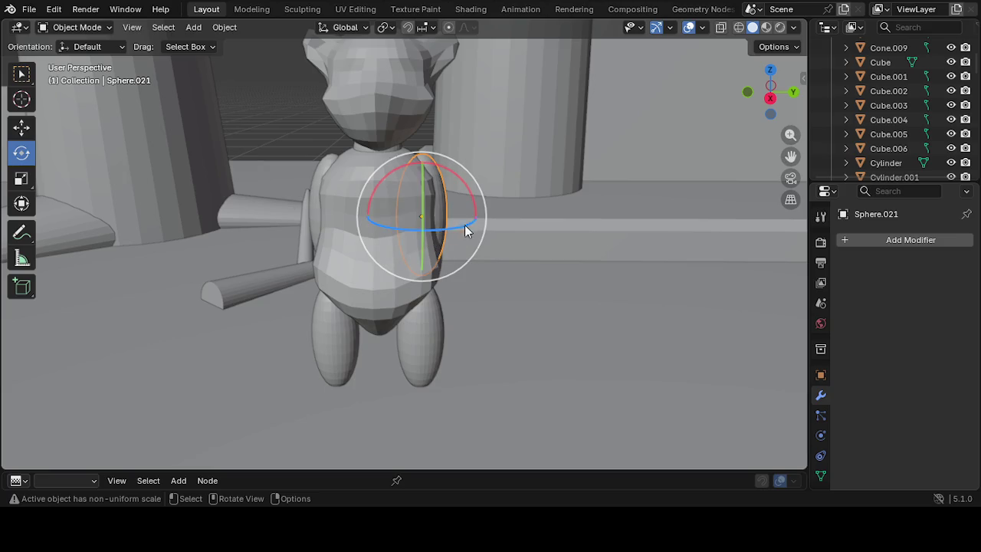
pyautogui.click(317, 196)
pyautogui.click(314, 190)
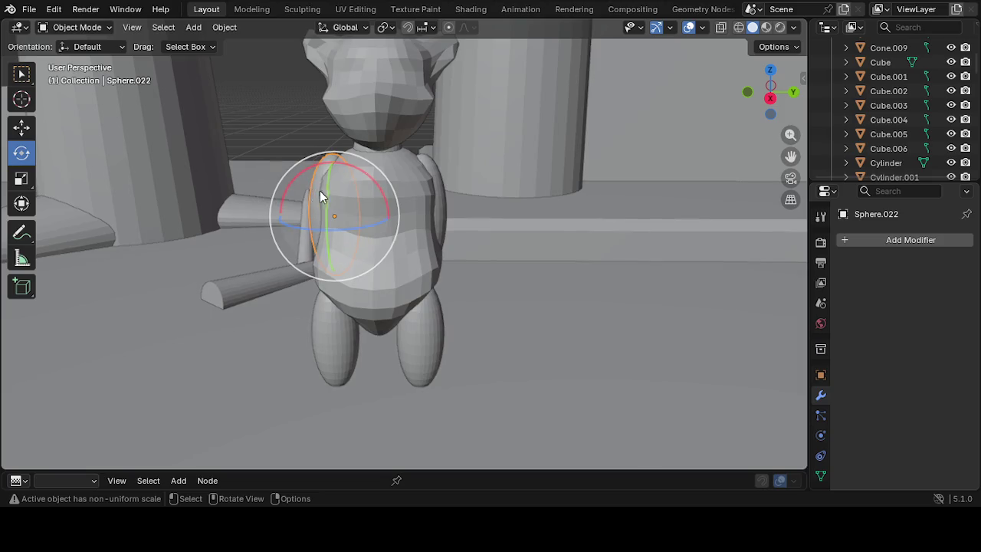
pyautogui.click(441, 207)
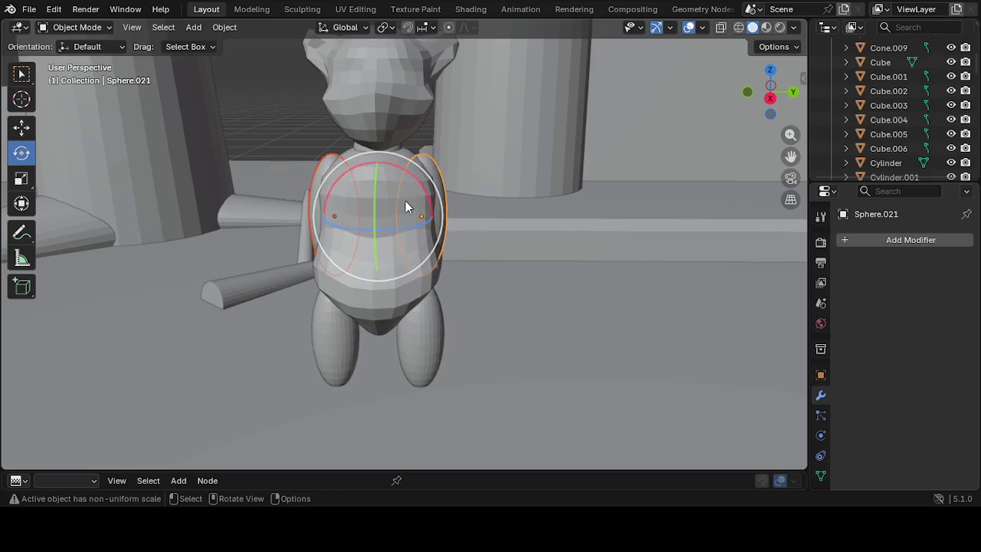
pyautogui.click(339, 28)
pyautogui.click(321, 87)
pyautogui.moveTo(406, 192)
pyautogui.mouseDown()
pyautogui.moveTo(397, 190)
pyautogui.moveTo(433, 214)
pyautogui.mouseUp()
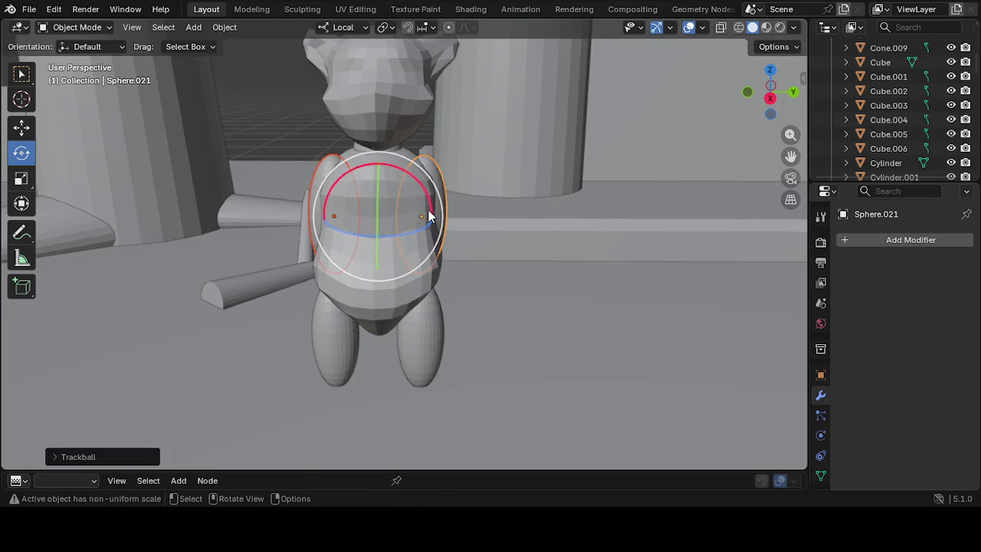
# Rotate the arms further in Global orientation, then undo those rotations
pyautogui.click(350, 29)
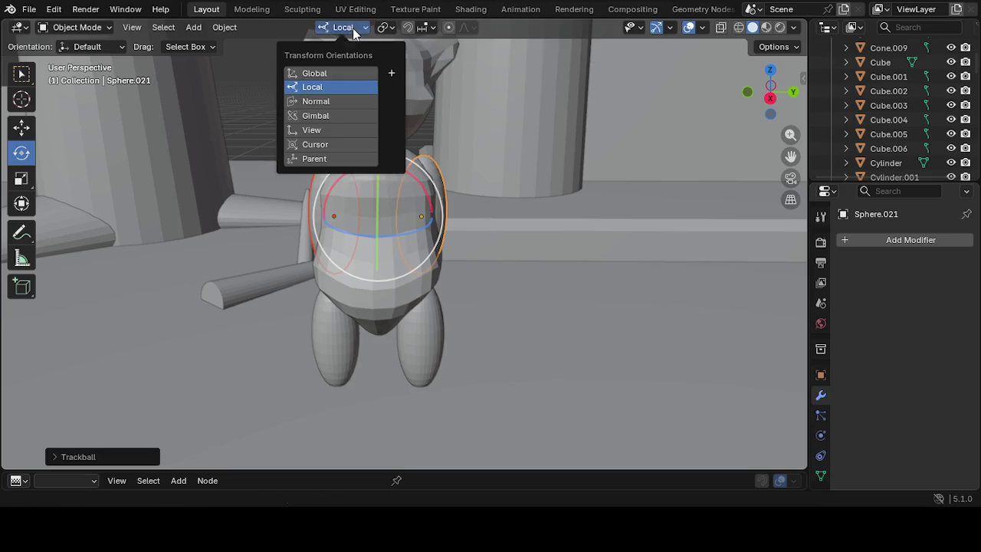
pyautogui.click(331, 72)
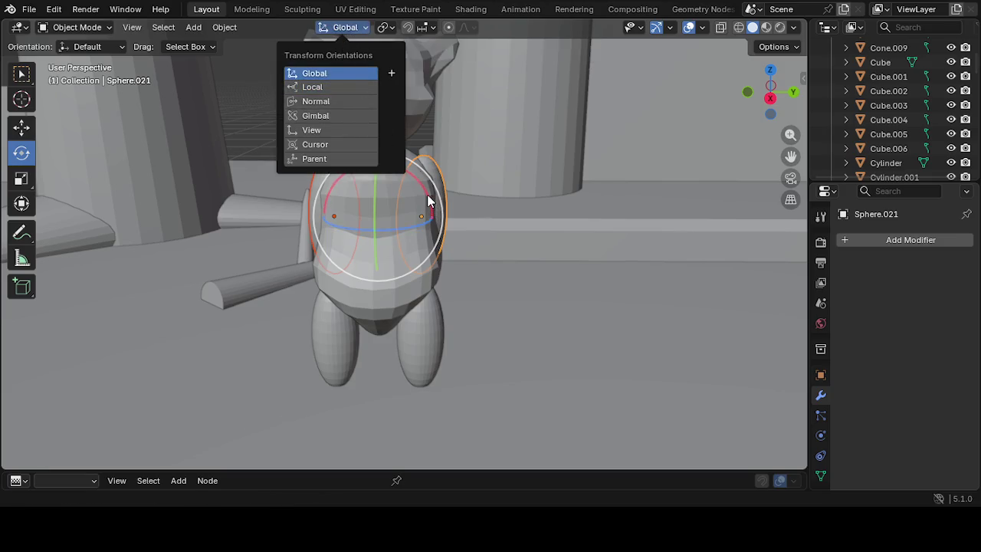
pyautogui.moveTo(406, 188); pyautogui.dragTo(440, 210)
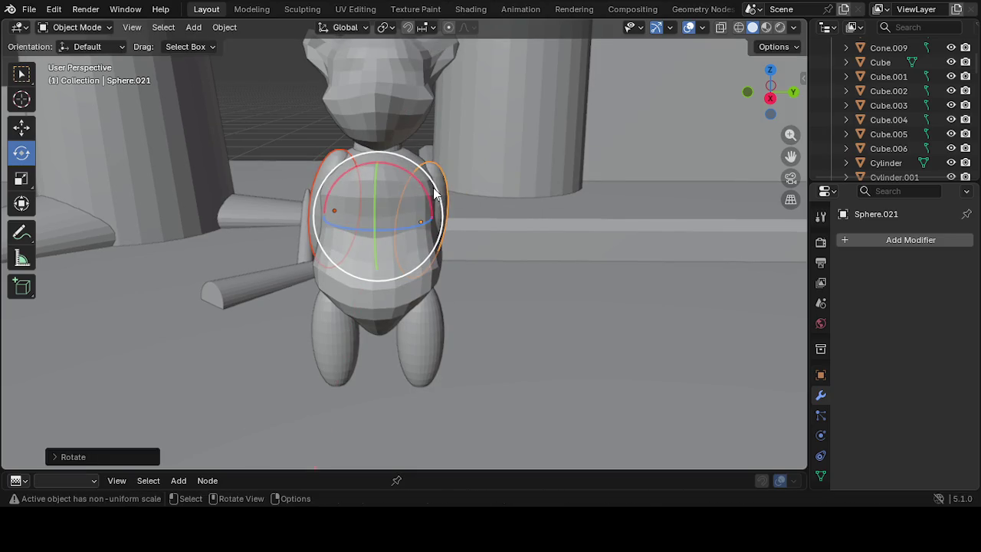
pyautogui.moveTo(412, 158); pyautogui.dragTo(402, 80)
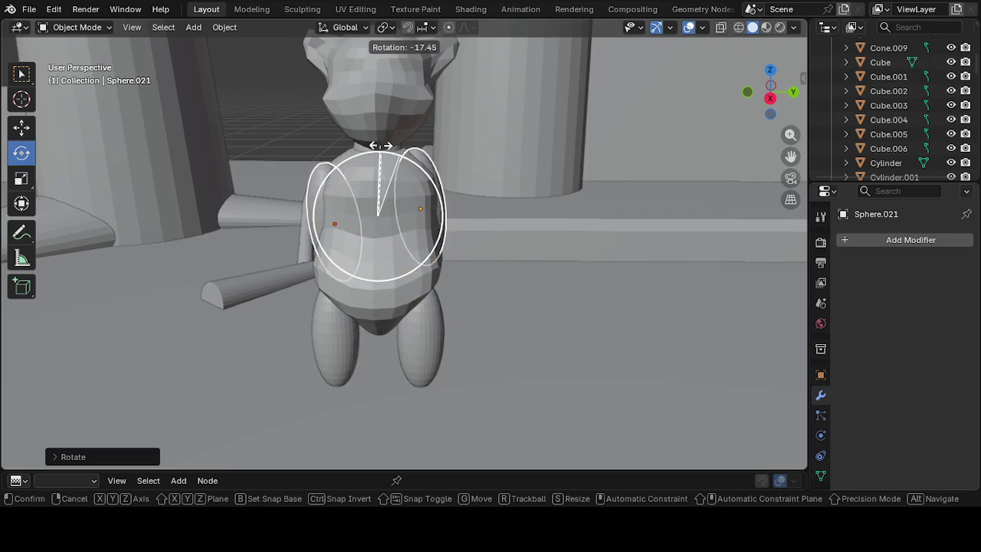
pyautogui.click(354, 32)
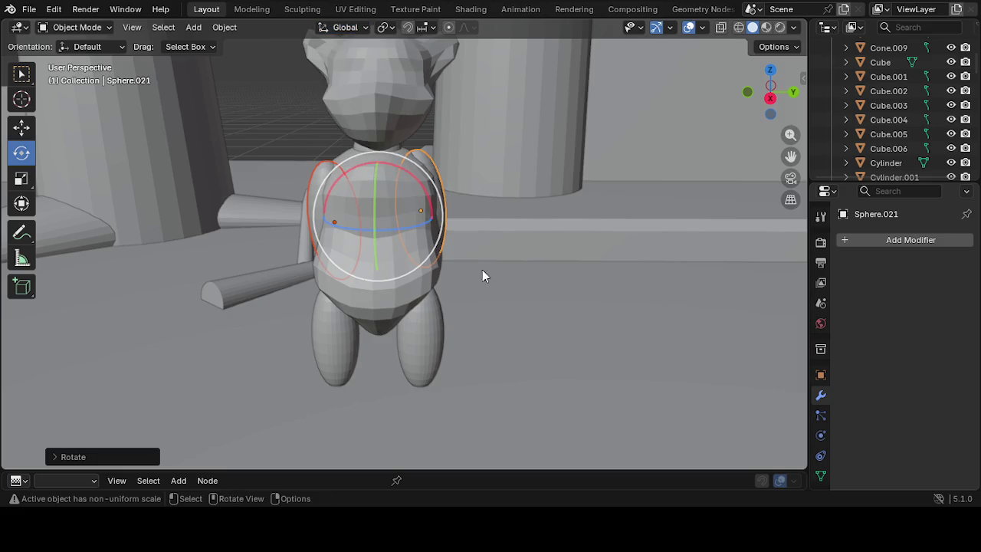
pyautogui.press(',')
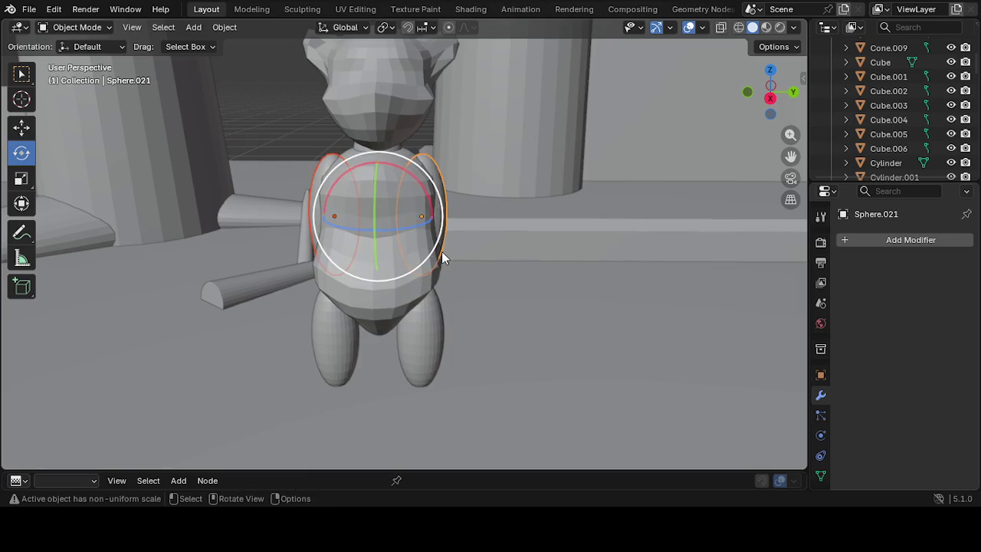
pyautogui.hotkey('ctrl', 'z')
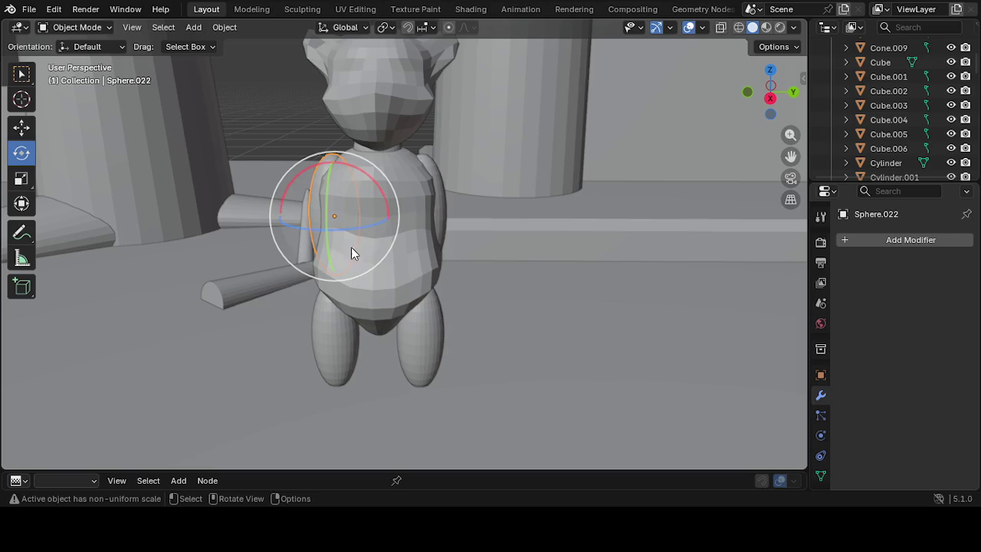
# Tilt the right arm Sphere.021 outward from the torso and nudge it outward
pyautogui.keyDown('shift'); pyautogui.click(431, 215); pyautogui.keyUp('shift')
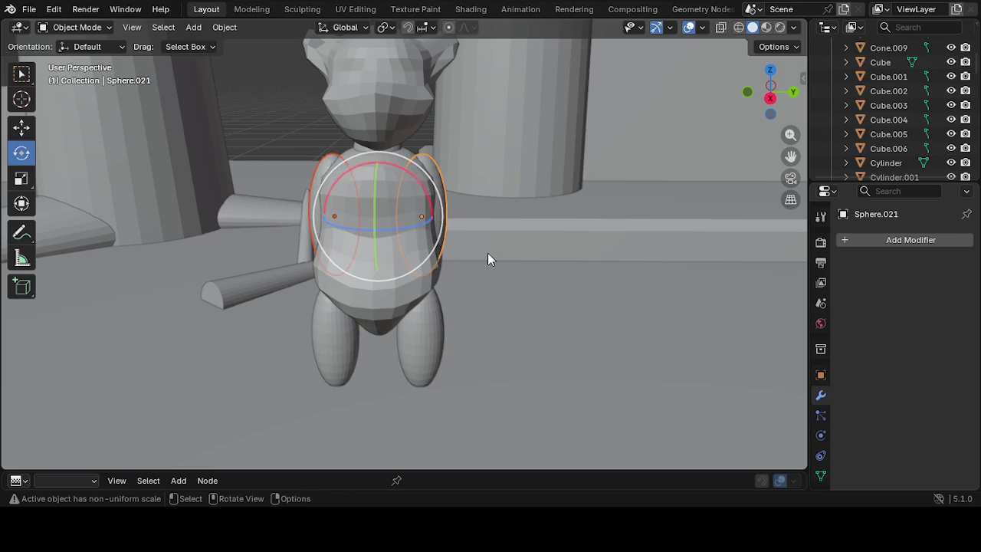
pyautogui.click(482, 250)
pyautogui.moveTo(479, 248); pyautogui.dragTo(462, 244, button='middle')
pyautogui.click(433, 227)
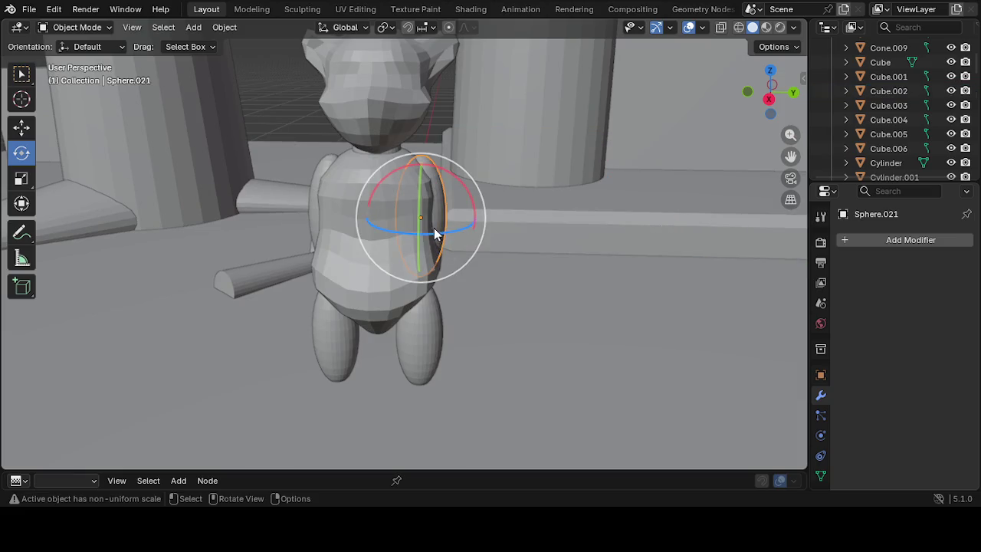
pyautogui.moveTo(368, 232)
pyautogui.mouseDown(button='middle')
pyautogui.moveTo(490, 245)
pyautogui.moveTo(325, 247)
pyautogui.moveTo(401, 208)
pyautogui.mouseUp(button='middle')
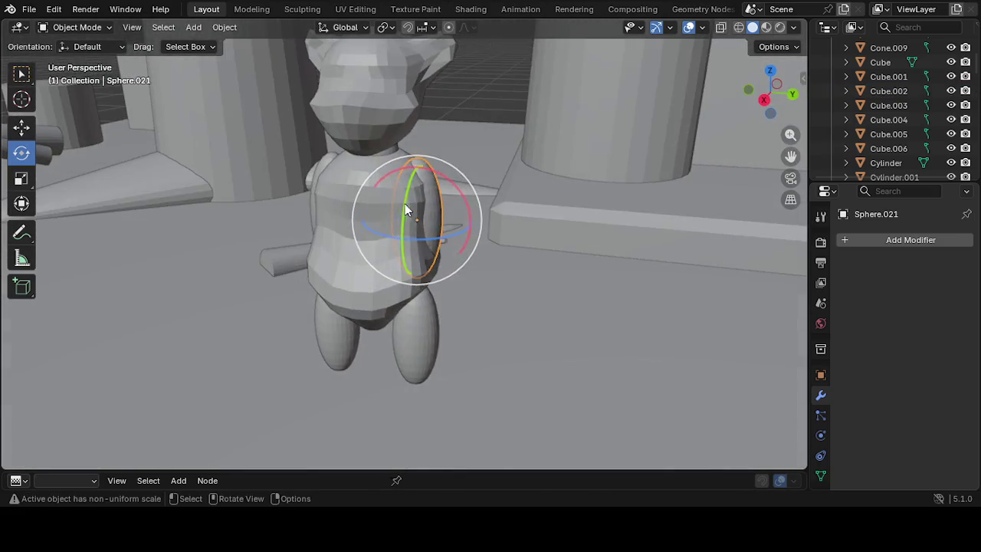
pyautogui.moveTo(431, 156); pyautogui.dragTo(440, 218)
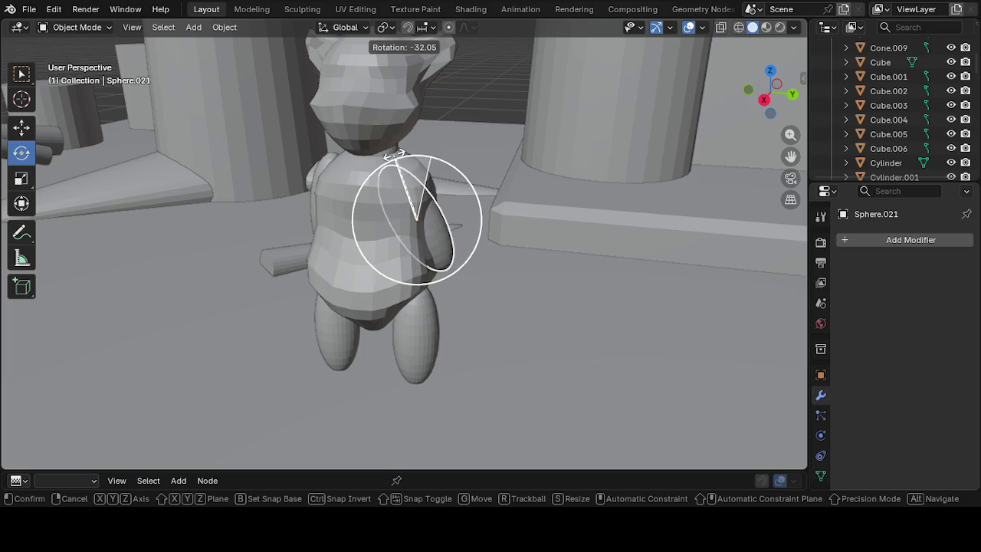
pyautogui.moveTo(461, 224)
pyautogui.mouseDown()
pyautogui.moveTo(435, 222)
pyautogui.moveTo(459, 247)
pyautogui.moveTo(448, 267)
pyautogui.moveTo(477, 249)
pyautogui.mouseUp()
pyautogui.moveTo(477, 249)
pyautogui.mouseDown(button='middle')
pyautogui.moveTo(357, 256)
pyautogui.moveTo(290, 230)
pyautogui.mouseUp(button='middle')
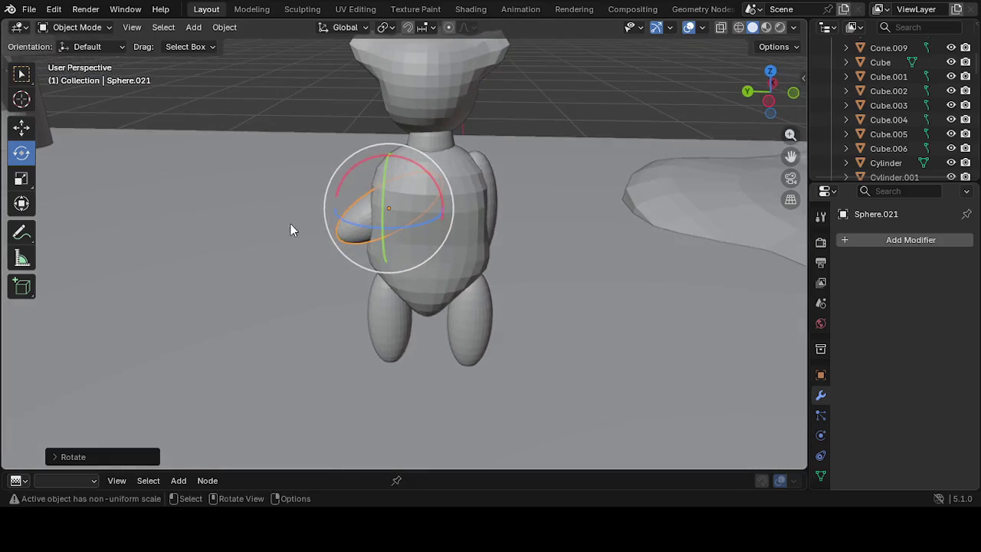
pyautogui.click(20, 129)
pyautogui.moveTo(387, 208); pyautogui.dragTo(348, 198)
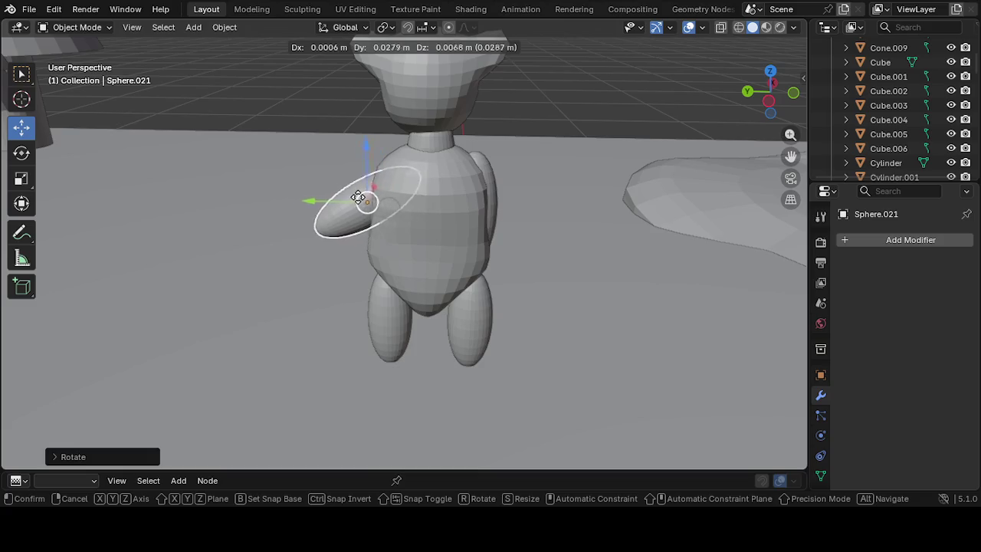
# Slide the left arm along the torso and tilt it outward
pyautogui.moveTo(349, 198)
pyautogui.mouseDown(button='middle')
pyautogui.moveTo(416, 254)
pyautogui.moveTo(624, 262)
pyautogui.moveTo(691, 250)
pyautogui.mouseUp(button='middle')
pyautogui.click(324, 256)
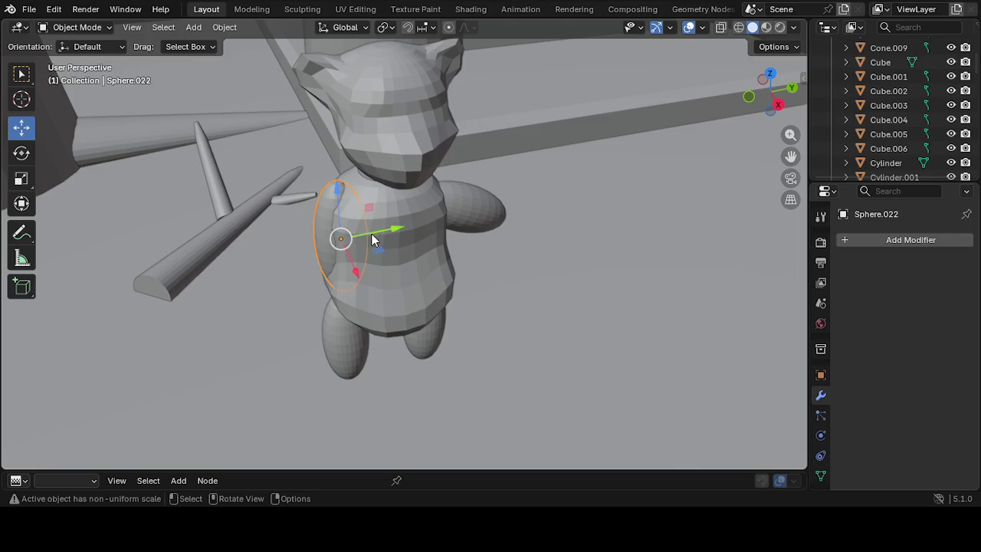
pyautogui.moveTo(385, 227); pyautogui.dragTo(363, 244)
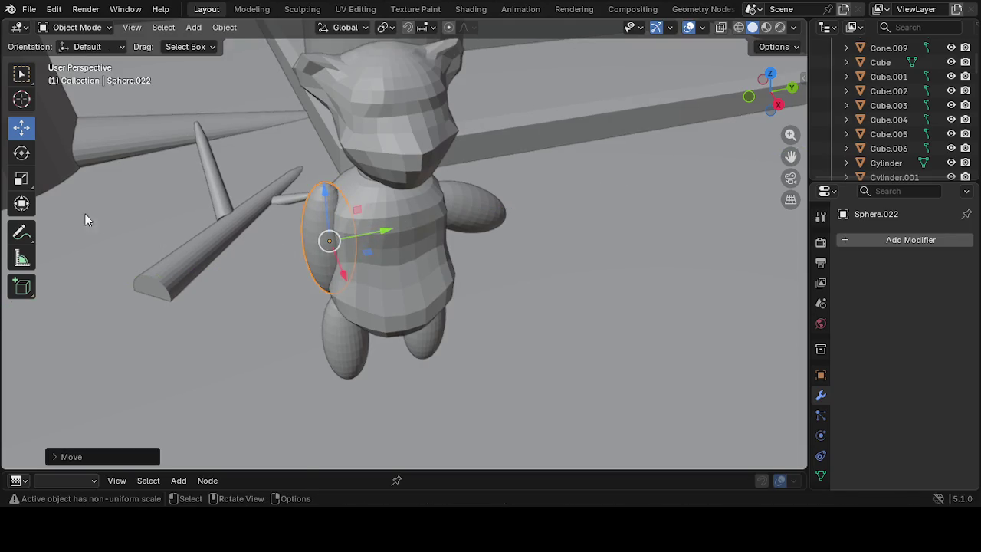
pyautogui.click(21, 152)
pyautogui.moveTo(354, 212); pyautogui.dragTo(413, 197)
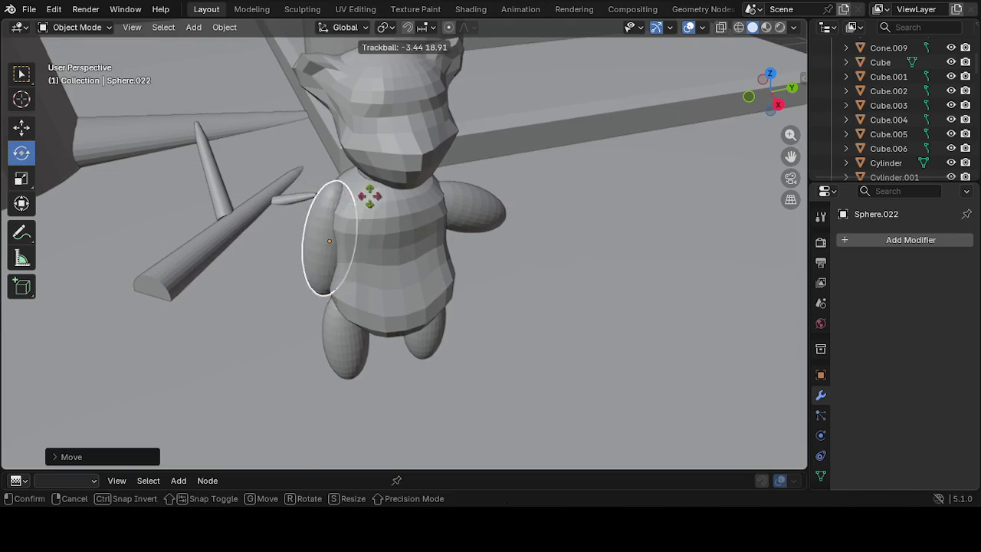
pyautogui.moveTo(307, 273)
pyautogui.mouseDown()
pyautogui.moveTo(317, 227)
pyautogui.moveTo(402, 186)
pyautogui.mouseUp()
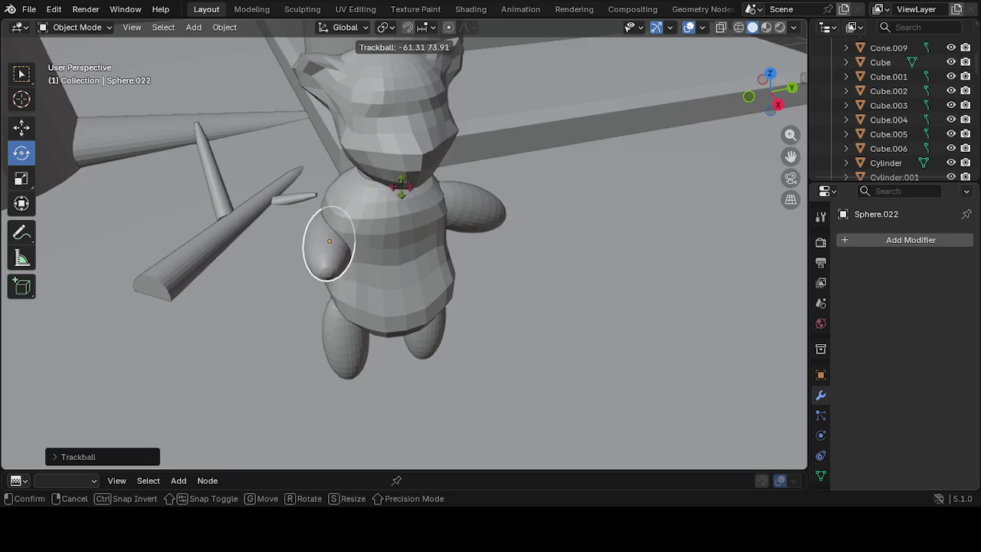
pyautogui.moveTo(402, 186); pyautogui.dragTo(249, 109)
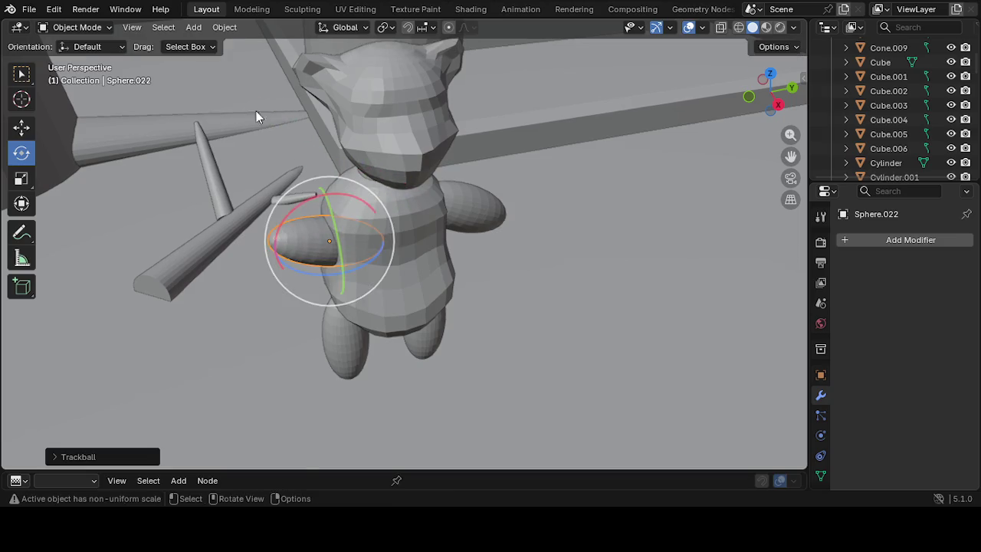
pyautogui.moveTo(304, 244)
pyautogui.mouseDown()
pyautogui.moveTo(295, 228)
pyautogui.moveTo(368, 226)
pyautogui.mouseUp()
pyautogui.moveTo(368, 226)
pyautogui.mouseDown(button='middle')
pyautogui.moveTo(486, 243)
pyautogui.moveTo(427, 222)
pyautogui.moveTo(457, 214)
pyautogui.mouseUp(button='middle')
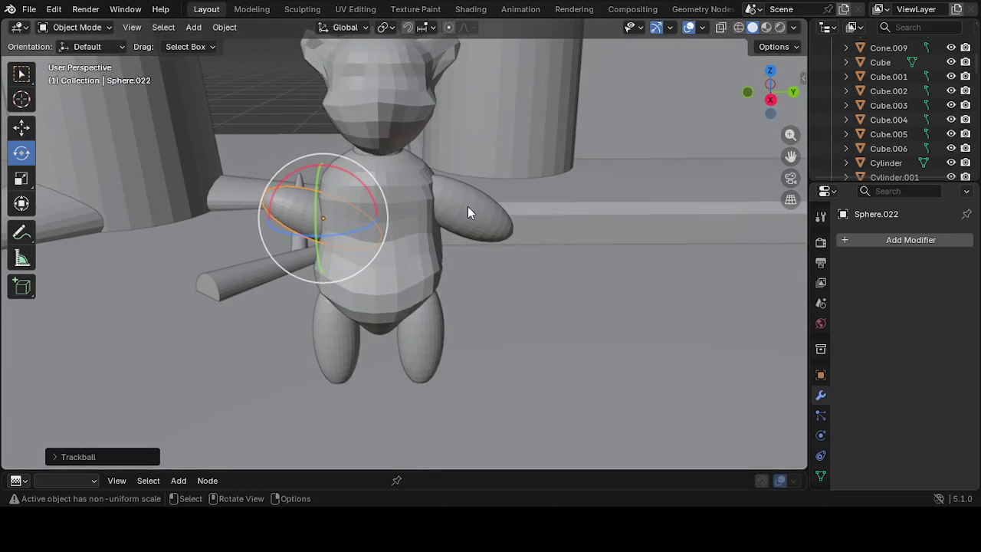
# Adjust the right arm's tilt, then move Sphere.022 along its Local axes
pyautogui.click(469, 212)
pyautogui.moveTo(481, 221)
pyautogui.mouseDown()
pyautogui.moveTo(504, 187)
pyautogui.moveTo(480, 181)
pyautogui.mouseUp()
pyautogui.click(310, 221)
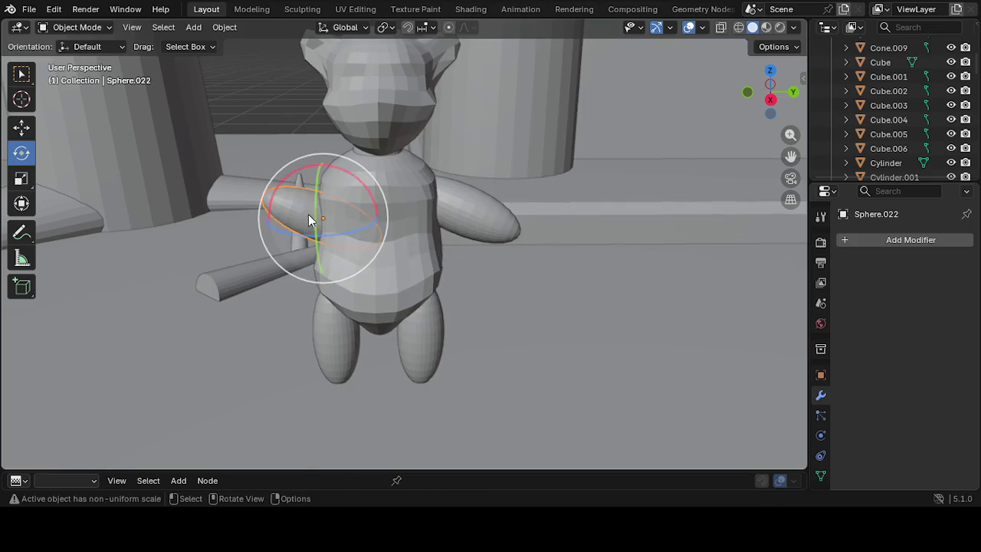
pyautogui.click(22, 127)
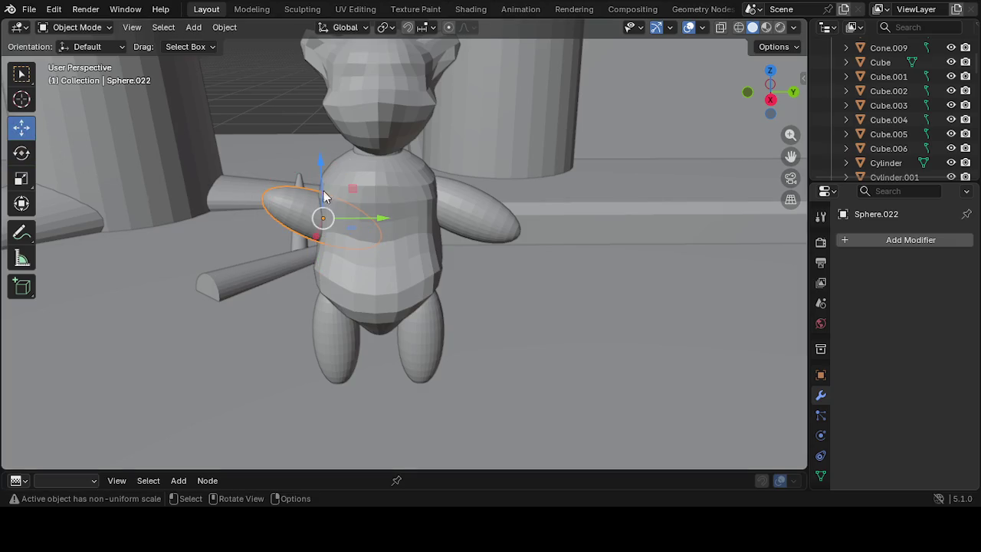
pyautogui.click(344, 28)
pyautogui.click(324, 87)
pyautogui.moveTo(261, 194); pyautogui.dragTo(225, 179)
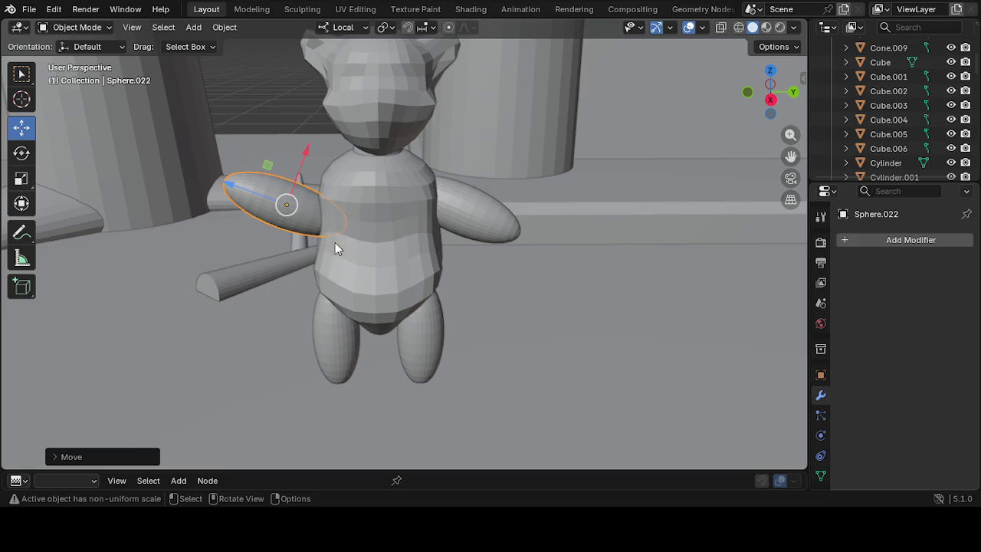
pyautogui.press('g')
pyautogui.click(372, 255)
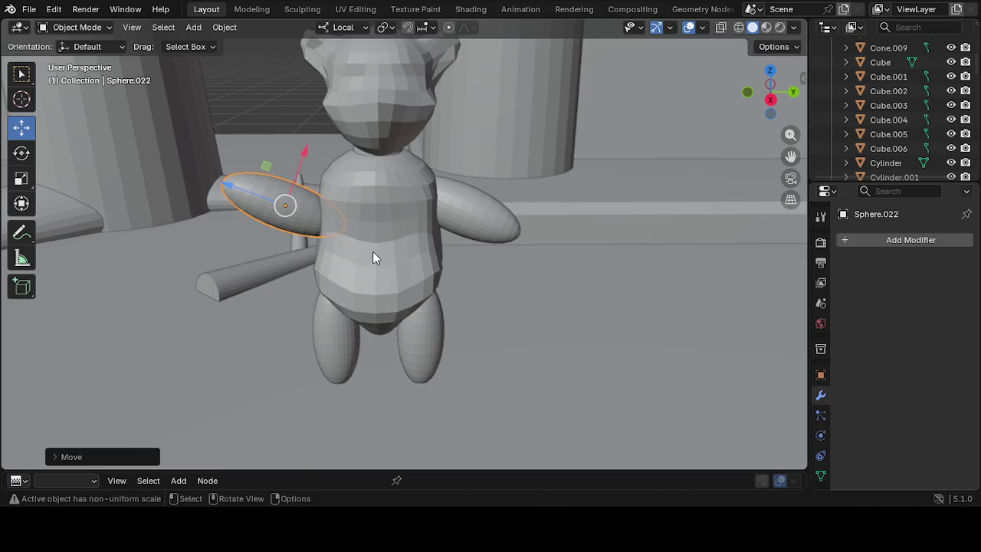
# Delete the left arm Sphere.022 from the scene
pyautogui.click(368, 242)
pyautogui.press('g')
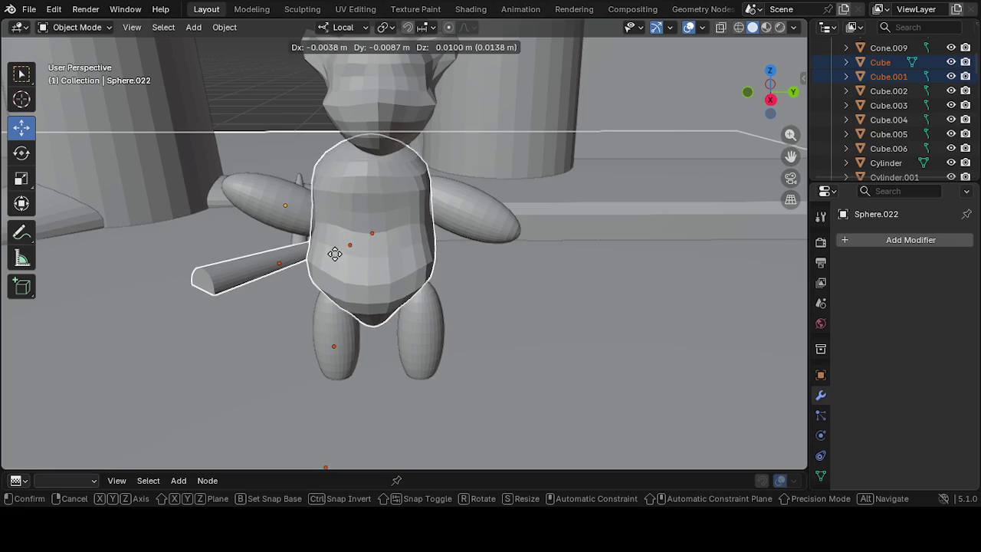
pyautogui.rightClick(336, 242)
pyautogui.click(330, 244)
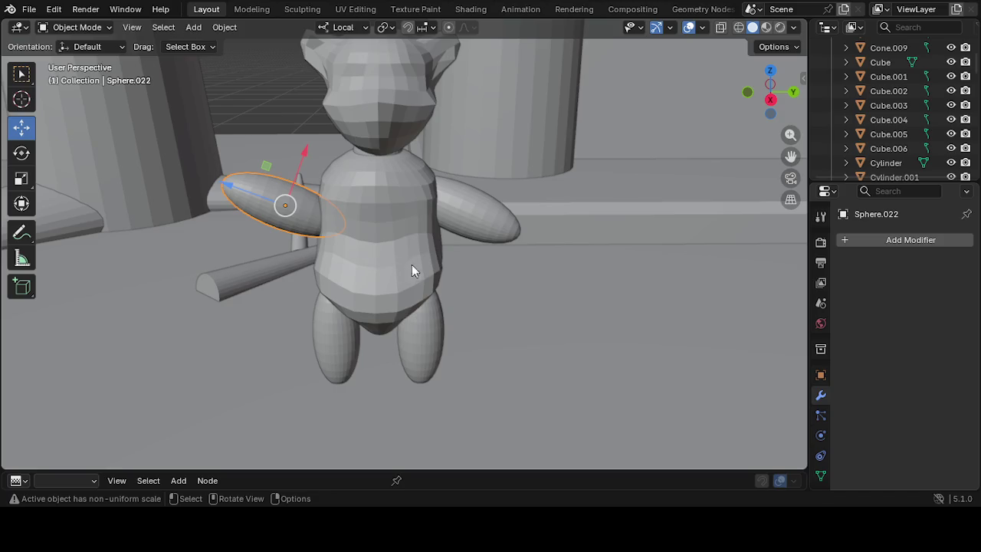
pyautogui.moveTo(409, 259); pyautogui.dragTo(249, 194, button='middle')
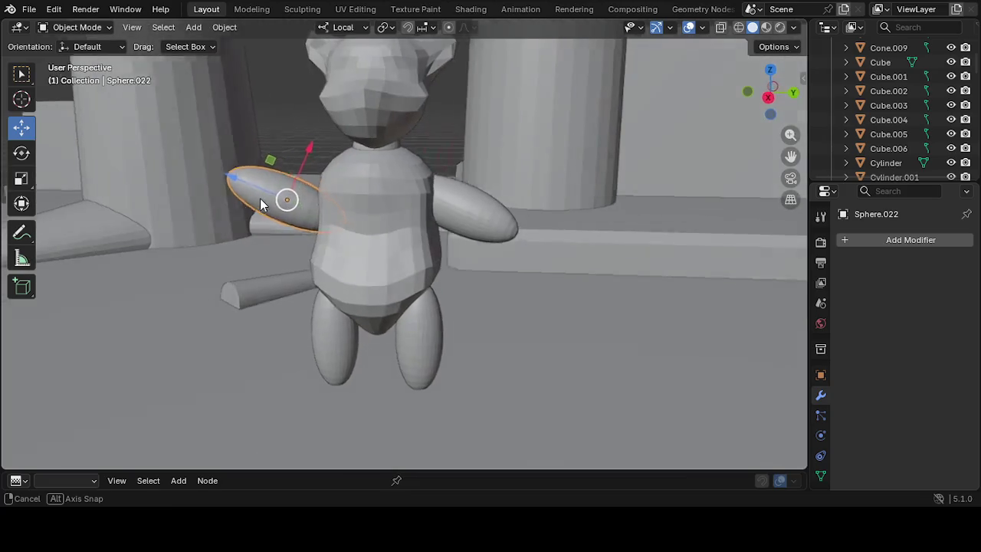
pyautogui.moveTo(240, 238)
pyautogui.mouseDown(button='middle')
pyautogui.moveTo(356, 294)
pyautogui.moveTo(437, 294)
pyautogui.moveTo(482, 274)
pyautogui.mouseUp(button='middle')
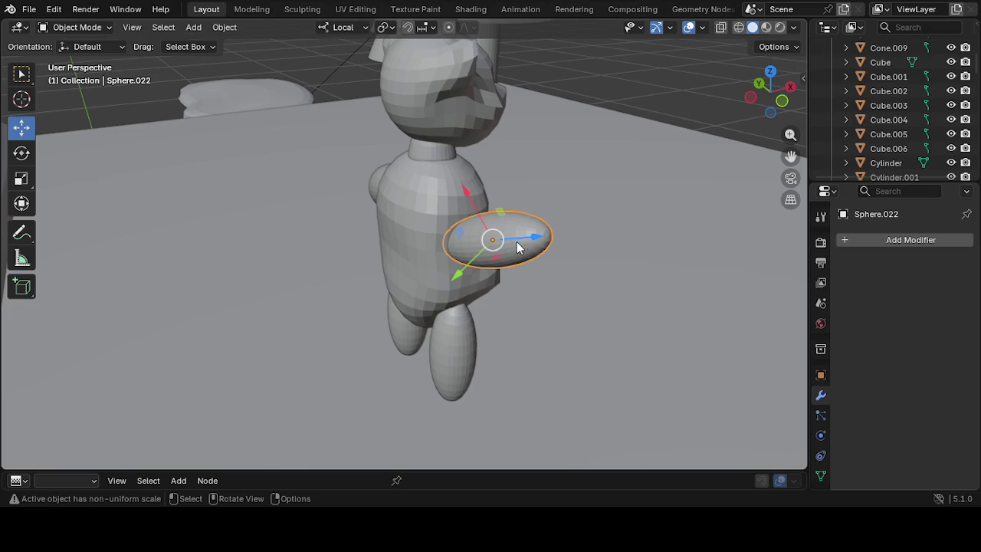
pyautogui.click(22, 153)
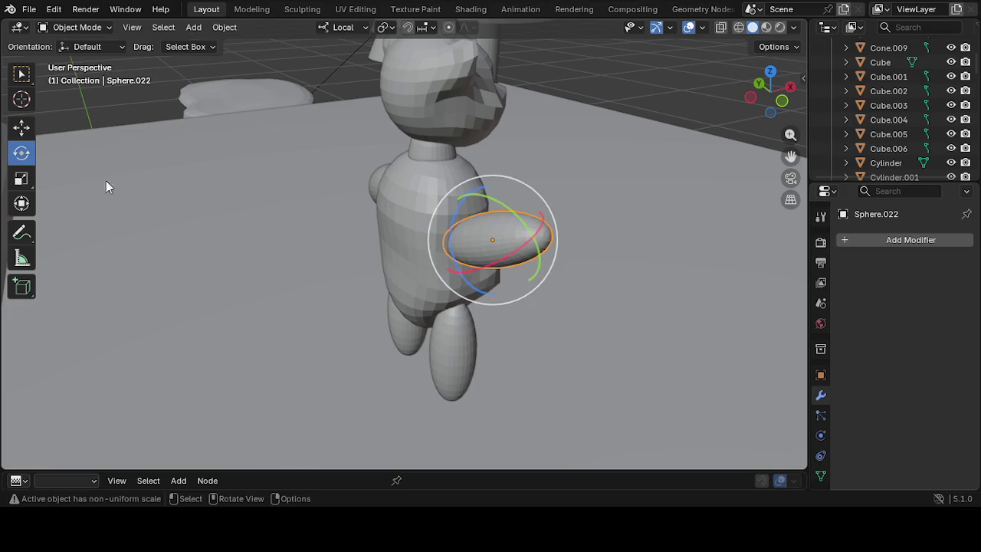
pyautogui.moveTo(474, 241); pyautogui.dragTo(311, 218, button='middle')
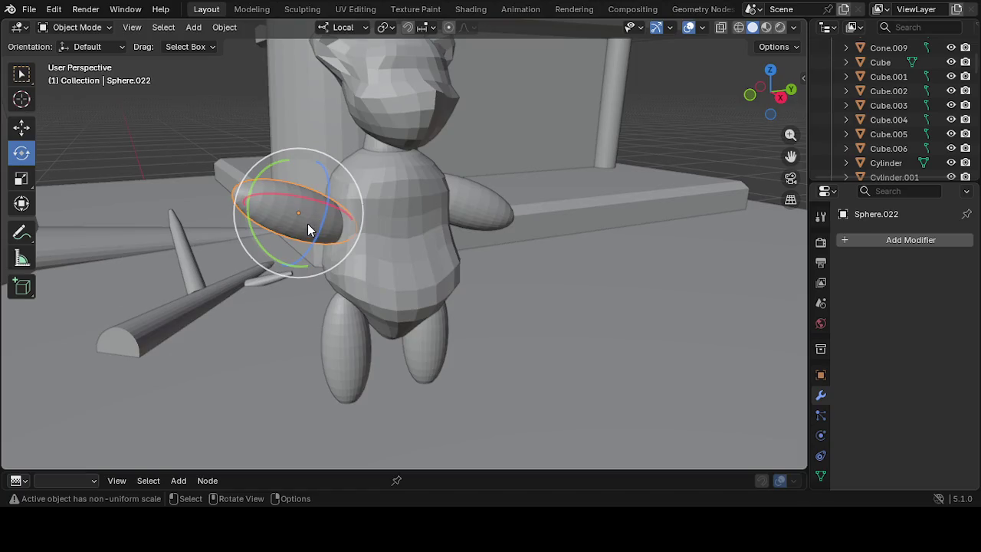
pyautogui.rightClick(306, 222)
pyautogui.click(250, 371)
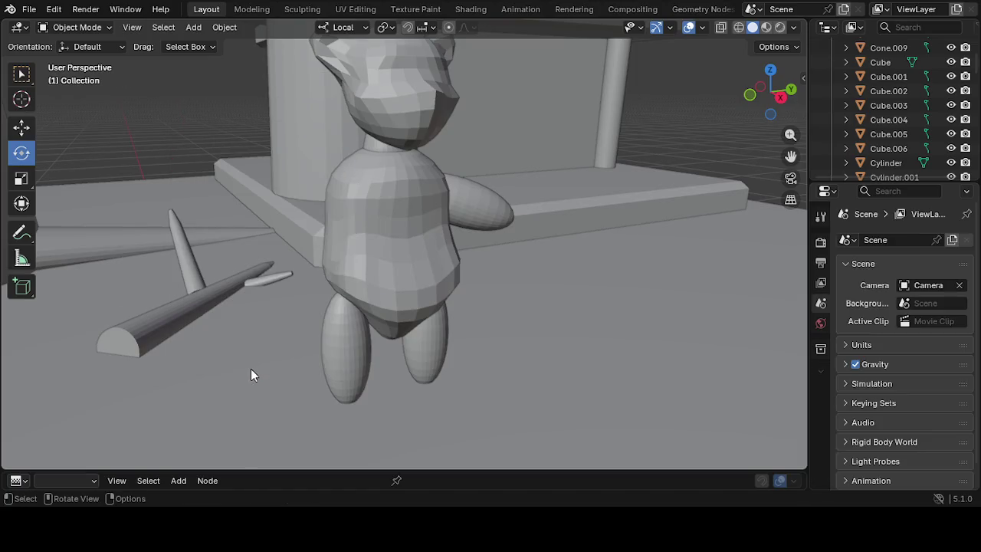
# Undo the deletion to bring back the left arm Sphere.022
pyautogui.hotkey('ctrl', 'z')
pyautogui.moveTo(395, 220); pyautogui.dragTo(345, 207, button='middle')
pyautogui.scroll(-3, 453, 209)
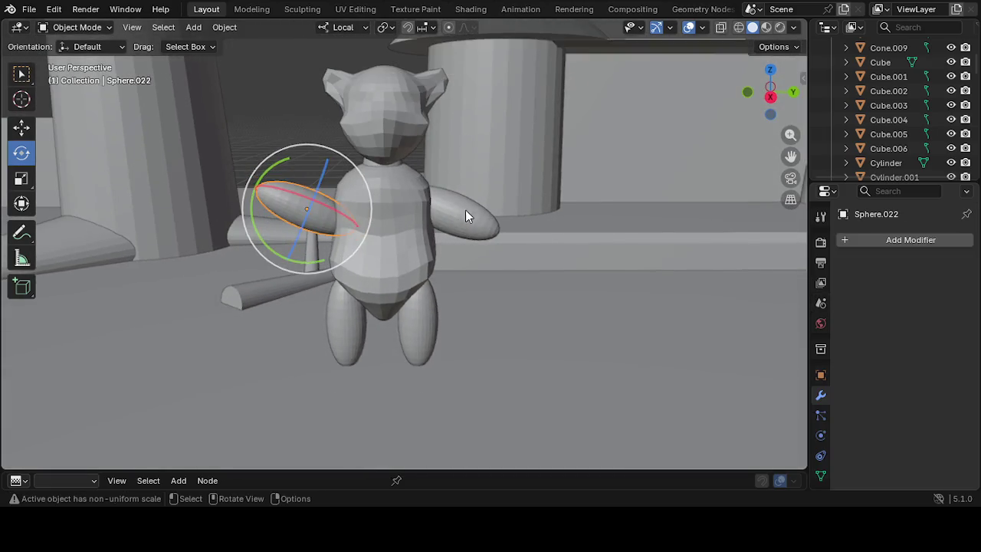
pyautogui.scroll(-2, 463, 207)
pyautogui.click(489, 65)
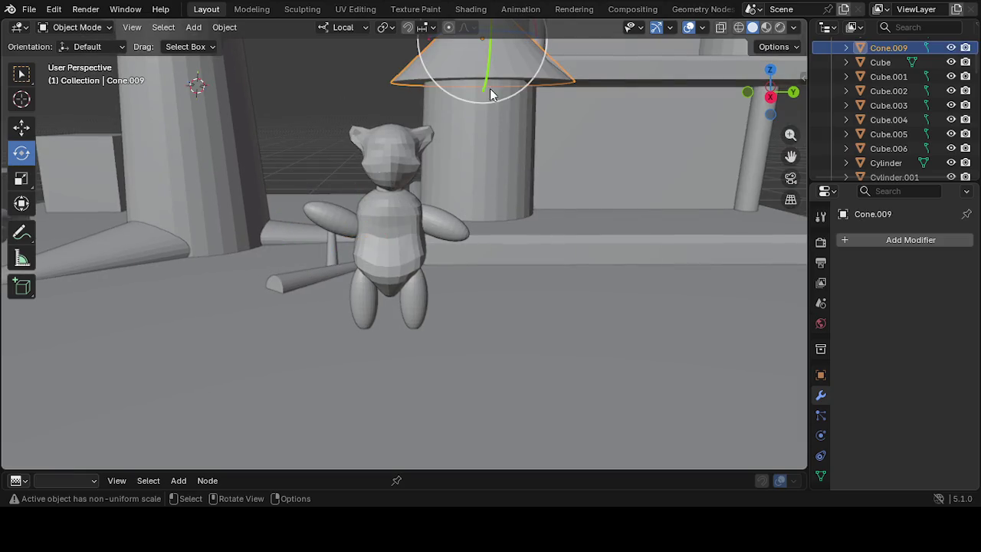
pyautogui.scroll(1, 525, 141)
pyautogui.scroll(-2, 536, 176)
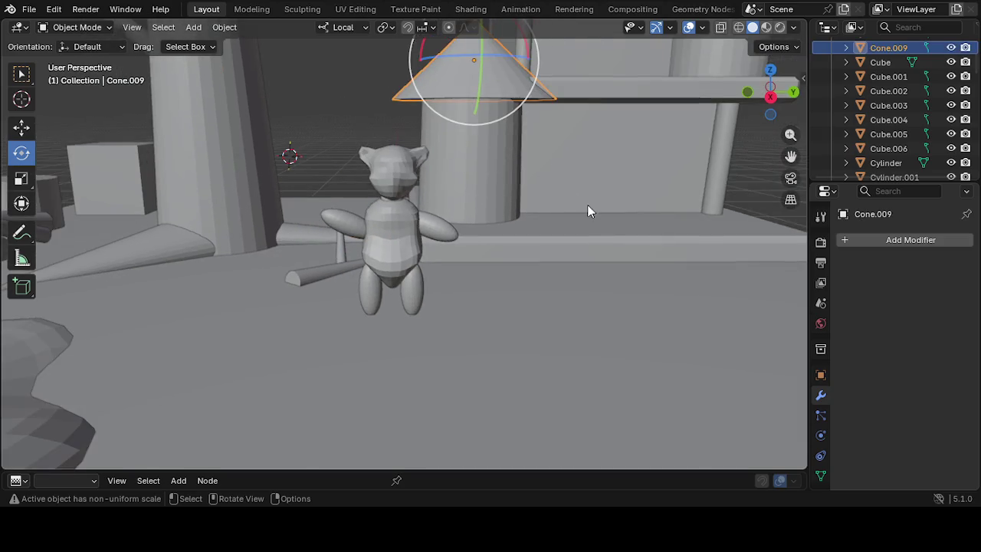
pyautogui.scroll(2, 613, 219)
pyautogui.scroll(-2, 818, 270)
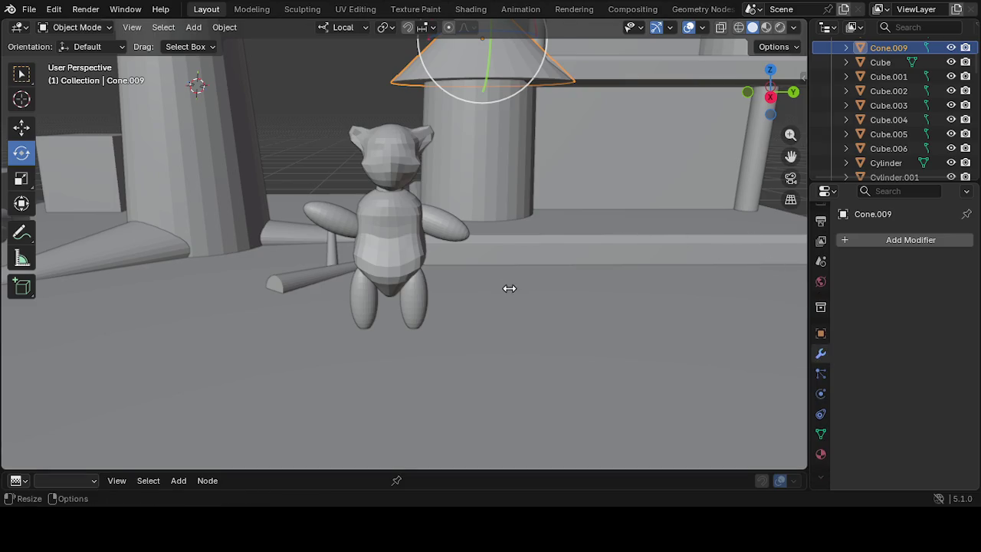
# Orbit over to the trees and select the top tree cone Cone.008
pyautogui.moveTo(565, 266)
pyautogui.mouseDown(button='middle')
pyautogui.moveTo(705, 297)
pyautogui.moveTo(673, 315)
pyautogui.mouseUp(button='middle')
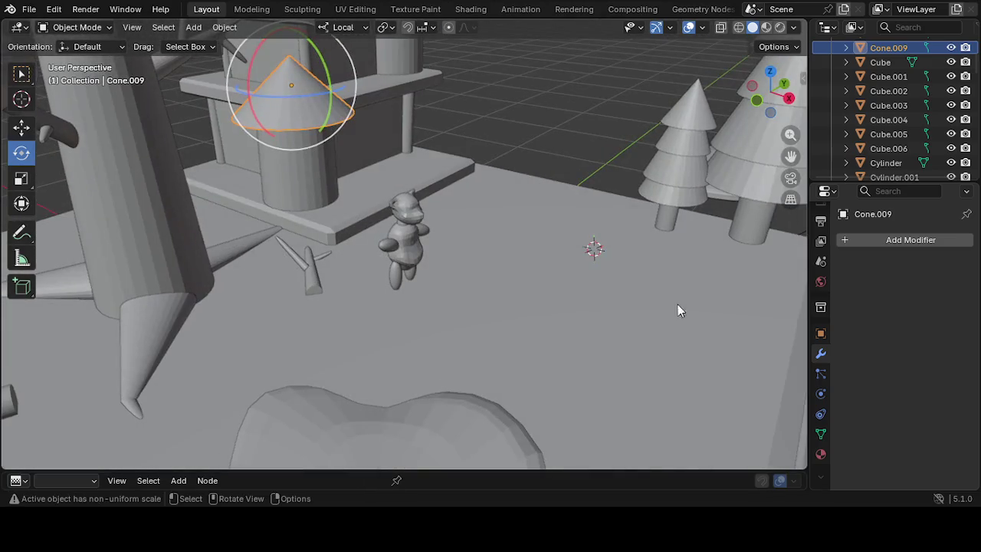
pyautogui.click(687, 151)
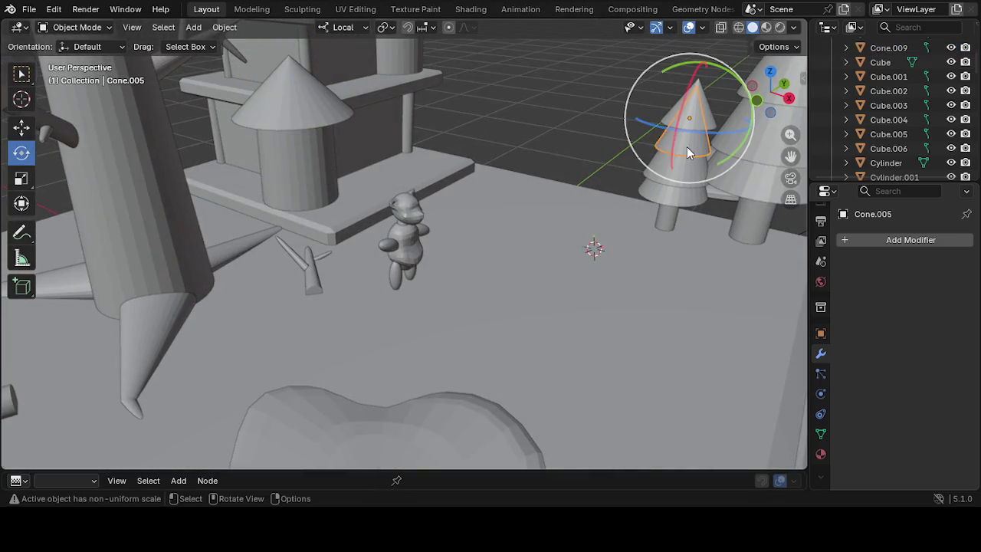
pyautogui.click(692, 167)
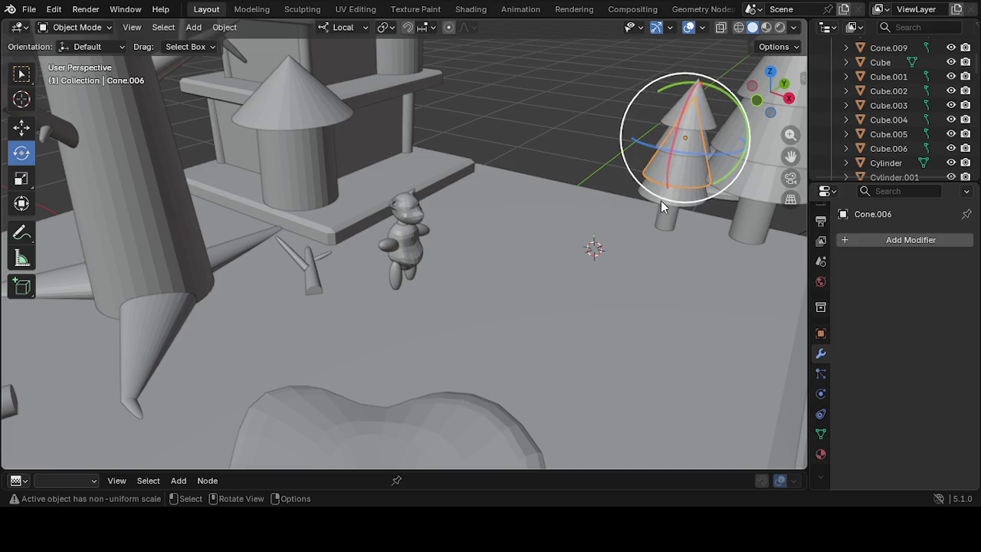
pyautogui.scroll(-1, 344, 114)
pyautogui.scroll(-2, 394, 110)
pyautogui.scroll(-2, 414, 107)
pyautogui.scroll(5, 537, 95)
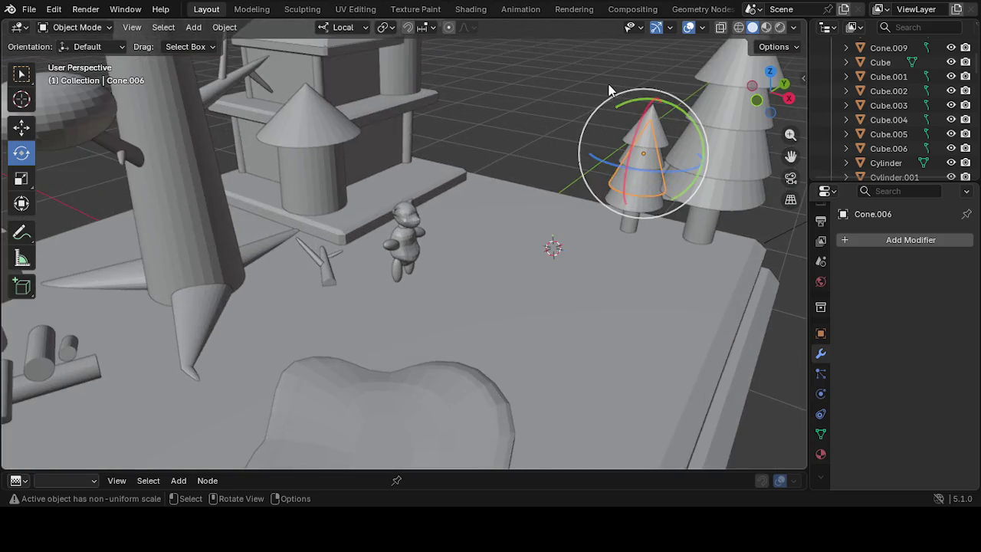
pyautogui.moveTo(609, 91); pyautogui.dragTo(576, 103, button='middle')
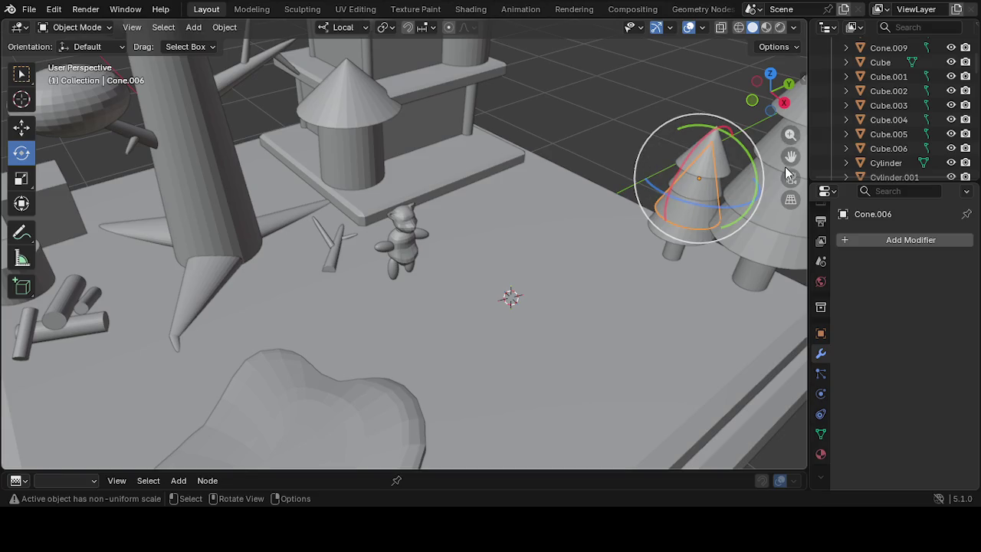
pyautogui.moveTo(789, 157); pyautogui.dragTo(609, 177)
pyautogui.click(607, 182)
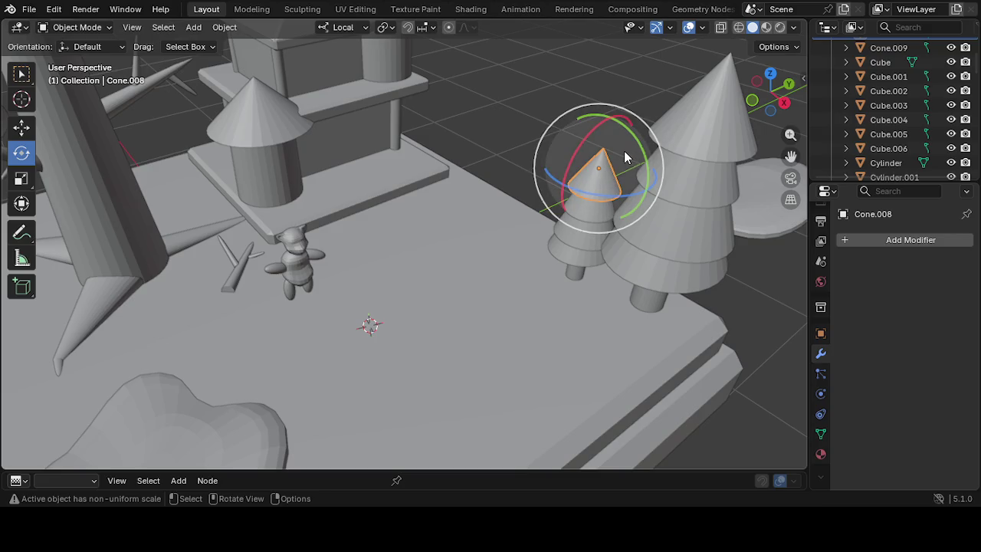
pyautogui.scroll(1, 605, 163)
pyautogui.moveTo(391, 197)
pyautogui.mouseDown(button='middle')
pyautogui.moveTo(239, 282)
pyautogui.moveTo(285, 281)
pyautogui.mouseUp(button='middle')
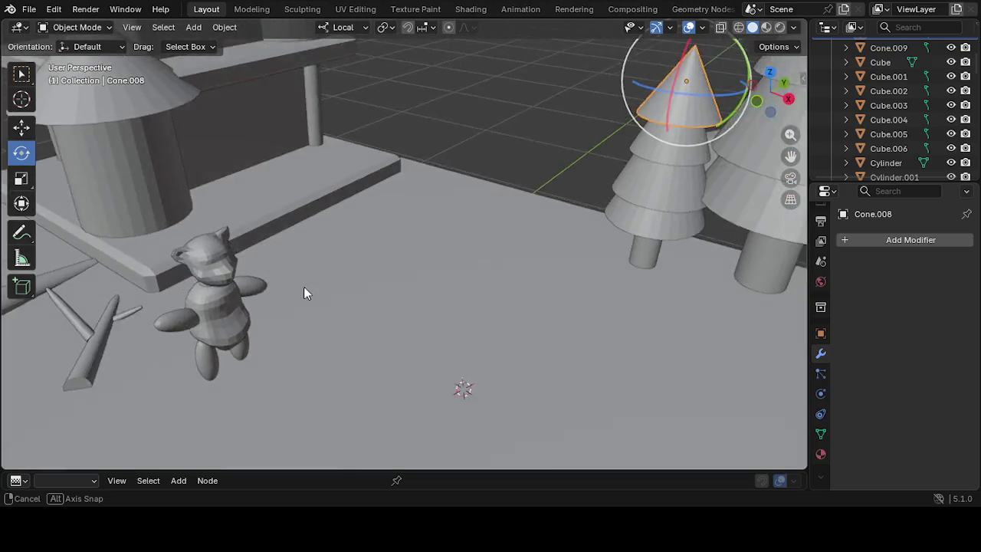
# Copy the selected tree-top cone and paste it as the new object Cone.010
pyautogui.rightClick(711, 115)
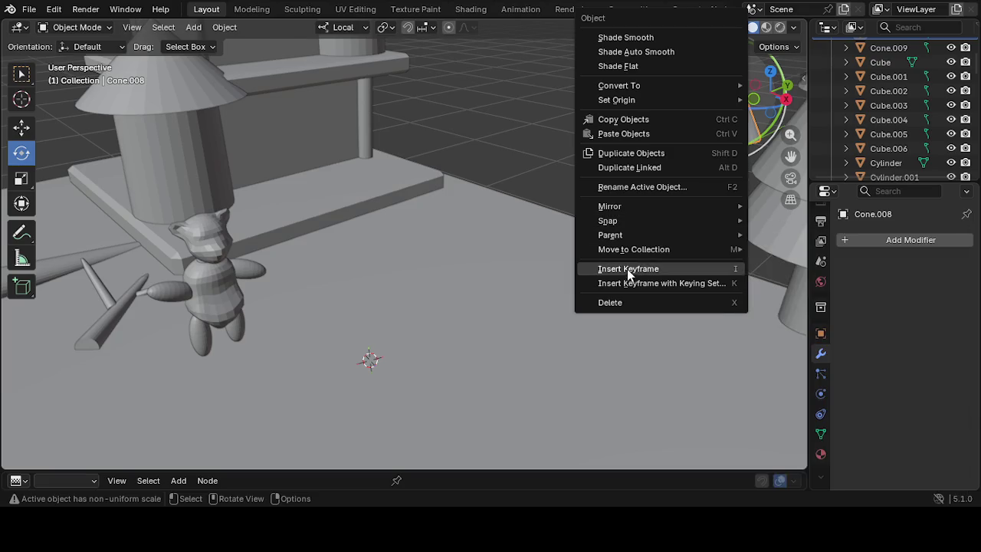
pyautogui.click(628, 120)
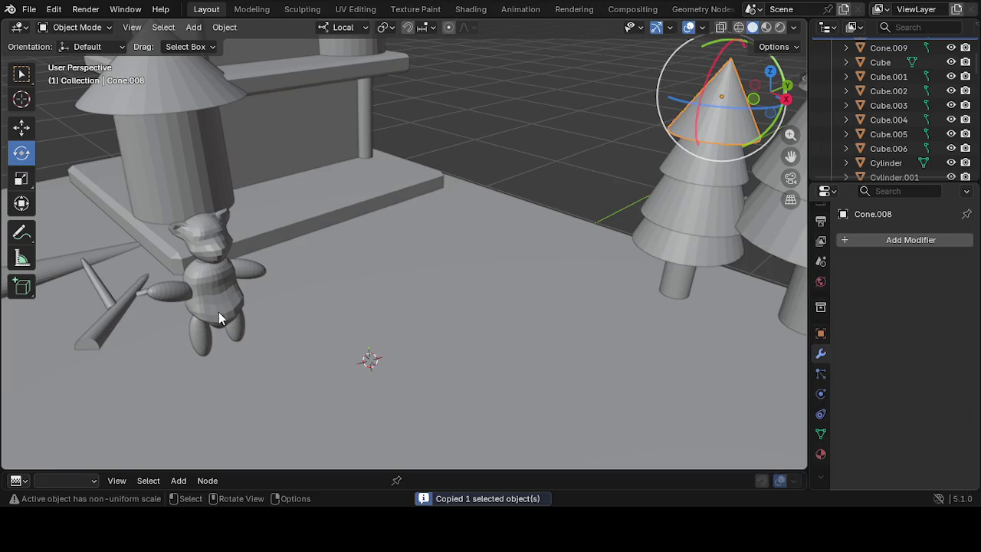
pyautogui.scroll(3, 201, 314)
pyautogui.scroll(-2, 192, 316)
pyautogui.rightClick(169, 324)
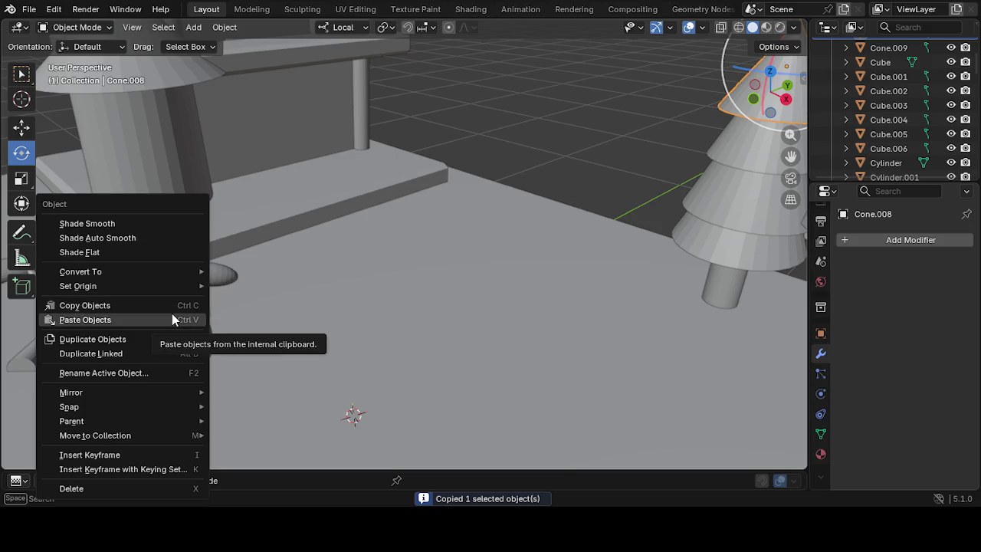
pyautogui.click(171, 315)
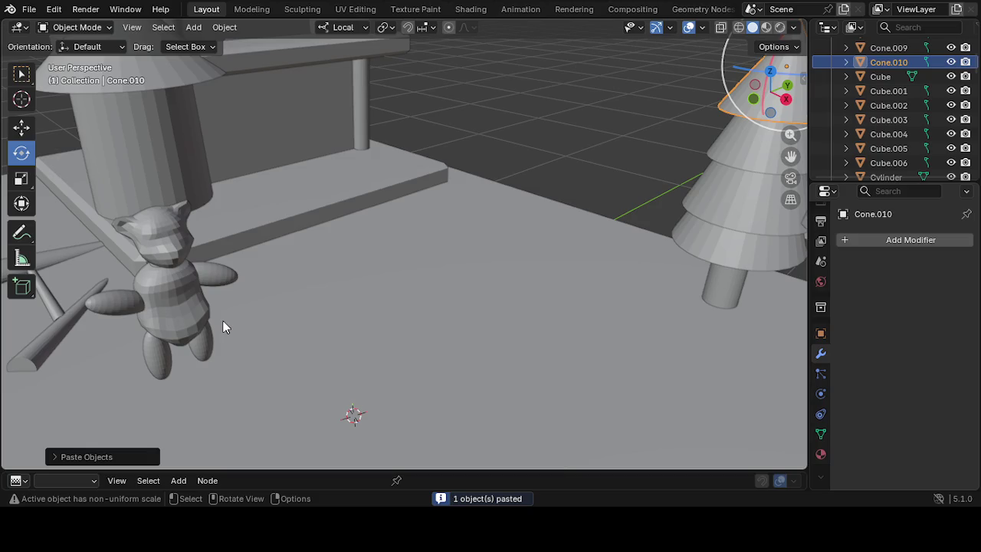
pyautogui.scroll(-2, 274, 318)
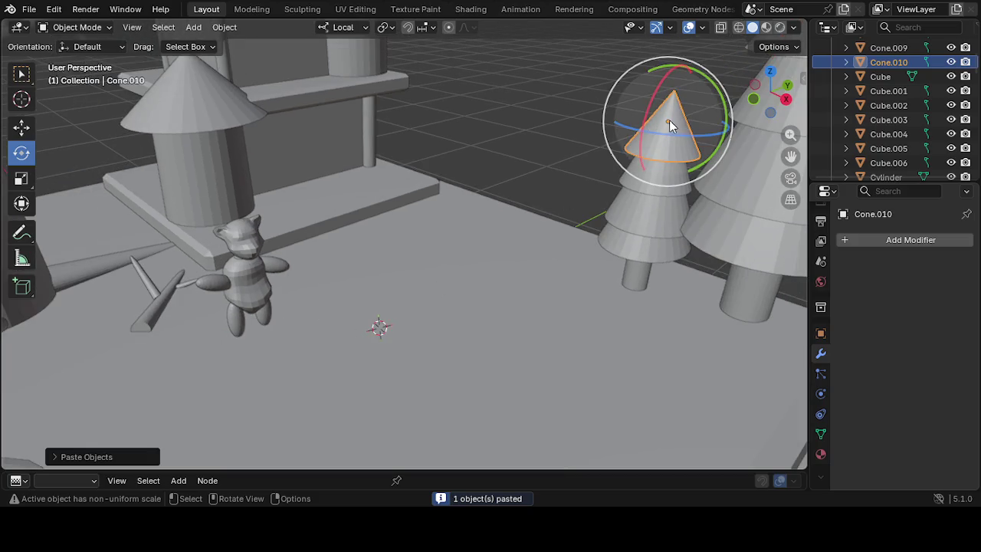
pyautogui.click(21, 127)
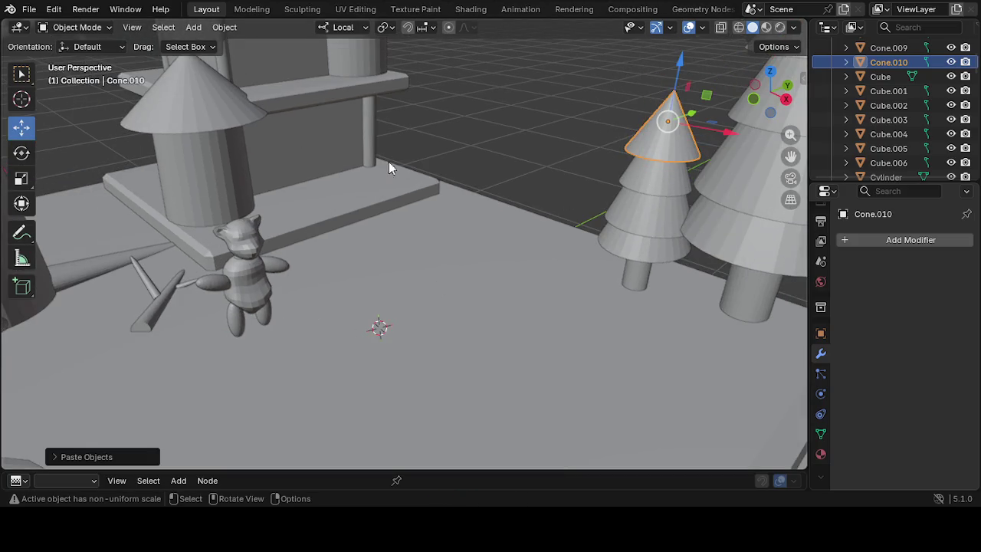
# Drag Cone.010 off the tree and over toward the bear's body
pyautogui.moveTo(668, 121)
pyautogui.mouseDown()
pyautogui.moveTo(265, 300)
pyautogui.moveTo(246, 274)
pyautogui.mouseUp()
pyautogui.moveTo(247, 274)
pyautogui.mouseDown(button='middle')
pyautogui.moveTo(221, 295)
pyautogui.moveTo(42, 320)
pyautogui.mouseUp(button='middle')
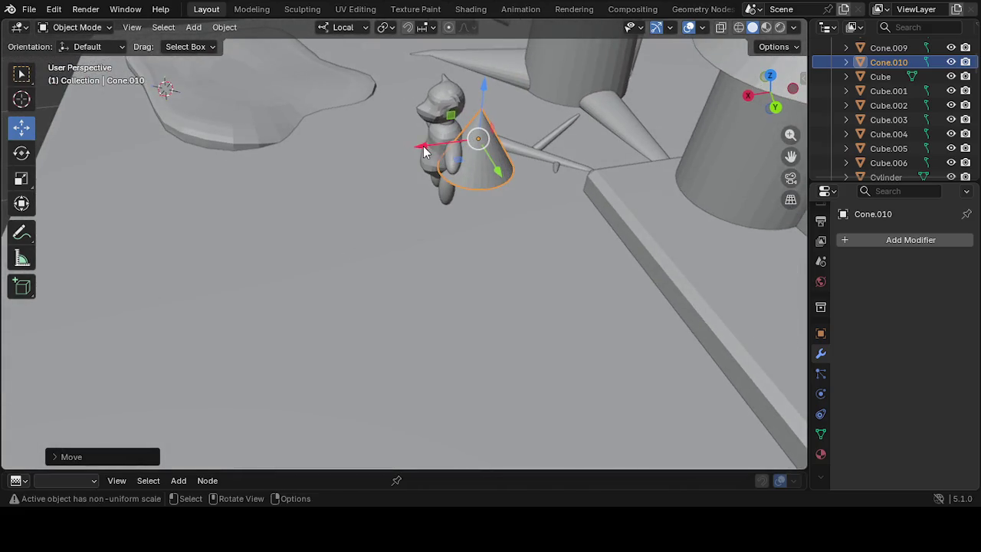
pyautogui.moveTo(430, 139); pyautogui.dragTo(383, 151)
pyautogui.moveTo(384, 173)
pyautogui.mouseDown(button='middle')
pyautogui.moveTo(465, 195)
pyautogui.moveTo(548, 129)
pyautogui.mouseUp(button='middle')
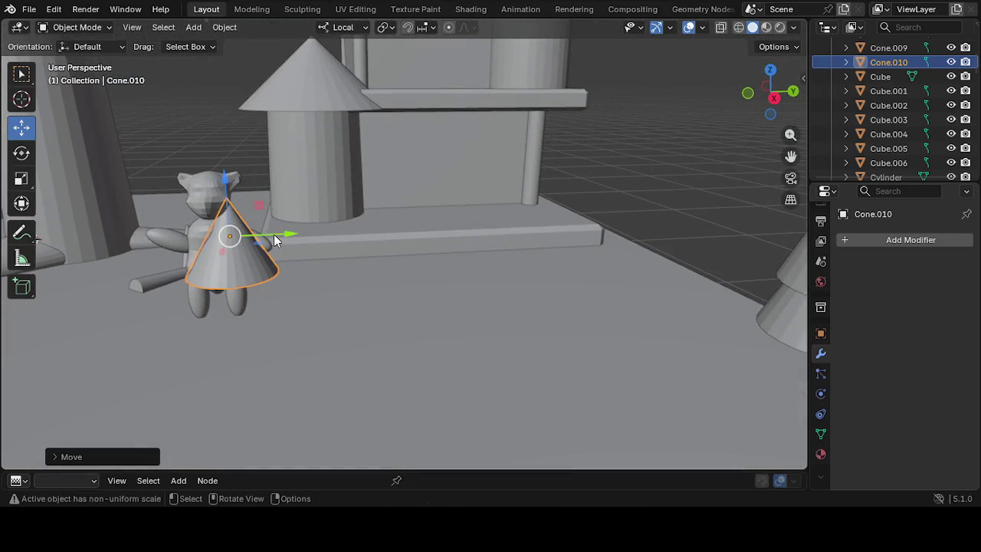
pyautogui.moveTo(274, 237); pyautogui.dragTo(257, 253)
# Centre the cone dress over the bear's torso using its Y and X arrows
pyautogui.click(274, 316)
pyautogui.moveTo(274, 314)
pyautogui.mouseDown(button='middle')
pyautogui.moveTo(438, 300)
pyautogui.moveTo(347, 337)
pyautogui.mouseUp(button='middle')
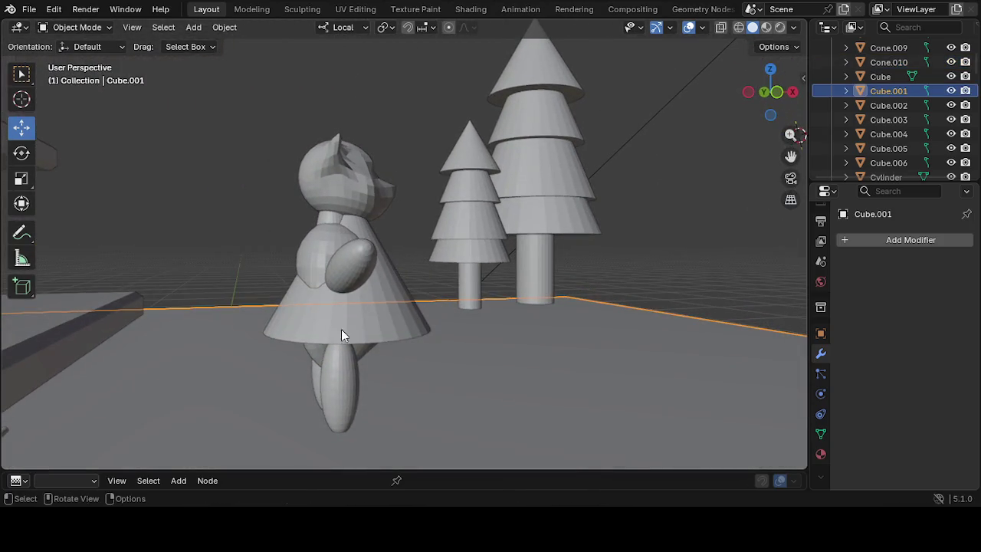
pyautogui.click(306, 293)
pyautogui.moveTo(304, 299)
pyautogui.mouseDown(button='middle')
pyautogui.moveTo(294, 318)
pyautogui.moveTo(235, 331)
pyautogui.mouseUp(button='middle')
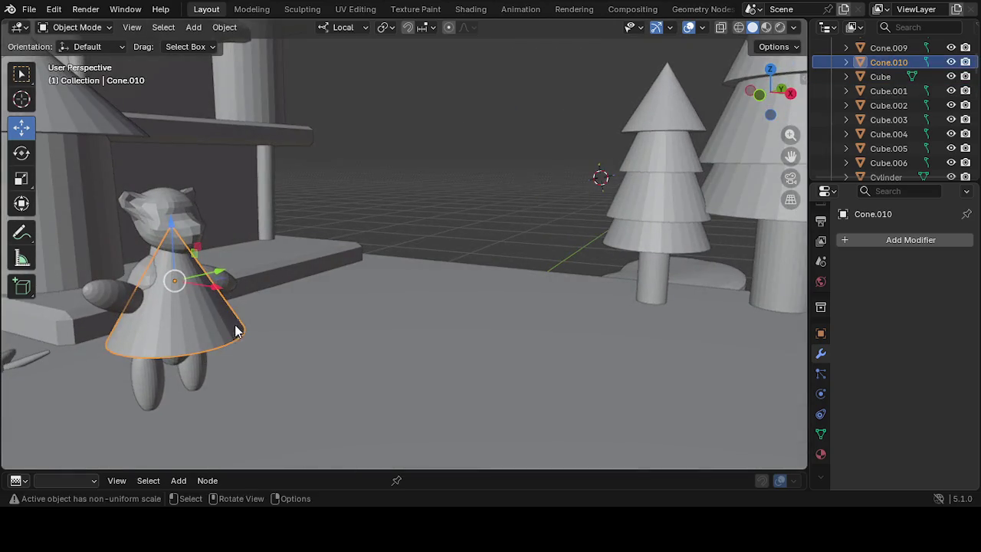
pyautogui.moveTo(221, 277)
pyautogui.mouseDown()
pyautogui.moveTo(193, 293)
pyautogui.moveTo(175, 285)
pyautogui.mouseUp()
pyautogui.moveTo(174, 285)
pyautogui.mouseDown(button='middle')
pyautogui.moveTo(157, 330)
pyautogui.moveTo(141, 321)
pyautogui.moveTo(211, 299)
pyautogui.mouseUp(button='middle')
pyautogui.moveTo(223, 253); pyautogui.dragTo(243, 255)
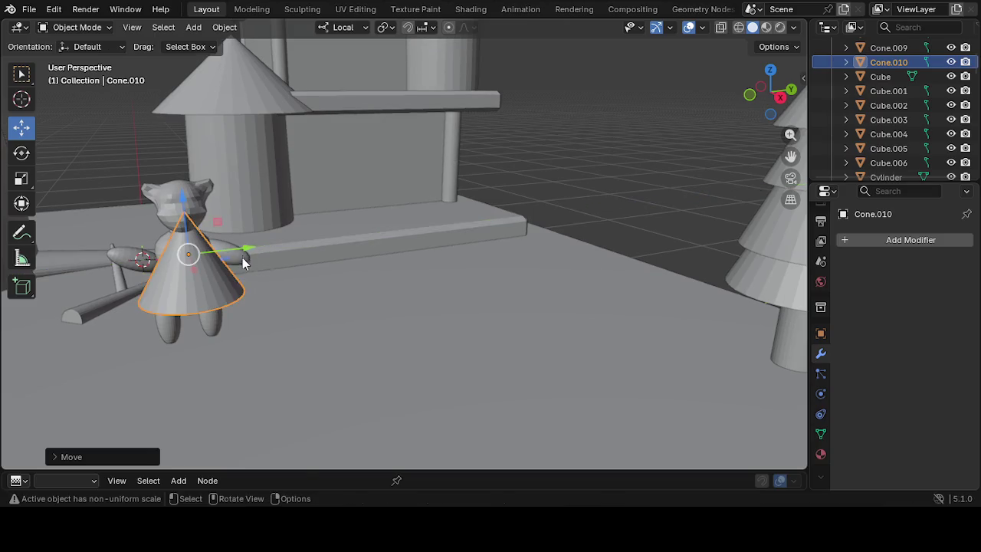
pyautogui.moveTo(242, 255); pyautogui.dragTo(220, 259, button='middle')
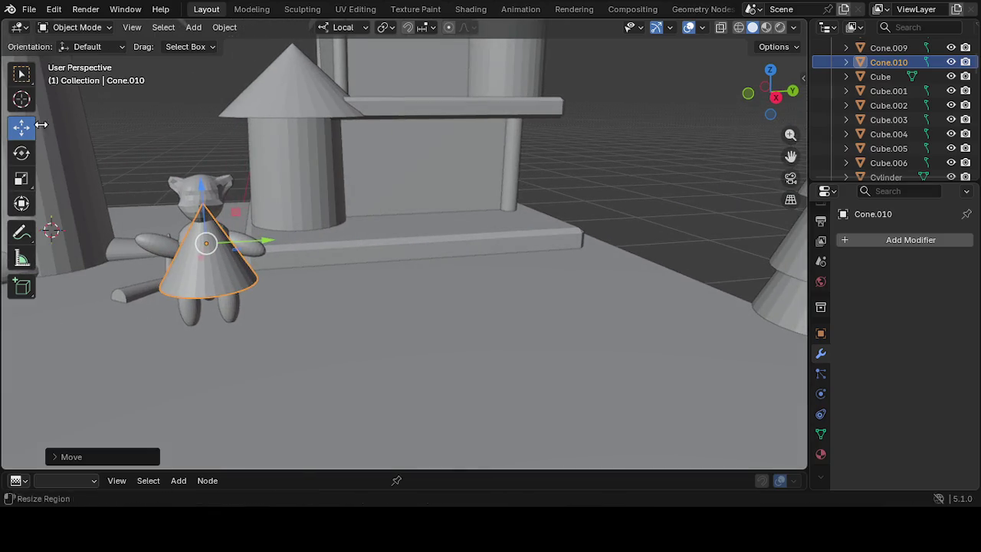
pyautogui.click(21, 153)
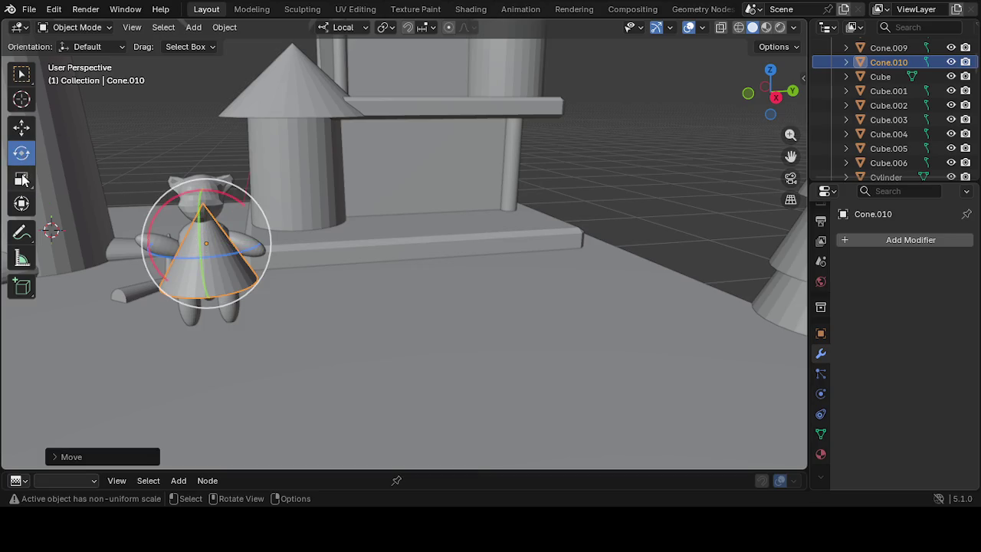
# Flatten the cone's height and widen its base with the Scale tool
pyautogui.click(21, 179)
pyautogui.moveTo(201, 189); pyautogui.dragTo(217, 230)
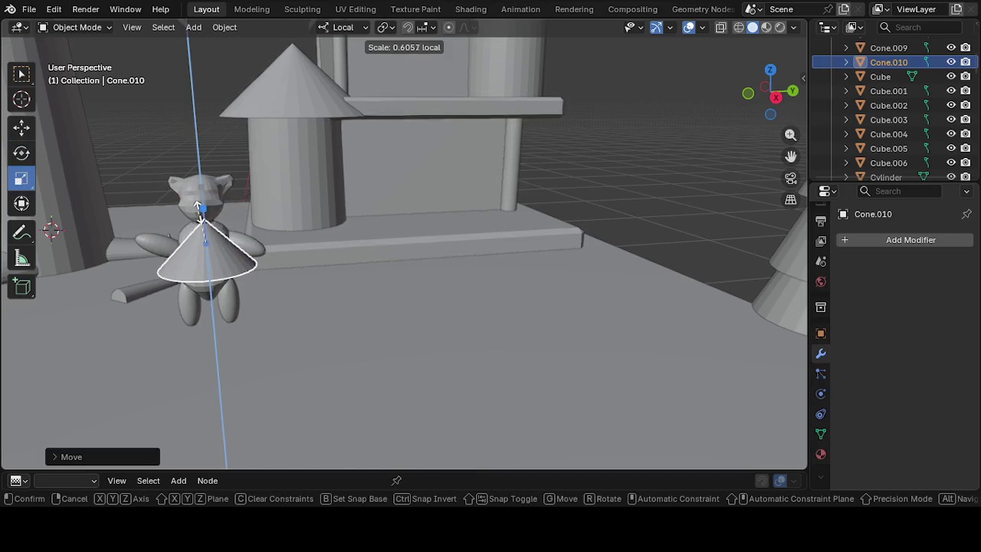
pyautogui.moveTo(235, 214); pyautogui.dragTo(239, 203)
pyautogui.moveTo(239, 203)
pyautogui.mouseDown(button='middle')
pyautogui.moveTo(206, 269)
pyautogui.moveTo(71, 281)
pyautogui.moveTo(550, 192)
pyautogui.mouseUp(button='middle')
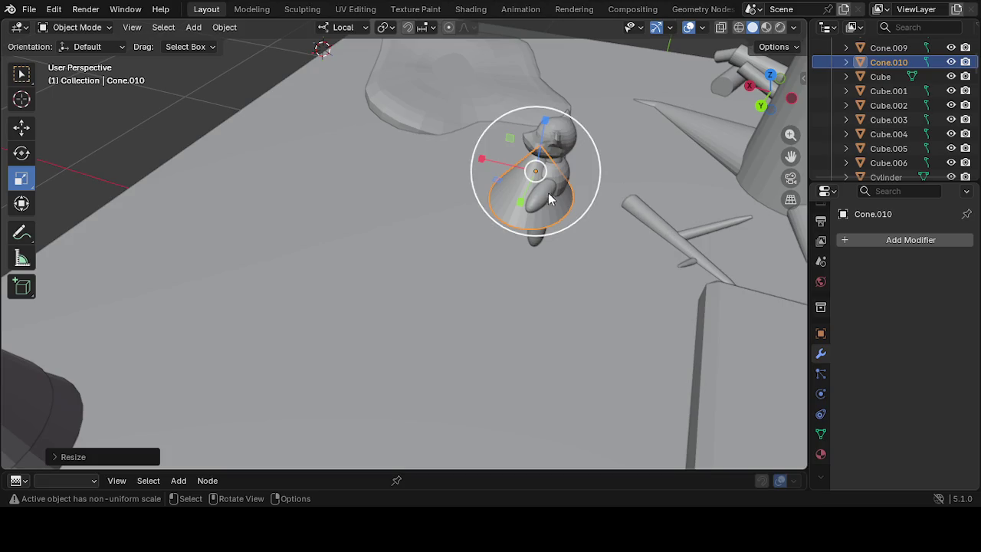
# Stretch the cone along local X and Y, shorten its Z height, and narrow Y
pyautogui.moveTo(510, 157); pyautogui.dragTo(505, 158)
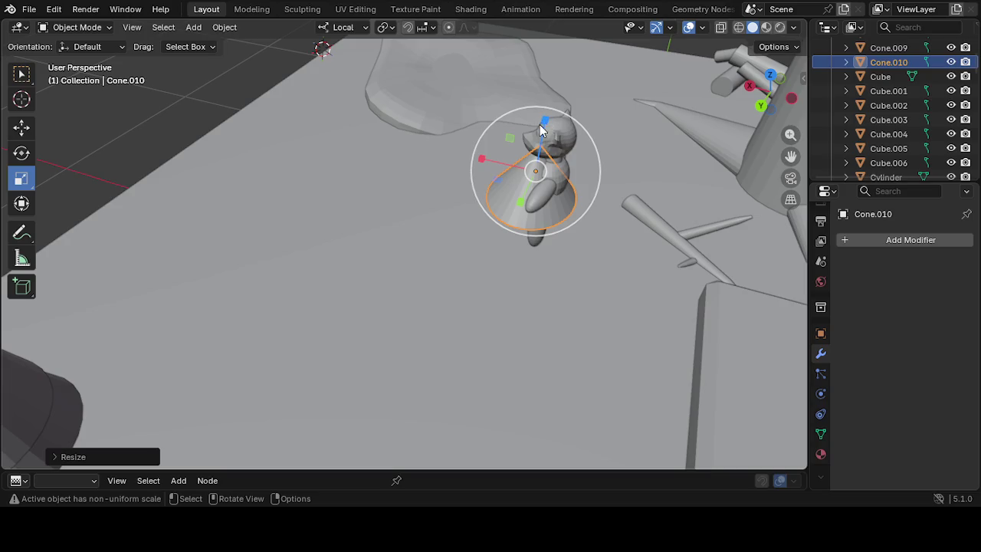
pyautogui.moveTo(546, 170); pyautogui.dragTo(542, 173)
pyautogui.moveTo(542, 115); pyautogui.dragTo(555, 138)
pyautogui.moveTo(556, 138)
pyautogui.mouseDown(button='middle')
pyautogui.moveTo(782, 94)
pyautogui.moveTo(628, 171)
pyautogui.mouseUp(button='middle')
pyautogui.moveTo(344, 352); pyautogui.dragTo(314, 376, button='middle')
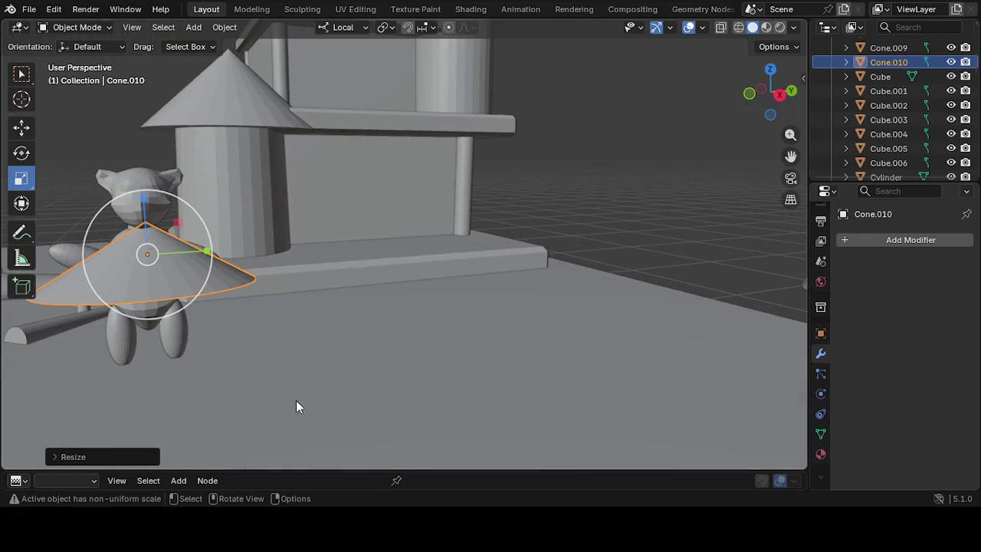
pyautogui.moveTo(206, 253)
pyautogui.mouseDown()
pyautogui.moveTo(186, 257)
pyautogui.moveTo(185, 306)
pyautogui.mouseUp()
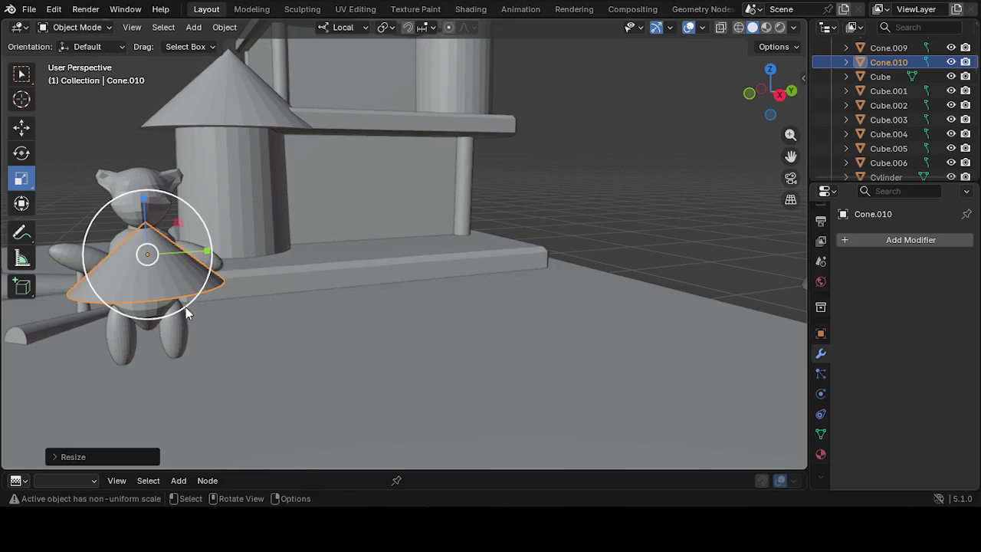
# Deselect the cone onto the ground plane and orbit to view the bear from above
pyautogui.click(307, 326)
pyautogui.scroll(-2, 279, 334)
pyautogui.moveTo(279, 335)
pyautogui.mouseDown(button='middle')
pyautogui.moveTo(224, 337)
pyautogui.moveTo(249, 303)
pyautogui.moveTo(273, 328)
pyautogui.moveTo(97, 374)
pyautogui.moveTo(72, 347)
pyautogui.moveTo(272, 312)
pyautogui.moveTo(571, 209)
pyautogui.moveTo(582, 222)
pyautogui.moveTo(536, 230)
pyautogui.mouseUp(button='middle')
pyautogui.scroll(2, 224, 347)
pyautogui.moveTo(580, 309); pyautogui.dragTo(731, 178, button='middle')
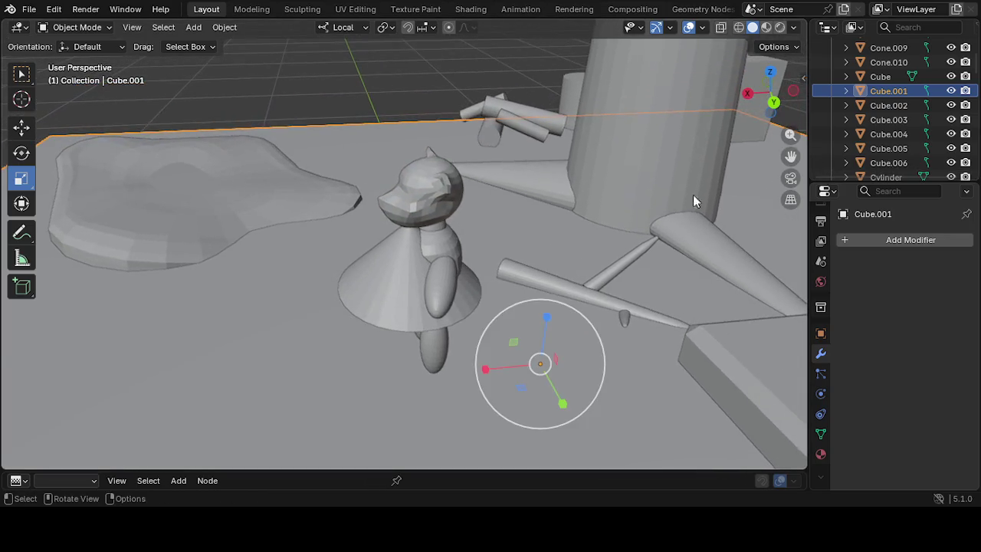
pyautogui.moveTo(556, 210)
pyautogui.mouseDown(button='middle')
pyautogui.moveTo(485, 213)
pyautogui.moveTo(580, 309)
pyautogui.mouseUp(button='middle')
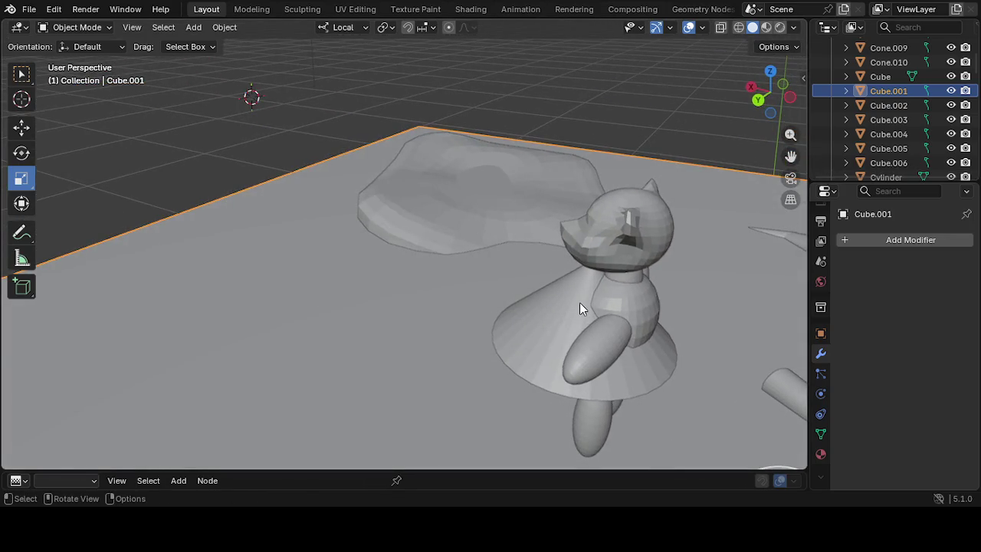
# Slide the skirt cone sideways along its X axis to recentre it
pyautogui.click(579, 307)
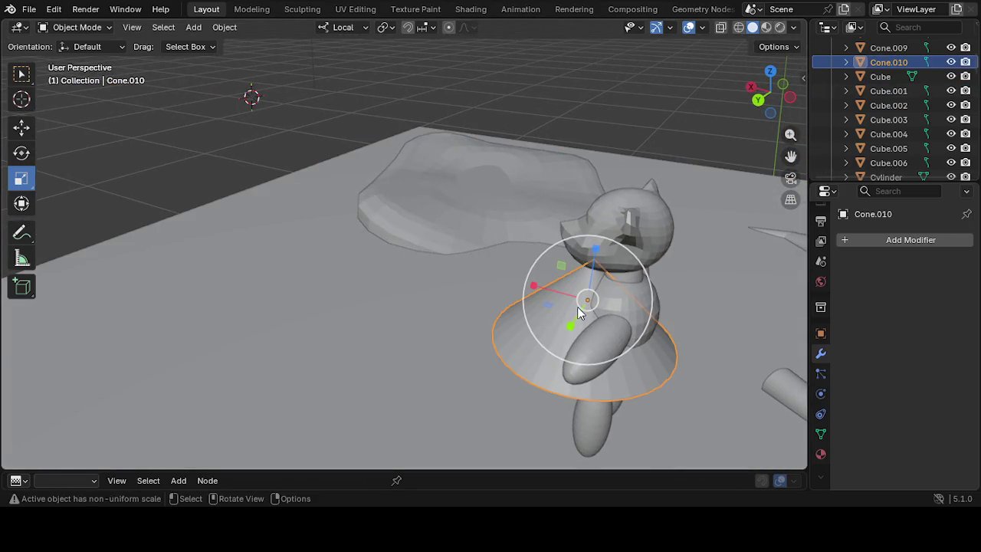
pyautogui.click(23, 129)
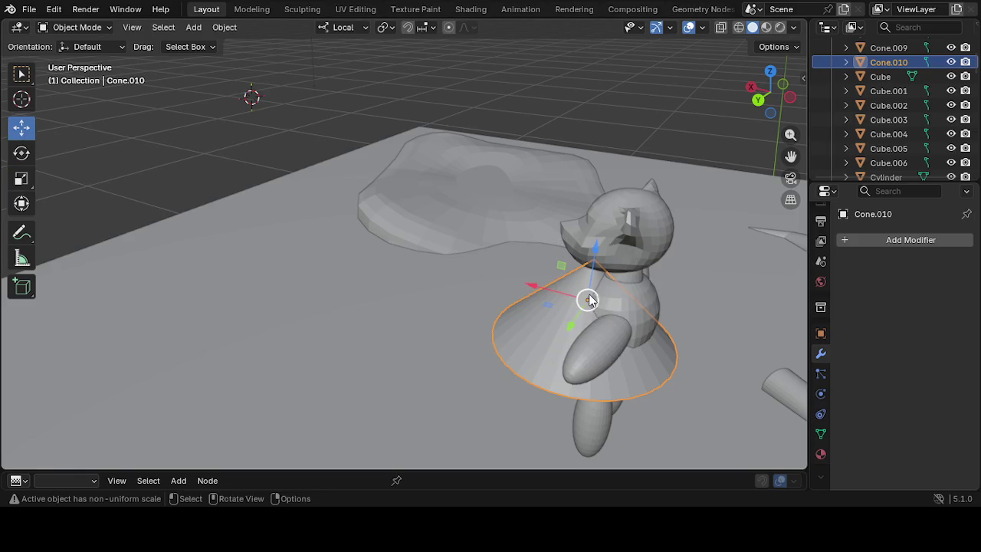
pyautogui.click(22, 153)
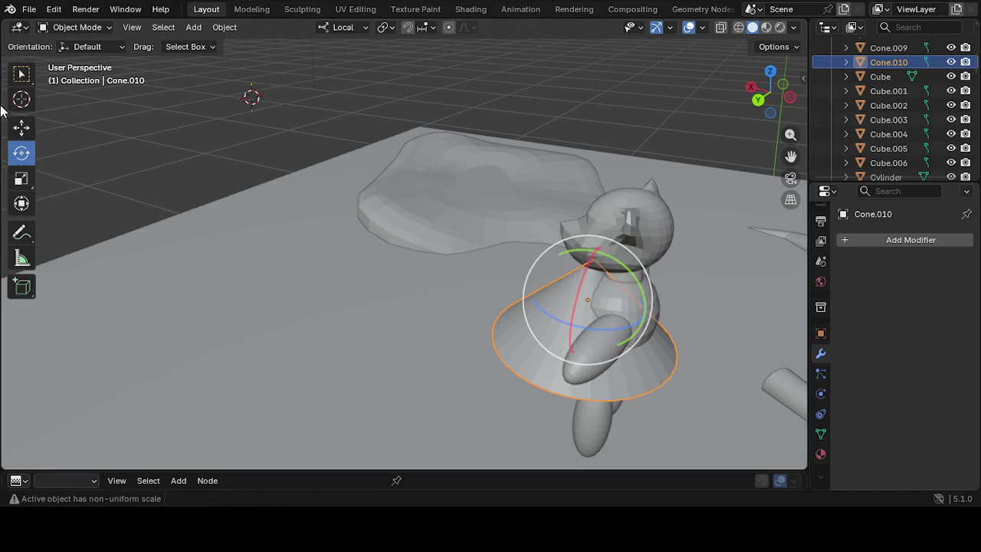
pyautogui.click(23, 130)
pyautogui.moveTo(529, 285); pyautogui.dragTo(558, 298)
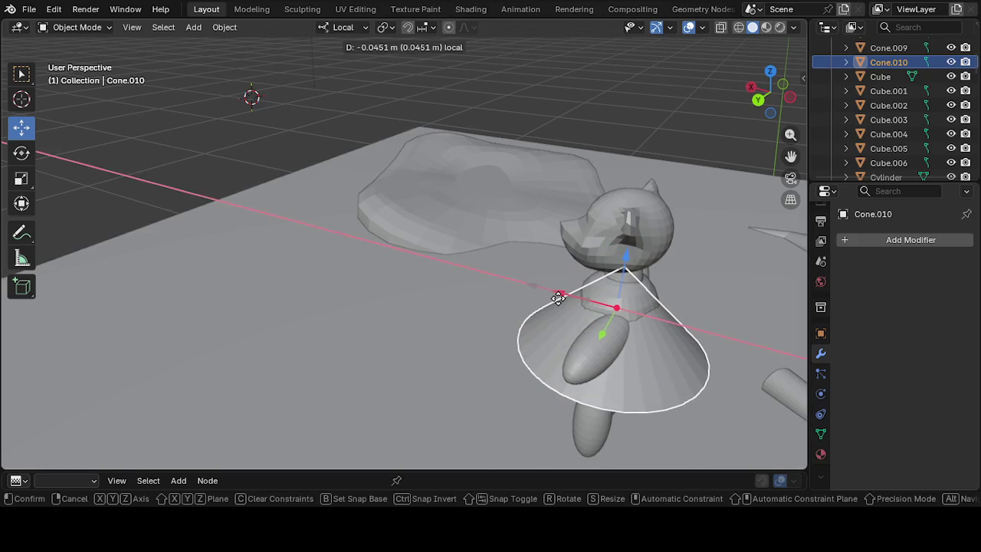
pyautogui.moveTo(558, 297); pyautogui.dragTo(549, 302)
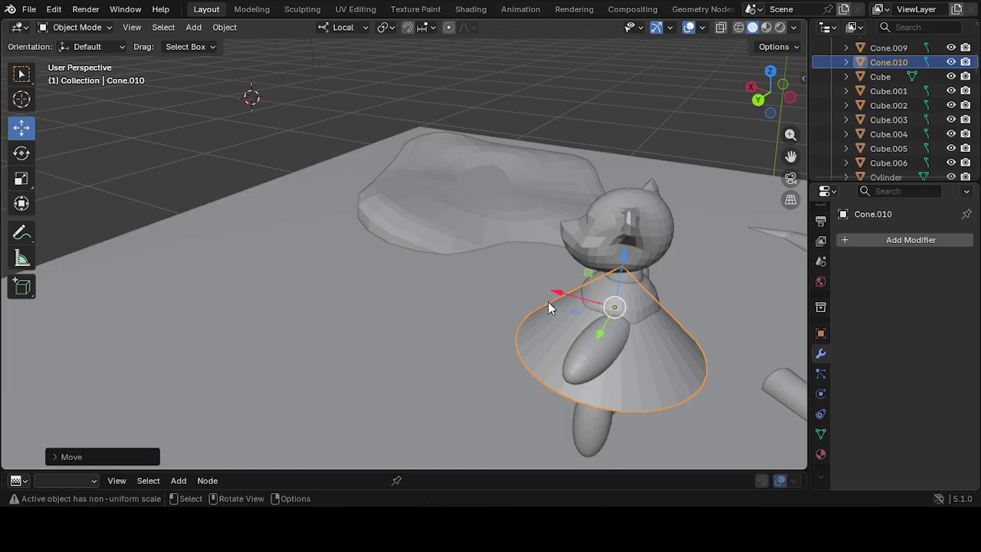
# Deselect the skirt and orbit closer to centre the bear and platform
pyautogui.click(414, 311)
pyautogui.moveTo(415, 310)
pyautogui.mouseDown(button='middle')
pyautogui.moveTo(467, 323)
pyautogui.moveTo(542, 306)
pyautogui.moveTo(635, 306)
pyautogui.mouseUp(button='middle')
pyautogui.moveTo(794, 177)
pyautogui.mouseDown(button='middle')
pyautogui.moveTo(583, 352)
pyautogui.moveTo(605, 372)
pyautogui.mouseUp(button='middle')
pyautogui.moveTo(433, 387)
pyautogui.mouseDown(button='middle')
pyautogui.moveTo(491, 348)
pyautogui.moveTo(478, 381)
pyautogui.mouseUp(button='middle')
pyautogui.moveTo(789, 156); pyautogui.dragTo(412, 276)
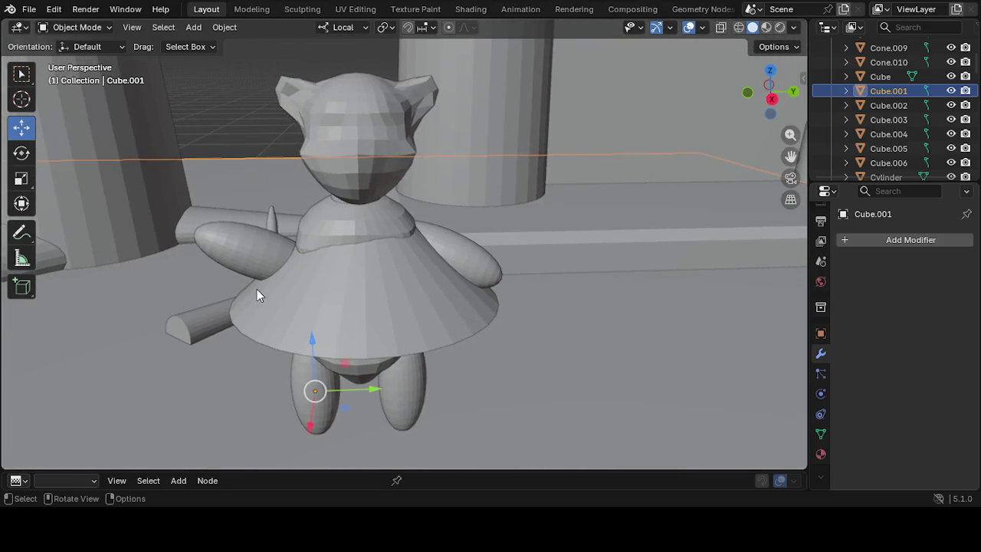
# Raise the skirt along Z until its tip meets the bear's neck below the head
pyautogui.click(259, 291)
pyautogui.moveTo(226, 360); pyautogui.dragTo(211, 353, button='middle')
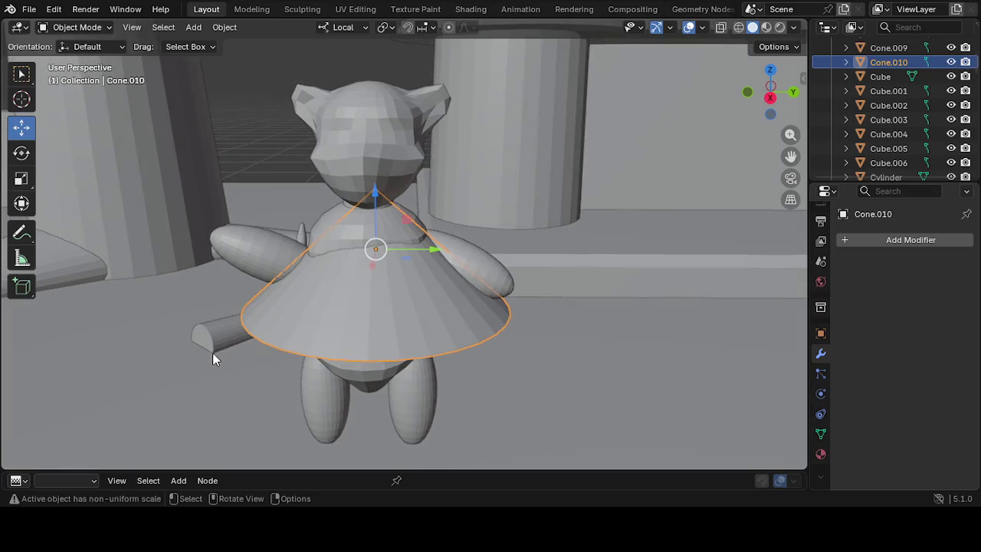
pyautogui.moveTo(375, 188); pyautogui.dragTo(361, 166)
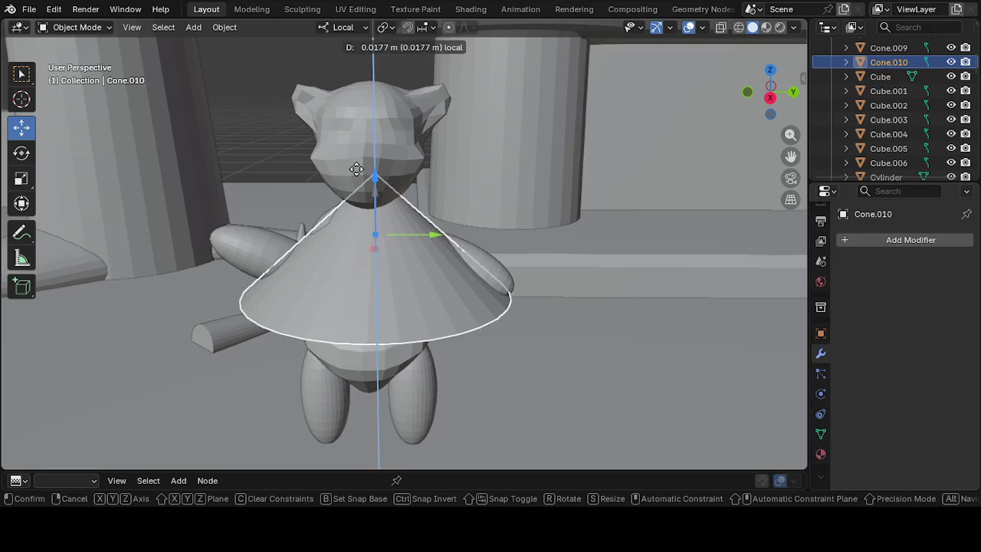
pyautogui.moveTo(362, 167); pyautogui.dragTo(351, 166)
pyautogui.moveTo(352, 165); pyautogui.dragTo(265, 308, button='middle')
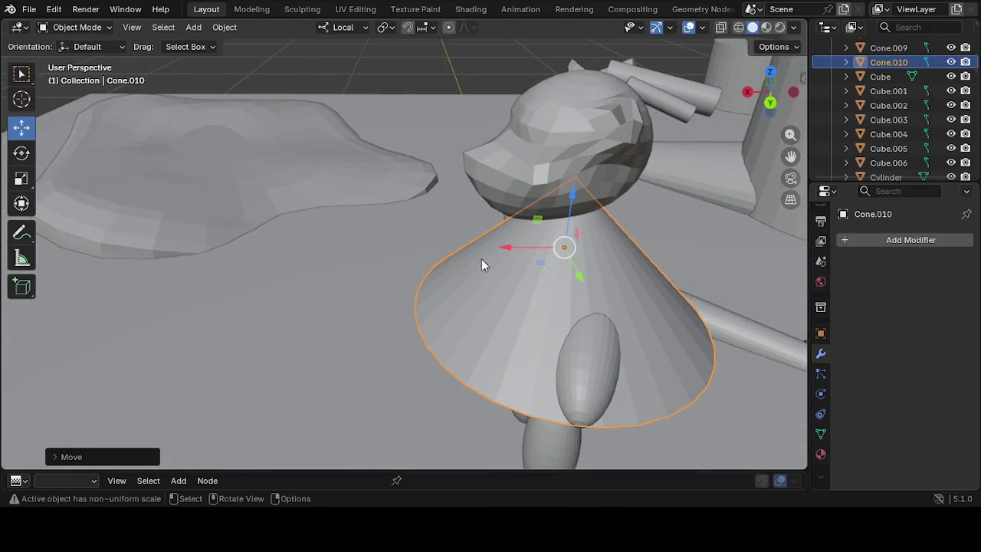
pyautogui.click(298, 252)
pyautogui.moveTo(298, 252)
pyautogui.mouseDown(button='middle')
pyautogui.moveTo(288, 269)
pyautogui.moveTo(255, 240)
pyautogui.moveTo(298, 251)
pyautogui.mouseUp(button='middle')
pyautogui.click(481, 286)
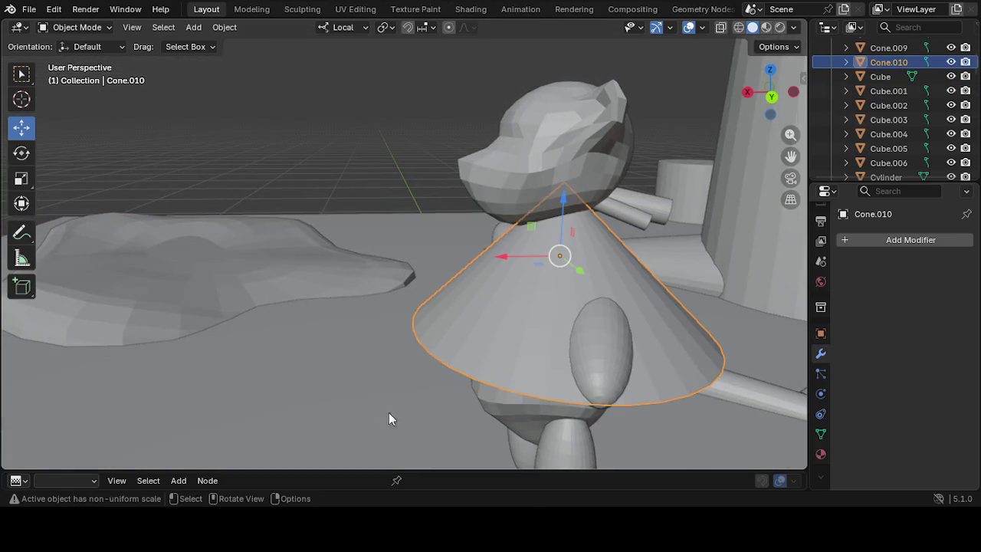
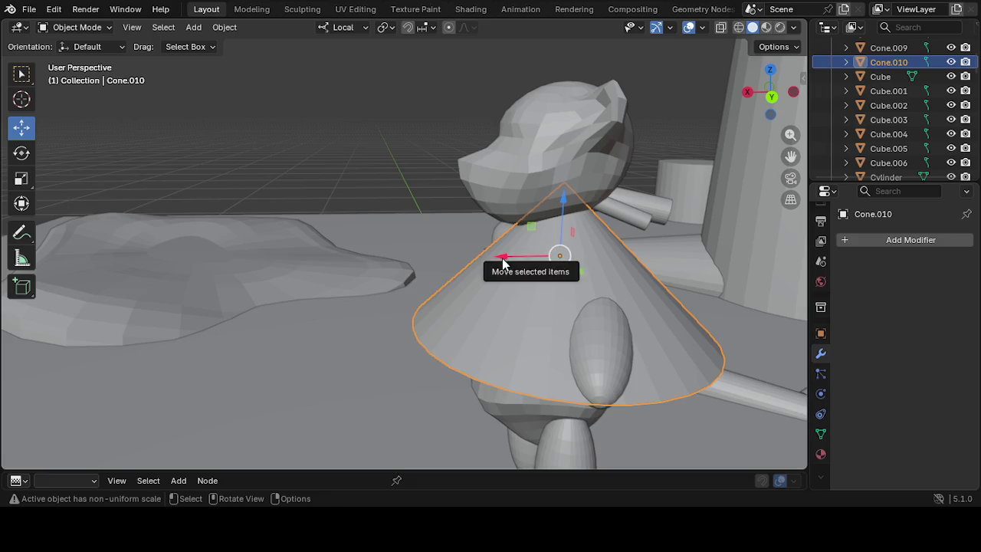
# Nudge Cone.010 along X and Z, then tilt it slightly with the Rotate tool
pyautogui.moveTo(503, 263); pyautogui.dragTo(492, 261)
pyautogui.moveTo(548, 212)
pyautogui.mouseDown()
pyautogui.moveTo(558, 202)
pyautogui.moveTo(536, 229)
pyautogui.mouseUp()
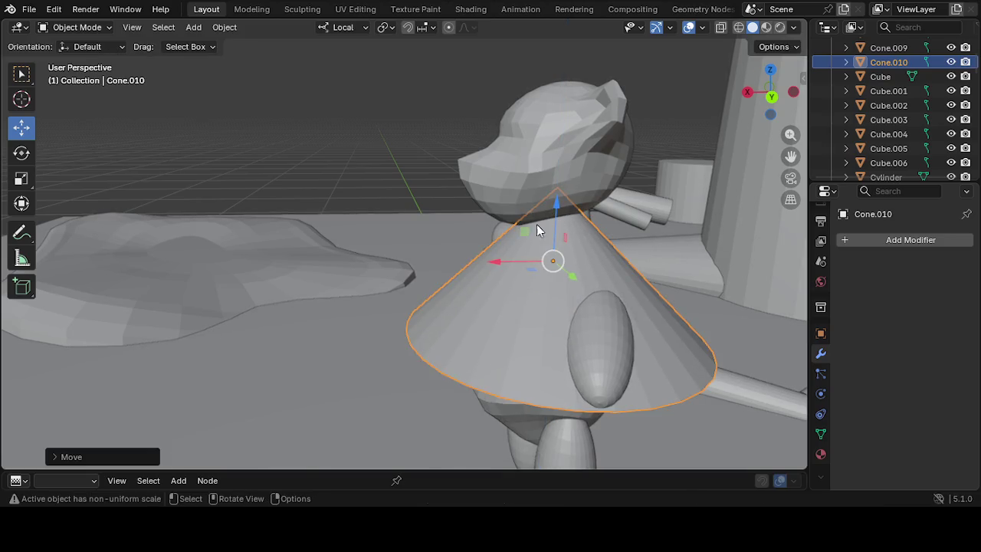
pyautogui.click(23, 153)
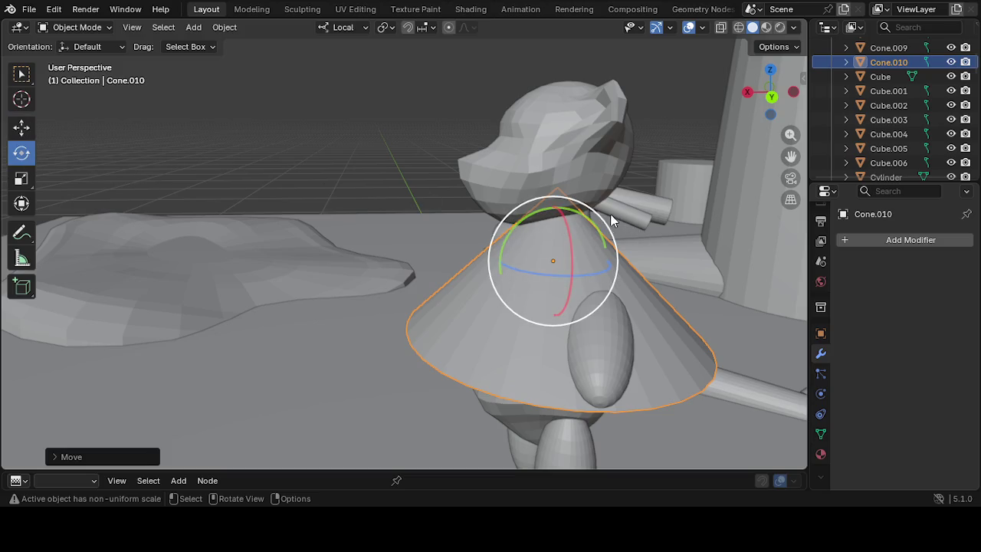
pyautogui.moveTo(609, 217); pyautogui.dragTo(427, 252)
pyautogui.click(318, 324)
# Orbit to face the bear's front, then reselect the body cone and bring up its context menu
pyautogui.moveTo(318, 324)
pyautogui.mouseDown(button='middle')
pyautogui.moveTo(420, 357)
pyautogui.moveTo(506, 344)
pyautogui.moveTo(468, 329)
pyautogui.moveTo(477, 339)
pyautogui.moveTo(433, 296)
pyautogui.mouseUp(button='middle')
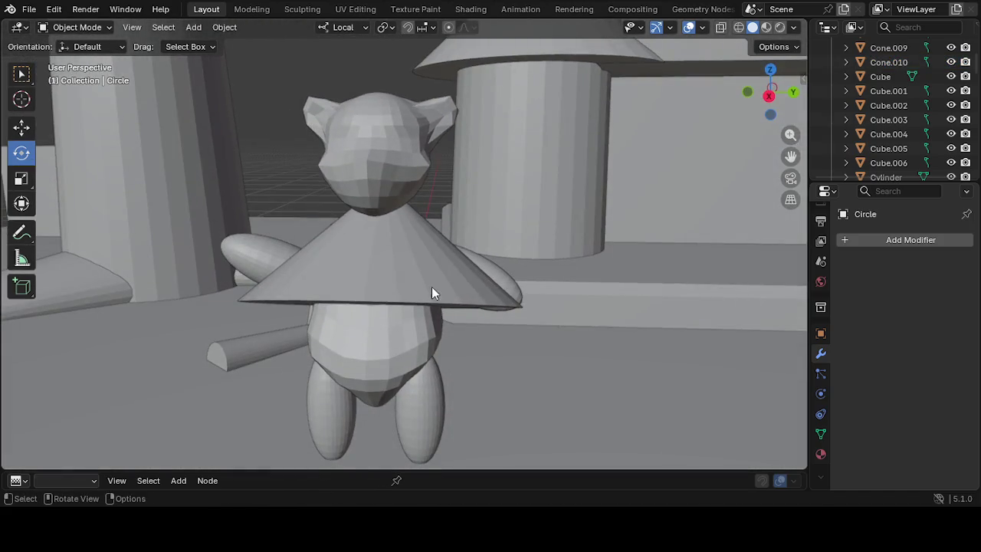
pyautogui.click(433, 296)
pyautogui.rightClick(429, 283)
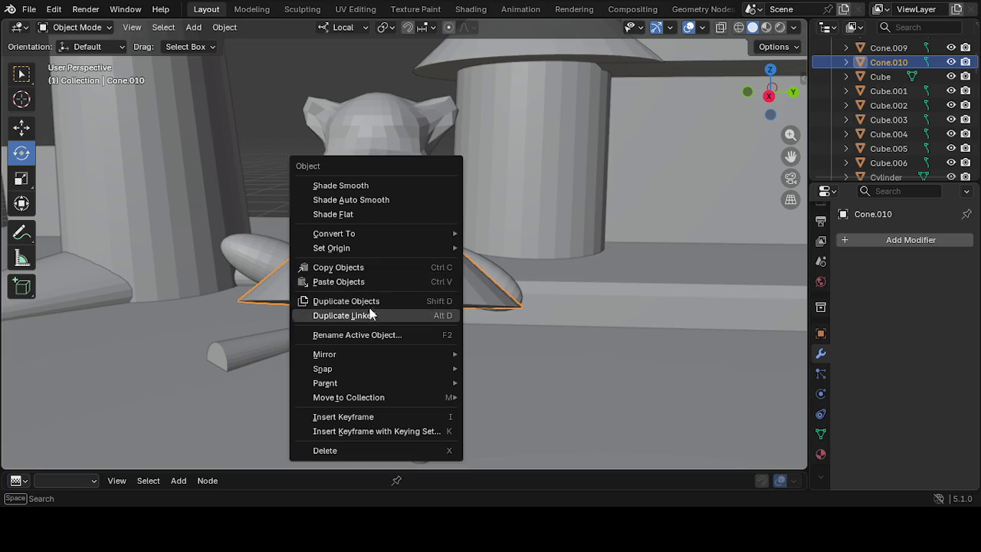
# Make a linked duplicate of the body cone and place it directly below along Z
pyautogui.click(371, 315)
pyautogui.press('z')
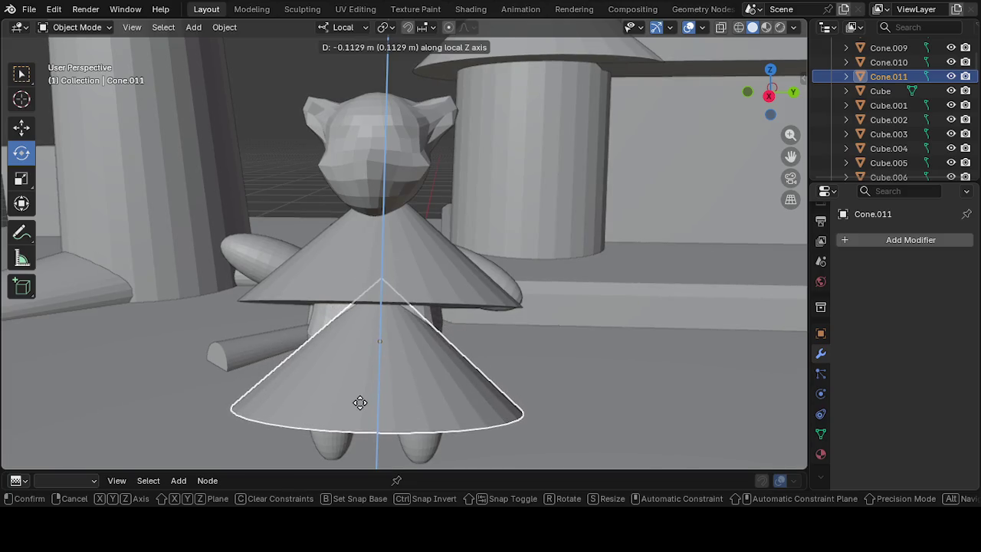
pyautogui.click(347, 343)
# Make an independent duplicate of the cone and place it lowest as the bottom tier
pyautogui.rightClick(347, 343)
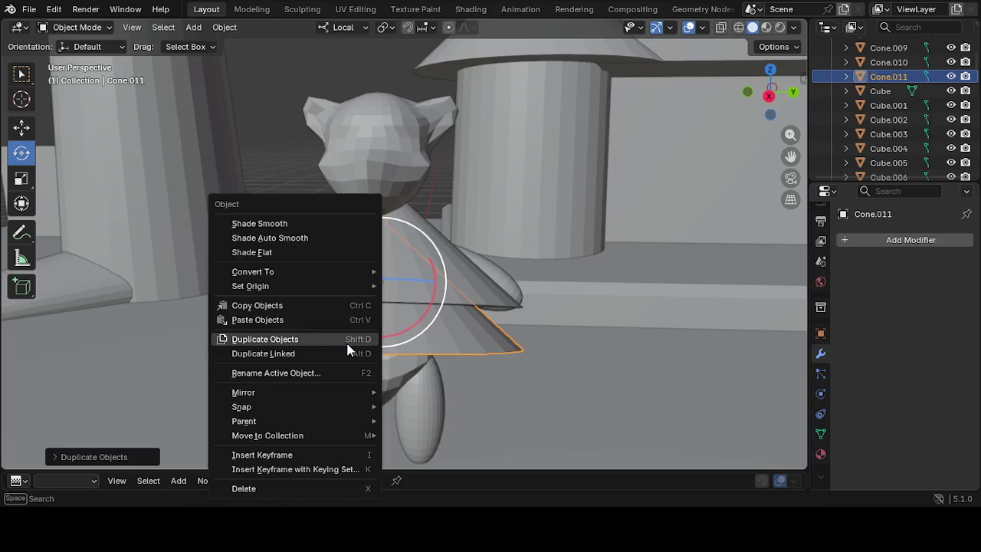
pyautogui.click(347, 343)
pyautogui.press('z')
pyautogui.press('z')
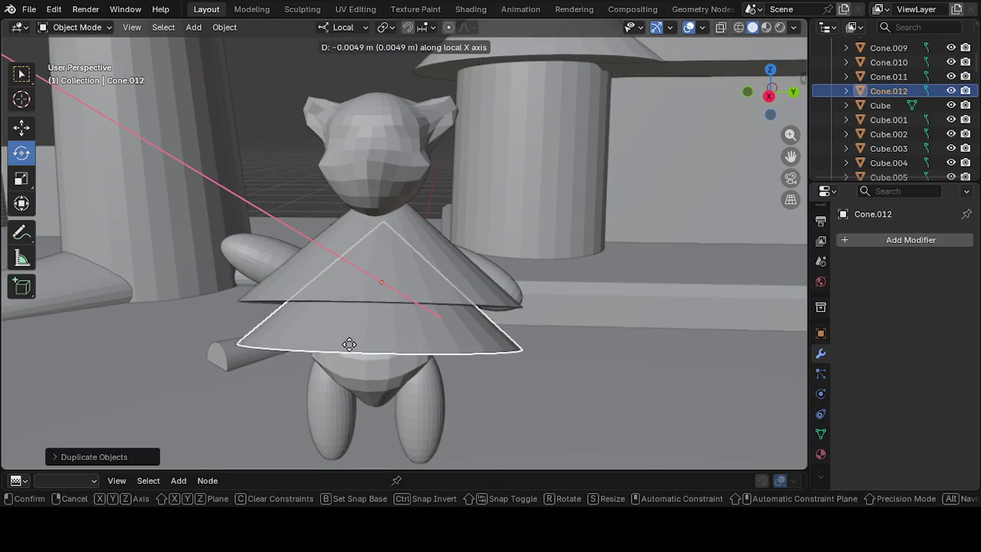
pyautogui.press('z')
pyautogui.press('x')
pyautogui.press('z')
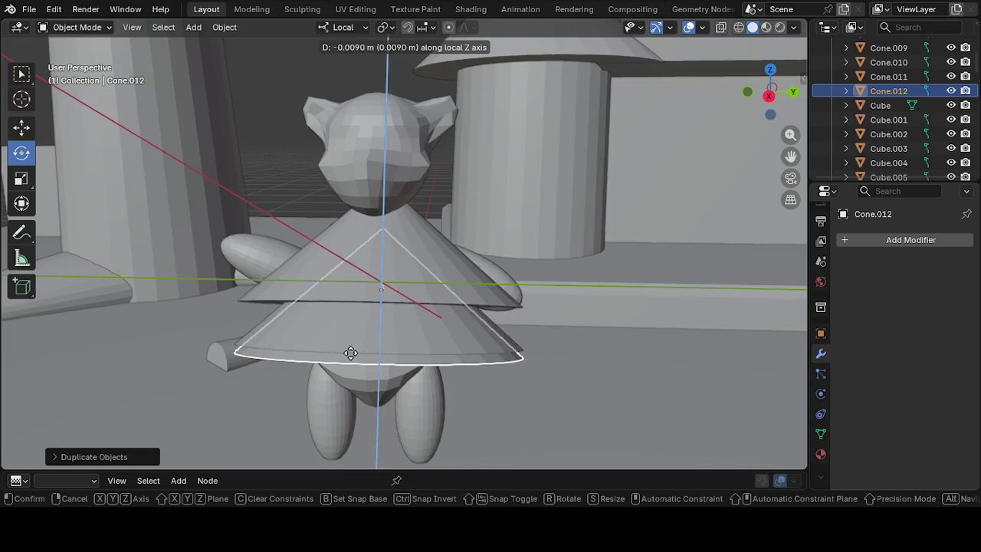
pyautogui.press('z')
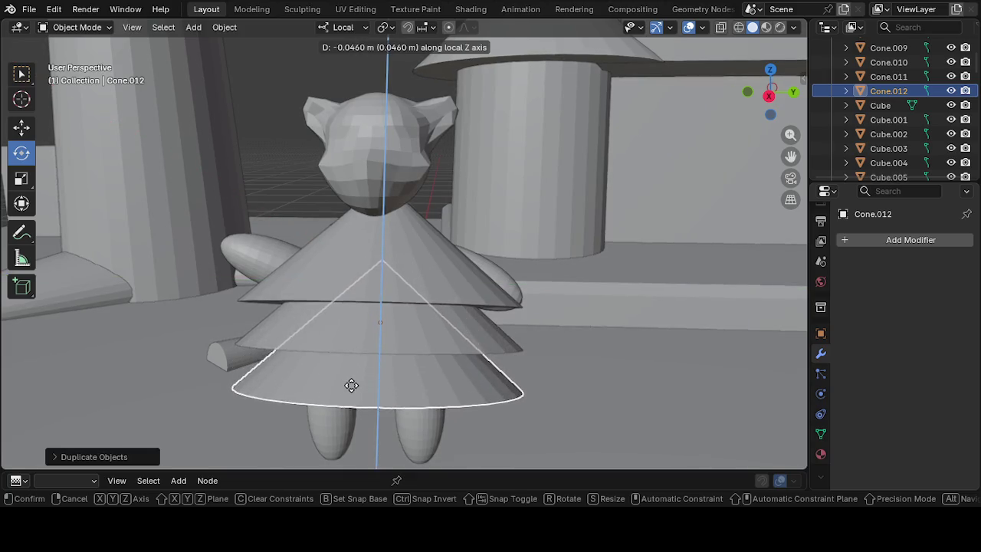
pyautogui.click(349, 394)
# Trackball-tilt the bottom and middle body cones
pyautogui.moveTo(348, 393)
pyautogui.mouseDown(button='middle')
pyautogui.moveTo(483, 407)
pyautogui.moveTo(49, 403)
pyautogui.moveTo(467, 429)
pyautogui.moveTo(530, 460)
pyautogui.moveTo(780, 443)
pyautogui.moveTo(128, 429)
pyautogui.moveTo(141, 396)
pyautogui.moveTo(247, 410)
pyautogui.mouseUp(button='middle')
pyautogui.scroll(-3, 467, 429)
pyautogui.click(505, 439)
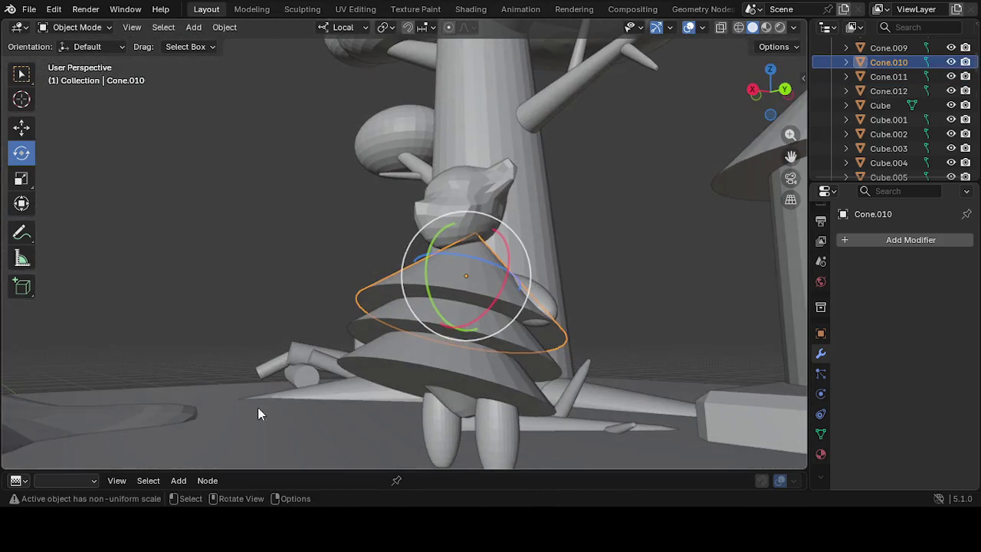
pyautogui.click(370, 373)
pyautogui.moveTo(455, 296)
pyautogui.mouseDown()
pyautogui.moveTo(429, 285)
pyautogui.moveTo(449, 327)
pyautogui.mouseUp()
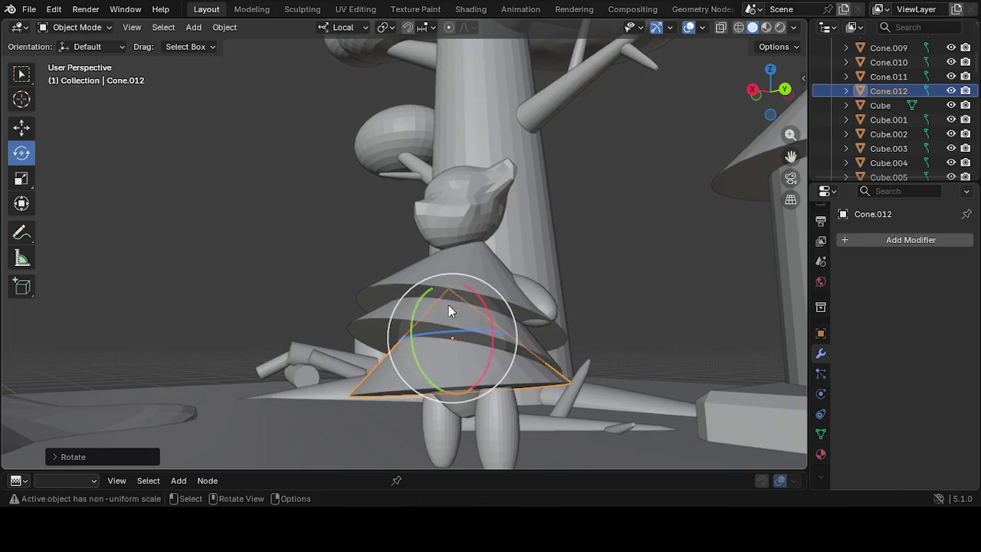
pyautogui.click(387, 320)
pyautogui.moveTo(441, 272)
pyautogui.mouseDown()
pyautogui.moveTo(422, 260)
pyautogui.moveTo(412, 272)
pyautogui.mouseUp()
# Trackball-rotate Sphere.021 on the bear's body
pyautogui.moveTo(397, 314)
pyautogui.mouseDown(button='middle')
pyautogui.moveTo(515, 356)
pyautogui.moveTo(506, 352)
pyautogui.mouseUp(button='middle')
pyautogui.click(477, 282)
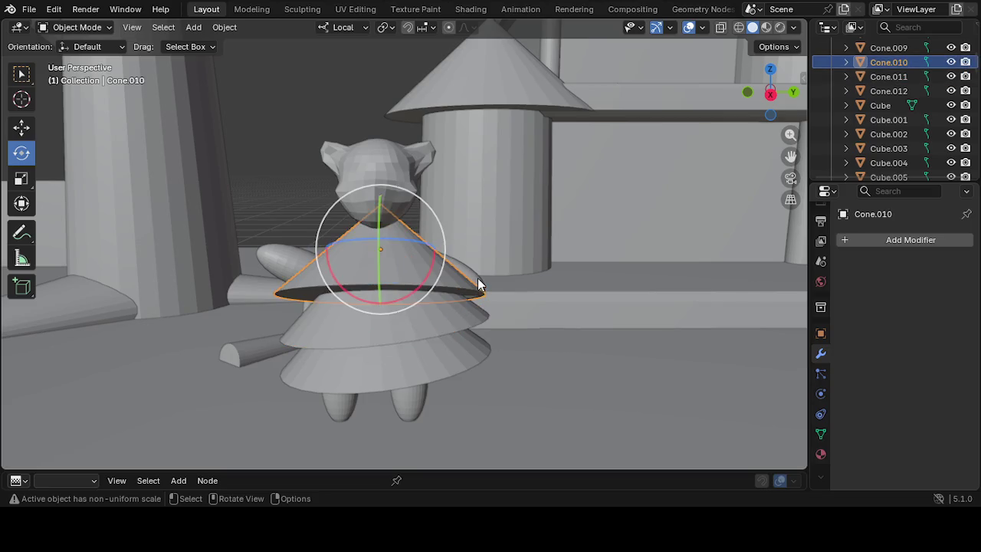
pyautogui.click(478, 278)
pyautogui.moveTo(489, 244); pyautogui.dragTo(458, 221)
pyautogui.click(546, 325)
# Re-tilt the top, bottom and middle cones from new angles to level the tiers
pyautogui.moveTo(547, 325)
pyautogui.mouseDown(button='middle')
pyautogui.moveTo(302, 383)
pyautogui.moveTo(212, 357)
pyautogui.moveTo(87, 361)
pyautogui.moveTo(158, 394)
pyautogui.mouseUp(button='middle')
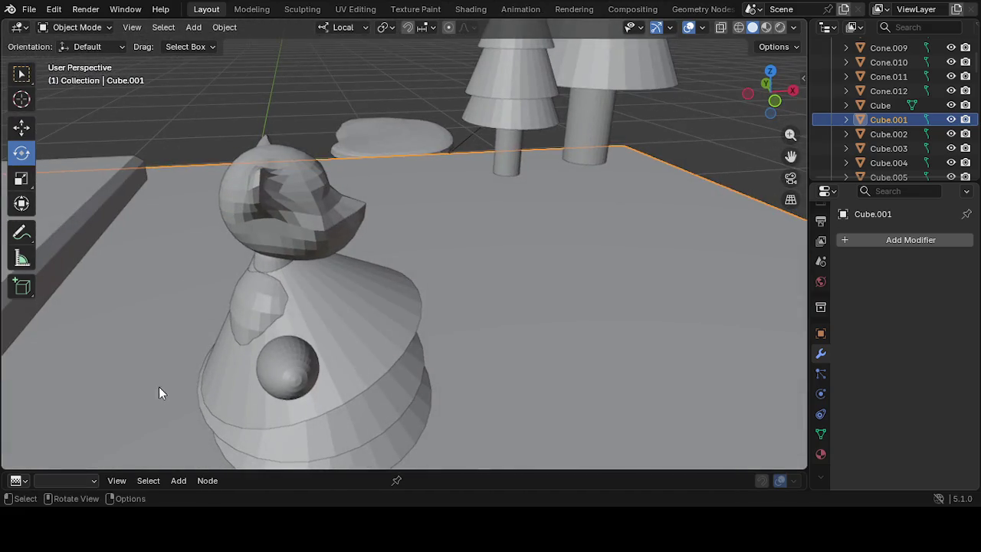
pyautogui.click(222, 375)
pyautogui.moveTo(279, 245); pyautogui.dragTo(280, 255)
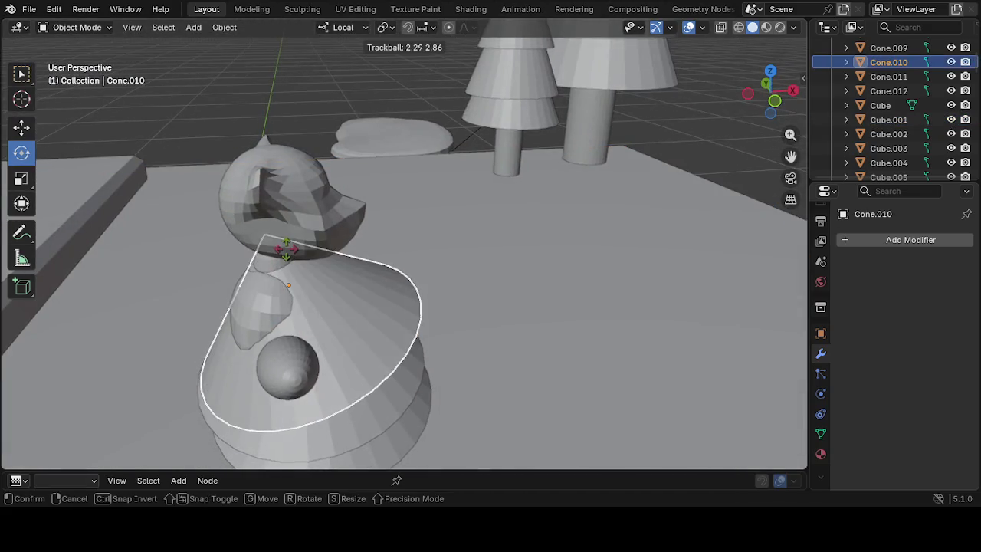
pyautogui.moveTo(330, 227); pyautogui.dragTo(344, 244)
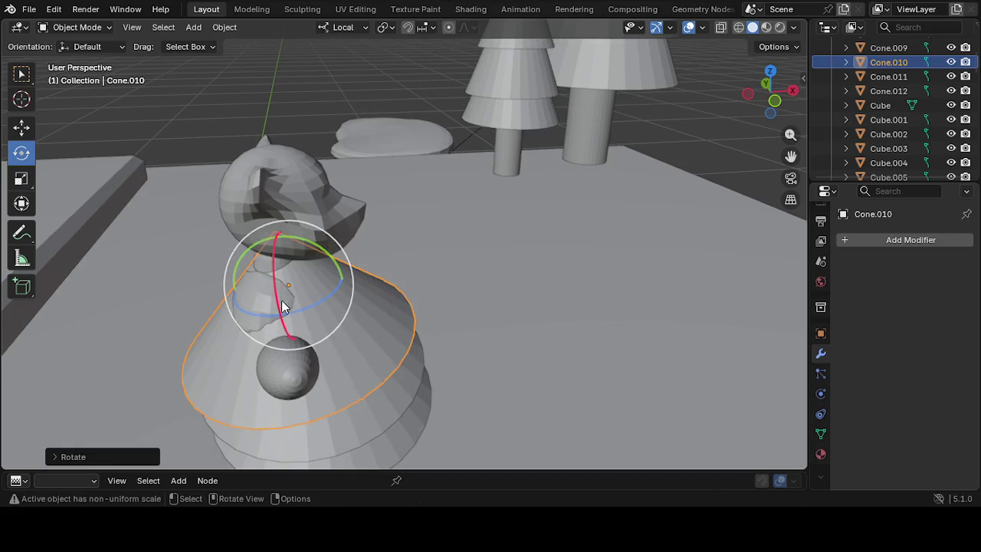
pyautogui.moveTo(295, 328); pyautogui.dragTo(150, 281, button='middle')
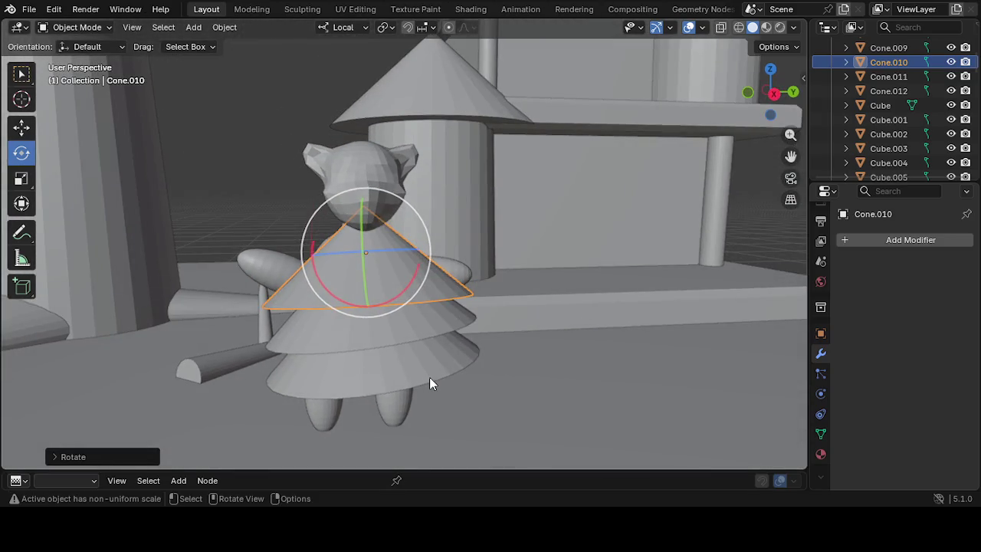
pyautogui.click(430, 378)
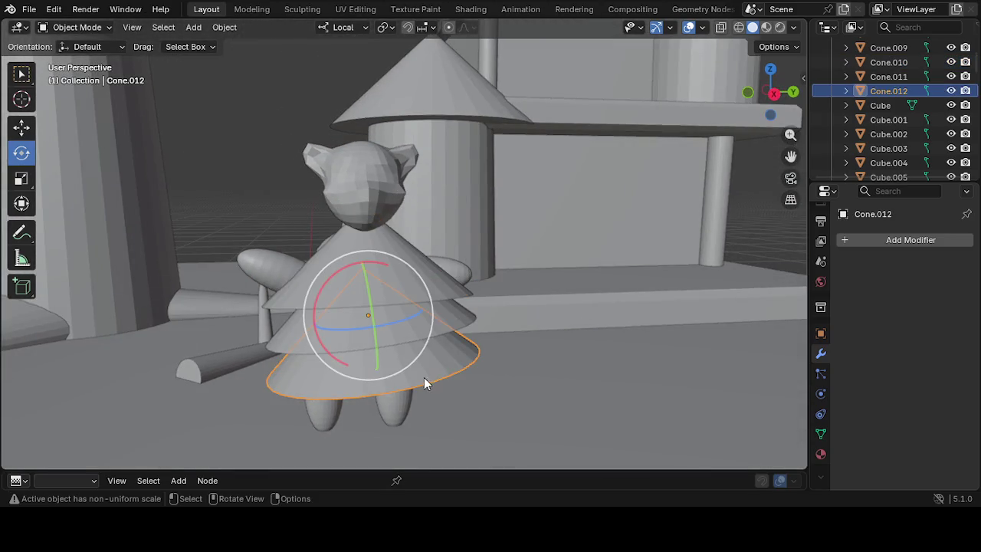
pyautogui.moveTo(408, 281)
pyautogui.mouseDown()
pyautogui.moveTo(411, 270)
pyautogui.moveTo(436, 290)
pyautogui.mouseUp()
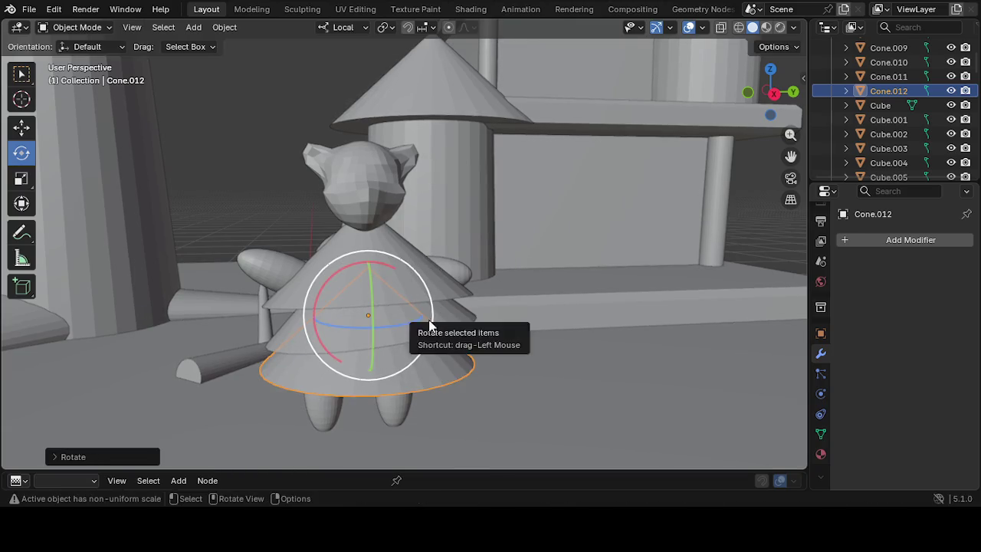
pyautogui.click(383, 335)
pyautogui.moveTo(381, 243)
pyautogui.mouseDown()
pyautogui.moveTo(380, 258)
pyautogui.moveTo(344, 278)
pyautogui.mouseUp()
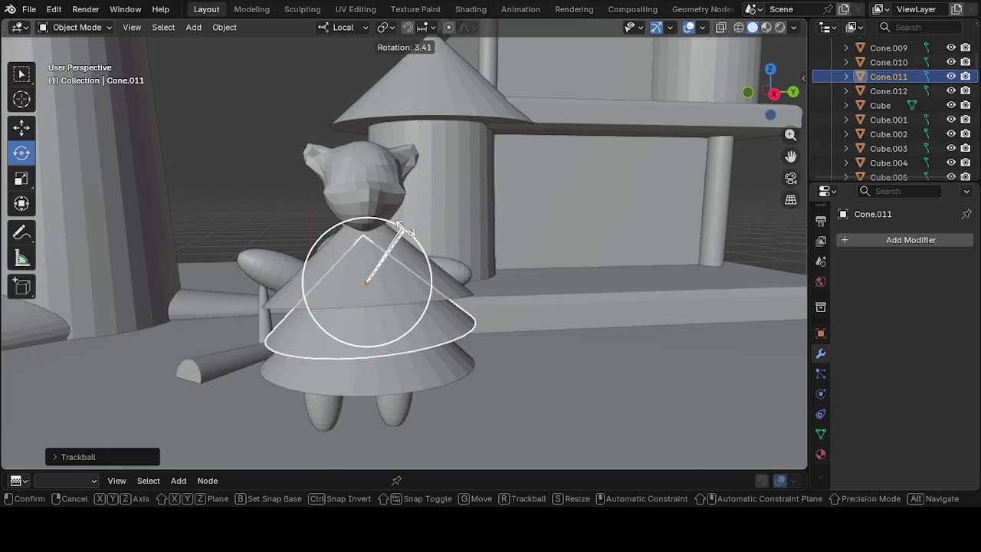
pyautogui.click(312, 292)
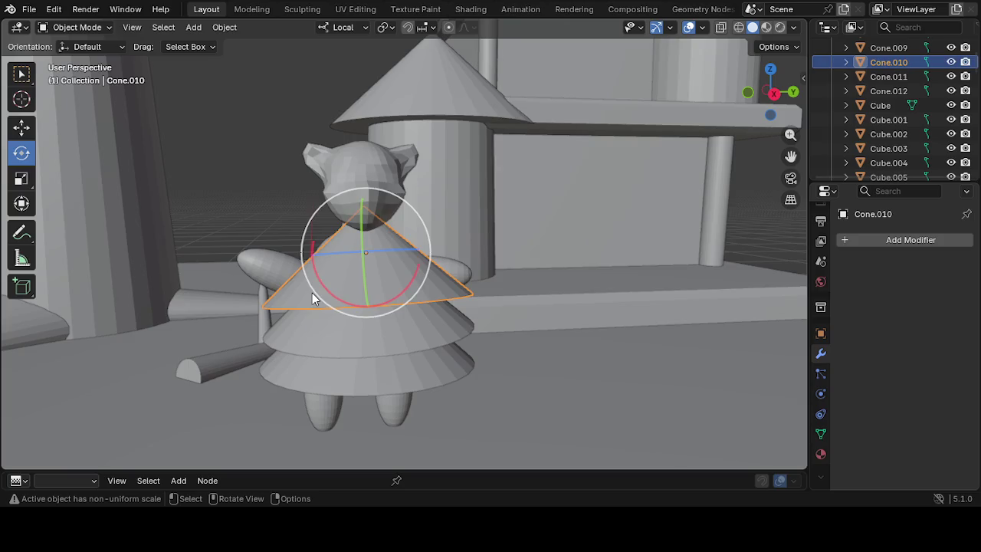
pyautogui.moveTo(386, 231)
pyautogui.mouseDown()
pyautogui.moveTo(361, 242)
pyautogui.moveTo(485, 284)
pyautogui.mouseUp()
pyautogui.click(512, 325)
# Spin Cone.010 about its own axis with the blue rotation ring
pyautogui.moveTo(512, 325)
pyautogui.mouseDown(button='middle')
pyautogui.moveTo(563, 350)
pyautogui.moveTo(715, 329)
pyautogui.moveTo(718, 344)
pyautogui.mouseUp(button='middle')
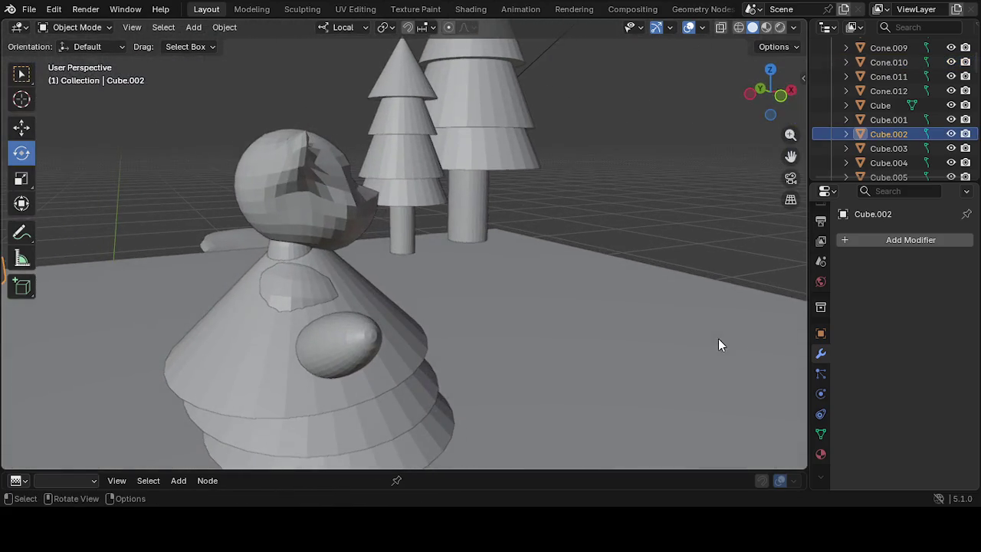
pyautogui.click(391, 321)
pyautogui.moveTo(322, 292)
pyautogui.mouseDown()
pyautogui.moveTo(414, 280)
pyautogui.moveTo(218, 316)
pyautogui.mouseUp()
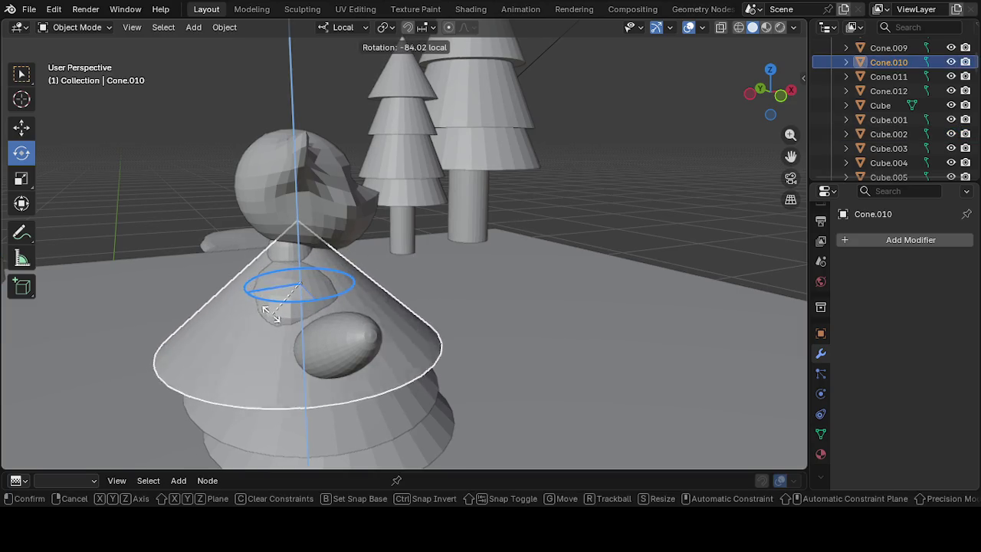
pyautogui.moveTo(219, 316); pyautogui.dragTo(155, 313)
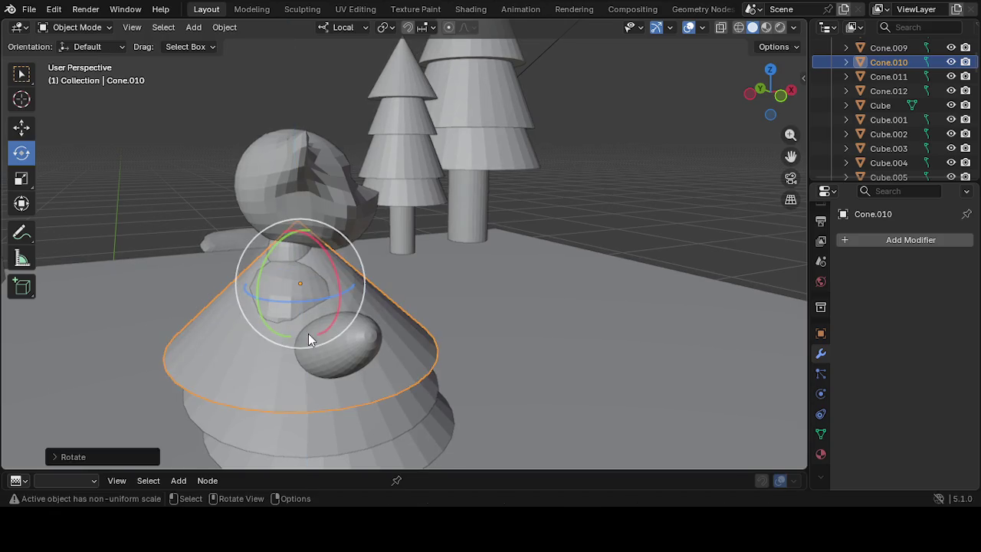
pyautogui.moveTo(288, 344); pyautogui.dragTo(246, 349, button='middle')
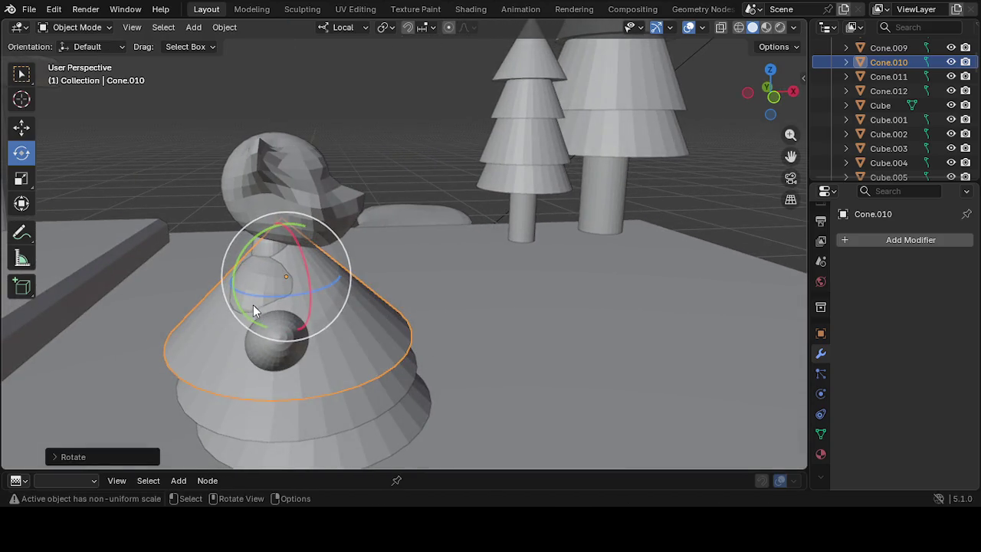
# Scale Cone.010 to about 1.31 along Y and 1.23 along X
pyautogui.click(21, 178)
pyautogui.moveTo(310, 291); pyautogui.dragTo(306, 297)
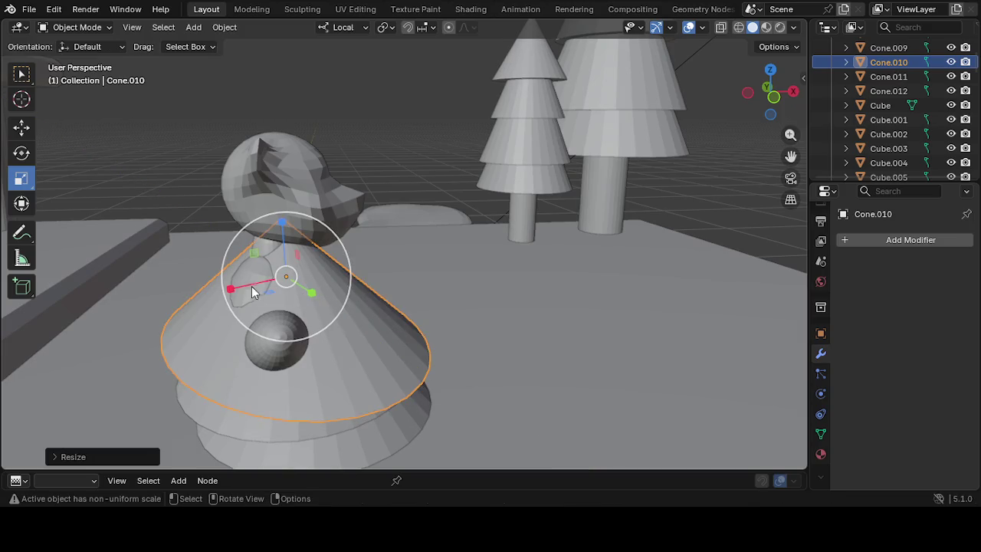
pyautogui.moveTo(223, 292)
pyautogui.mouseDown()
pyautogui.moveTo(198, 277)
pyautogui.moveTo(207, 283)
pyautogui.mouseUp()
pyautogui.moveTo(227, 302)
pyautogui.mouseDown(button='middle')
pyautogui.moveTo(100, 313)
pyautogui.moveTo(317, 360)
pyautogui.moveTo(350, 332)
pyautogui.mouseUp(button='middle')
pyautogui.click(354, 335)
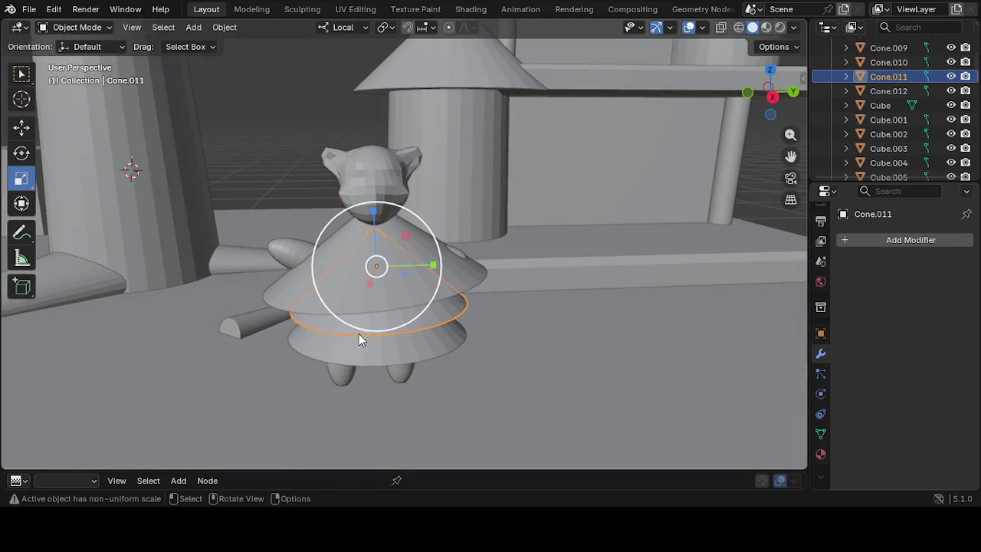
pyautogui.scroll(-3, 406, 269)
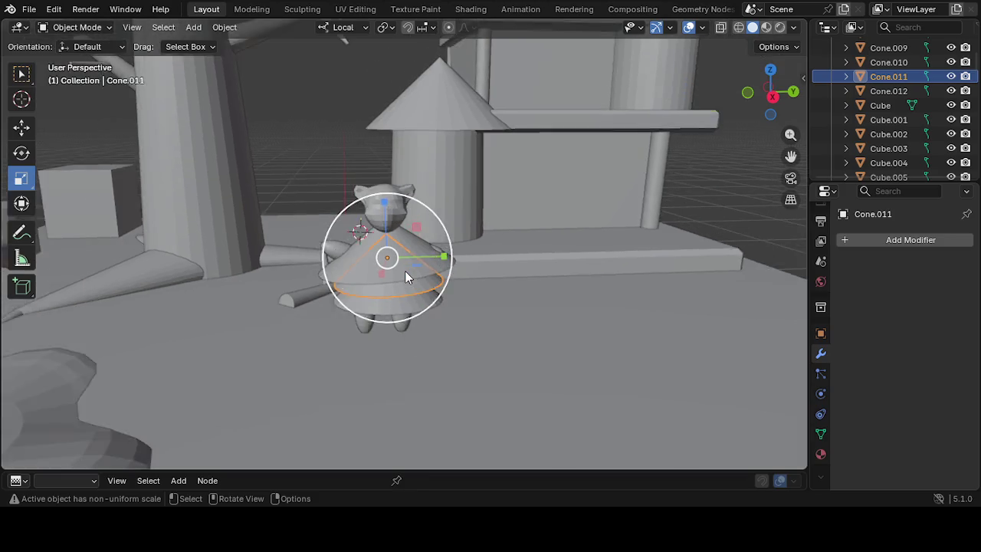
pyautogui.scroll(3, 405, 272)
pyautogui.click(405, 273)
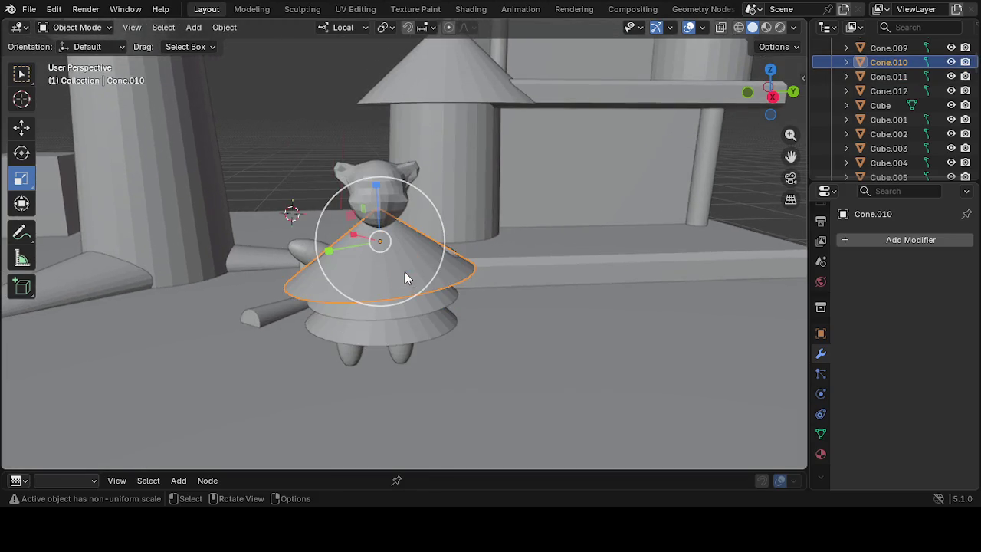
# Delete the lower dress cone around the bear
pyautogui.rightClick(360, 277)
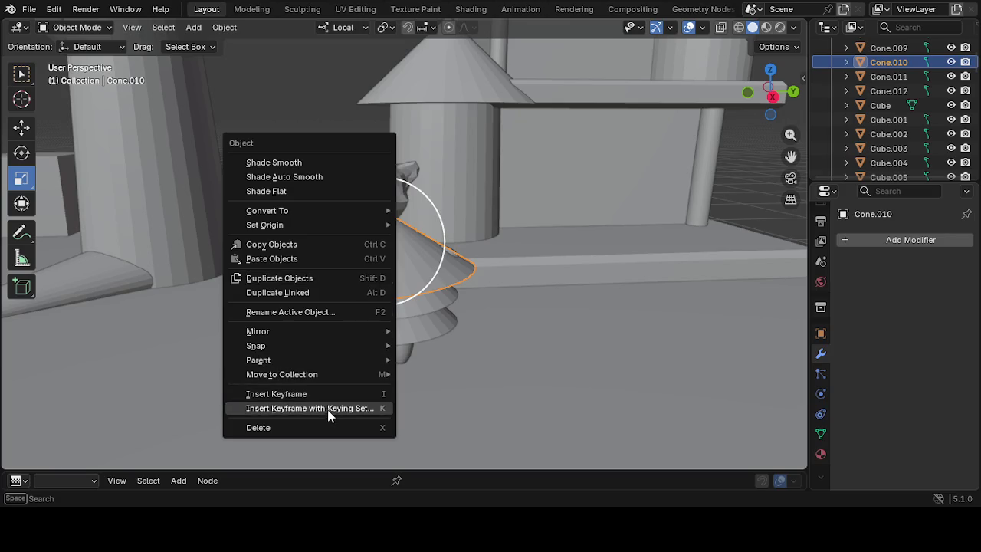
pyautogui.scroll(-5, 589, 314)
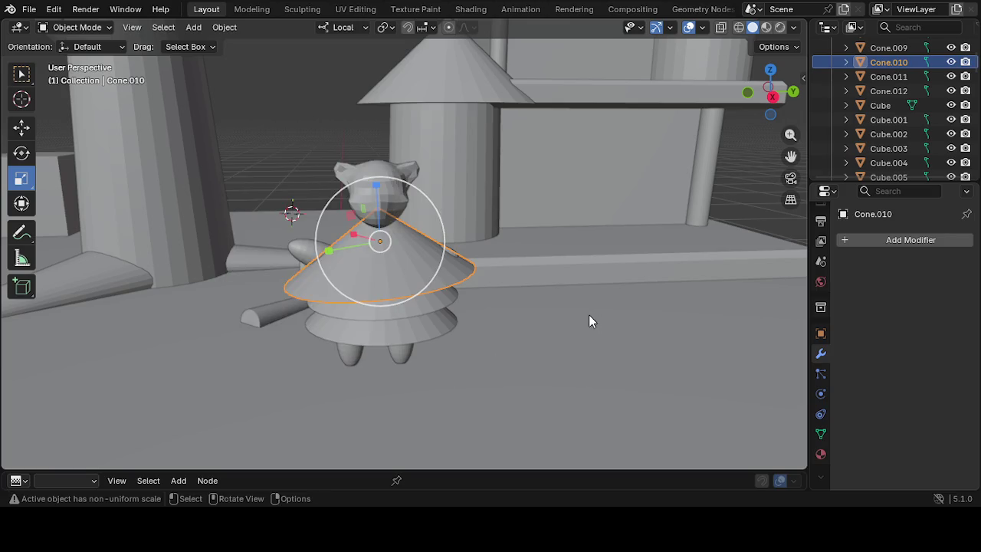
pyautogui.scroll(-2, 556, 321)
pyautogui.scroll(-2, 557, 320)
pyautogui.click(556, 315)
pyautogui.scroll(2, 498, 299)
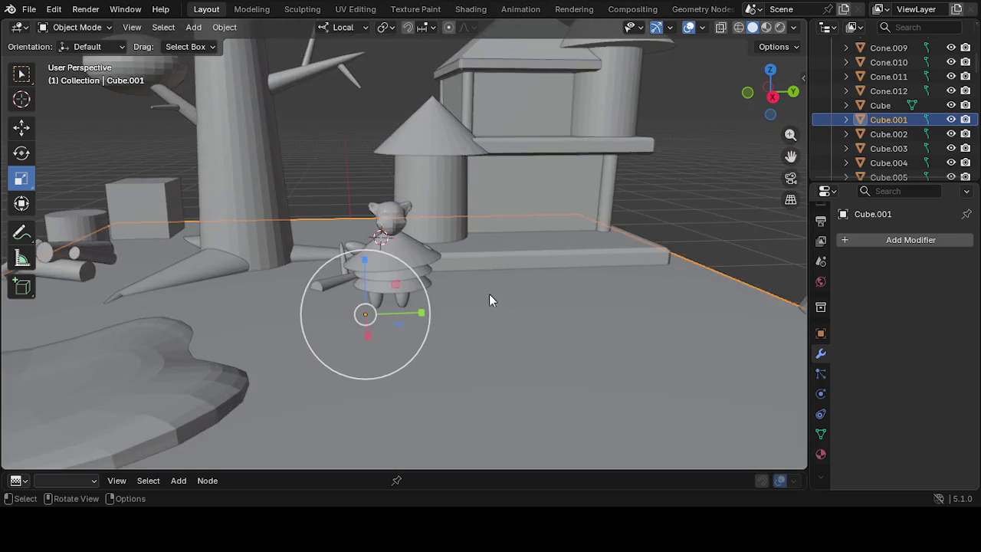
pyautogui.scroll(4, 468, 285)
pyautogui.scroll(2, 459, 283)
pyautogui.click(433, 277)
pyautogui.rightClick(432, 285)
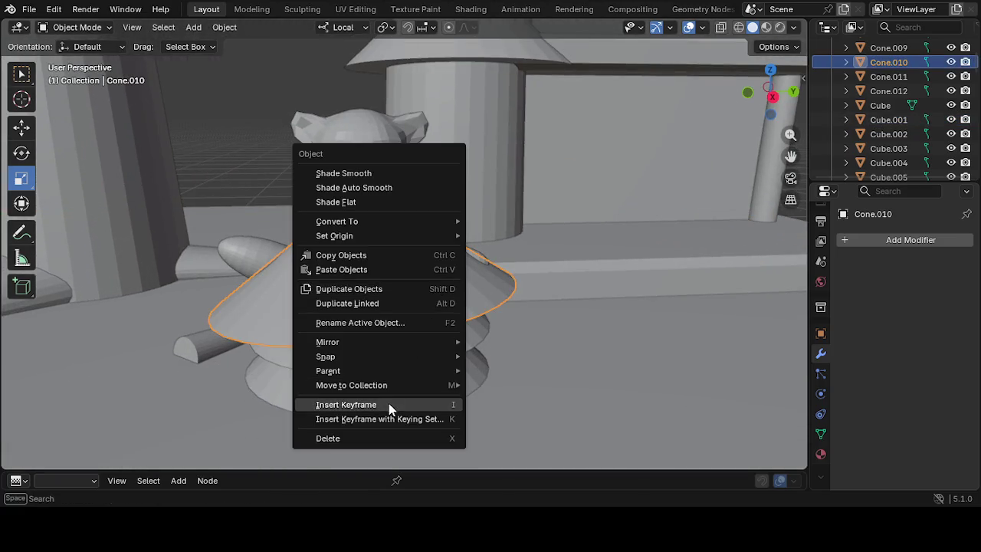
pyautogui.click(378, 436)
# Delete the upper and the last remaining dress cones
pyautogui.rightClick(384, 381)
pyautogui.click(384, 380)
pyautogui.click(359, 344)
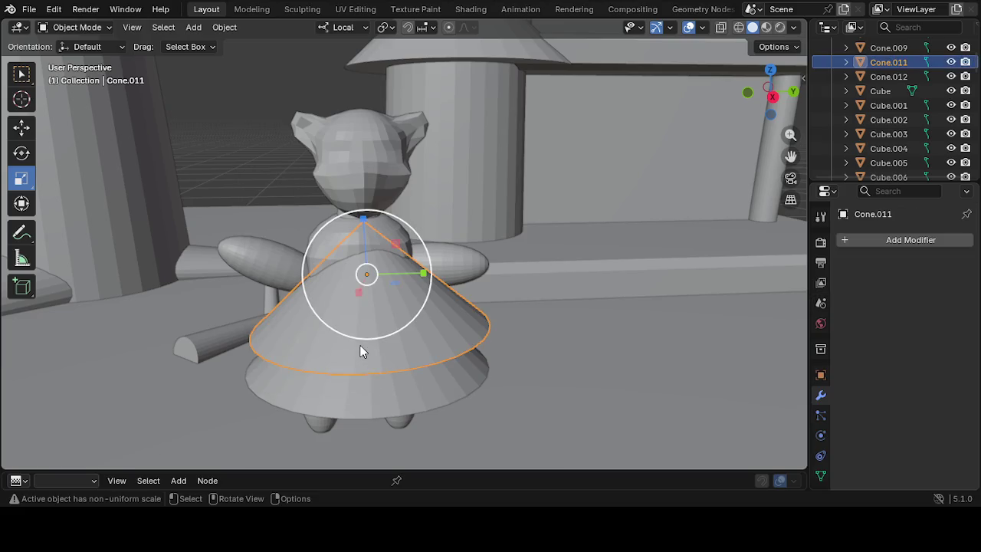
pyautogui.rightClick(359, 330)
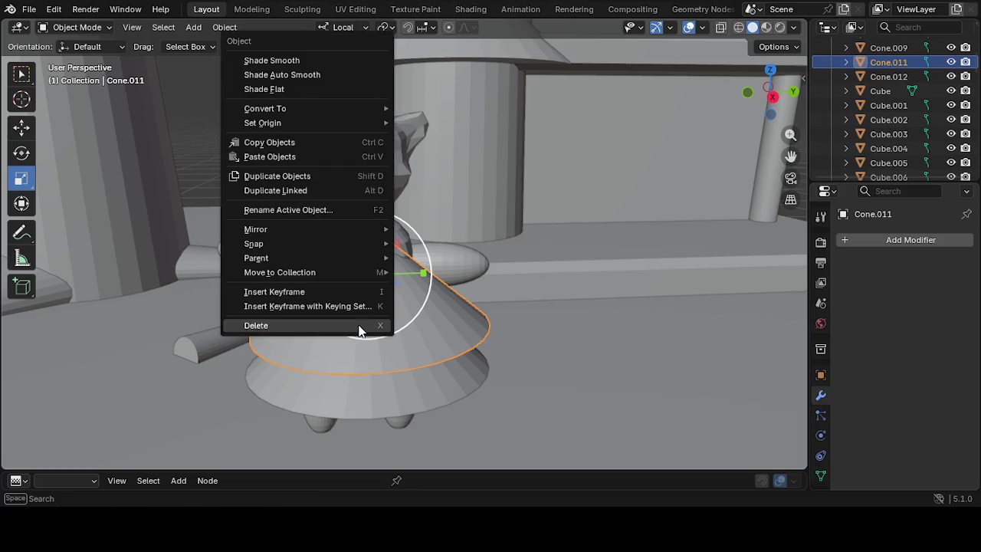
pyautogui.click(357, 326)
pyautogui.click(350, 389)
pyautogui.rightClick(349, 388)
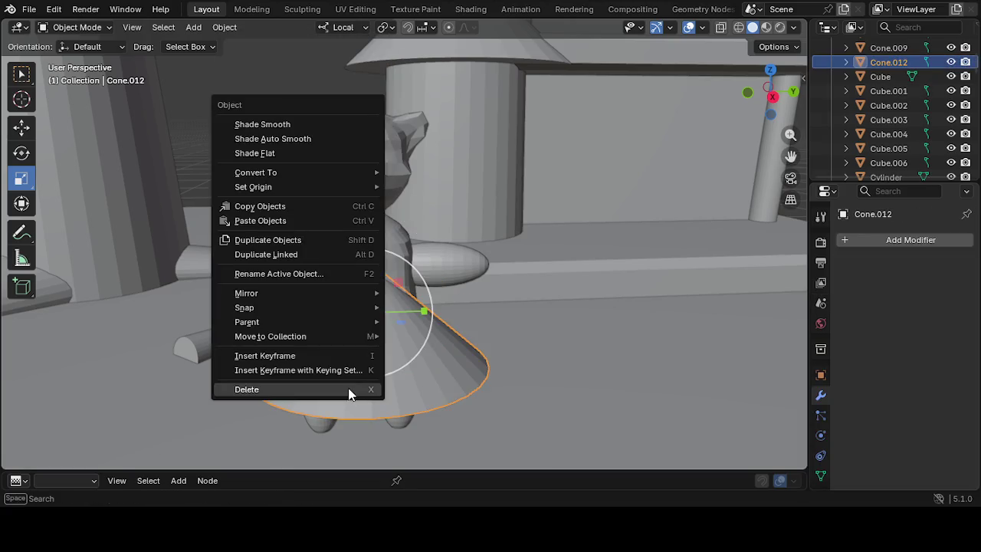
pyautogui.click(256, 396)
pyautogui.moveTo(359, 393)
pyautogui.mouseDown(button='middle')
pyautogui.moveTo(377, 311)
pyautogui.moveTo(404, 342)
pyautogui.mouseUp(button='middle')
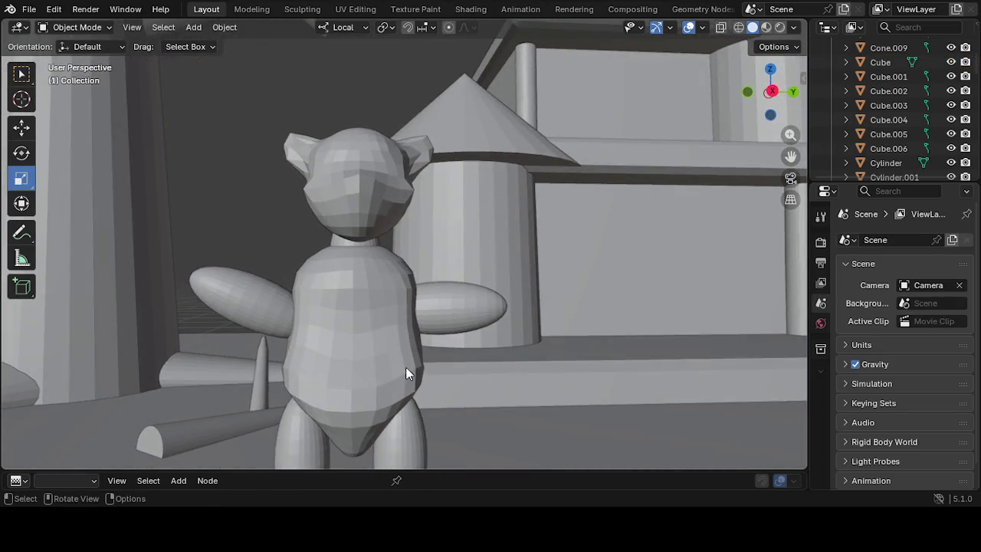
# Rotate the bear's right arm sphere to a new angle at the shoulder
pyautogui.click(406, 370)
pyautogui.scroll(-2, 405, 372)
pyautogui.scroll(-1, 408, 386)
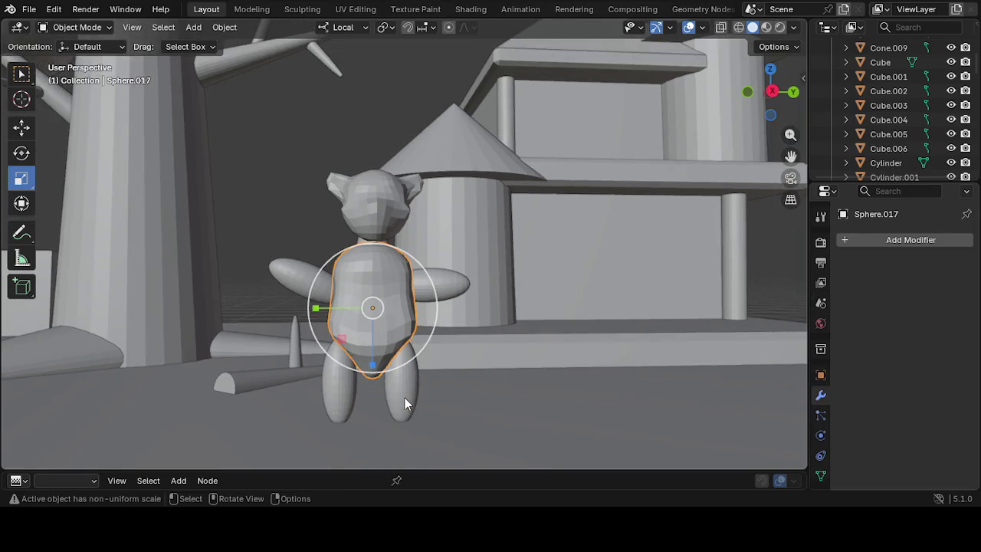
pyautogui.click(406, 405)
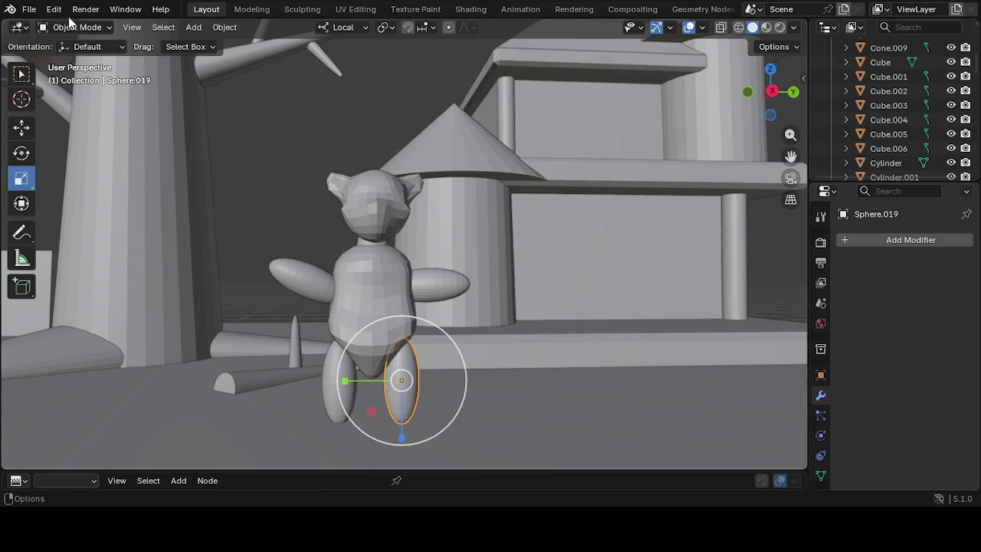
pyautogui.moveTo(389, 249); pyautogui.dragTo(344, 293, button='middle')
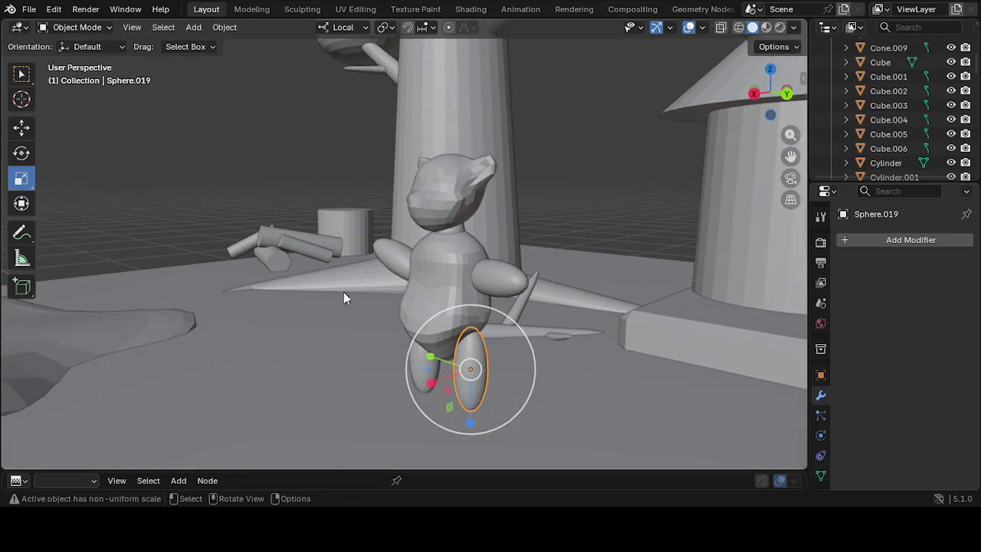
pyautogui.click(518, 282)
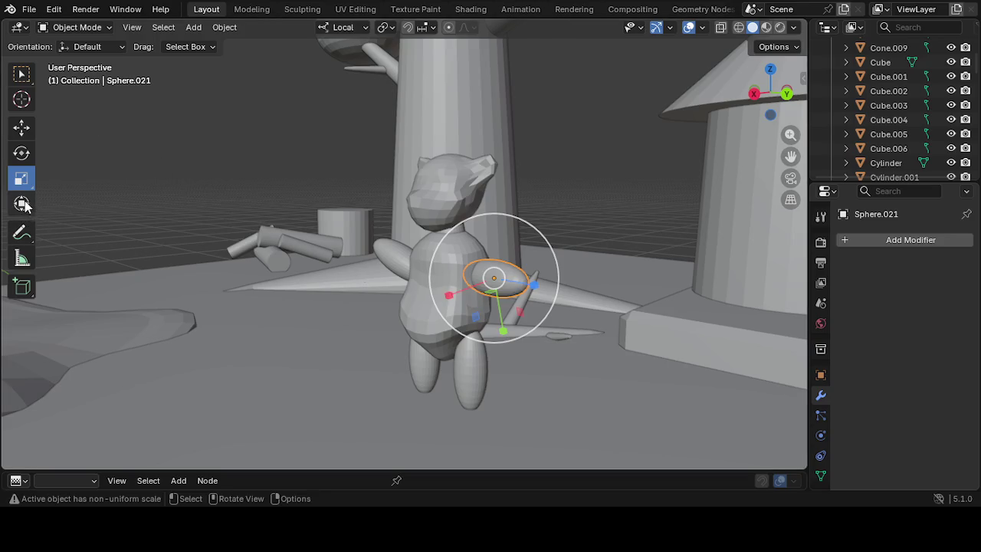
pyautogui.click(22, 153)
pyautogui.moveTo(681, 209)
pyautogui.mouseDown(button='middle')
pyautogui.moveTo(662, 299)
pyautogui.moveTo(687, 293)
pyautogui.mouseUp(button='middle')
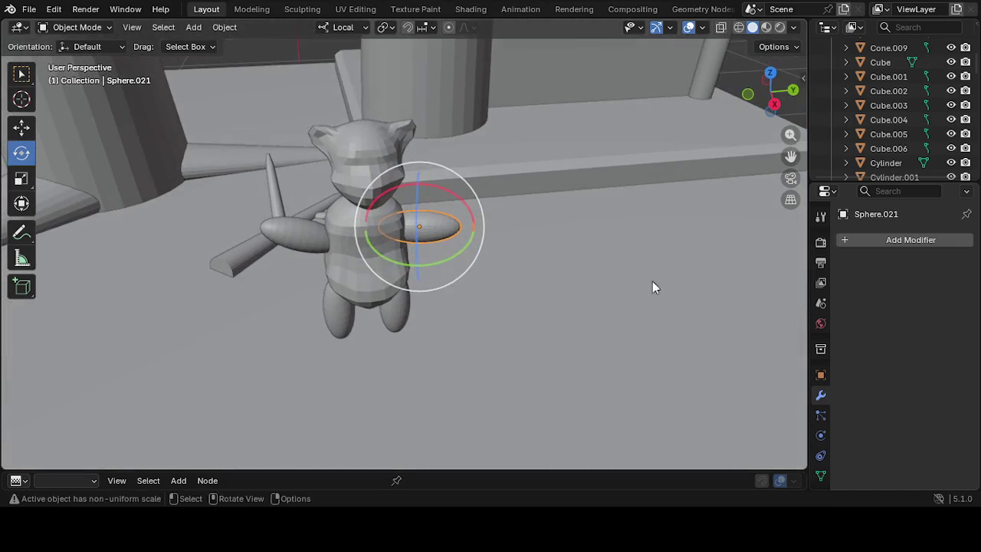
pyautogui.moveTo(476, 199); pyautogui.dragTo(492, 210)
pyautogui.moveTo(491, 209)
pyautogui.mouseDown(button='middle')
pyautogui.moveTo(464, 264)
pyautogui.moveTo(555, 271)
pyautogui.moveTo(429, 297)
pyautogui.mouseUp(button='middle')
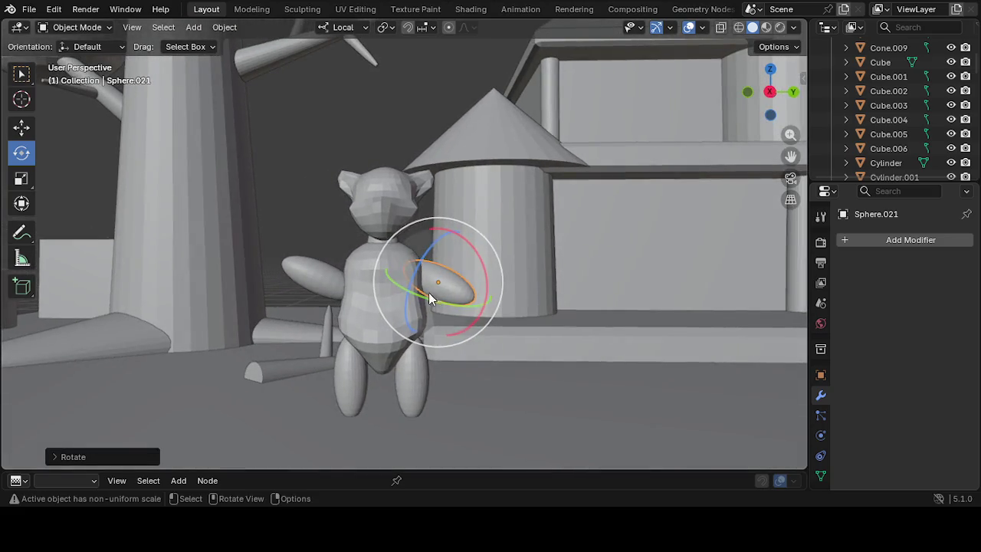
# Select the torso sphere Sphere.017 and switch it to Sculpt Mode
pyautogui.click(58, 31)
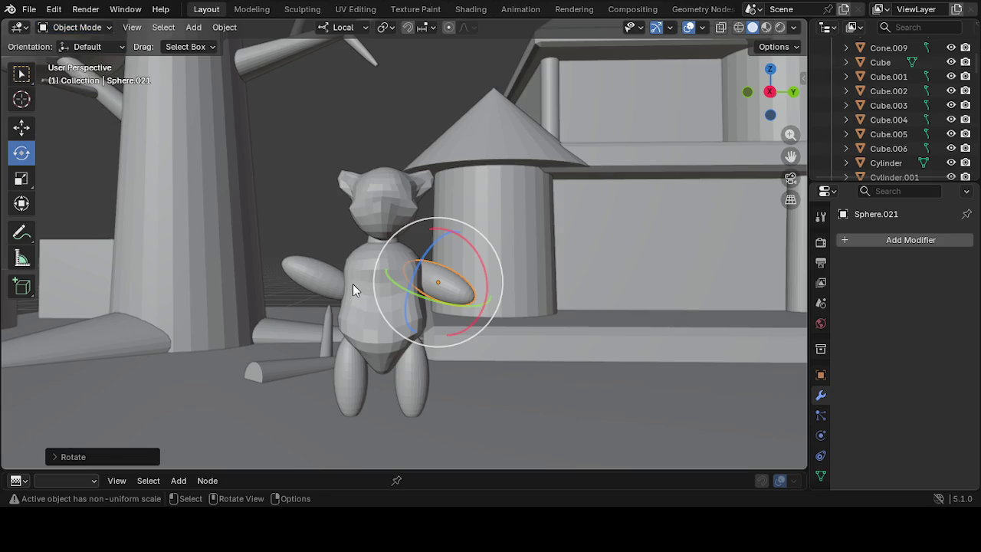
pyautogui.click(360, 337)
pyautogui.moveTo(360, 337)
pyautogui.mouseDown(button='middle')
pyautogui.moveTo(420, 350)
pyautogui.moveTo(309, 335)
pyautogui.moveTo(153, 418)
pyautogui.moveTo(295, 426)
pyautogui.moveTo(426, 371)
pyautogui.moveTo(102, 51)
pyautogui.mouseUp(button='middle')
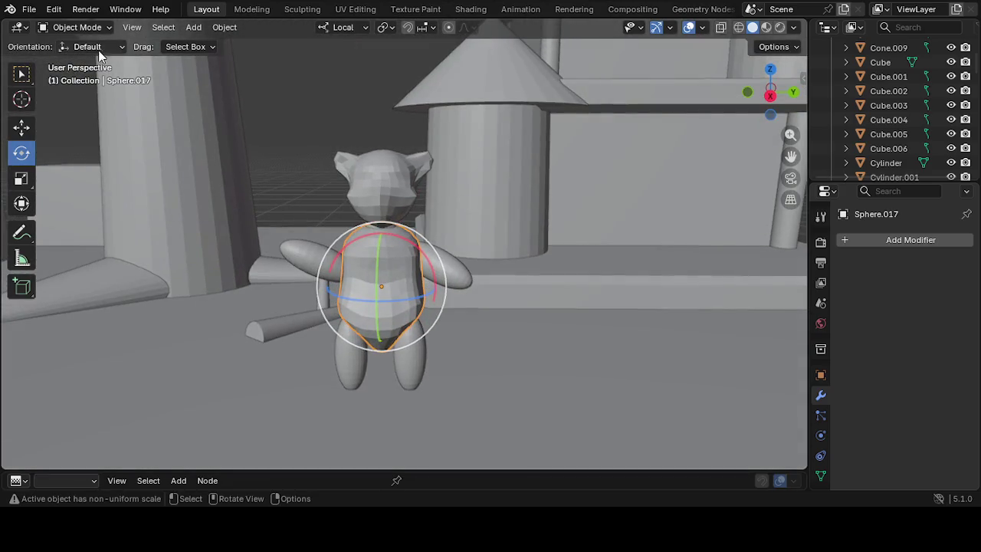
pyautogui.click(90, 47)
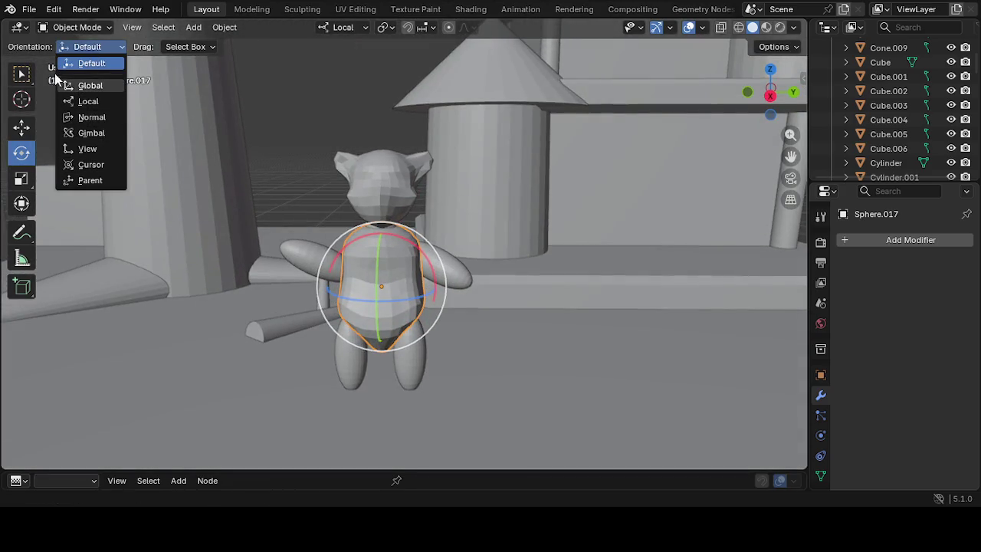
pyautogui.click(74, 47)
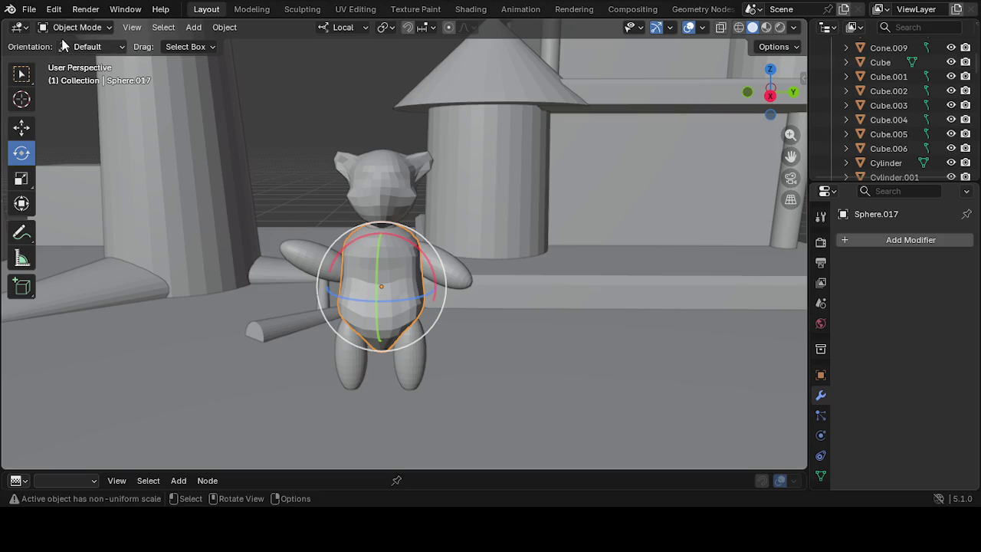
pyautogui.click(73, 28)
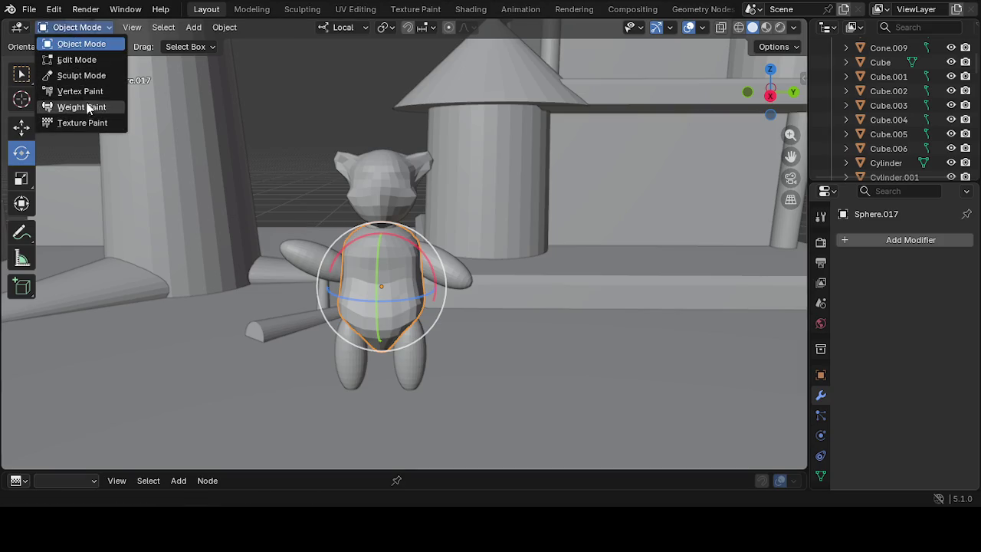
pyautogui.click(77, 75)
# Enlarge the Grab brush and pull the bear's belly and leg area outward
pyautogui.scroll(2, 360, 201)
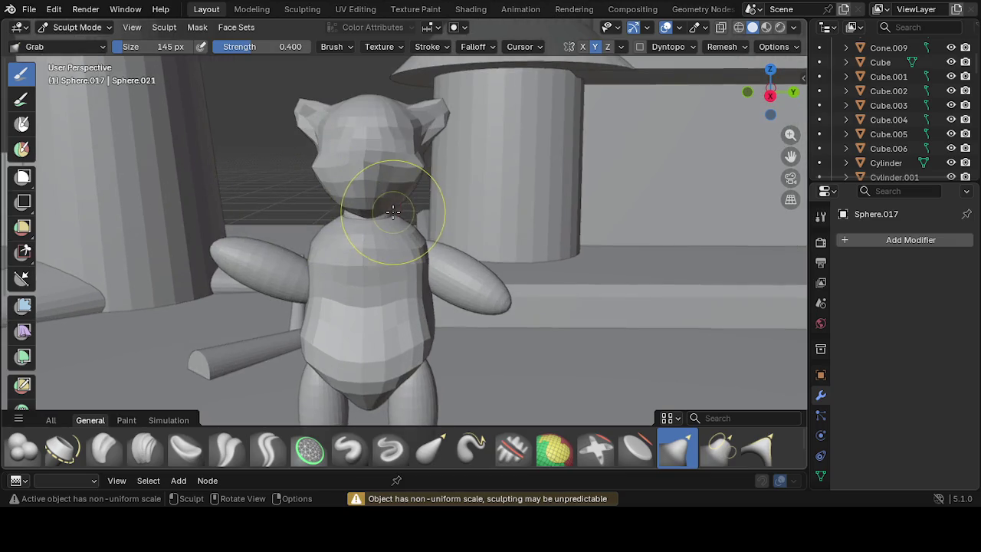
pyautogui.scroll(1, 391, 215)
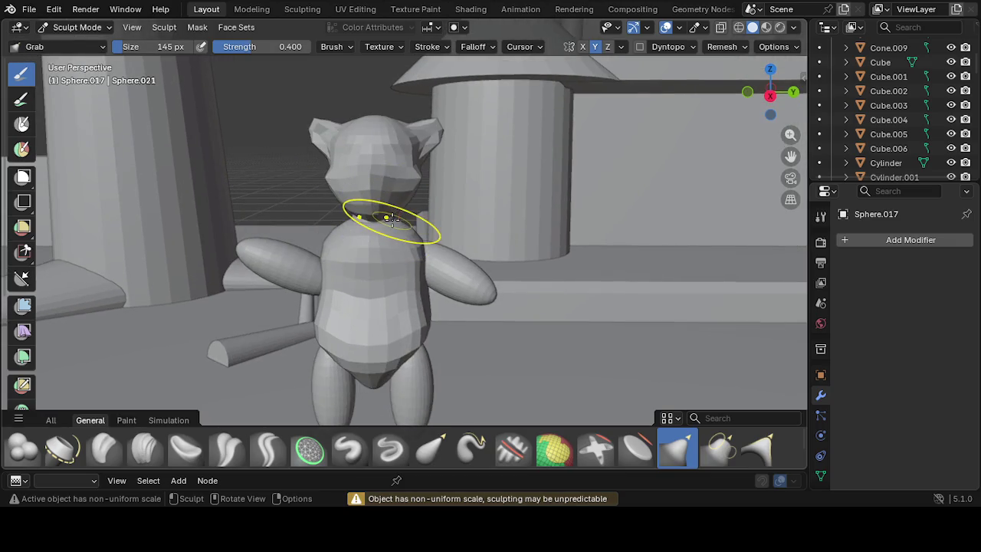
pyautogui.moveTo(420, 360)
pyautogui.mouseDown(button='middle')
pyautogui.moveTo(400, 317)
pyautogui.moveTo(389, 340)
pyautogui.mouseUp(button='middle')
pyautogui.scroll(-2, 471, 361)
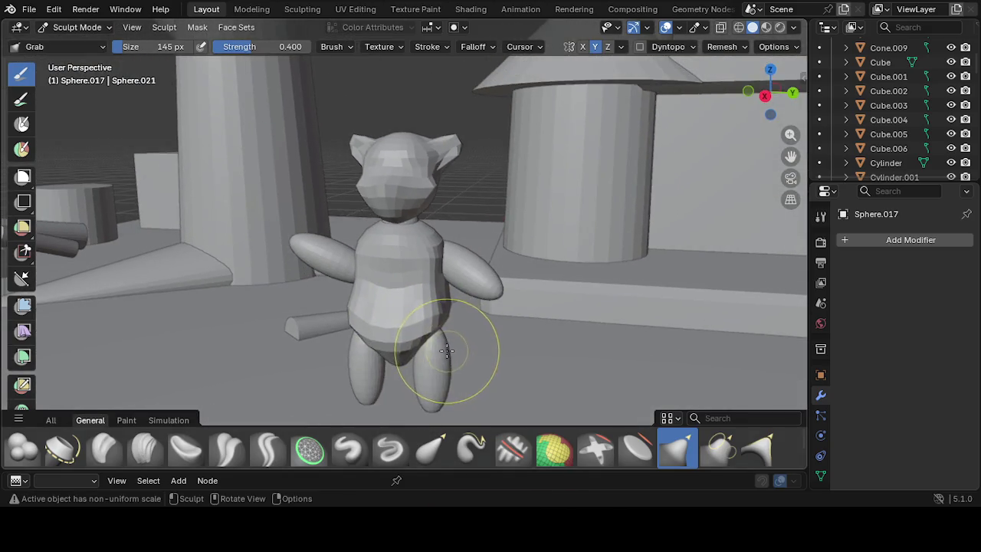
pyautogui.scroll(-2, 460, 350)
pyautogui.moveTo(448, 339)
pyautogui.mouseDown(button='middle')
pyautogui.moveTo(372, 329)
pyautogui.moveTo(514, 357)
pyautogui.moveTo(493, 344)
pyautogui.moveTo(507, 350)
pyautogui.moveTo(475, 397)
pyautogui.moveTo(456, 399)
pyautogui.moveTo(459, 360)
pyautogui.mouseUp(button='middle')
pyautogui.moveTo(449, 390); pyautogui.dragTo(427, 375)
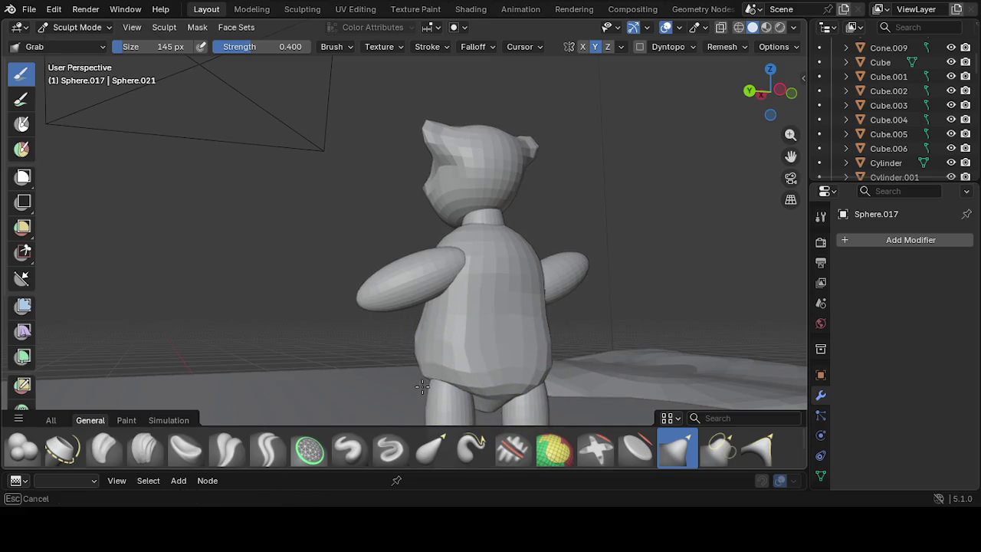
pyautogui.moveTo(427, 375)
pyautogui.mouseDown(button='middle')
pyautogui.moveTo(513, 391)
pyautogui.moveTo(299, 372)
pyautogui.mouseUp(button='middle')
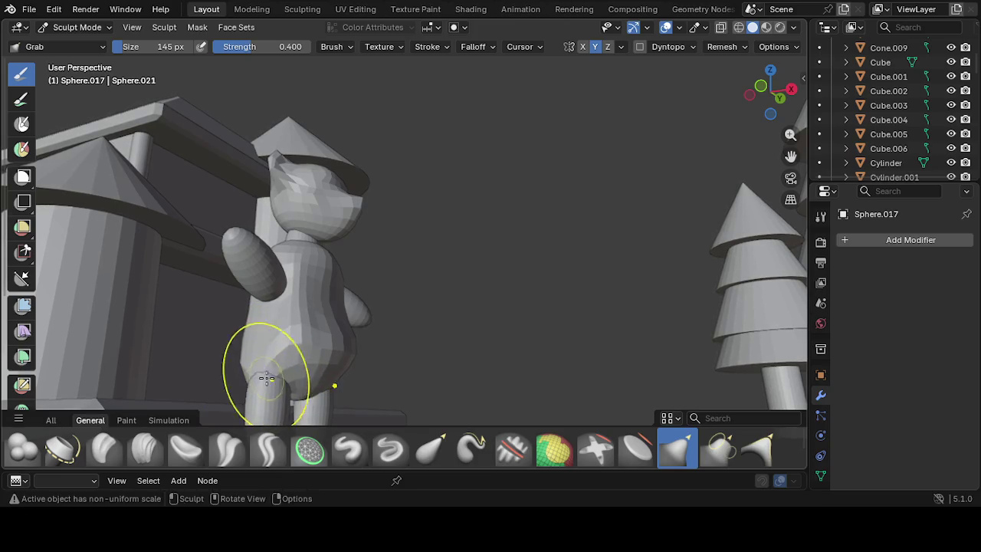
pyautogui.press(']')
pyautogui.press(']')
pyautogui.press(']')
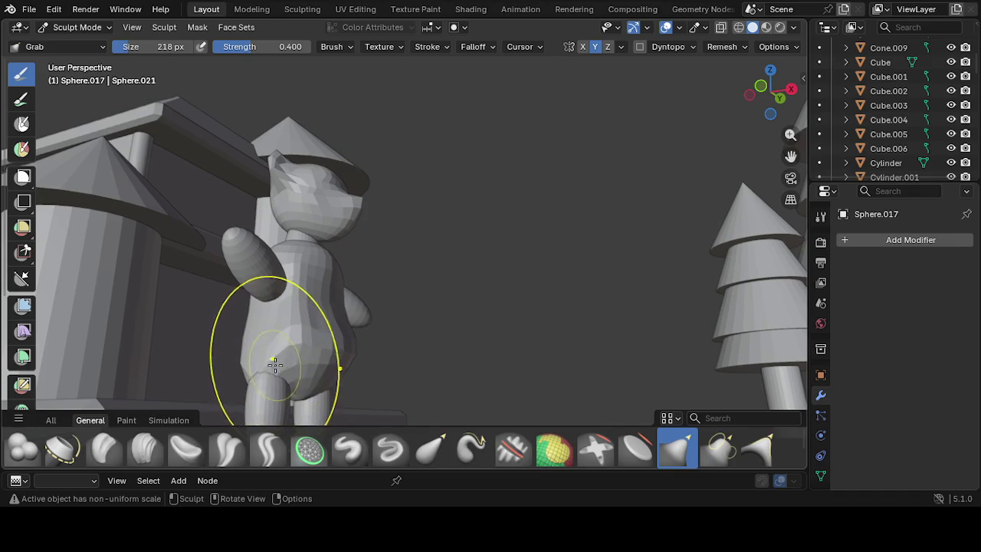
pyautogui.moveTo(271, 369); pyautogui.dragTo(277, 383)
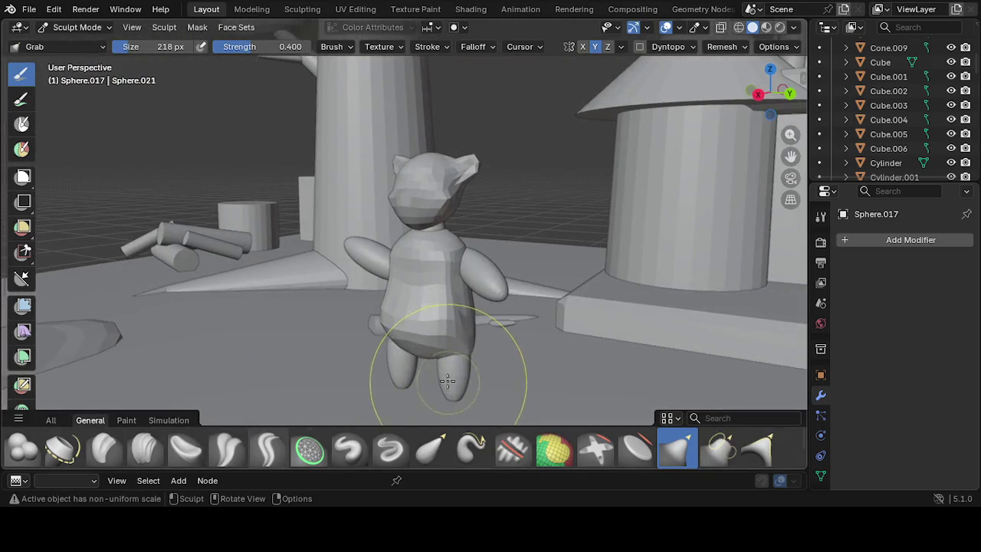
# Widen the bear's torso on both sides with further Grab strokes
pyautogui.moveTo(447, 381)
pyautogui.mouseDown(button='middle')
pyautogui.moveTo(460, 360)
pyautogui.moveTo(512, 379)
pyautogui.mouseUp(button='middle')
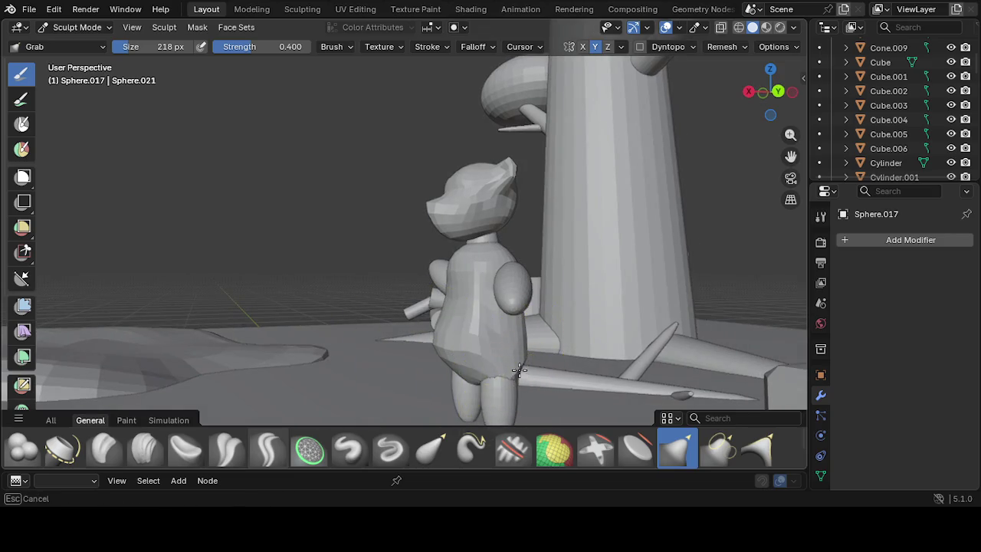
pyautogui.moveTo(512, 375)
pyautogui.mouseDown(button='middle')
pyautogui.moveTo(578, 366)
pyautogui.moveTo(534, 373)
pyautogui.moveTo(459, 307)
pyautogui.moveTo(365, 299)
pyautogui.moveTo(426, 321)
pyautogui.mouseUp(button='middle')
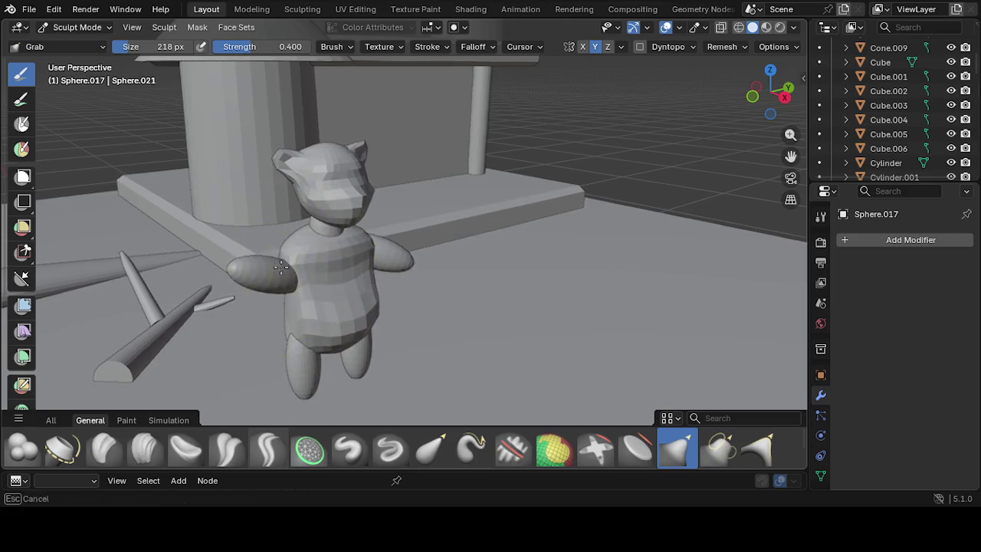
pyautogui.moveTo(307, 281)
pyautogui.mouseDown(button='middle')
pyautogui.moveTo(219, 300)
pyautogui.moveTo(425, 288)
pyautogui.moveTo(432, 266)
pyautogui.mouseUp(button='middle')
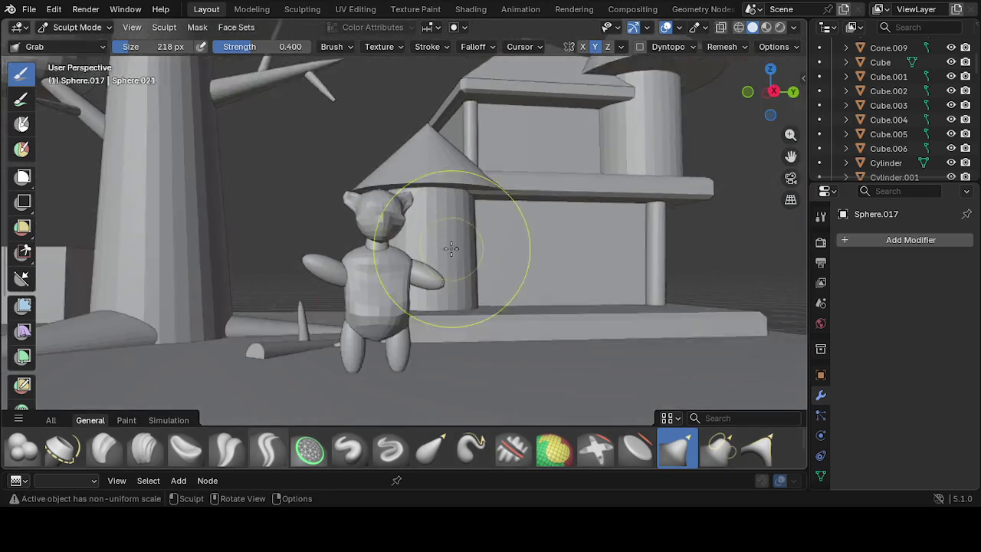
pyautogui.scroll(2, 414, 322)
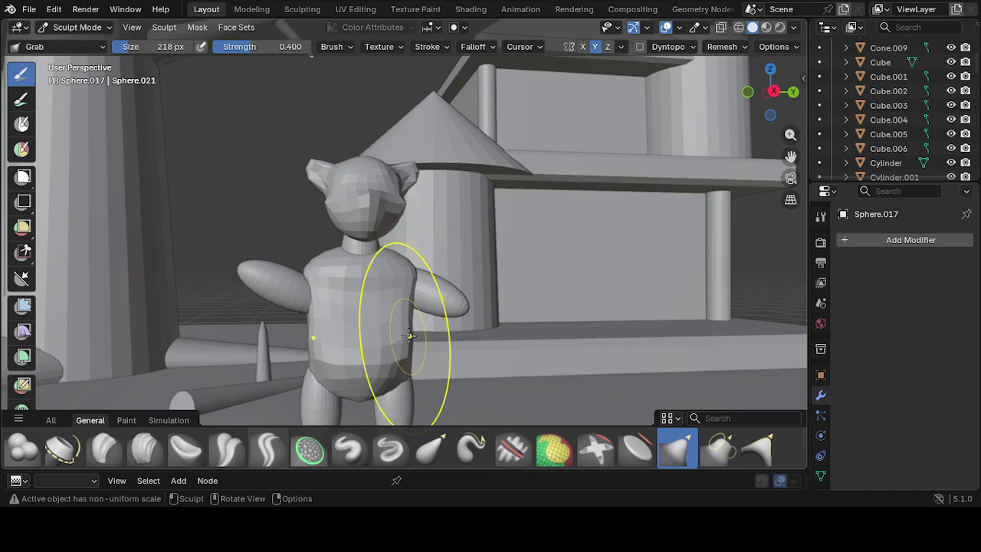
pyautogui.moveTo(409, 334); pyautogui.dragTo(396, 331, button='middle')
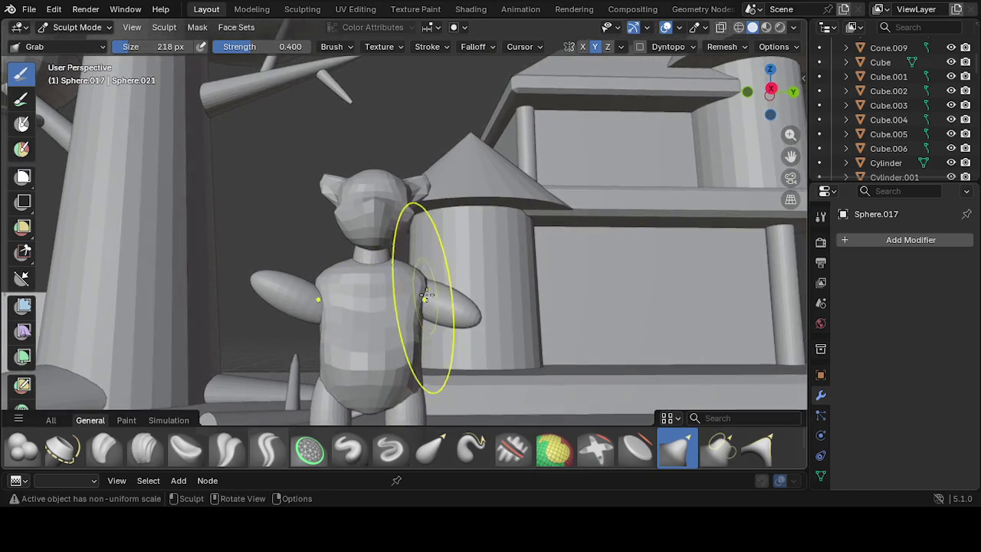
pyautogui.moveTo(421, 281)
pyautogui.mouseDown()
pyautogui.moveTo(435, 287)
pyautogui.moveTo(452, 330)
pyautogui.mouseUp()
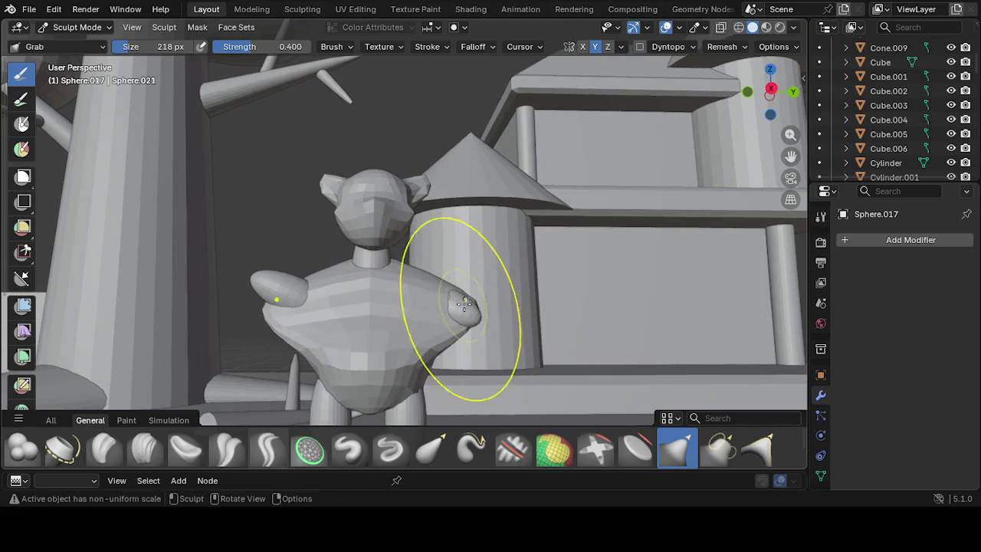
pyautogui.moveTo(452, 330); pyautogui.dragTo(460, 288, button='middle')
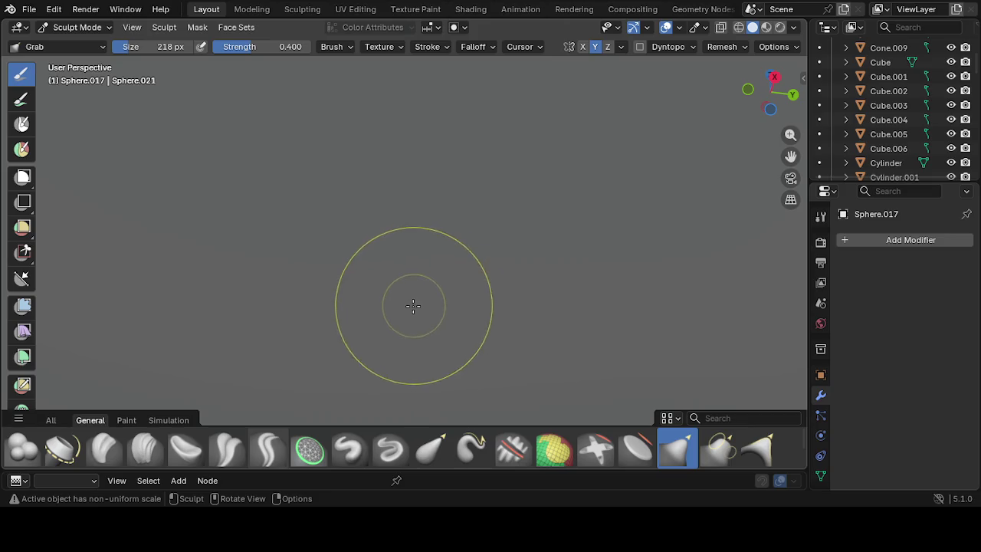
pyautogui.moveTo(405, 322); pyautogui.dragTo(386, 355, button='middle')
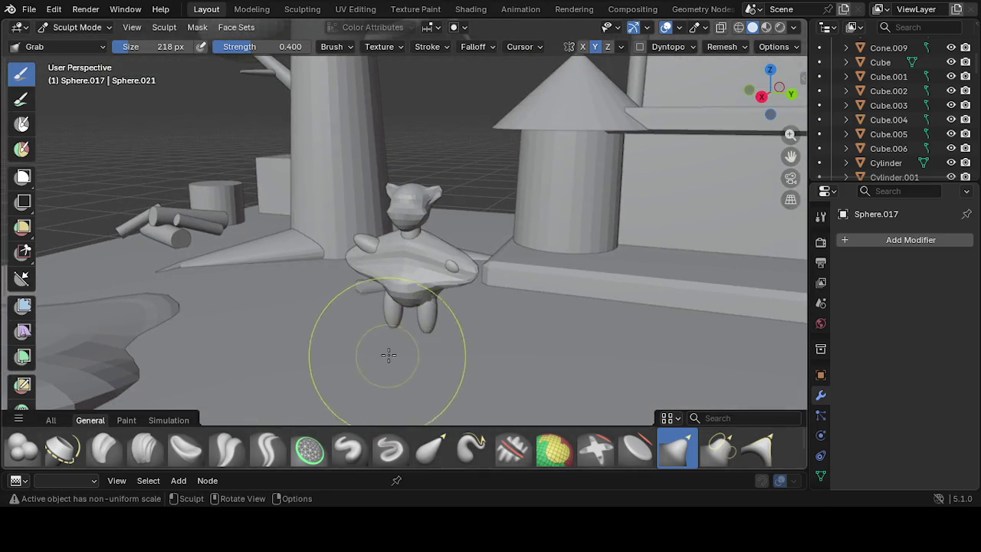
pyautogui.moveTo(396, 285)
pyautogui.mouseDown()
pyautogui.moveTo(373, 310)
pyautogui.moveTo(498, 313)
pyautogui.moveTo(433, 302)
pyautogui.moveTo(417, 290)
pyautogui.moveTo(429, 284)
pyautogui.moveTo(418, 303)
pyautogui.moveTo(458, 285)
pyautogui.mouseUp()
pyautogui.moveTo(458, 285)
pyautogui.mouseDown(button='middle')
pyautogui.moveTo(344, 293)
pyautogui.moveTo(534, 309)
pyautogui.moveTo(361, 121)
pyautogui.mouseUp(button='middle')
pyautogui.click(95, 29)
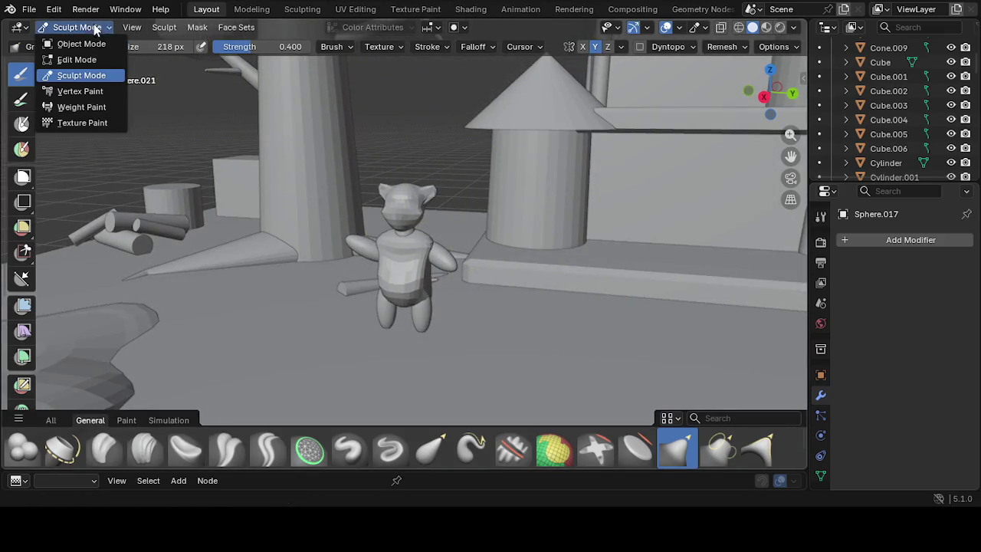
# Back in Object Mode, move the small ellipsoid and a leg ellipsoid left of the bear
pyautogui.click(80, 43)
pyautogui.click(425, 306)
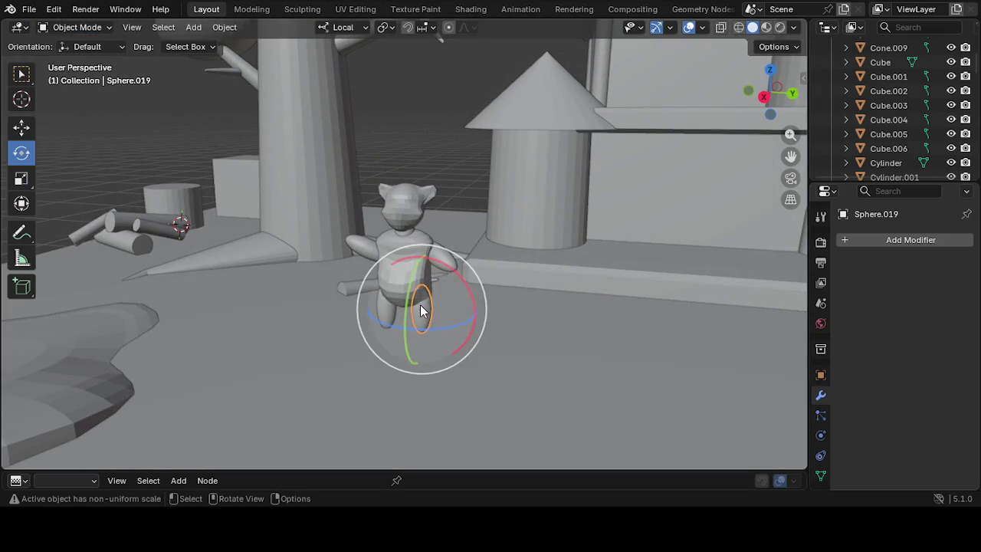
pyautogui.press('g')
pyautogui.click(227, 302)
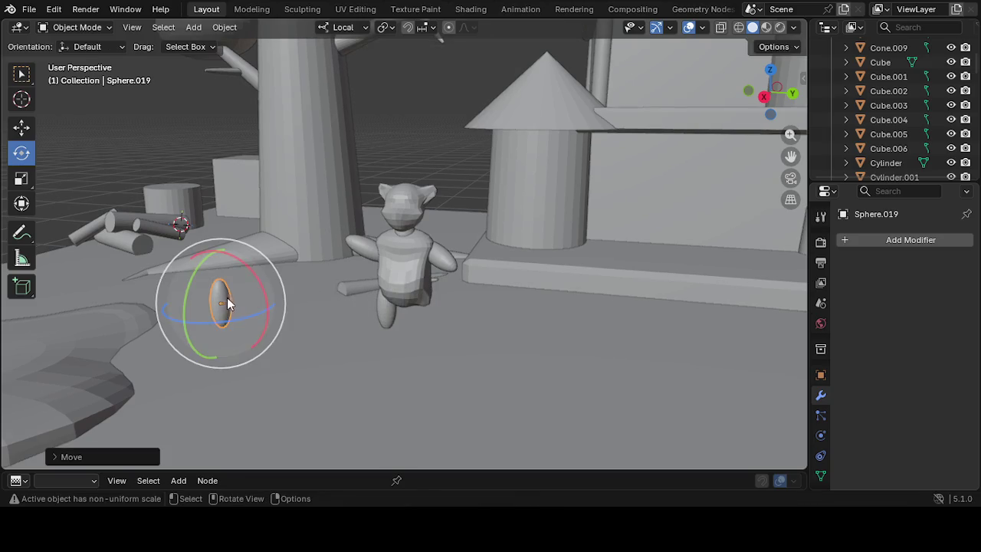
pyautogui.click(389, 318)
pyautogui.press('g')
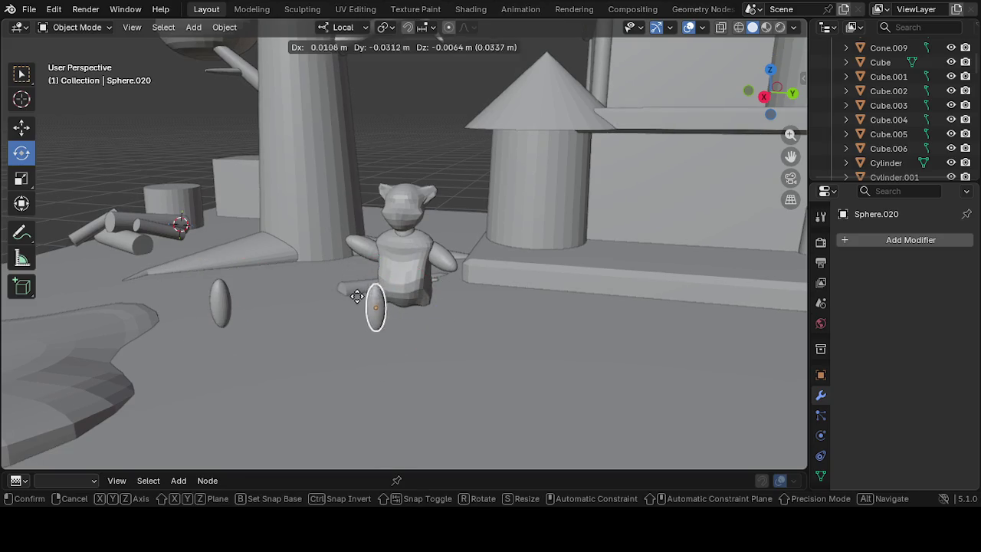
pyautogui.click(238, 304)
# Move both arm ellipsoids beside the others and reselect the bear's body Sphere.017
pyautogui.click(367, 239)
pyautogui.press('g')
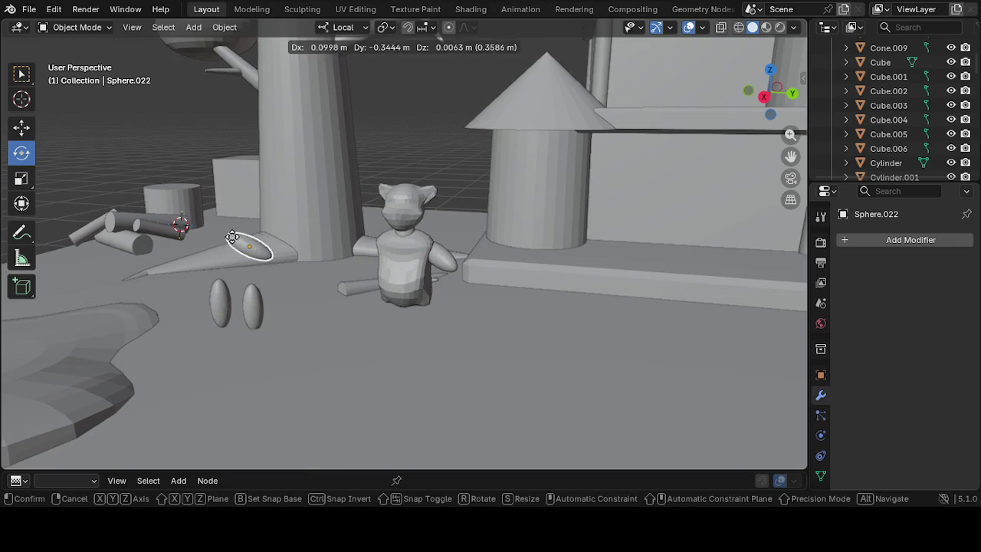
pyautogui.click(210, 265)
pyautogui.click(438, 255)
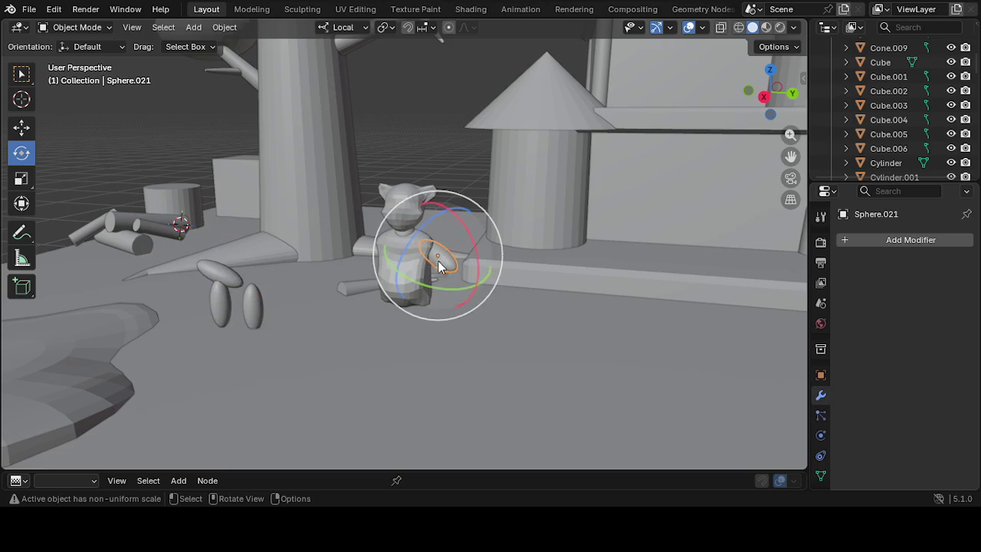
pyautogui.press('g')
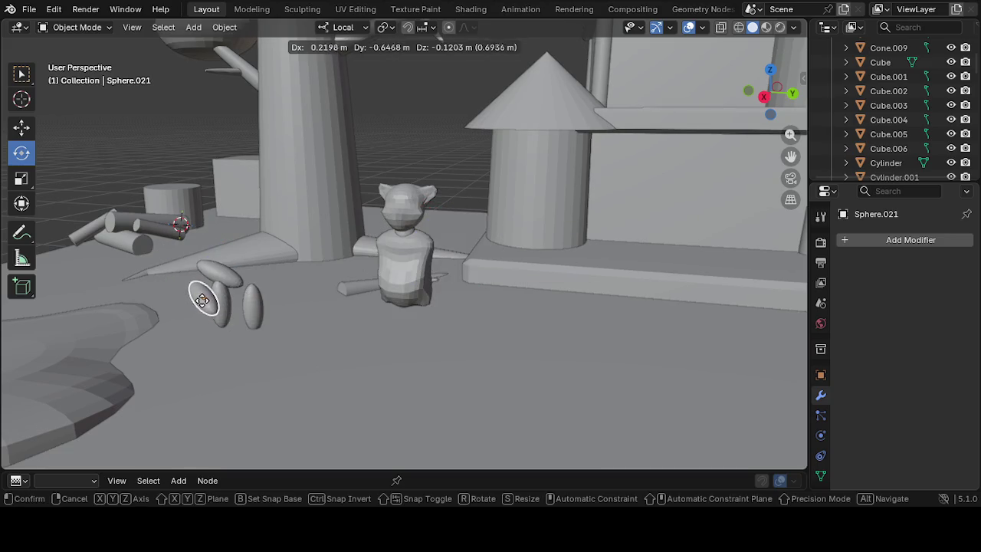
pyautogui.click(202, 301)
pyautogui.click(395, 292)
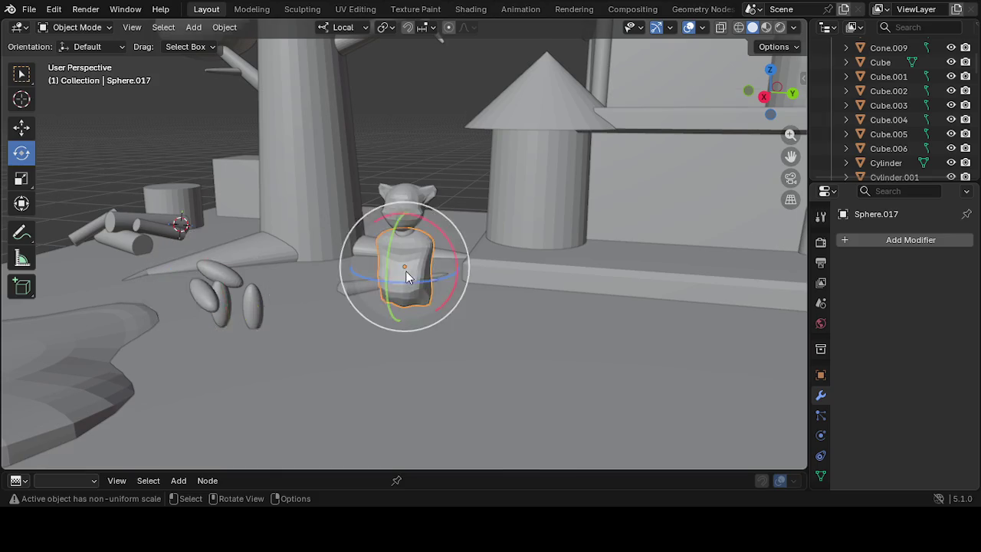
pyautogui.scroll(2, 415, 226)
pyautogui.scroll(1, 415, 226)
pyautogui.click(98, 29)
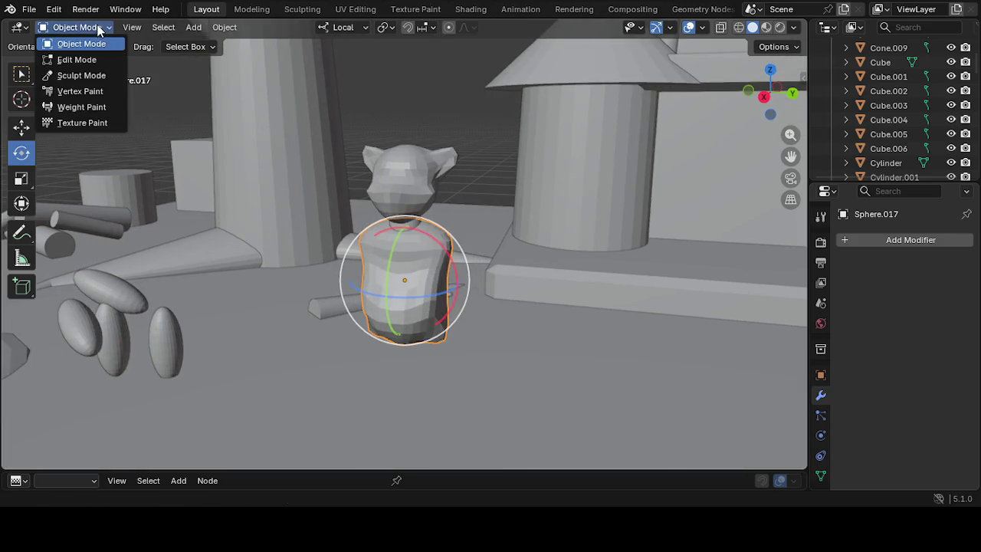
# Grab-pull the bear's torso into broad shoulders and drag the lower body downward
pyautogui.click(100, 73)
pyautogui.moveTo(397, 244)
pyautogui.mouseDown(button='middle')
pyautogui.moveTo(376, 329)
pyautogui.moveTo(325, 268)
pyautogui.moveTo(376, 306)
pyautogui.mouseUp(button='middle')
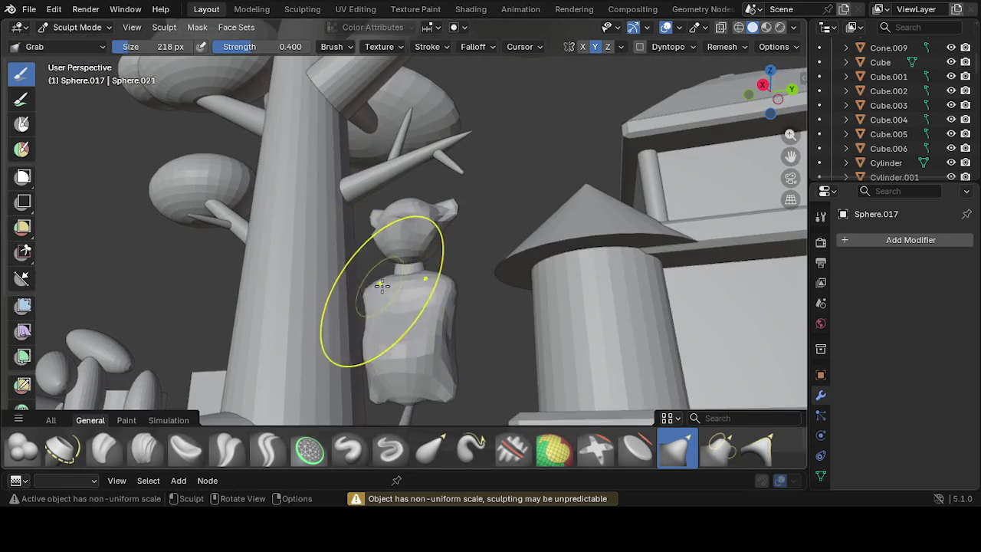
pyautogui.moveTo(433, 395)
pyautogui.mouseDown()
pyautogui.moveTo(427, 383)
pyautogui.moveTo(415, 411)
pyautogui.moveTo(440, 391)
pyautogui.mouseUp()
pyautogui.moveTo(440, 391)
pyautogui.mouseDown(button='middle')
pyautogui.moveTo(384, 398)
pyautogui.moveTo(463, 406)
pyautogui.mouseUp(button='middle')
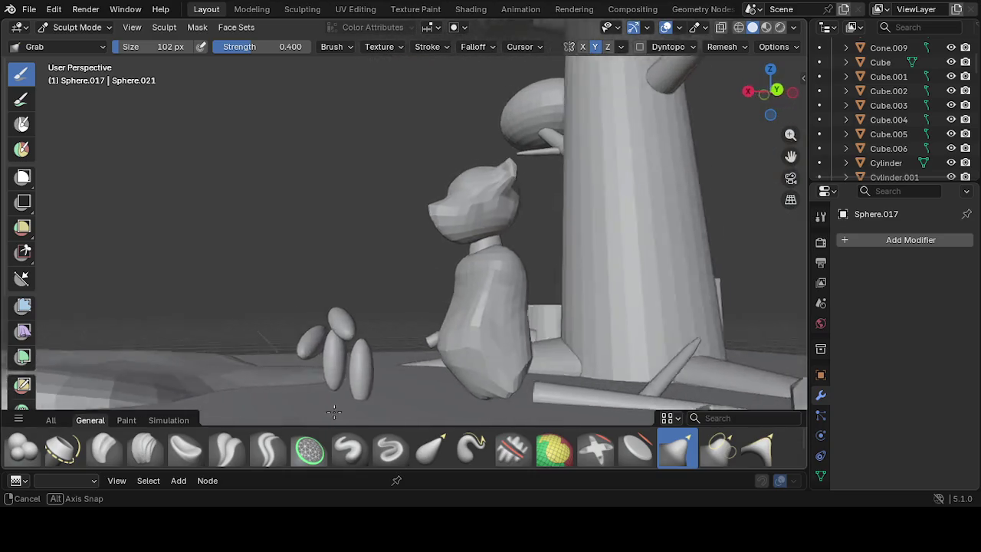
pyautogui.moveTo(479, 373)
pyautogui.mouseDown()
pyautogui.moveTo(471, 396)
pyautogui.moveTo(466, 376)
pyautogui.mouseUp()
pyautogui.moveTo(466, 377); pyautogui.dragTo(460, 345, button='middle')
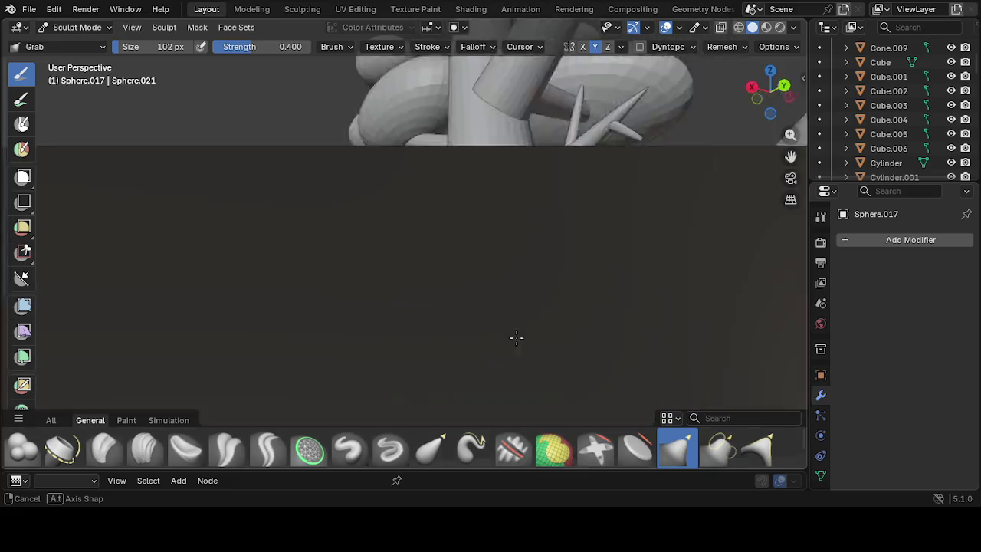
pyautogui.moveTo(444, 307)
pyautogui.mouseDown(button='middle')
pyautogui.moveTo(443, 368)
pyautogui.moveTo(547, 343)
pyautogui.mouseUp(button='middle')
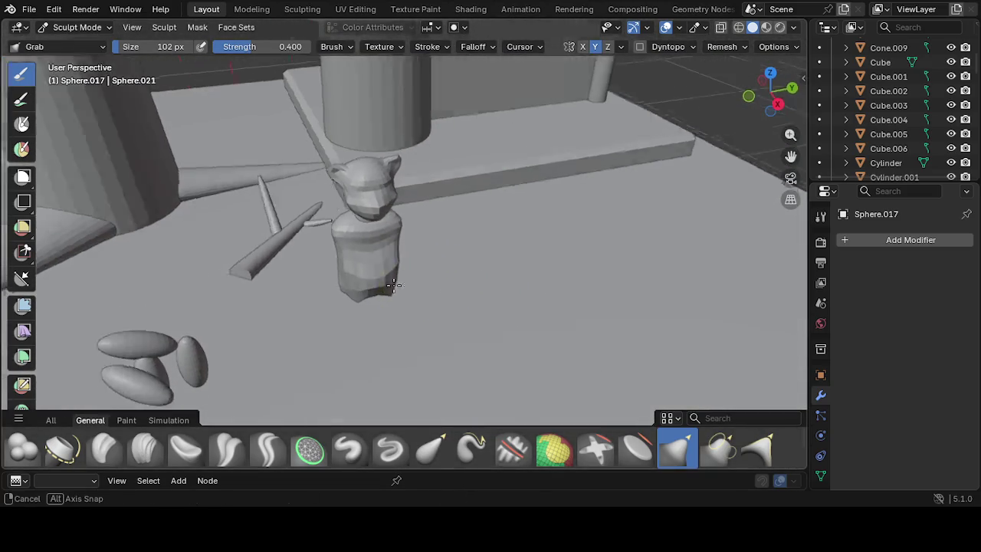
pyautogui.moveTo(399, 284); pyautogui.dragTo(410, 253, button='middle')
pyautogui.moveTo(416, 240); pyautogui.dragTo(445, 253)
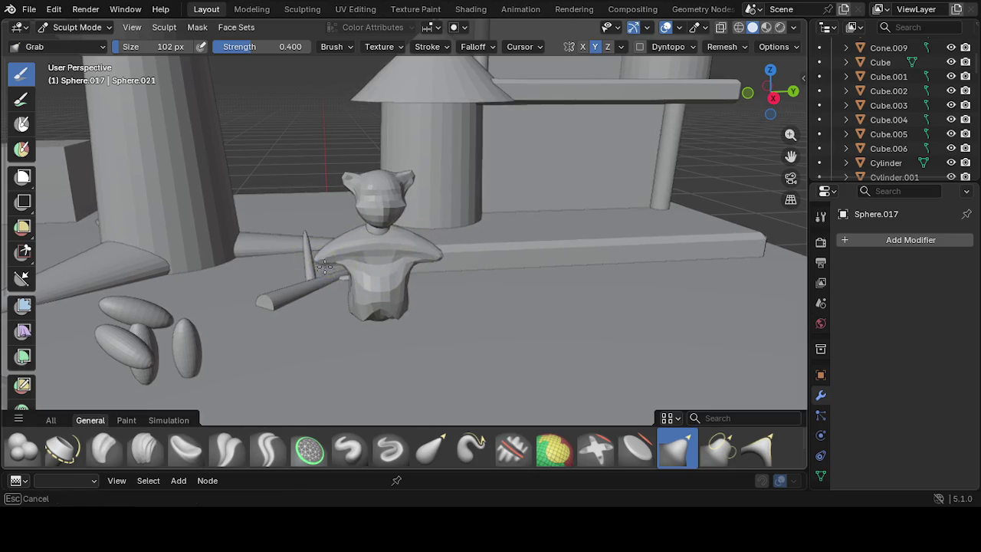
pyautogui.moveTo(328, 269); pyautogui.dragTo(361, 298, button='middle')
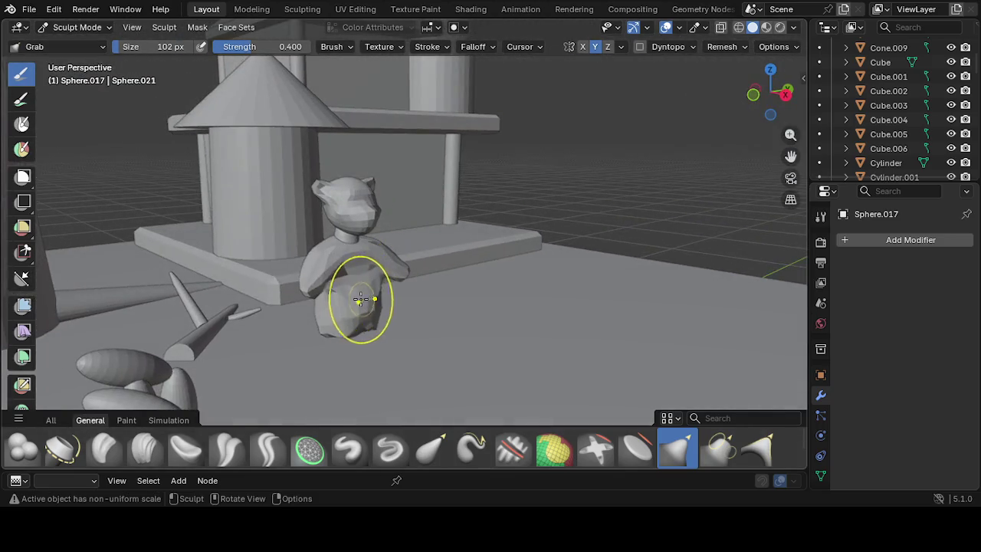
pyautogui.moveTo(360, 299); pyautogui.dragTo(340, 311)
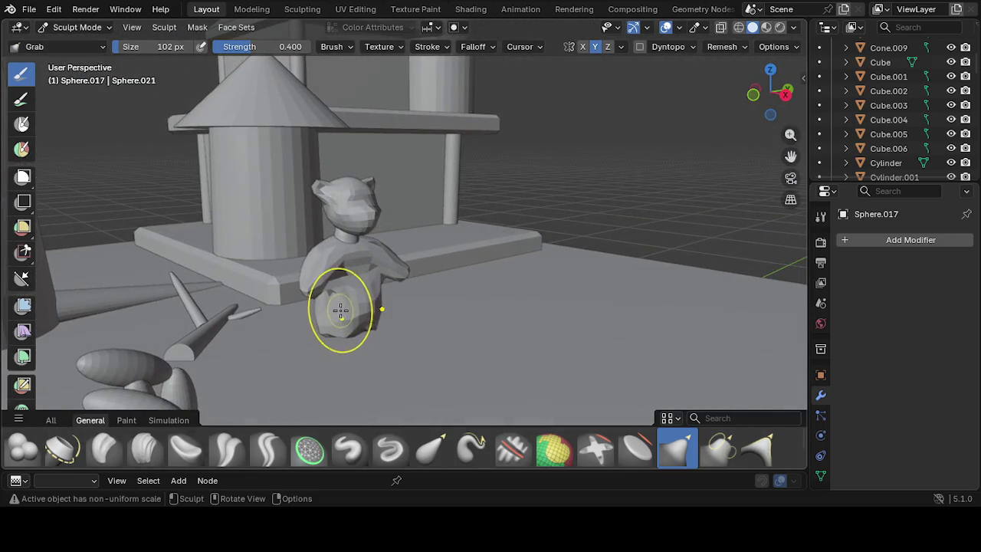
# Resize the Grab brush with F and inspect the bear from several angles
pyautogui.press('f')
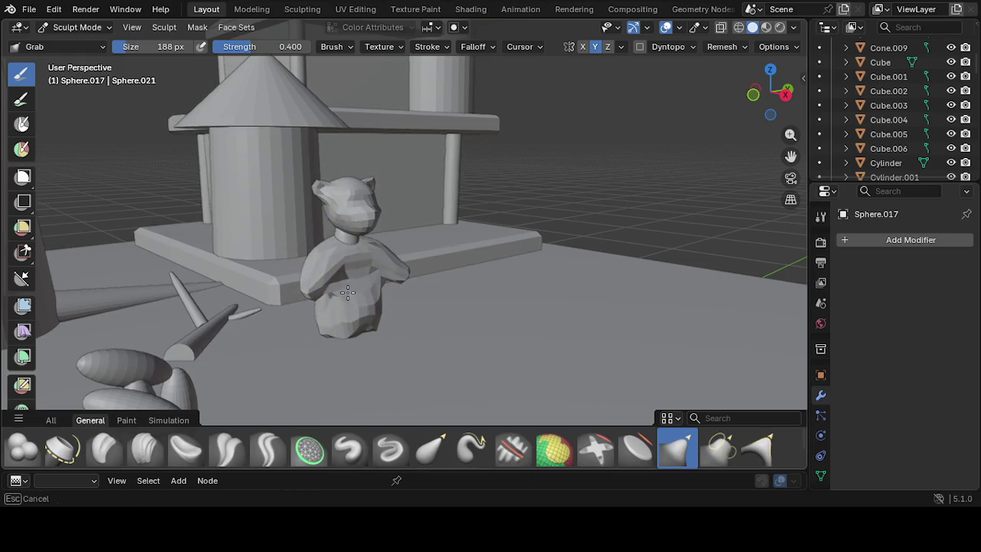
pyautogui.click(361, 280)
pyautogui.press('f')
pyautogui.click(358, 278)
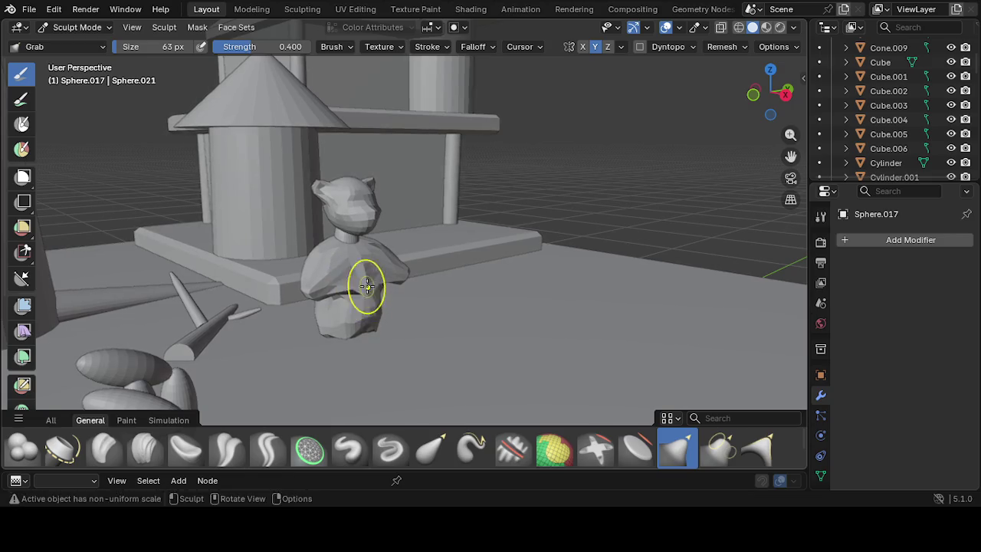
pyautogui.moveTo(336, 329)
pyautogui.mouseDown(button='middle')
pyautogui.moveTo(261, 294)
pyautogui.moveTo(390, 306)
pyautogui.mouseUp(button='middle')
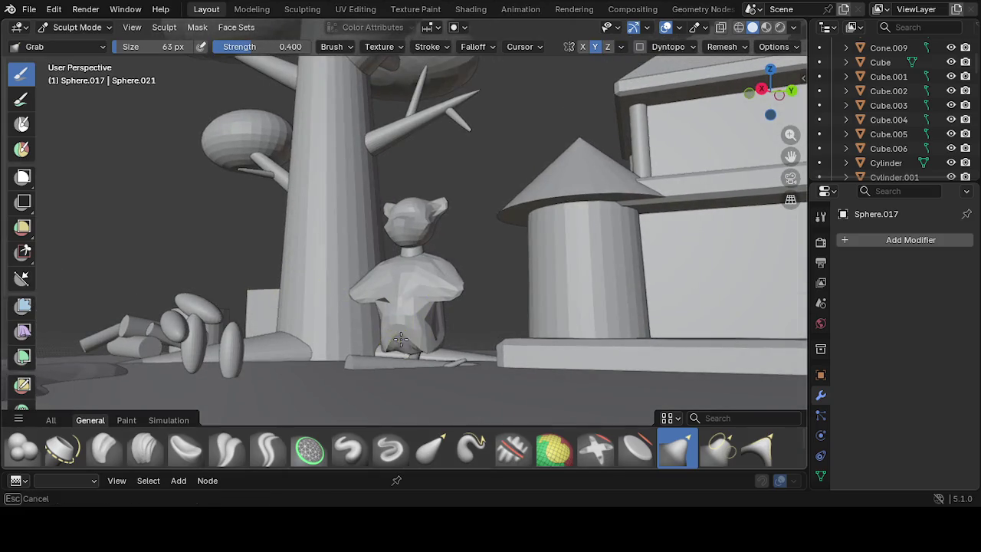
pyautogui.moveTo(415, 354)
pyautogui.mouseDown(button='middle')
pyautogui.moveTo(277, 357)
pyautogui.moveTo(452, 373)
pyautogui.mouseUp(button='middle')
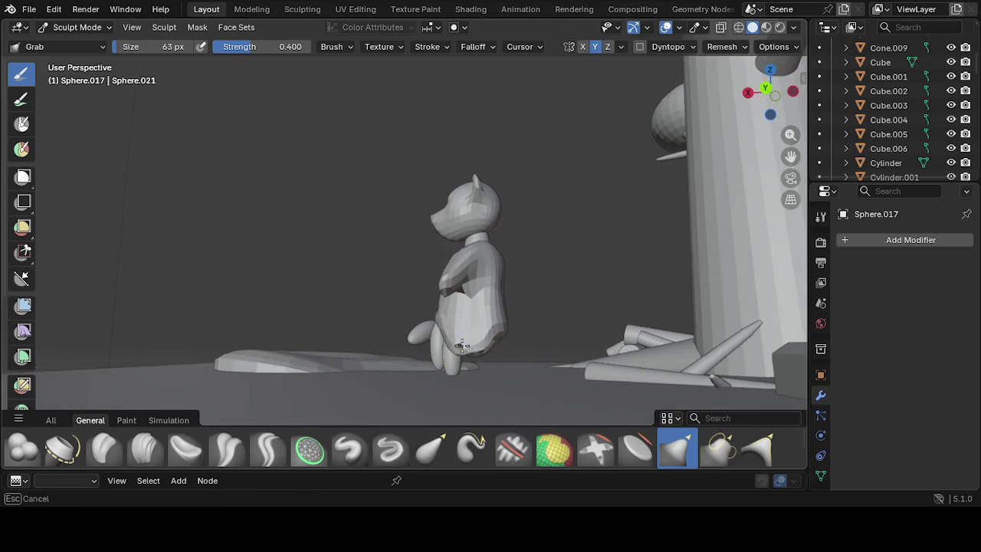
pyautogui.moveTo(460, 350)
pyautogui.mouseDown(button='middle')
pyautogui.moveTo(437, 342)
pyautogui.moveTo(440, 367)
pyautogui.moveTo(416, 372)
pyautogui.moveTo(402, 354)
pyautogui.mouseUp(button='middle')
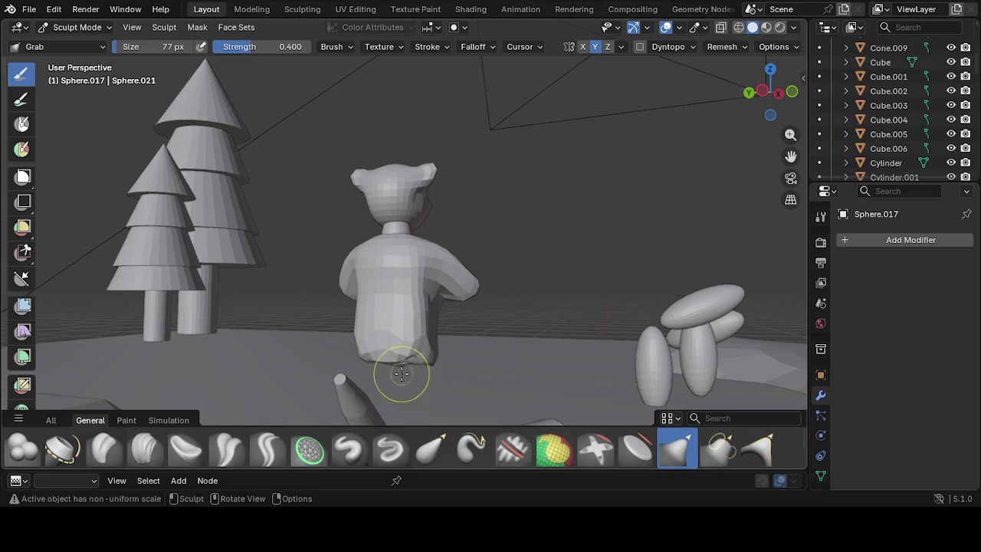
pyautogui.moveTo(379, 356)
pyautogui.mouseDown(button='middle')
pyautogui.moveTo(385, 394)
pyautogui.moveTo(451, 414)
pyautogui.moveTo(372, 350)
pyautogui.moveTo(385, 387)
pyautogui.mouseUp(button='middle')
# Try Flatten/Contrast, return to Grab, and pull the lower body once more
pyautogui.click(636, 448)
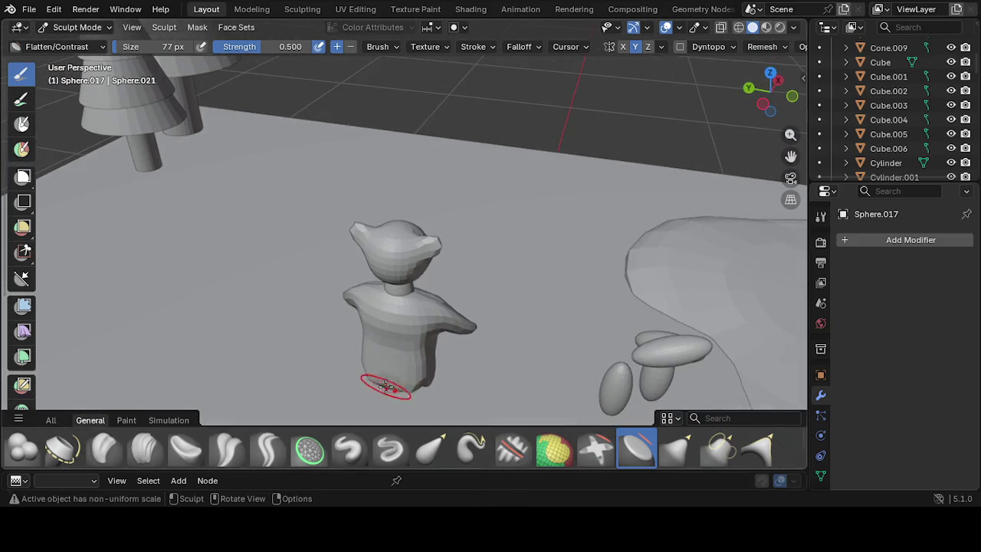
pyautogui.press('g')
pyautogui.moveTo(385, 387)
pyautogui.mouseDown()
pyautogui.moveTo(406, 387)
pyautogui.moveTo(380, 392)
pyautogui.mouseUp()
pyautogui.moveTo(478, 357)
pyautogui.mouseDown(button='middle')
pyautogui.moveTo(255, 317)
pyautogui.moveTo(359, 325)
pyautogui.mouseUp(button='middle')
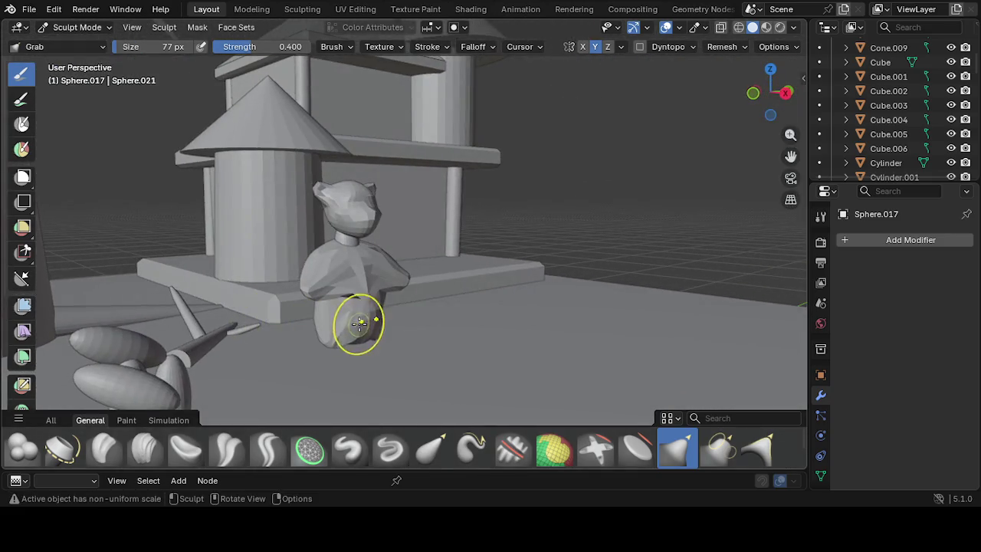
pyautogui.click(553, 448)
# Try a face set on the torso, undo it, and start cleaning with Density
pyautogui.moveTo(346, 333); pyautogui.dragTo(344, 319)
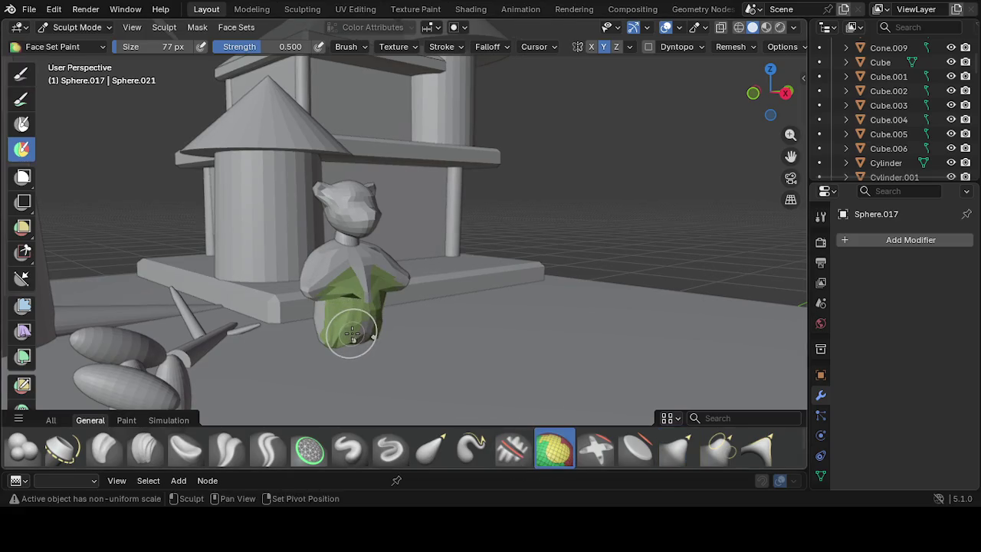
pyautogui.hotkey('ctrl', 'z')
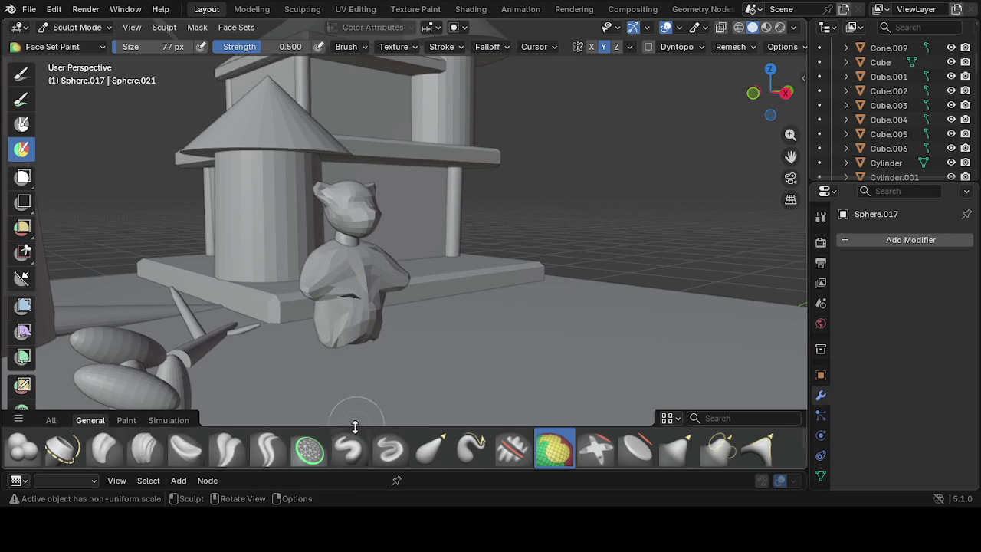
pyautogui.click(308, 452)
pyautogui.moveTo(363, 306)
pyautogui.mouseDown()
pyautogui.moveTo(339, 324)
pyautogui.moveTo(337, 299)
pyautogui.moveTo(351, 286)
pyautogui.mouseUp()
# Density-clean the bear's chest, lower body and lower back
pyautogui.moveTo(341, 307)
pyautogui.mouseDown(button='middle')
pyautogui.moveTo(486, 344)
pyautogui.moveTo(357, 332)
pyautogui.mouseUp(button='middle')
pyautogui.moveTo(357, 332); pyautogui.dragTo(346, 369)
pyautogui.moveTo(347, 369); pyautogui.dragTo(406, 334, button='middle')
pyautogui.moveTo(406, 334); pyautogui.dragTo(407, 360)
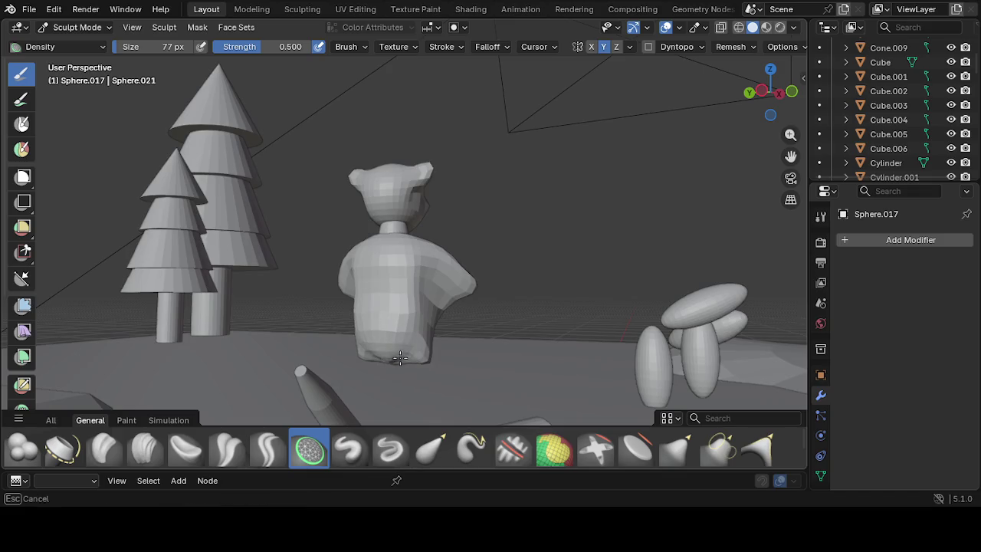
pyautogui.moveTo(416, 356); pyautogui.dragTo(411, 350)
pyautogui.moveTo(412, 350); pyautogui.dragTo(329, 345, button='middle')
pyautogui.moveTo(328, 345); pyautogui.dragTo(359, 347)
# Density-clean the shoulder, chest and front of the body, ending on Elastic Grab
pyautogui.moveTo(358, 347)
pyautogui.mouseDown(button='middle')
pyautogui.moveTo(307, 344)
pyautogui.moveTo(328, 296)
pyautogui.mouseUp(button='middle')
pyautogui.moveTo(328, 296); pyautogui.dragTo(343, 287)
pyautogui.moveTo(396, 272); pyautogui.dragTo(400, 295)
pyautogui.moveTo(400, 295)
pyautogui.mouseDown(button='middle')
pyautogui.moveTo(373, 299)
pyautogui.moveTo(429, 301)
pyautogui.mouseUp(button='middle')
pyautogui.moveTo(450, 301); pyautogui.dragTo(449, 301)
pyautogui.moveTo(497, 322); pyautogui.dragTo(430, 303)
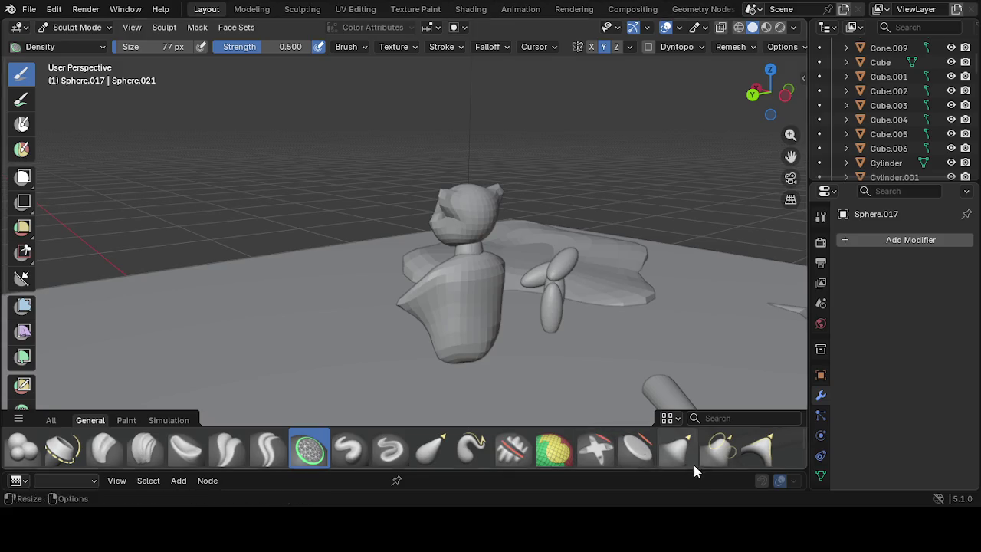
pyautogui.click(423, 456)
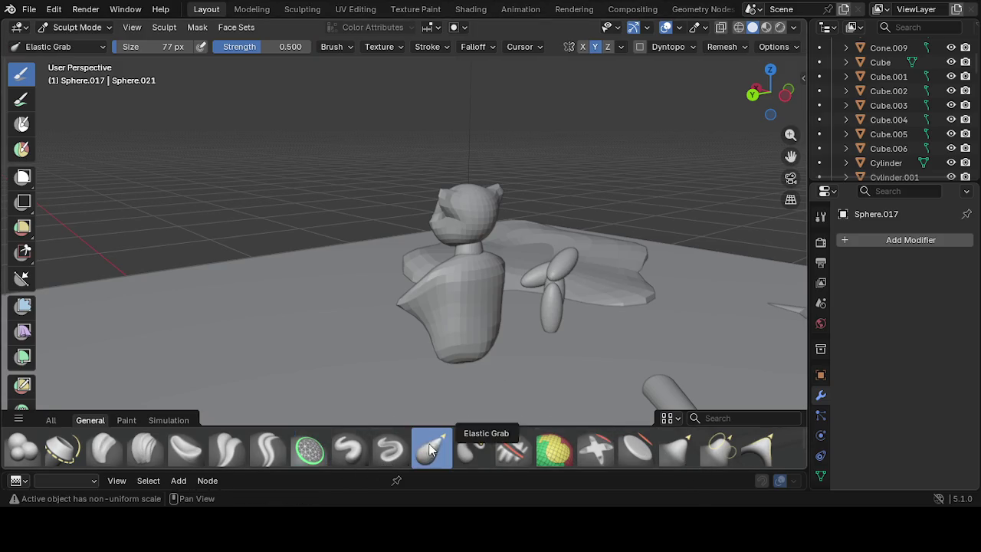
# Try Elastic Snake Hook, then Elastic Grab the lower torso down into a rounded bulge
pyautogui.click(465, 452)
pyautogui.moveTo(457, 383); pyautogui.dragTo(412, 385)
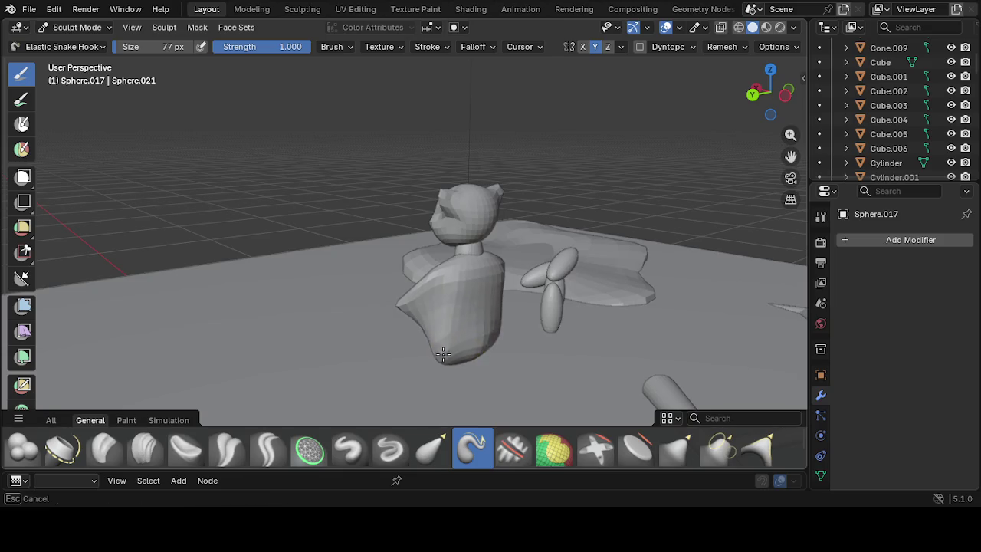
pyautogui.moveTo(448, 348); pyautogui.dragTo(497, 331, button='middle')
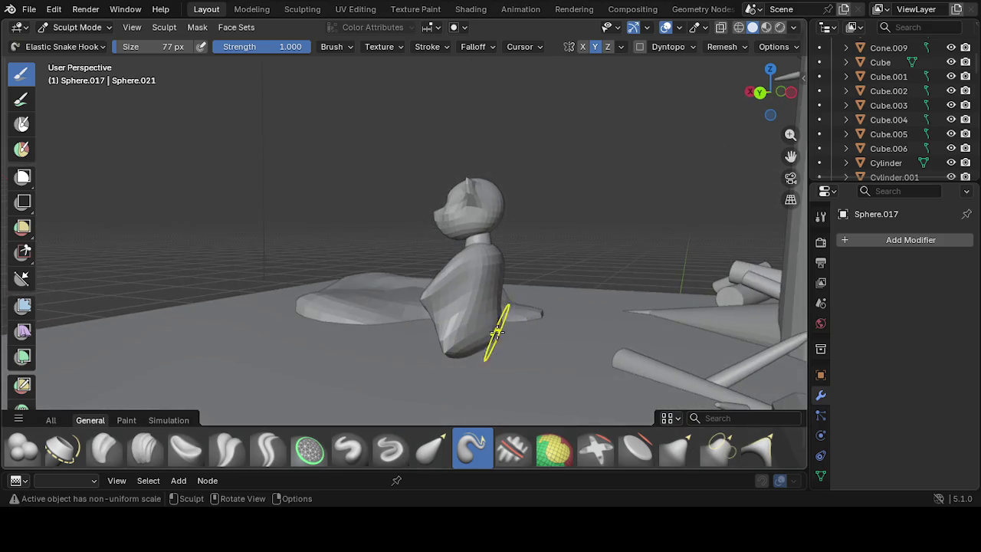
pyautogui.moveTo(485, 335); pyautogui.dragTo(485, 332)
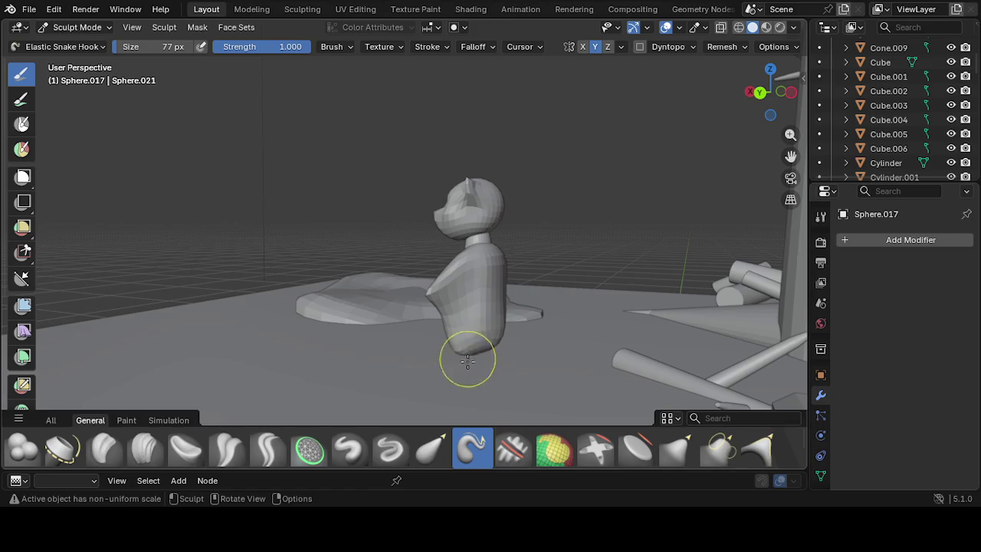
pyautogui.click(432, 448)
pyautogui.moveTo(442, 372)
pyautogui.mouseDown(button='middle')
pyautogui.moveTo(587, 396)
pyautogui.moveTo(526, 312)
pyautogui.mouseUp(button='middle')
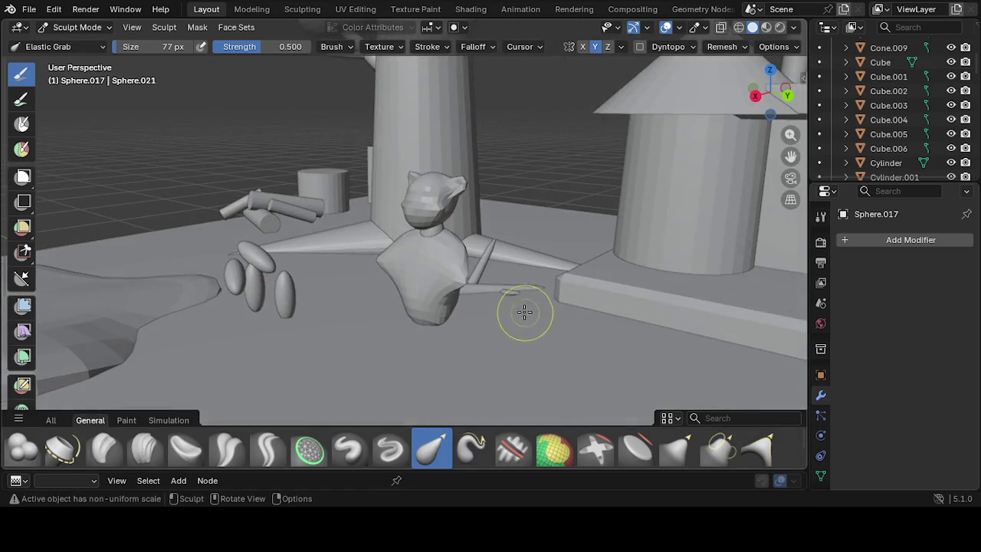
pyautogui.moveTo(468, 285)
pyautogui.mouseDown()
pyautogui.moveTo(470, 269)
pyautogui.moveTo(473, 279)
pyautogui.mouseUp()
pyautogui.moveTo(455, 258)
pyautogui.mouseDown(button='middle')
pyautogui.moveTo(532, 287)
pyautogui.moveTo(421, 305)
pyautogui.mouseUp(button='middle')
pyautogui.moveTo(395, 321); pyautogui.dragTo(385, 356)
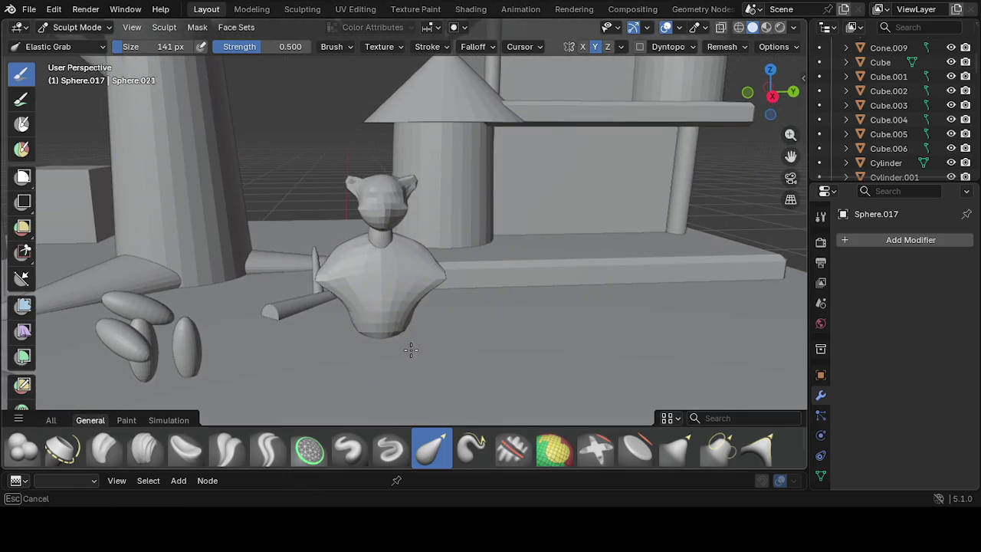
pyautogui.moveTo(382, 336); pyautogui.dragTo(389, 333)
pyautogui.moveTo(389, 333)
pyautogui.mouseDown(button='middle')
pyautogui.moveTo(269, 322)
pyautogui.moveTo(366, 315)
pyautogui.mouseUp(button='middle')
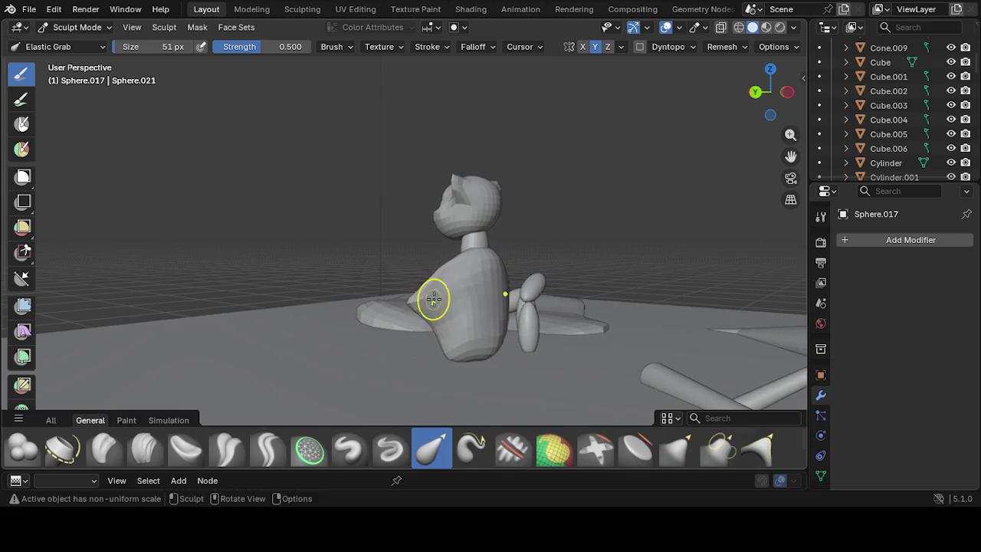
# Stretch the lower torso further down from several angles into a tapering point
pyautogui.moveTo(431, 302); pyautogui.dragTo(629, 343, button='middle')
pyautogui.moveTo(474, 311)
pyautogui.mouseDown()
pyautogui.moveTo(448, 296)
pyautogui.moveTo(453, 274)
pyautogui.moveTo(458, 301)
pyautogui.mouseUp()
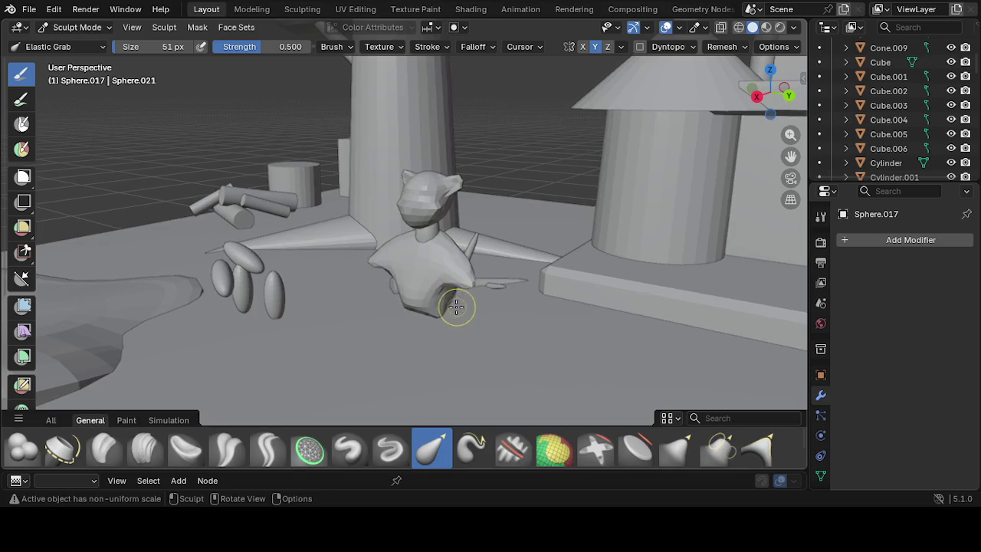
pyautogui.moveTo(457, 302); pyautogui.dragTo(394, 332, button='middle')
pyautogui.moveTo(393, 332); pyautogui.dragTo(384, 339)
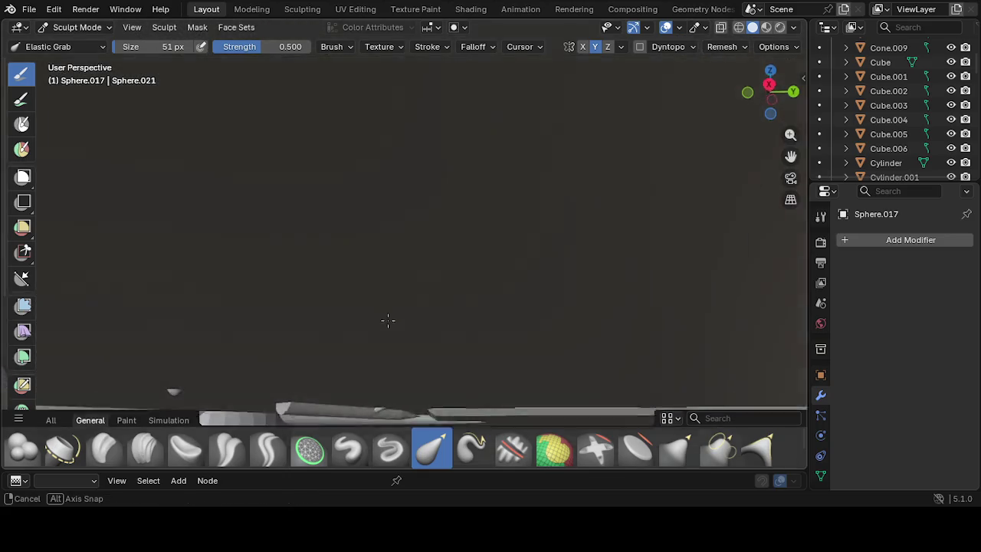
pyautogui.moveTo(389, 338)
pyautogui.mouseDown(button='middle')
pyautogui.moveTo(383, 324)
pyautogui.moveTo(371, 354)
pyautogui.mouseUp(button='middle')
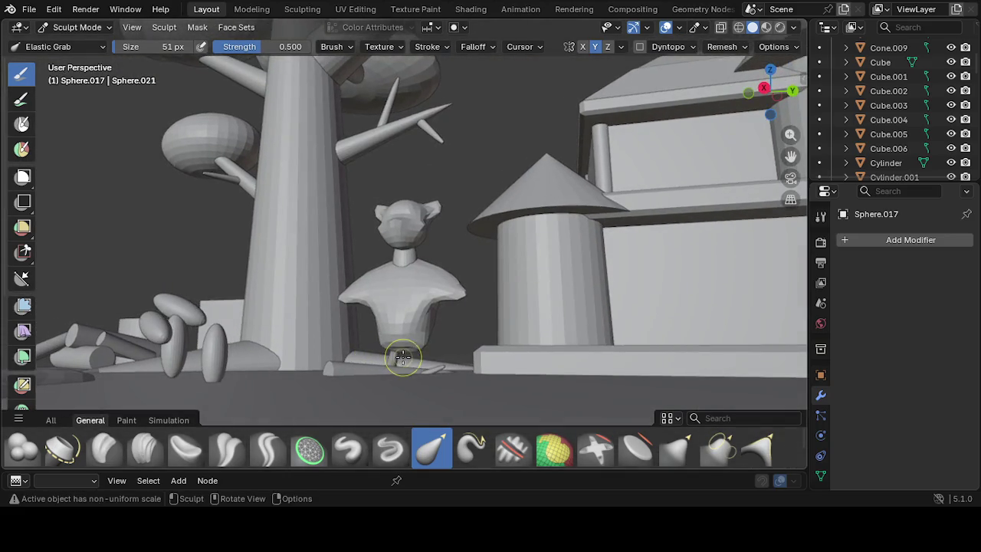
pyautogui.moveTo(406, 349); pyautogui.dragTo(407, 346)
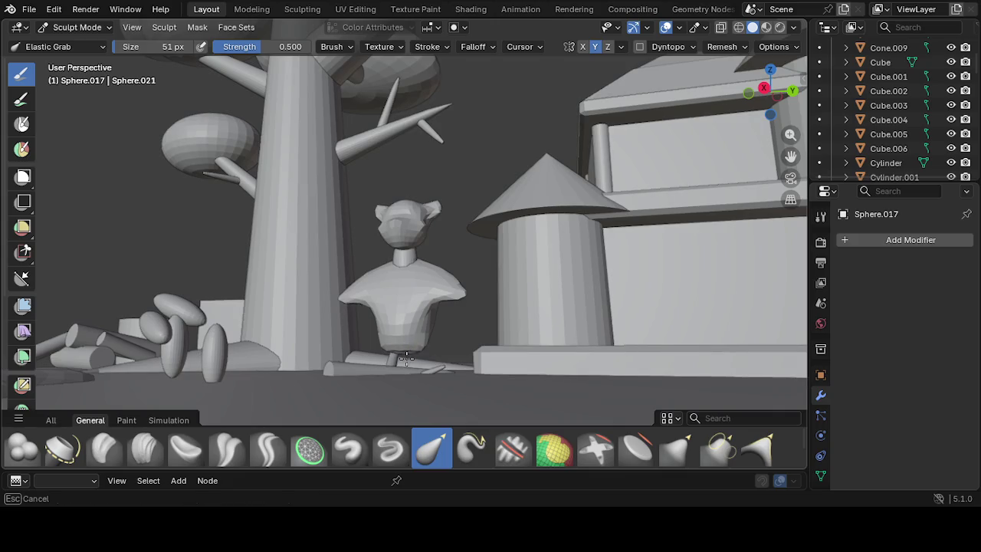
pyautogui.moveTo(445, 371); pyautogui.dragTo(437, 366)
pyautogui.moveTo(437, 366); pyautogui.dragTo(458, 344, button='middle')
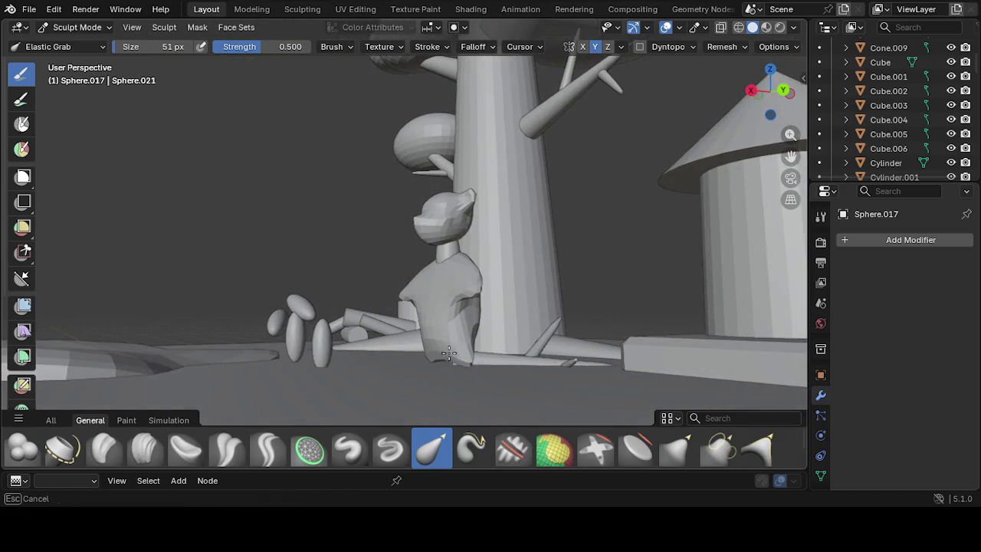
pyautogui.moveTo(462, 343); pyautogui.dragTo(466, 363)
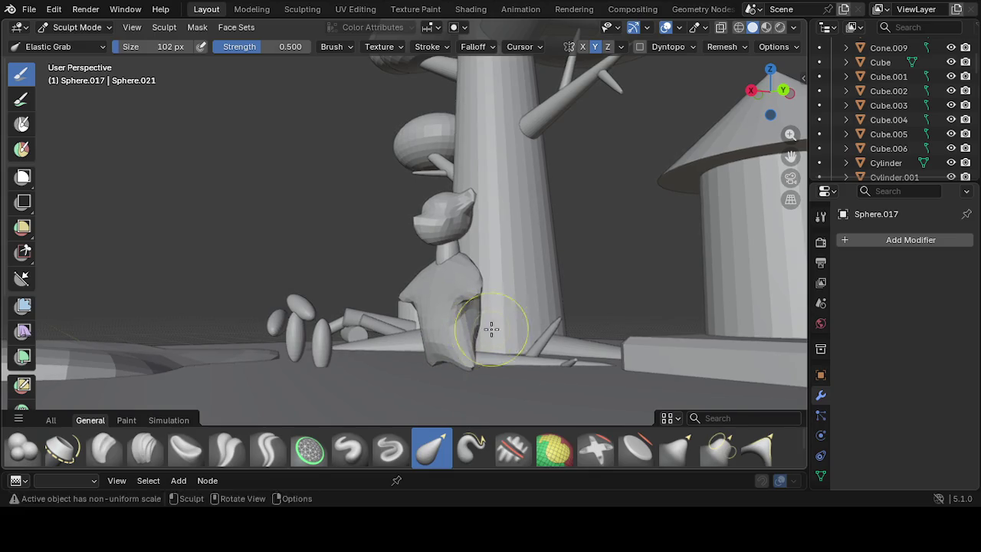
pyautogui.moveTo(492, 329); pyautogui.dragTo(480, 331, button='middle')
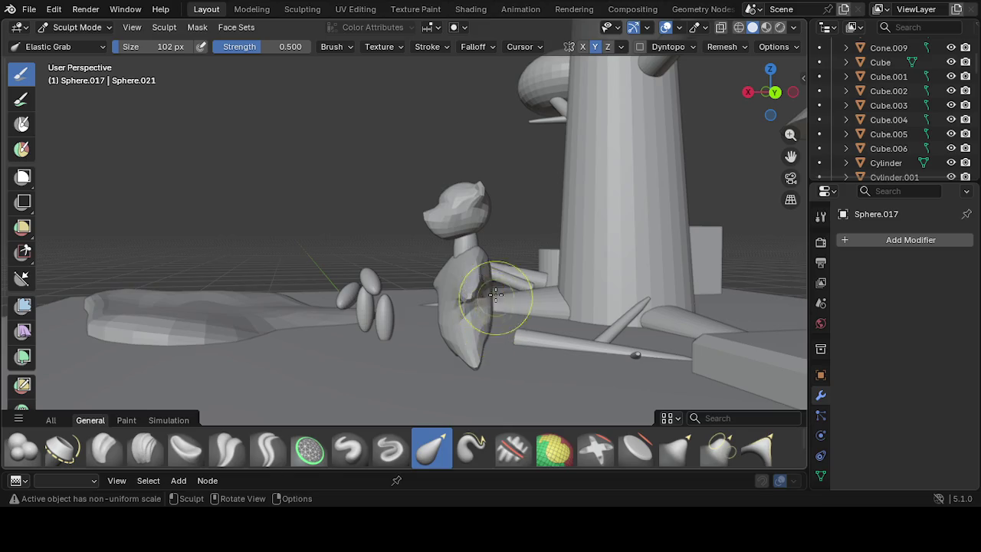
pyautogui.moveTo(496, 297); pyautogui.dragTo(486, 308, button='middle')
pyautogui.moveTo(486, 309); pyautogui.dragTo(499, 267)
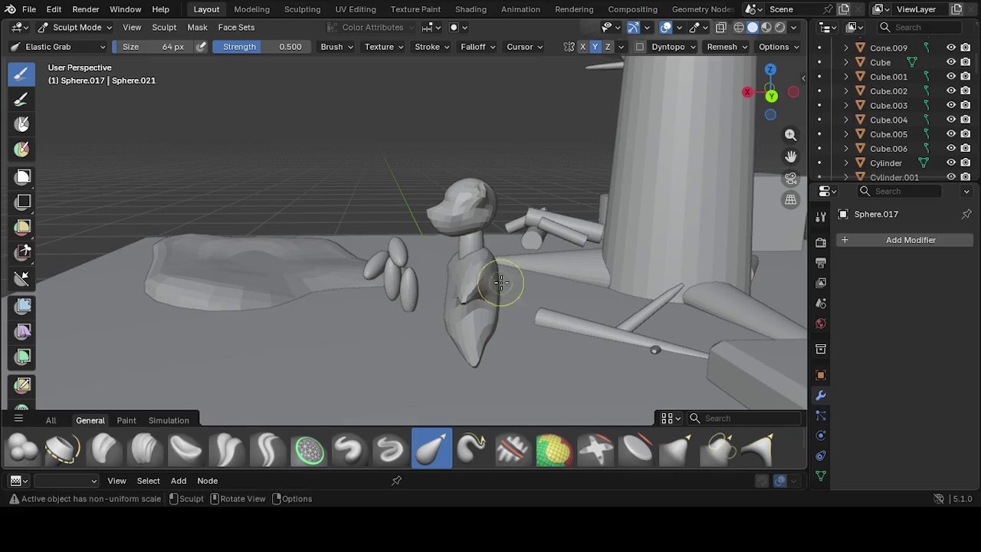
# Pull both shoulders out symmetrically and reshape the lower torso and neck
pyautogui.moveTo(504, 291)
pyautogui.mouseDown(button='middle')
pyautogui.moveTo(488, 316)
pyautogui.moveTo(593, 320)
pyautogui.moveTo(476, 322)
pyautogui.mouseUp(button='middle')
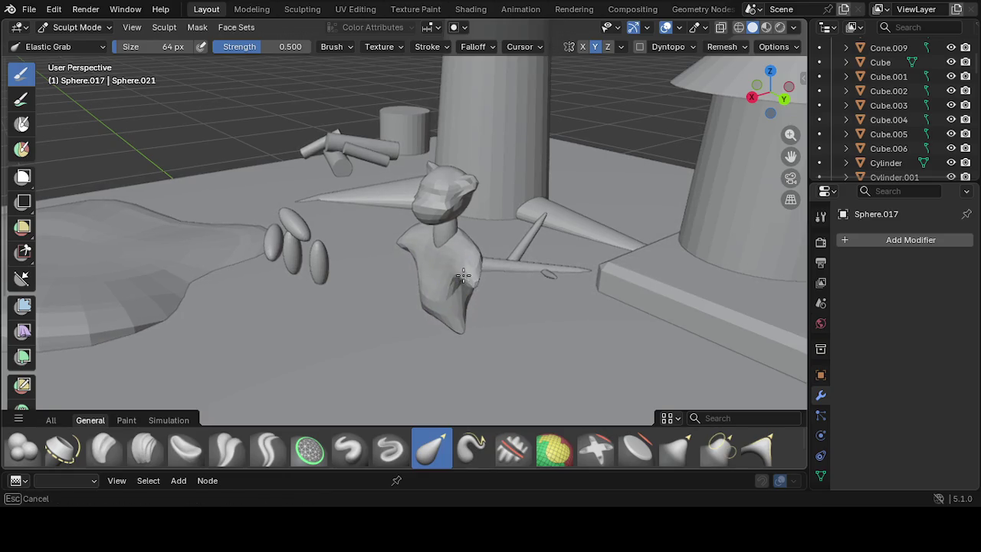
pyautogui.moveTo(479, 252); pyautogui.dragTo(568, 264, button='middle')
pyautogui.moveTo(329, 269)
pyautogui.mouseDown()
pyautogui.moveTo(317, 284)
pyautogui.moveTo(339, 263)
pyautogui.moveTo(357, 265)
pyautogui.mouseUp()
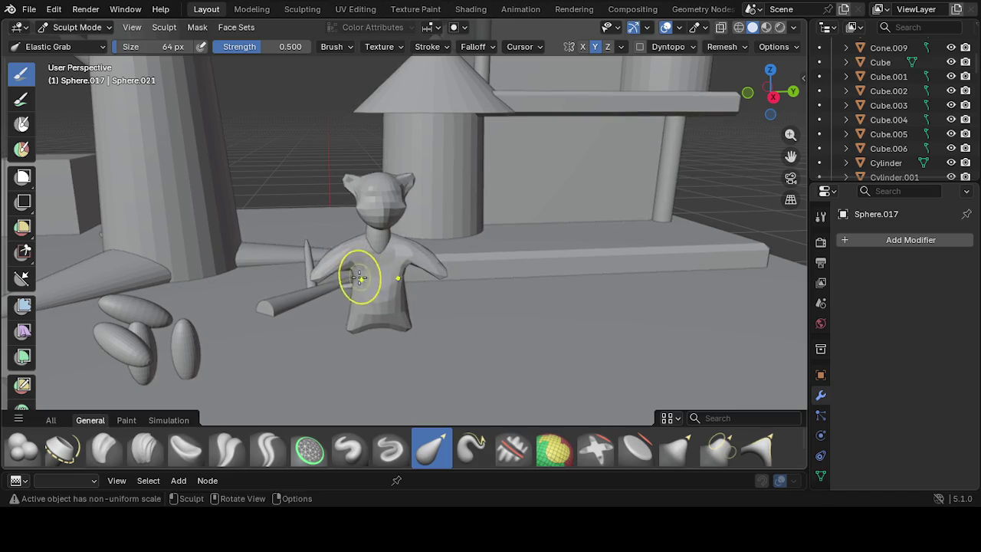
pyautogui.moveTo(376, 295); pyautogui.dragTo(376, 309)
pyautogui.moveTo(390, 307)
pyautogui.mouseDown(button='middle')
pyautogui.moveTo(393, 338)
pyautogui.moveTo(383, 349)
pyautogui.moveTo(416, 345)
pyautogui.moveTo(322, 324)
pyautogui.moveTo(322, 357)
pyautogui.moveTo(473, 342)
pyautogui.moveTo(499, 361)
pyautogui.moveTo(455, 300)
pyautogui.moveTo(537, 282)
pyautogui.mouseUp(button='middle')
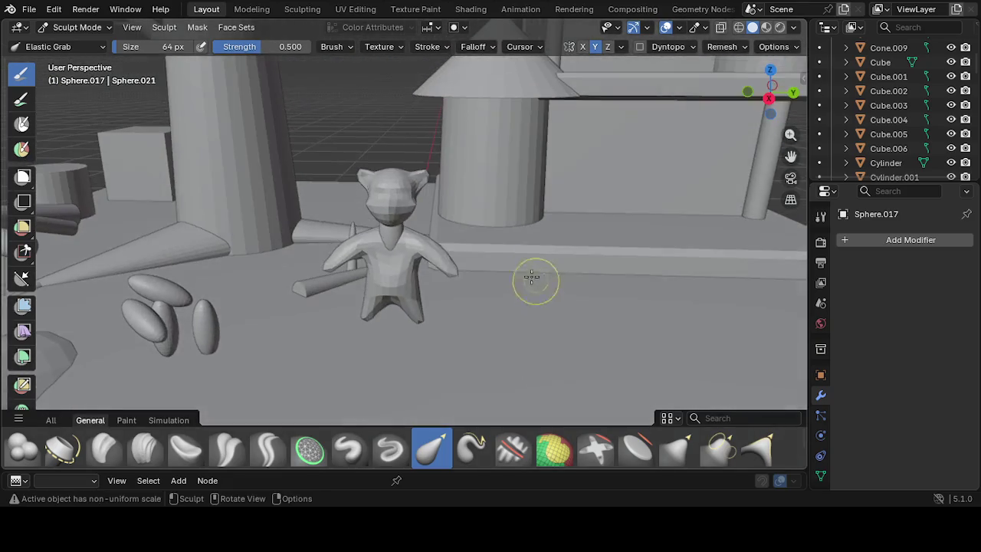
pyautogui.moveTo(444, 276)
pyautogui.mouseDown(button='middle')
pyautogui.moveTo(452, 228)
pyautogui.moveTo(365, 284)
pyautogui.moveTo(389, 274)
pyautogui.mouseUp(button='middle')
pyautogui.moveTo(390, 275)
pyautogui.mouseDown()
pyautogui.moveTo(389, 261)
pyautogui.moveTo(390, 288)
pyautogui.mouseUp()
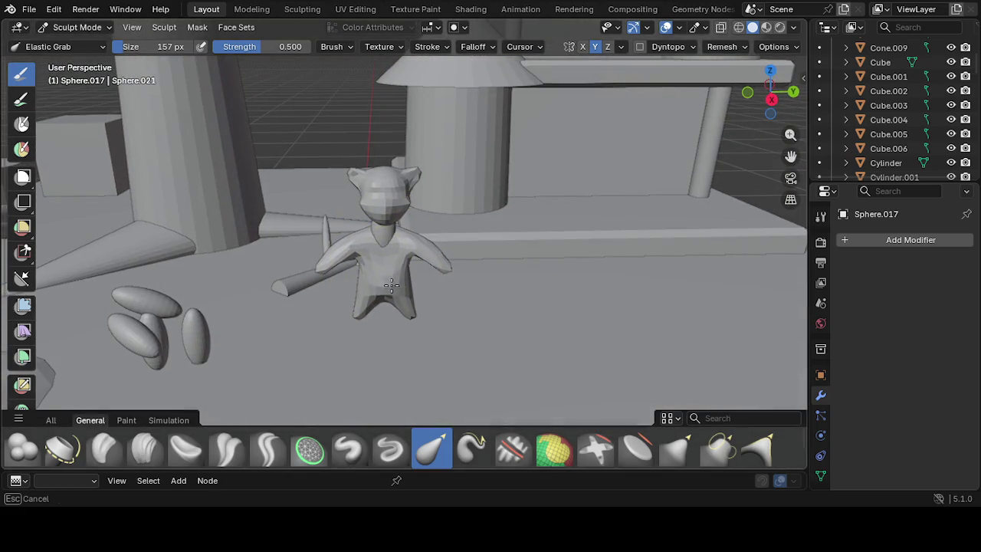
pyautogui.moveTo(389, 287); pyautogui.dragTo(389, 281, button='middle')
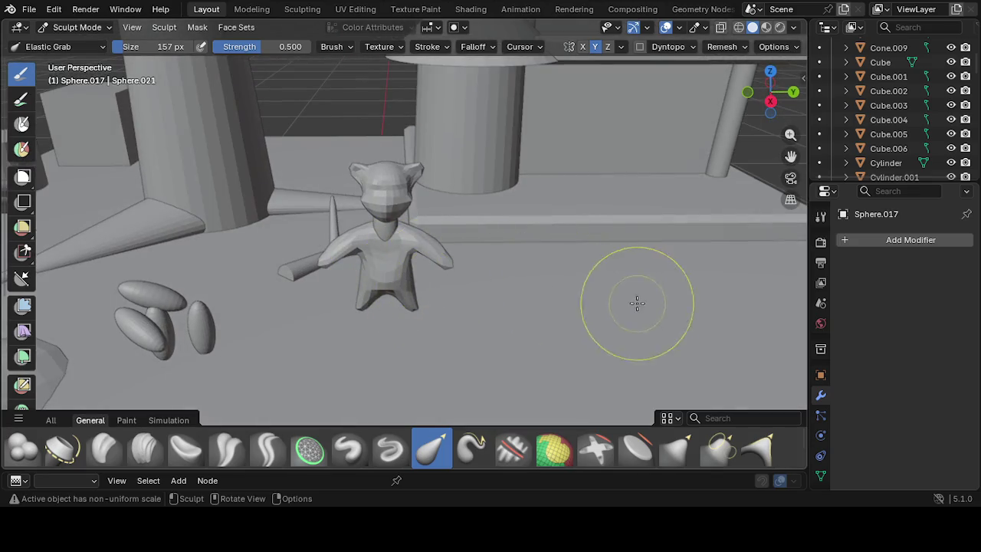
# Zoom in and reshape the chest, left shoulder and the V-notch below the neck
pyautogui.scroll(1, 363, 283)
pyautogui.scroll(2, 364, 280)
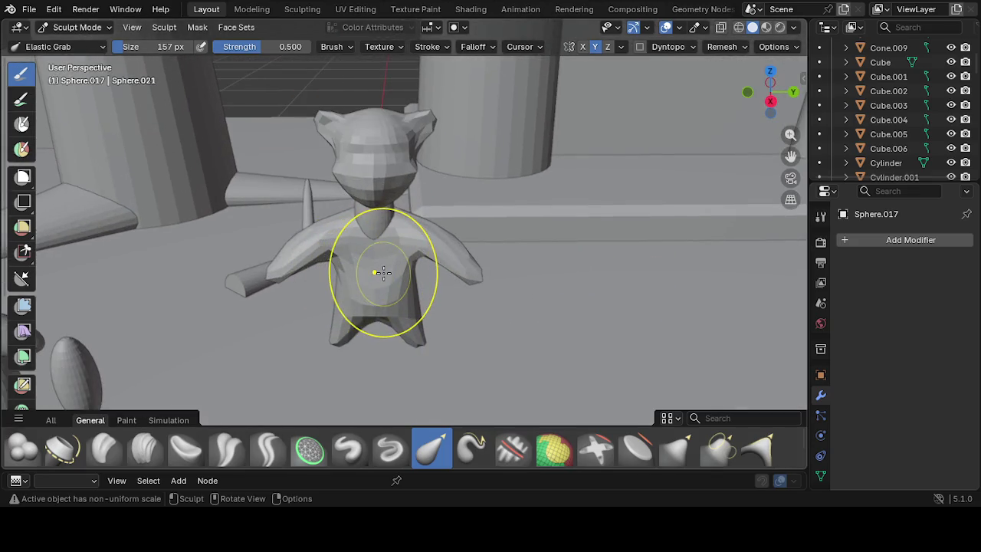
pyautogui.scroll(2, 383, 273)
pyautogui.moveTo(383, 273); pyautogui.dragTo(379, 312, button='middle')
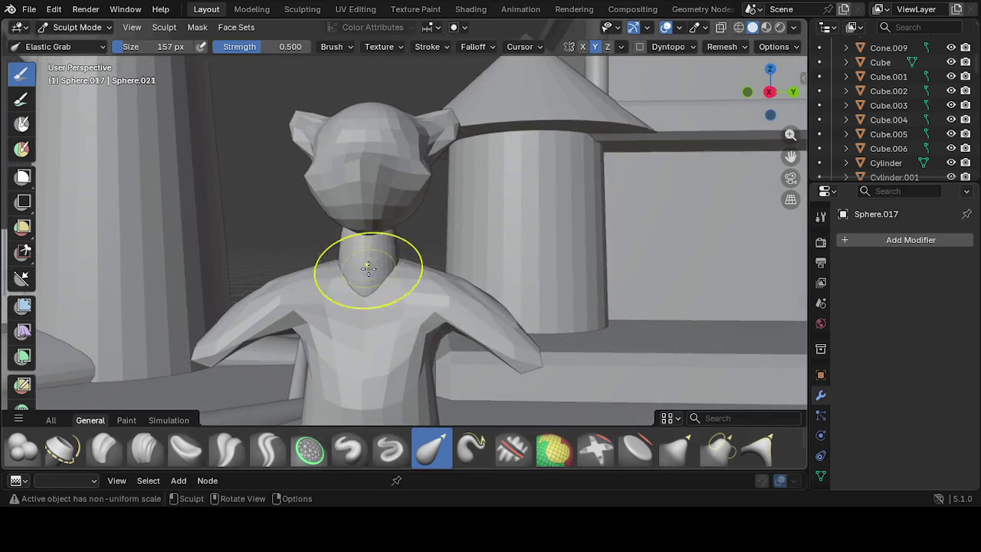
pyautogui.moveTo(350, 309); pyautogui.dragTo(298, 306)
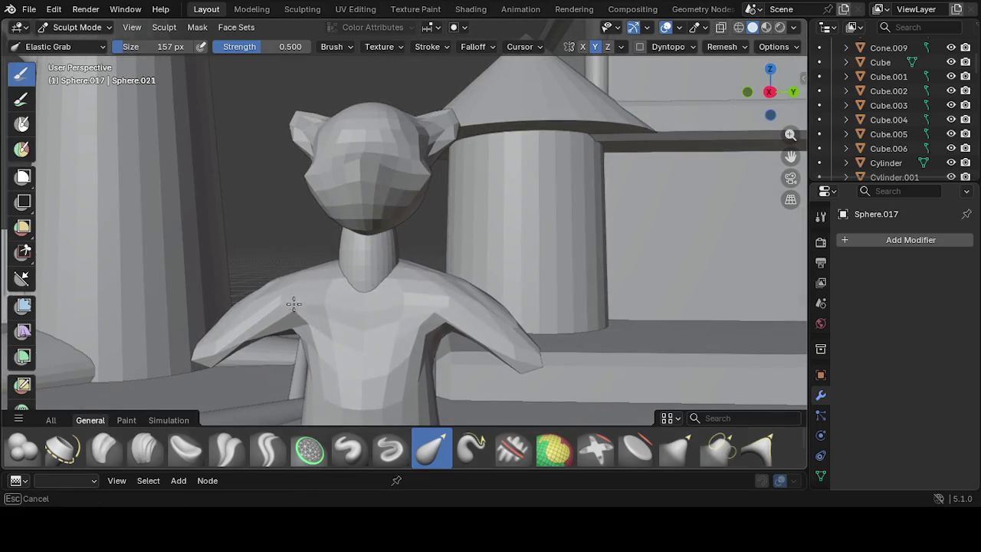
pyautogui.moveTo(375, 319); pyautogui.dragTo(299, 278)
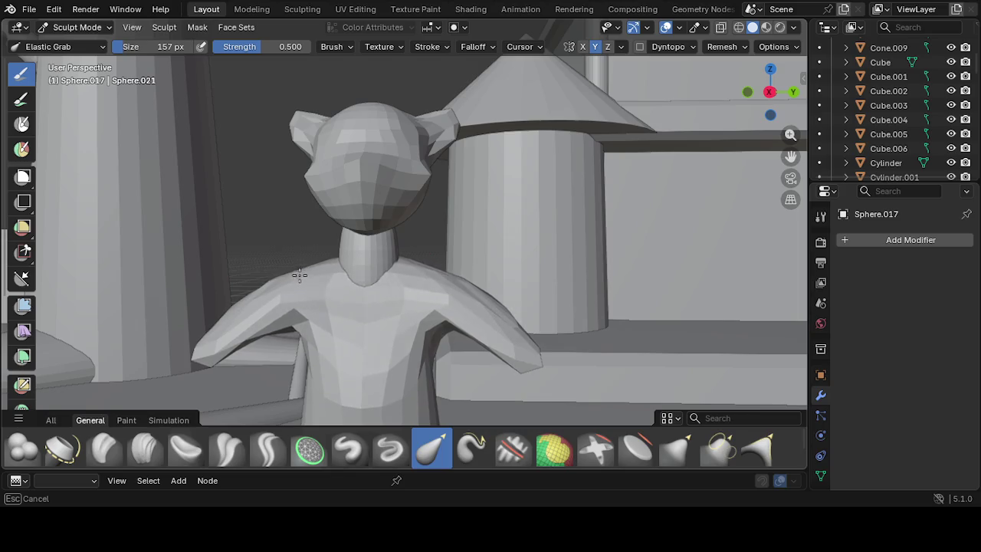
pyautogui.moveTo(346, 316)
pyautogui.mouseDown()
pyautogui.moveTo(406, 297)
pyautogui.moveTo(361, 302)
pyautogui.moveTo(367, 264)
pyautogui.mouseUp()
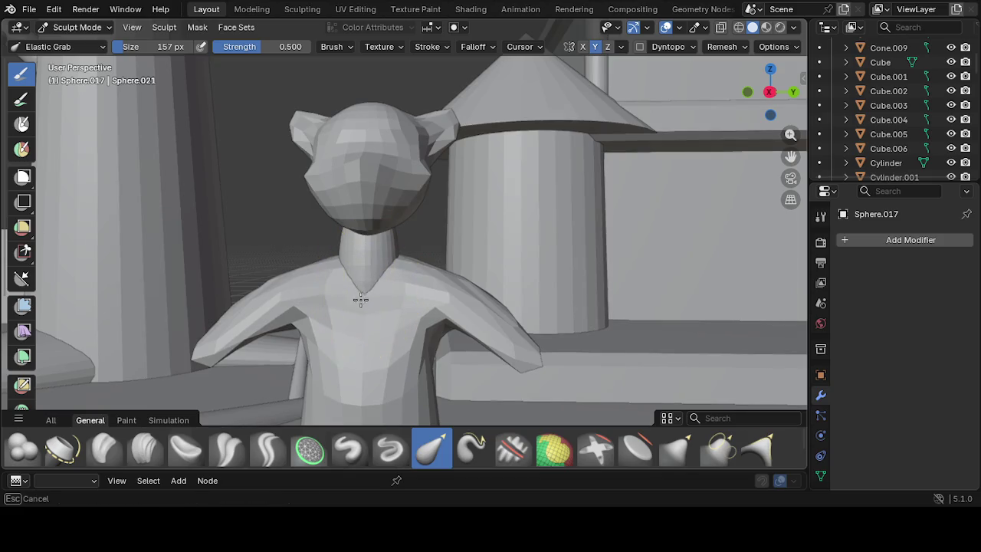
pyautogui.moveTo(341, 298); pyautogui.dragTo(366, 311, button='middle')
pyautogui.moveTo(435, 287); pyautogui.dragTo(390, 285)
pyautogui.moveTo(390, 285)
pyautogui.mouseDown(button='middle')
pyautogui.moveTo(396, 309)
pyautogui.moveTo(464, 296)
pyautogui.mouseUp(button='middle')
pyautogui.moveTo(541, 279)
pyautogui.mouseDown()
pyautogui.moveTo(514, 284)
pyautogui.moveTo(513, 375)
pyautogui.mouseUp()
pyautogui.moveTo(513, 376); pyautogui.dragTo(564, 411, button='middle')
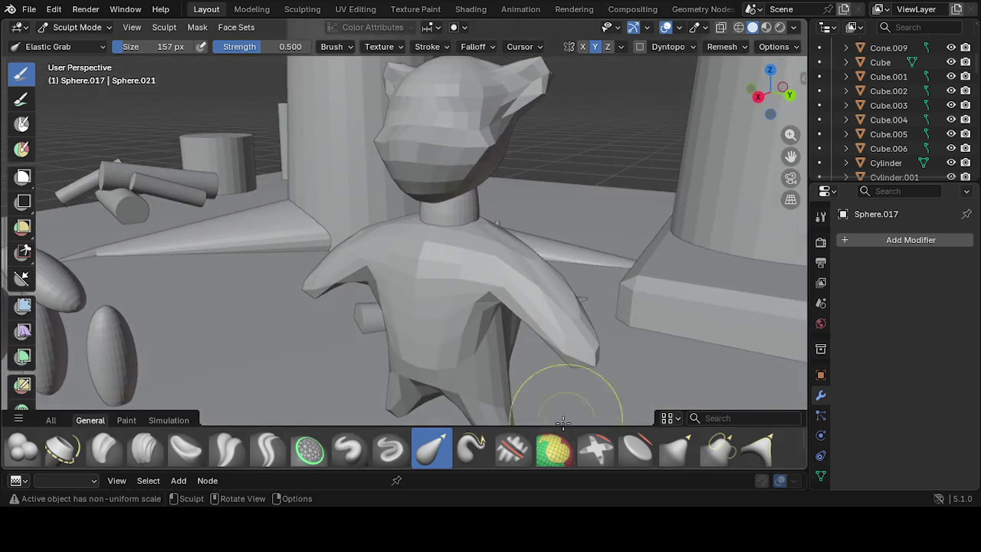
# Density-smooth the lower torso and refine the right arm and shoulder
pyautogui.click(309, 449)
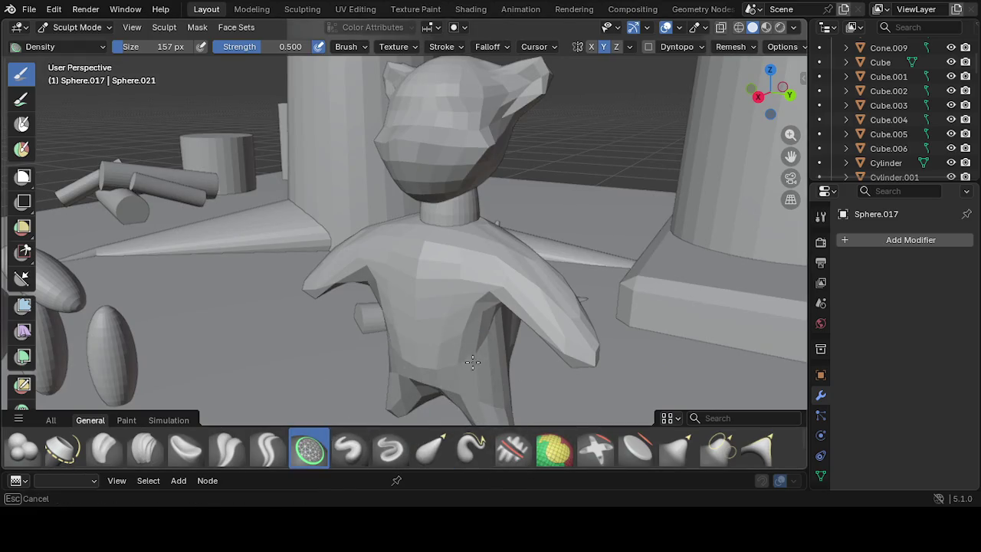
pyautogui.moveTo(494, 334); pyautogui.dragTo(514, 329)
pyautogui.moveTo(534, 297); pyautogui.dragTo(593, 371)
pyautogui.moveTo(560, 316)
pyautogui.mouseDown()
pyautogui.moveTo(493, 252)
pyautogui.moveTo(438, 234)
pyautogui.moveTo(416, 272)
pyautogui.moveTo(498, 370)
pyautogui.moveTo(477, 367)
pyautogui.moveTo(449, 390)
pyautogui.mouseUp()
pyautogui.moveTo(449, 390)
pyautogui.mouseDown(button='middle')
pyautogui.moveTo(468, 354)
pyautogui.moveTo(396, 386)
pyautogui.moveTo(608, 361)
pyautogui.moveTo(557, 331)
pyautogui.moveTo(574, 325)
pyautogui.mouseUp(button='middle')
pyautogui.moveTo(574, 326)
pyautogui.mouseDown()
pyautogui.moveTo(594, 349)
pyautogui.moveTo(547, 376)
pyautogui.moveTo(569, 414)
pyautogui.moveTo(580, 383)
pyautogui.mouseUp()
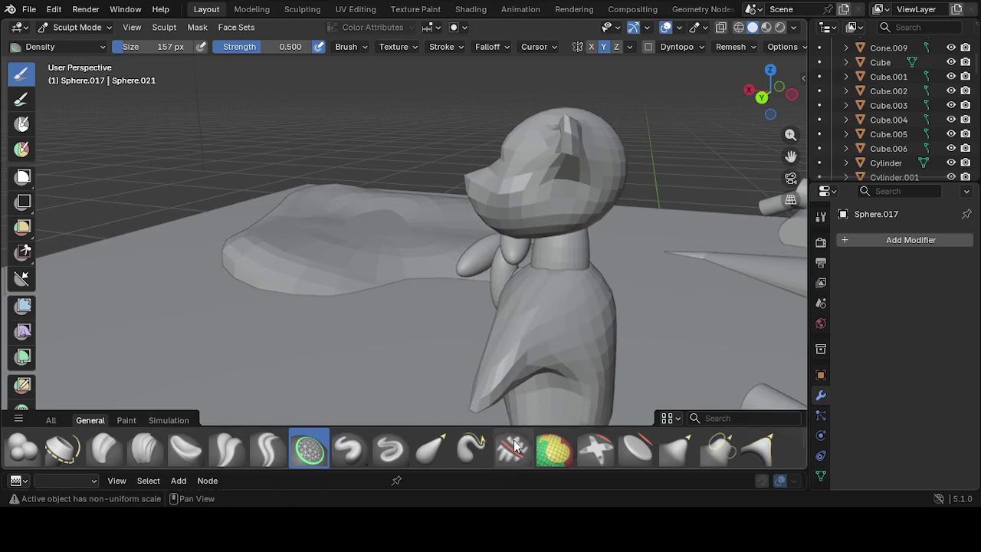
# Elastic Grab the right arm further out and fix the dent on the torso's right side
pyautogui.click(431, 450)
pyautogui.moveTo(460, 353); pyautogui.dragTo(509, 323, button='middle')
pyautogui.moveTo(509, 322)
pyautogui.mouseDown()
pyautogui.moveTo(522, 317)
pyautogui.moveTo(536, 337)
pyautogui.mouseUp()
pyautogui.moveTo(458, 289)
pyautogui.mouseDown()
pyautogui.moveTo(470, 262)
pyautogui.moveTo(455, 255)
pyautogui.moveTo(514, 284)
pyautogui.moveTo(491, 288)
pyautogui.moveTo(487, 276)
pyautogui.moveTo(482, 284)
pyautogui.moveTo(506, 284)
pyautogui.moveTo(468, 272)
pyautogui.moveTo(460, 285)
pyautogui.moveTo(492, 306)
pyautogui.mouseUp()
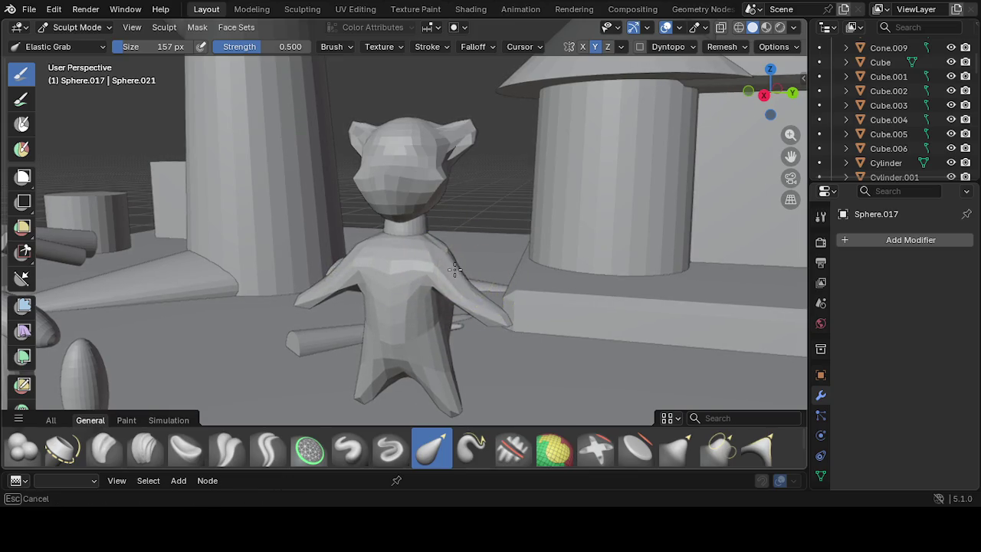
pyautogui.moveTo(492, 306)
pyautogui.mouseDown(button='middle')
pyautogui.moveTo(433, 318)
pyautogui.moveTo(510, 306)
pyautogui.moveTo(510, 298)
pyautogui.moveTo(558, 324)
pyautogui.mouseUp(button='middle')
pyautogui.moveTo(552, 308); pyautogui.dragTo(574, 305)
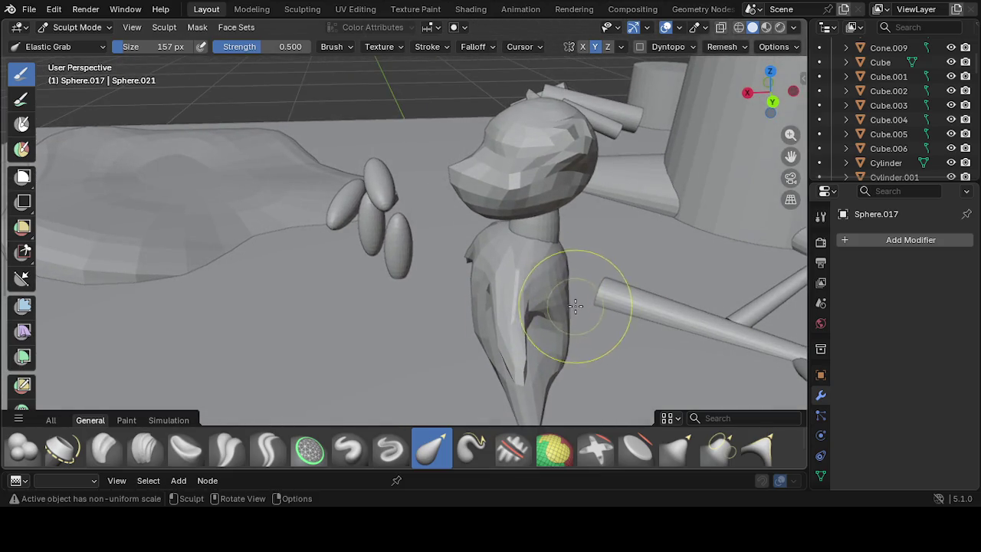
pyautogui.click(309, 449)
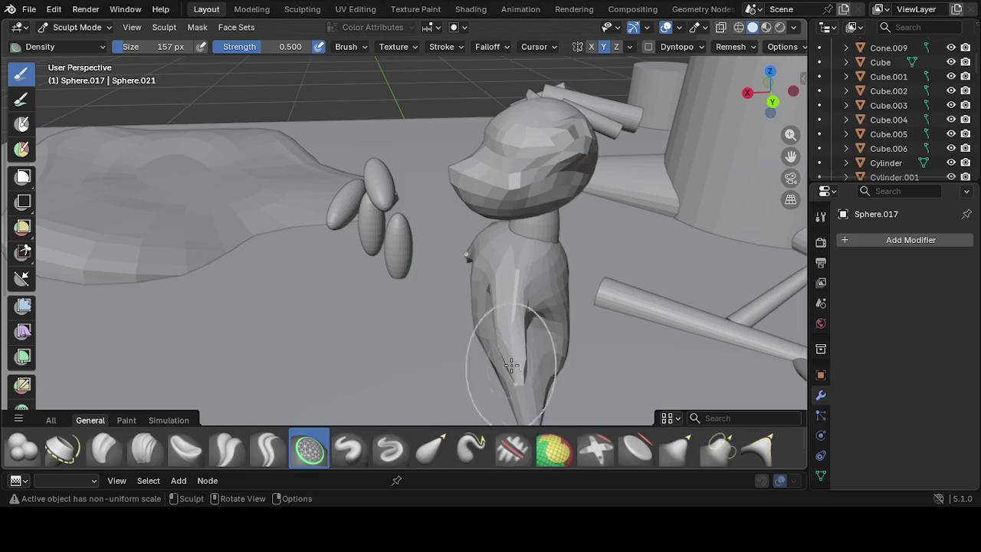